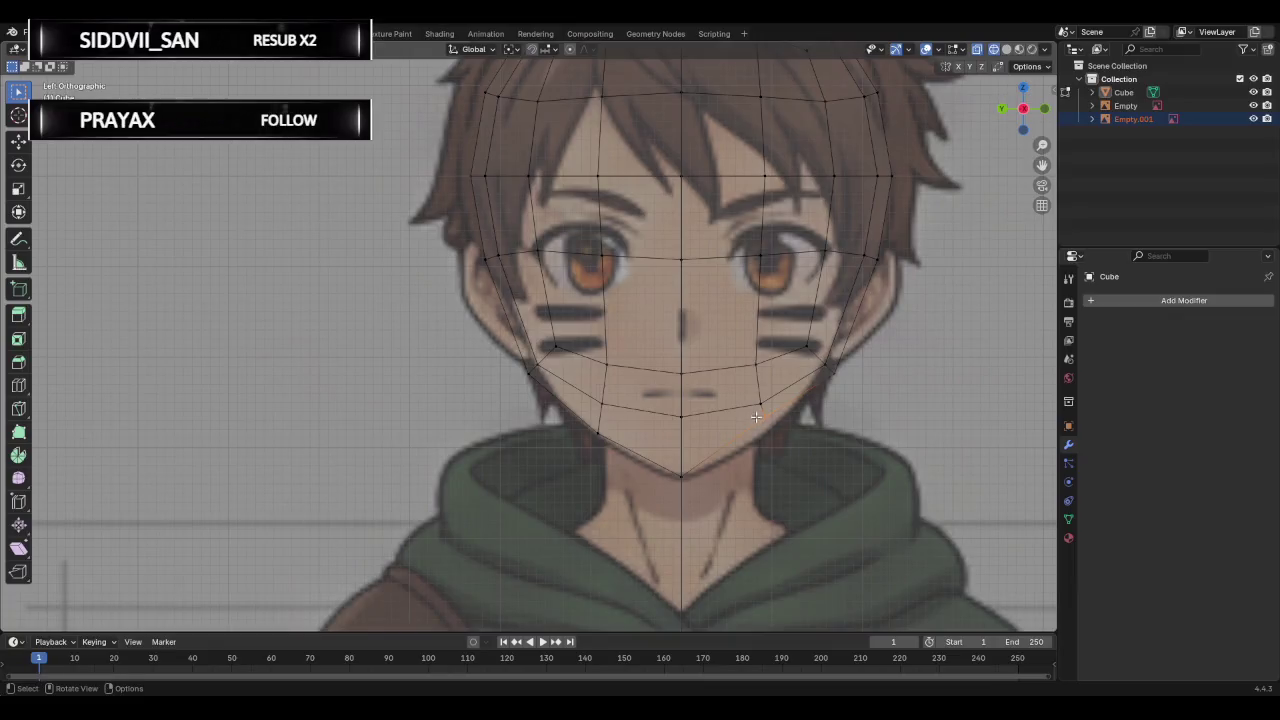
Pull the selected jaw vertex onto the reference chin outline, then step back to the opposite chin vertex.
{"action": "key", "text": "g"}
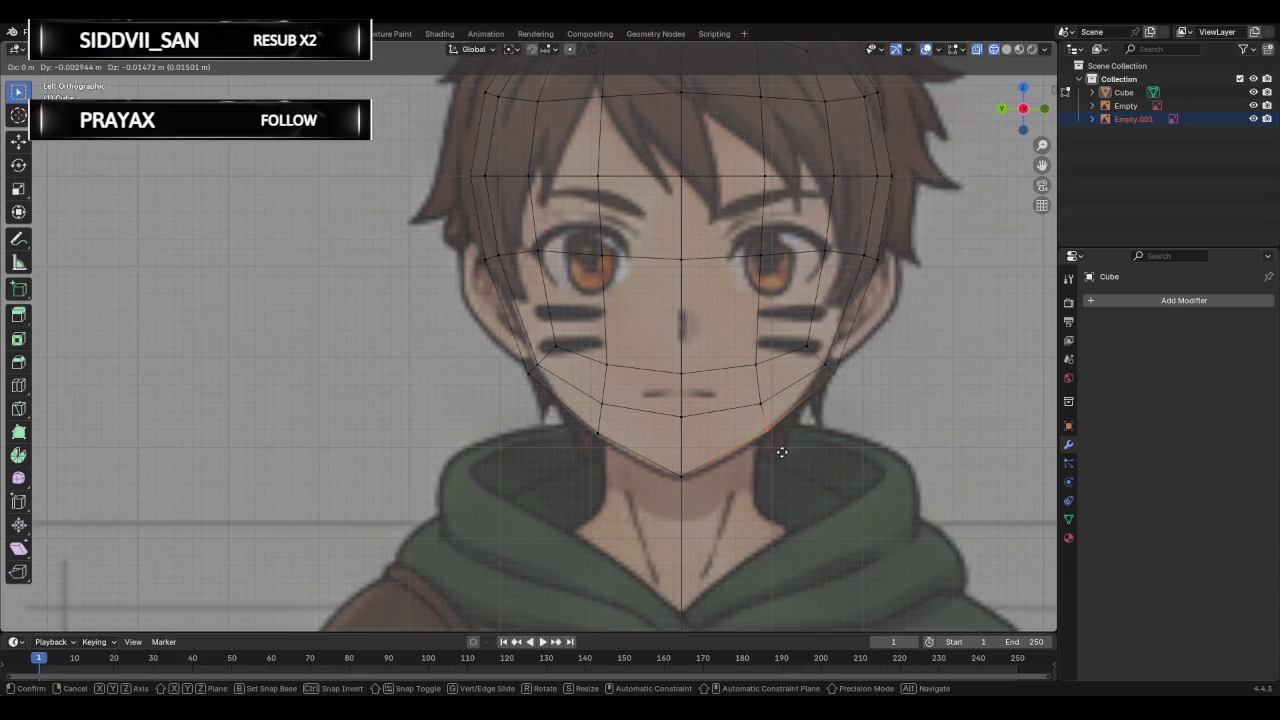
{"action": "left_click", "coordinate": [782, 452]}
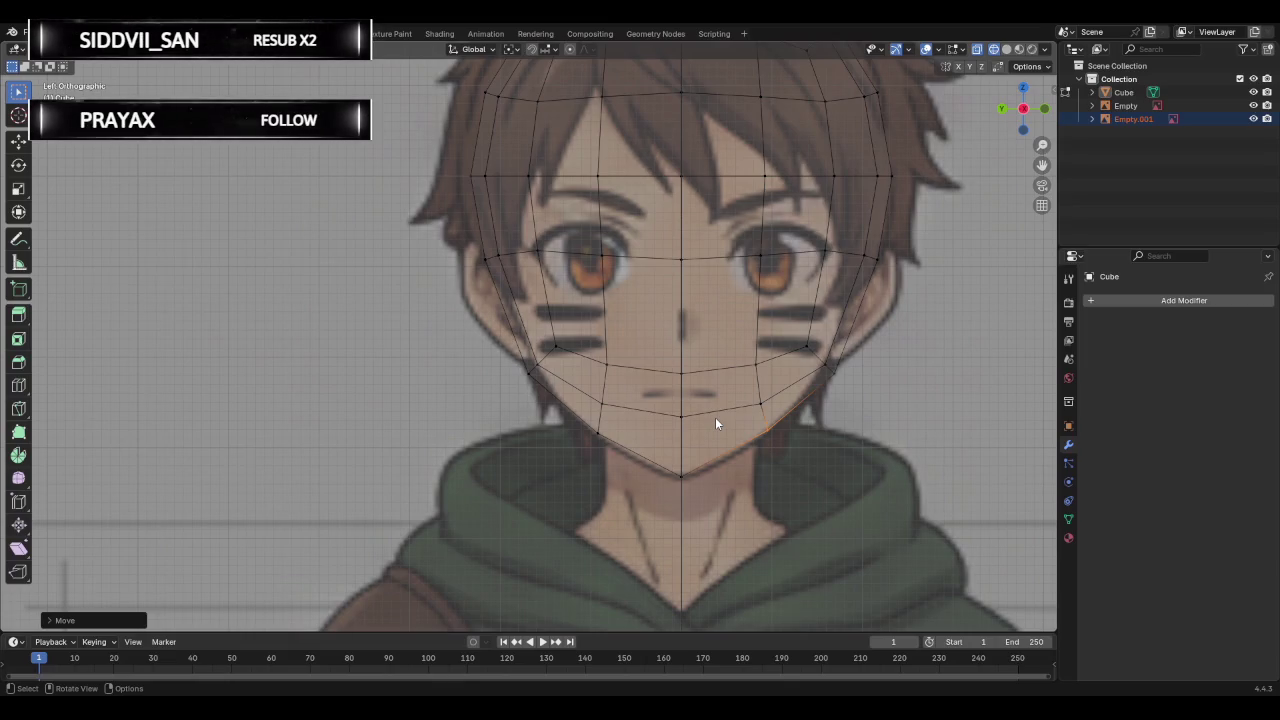
{"action": "scroll", "coordinate": [664, 437], "scroll_direction": "down", "scroll_amount": 2}
{"action": "key", "text": "ctrl+z"}
{"action": "key", "text": "ctrl+z"}
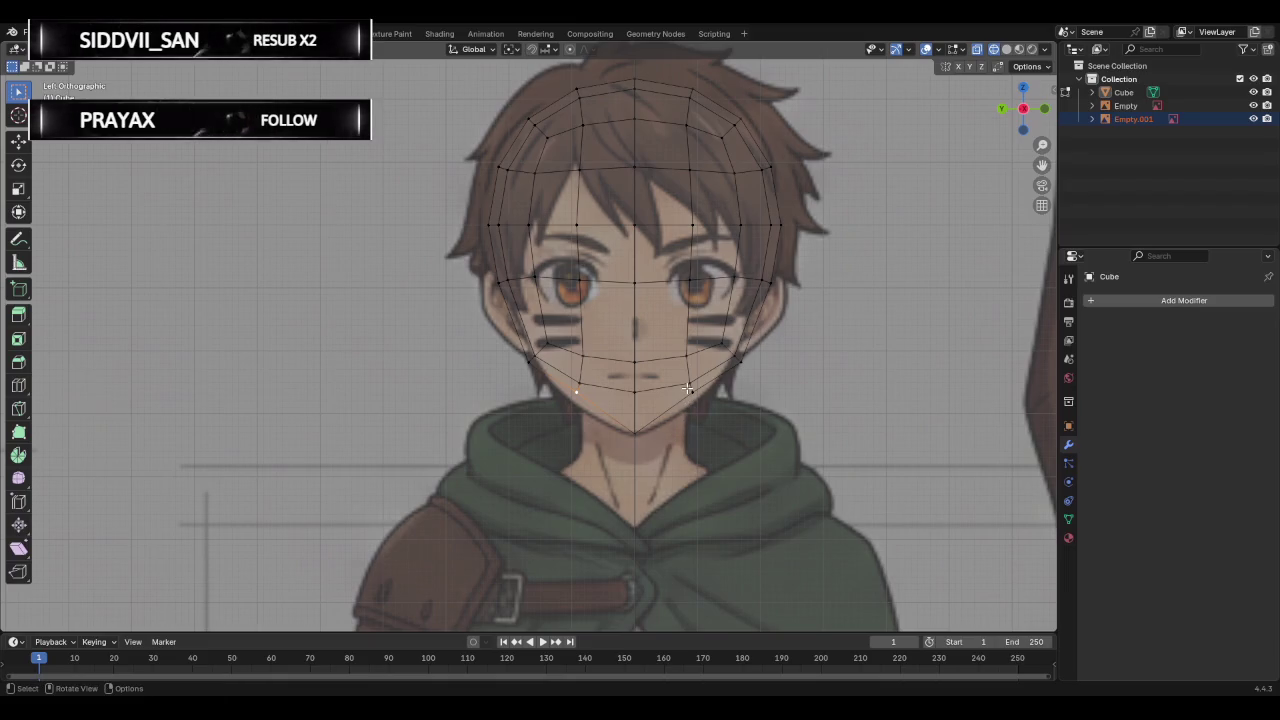
Delete the head mesh's left-half vertices, keeping the right side along the face's centre line.
{"action": "left_click_drag", "start_coordinate": [623, 455], "coordinate": [460, 62]}
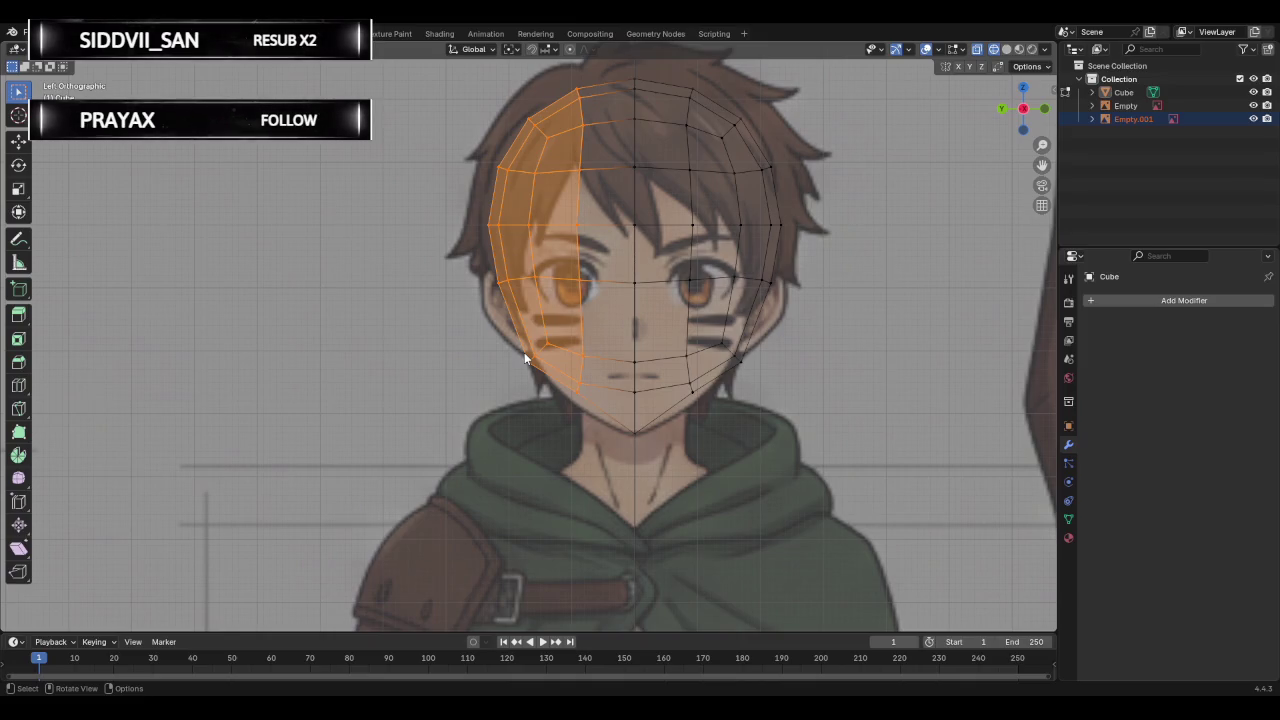
{"action": "key", "text": "x"}
{"action": "left_click", "coordinate": [530, 357]}
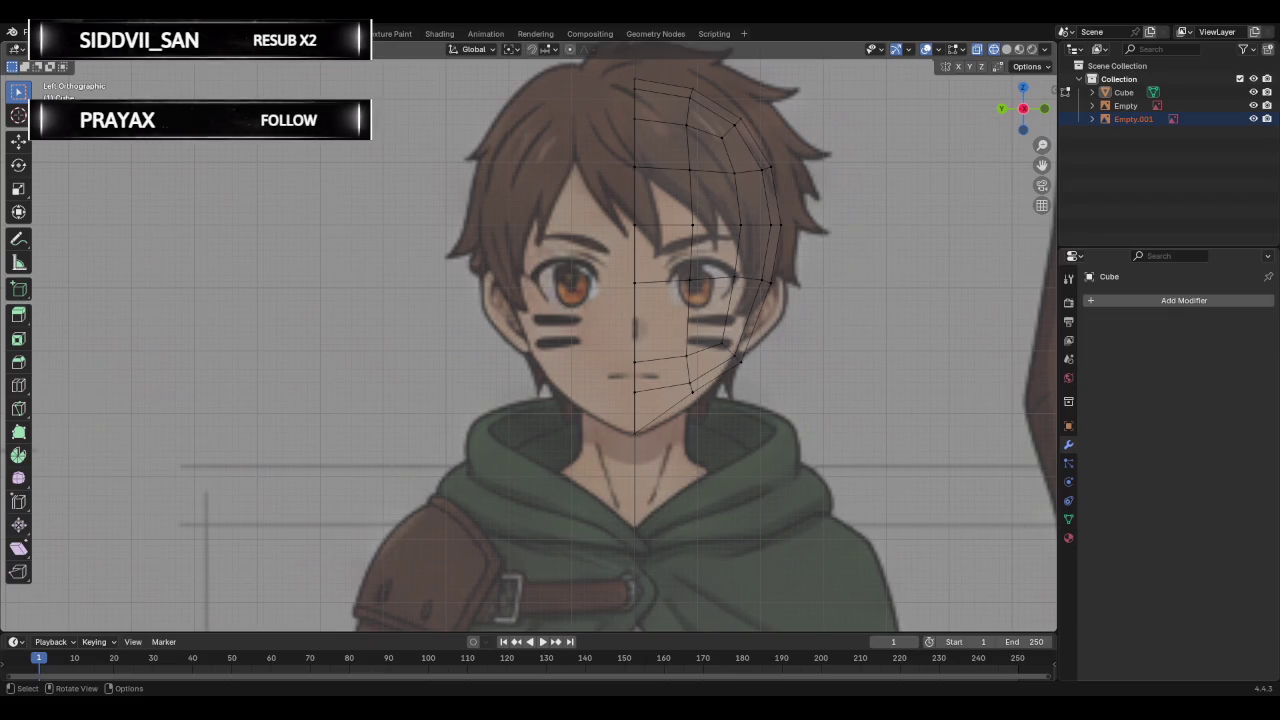
Add an X-axis Mirror modifier, searched as 'mir', to the half head and enable Clipping.
{"action": "left_click", "coordinate": [1154, 302]}
{"action": "left_click", "coordinate": [1111, 302]}
{"action": "type", "text": "m in"}
{"action": "key", "text": "BackSpace"}
{"action": "key", "text": "BackSpace"}
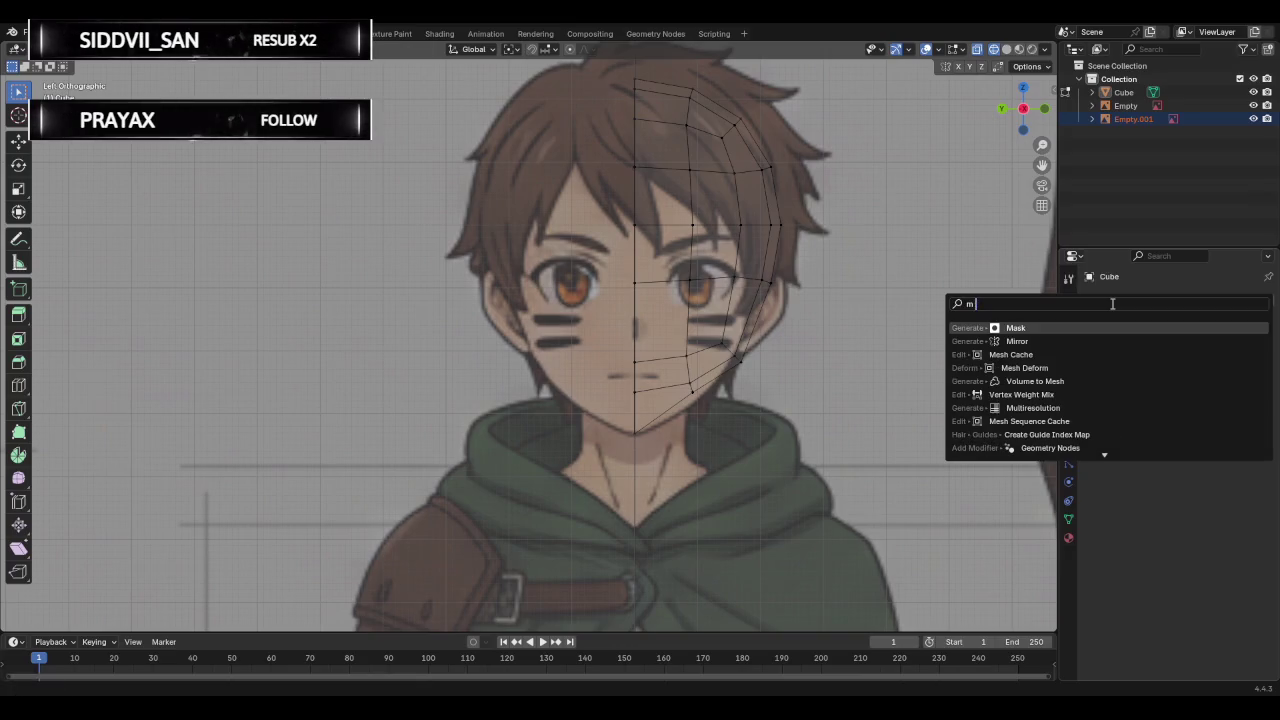
{"action": "type", "text": "ir"}
{"action": "key", "text": "Return"}
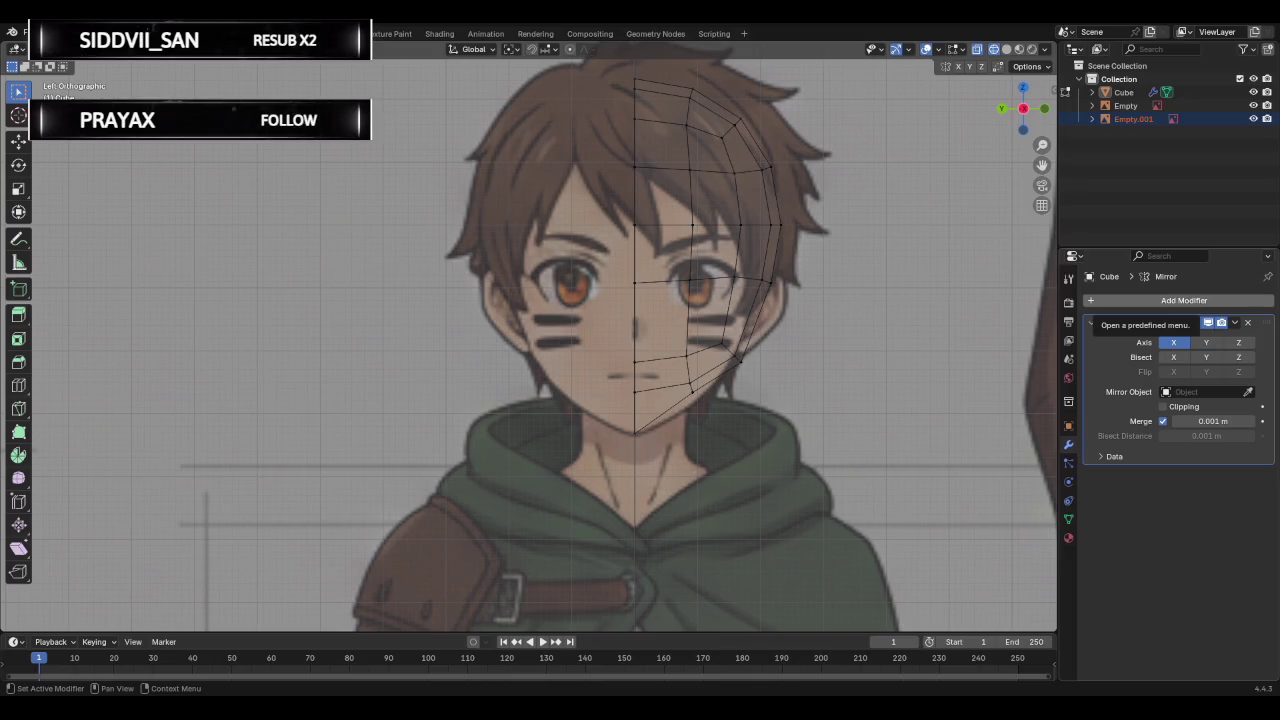
{"action": "left_click", "coordinate": [1163, 406]}
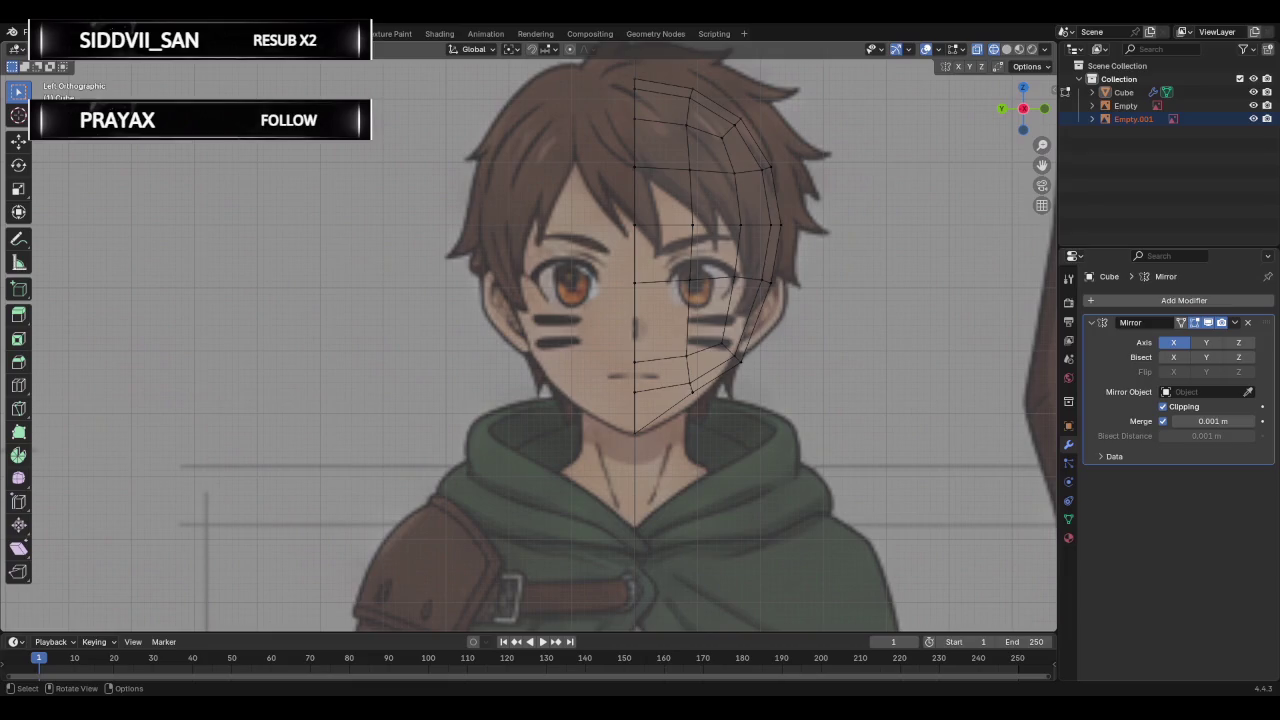
Move the bottom chin vertex twice toward the reference chin, then undo the last move.
{"action": "left_click", "coordinate": [651, 454]}
{"action": "key", "text": "g"}
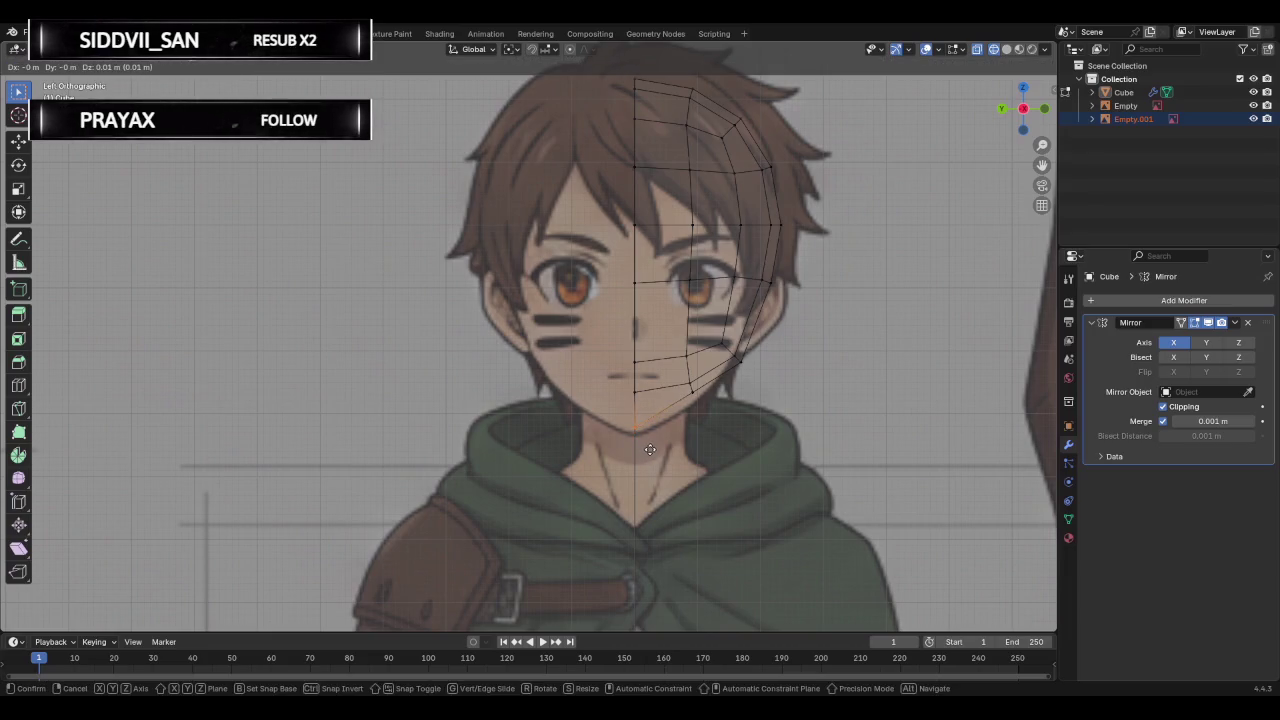
{"action": "left_click", "coordinate": [649, 454]}
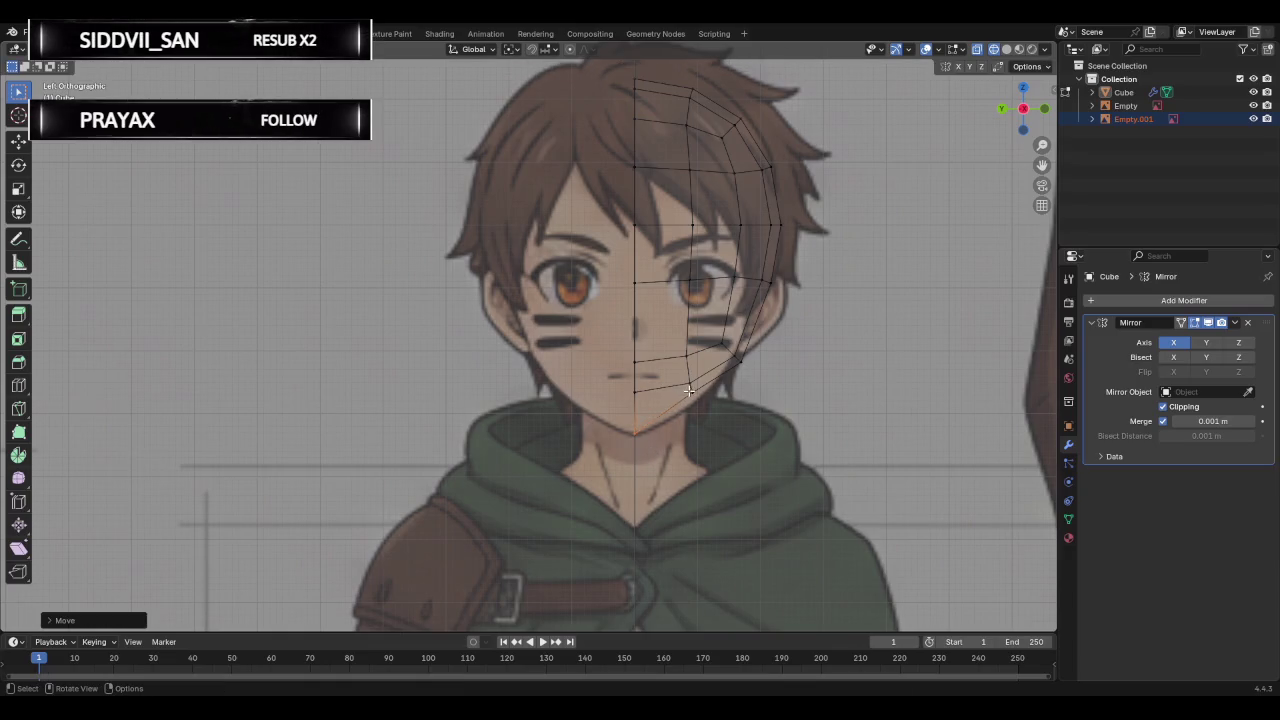
{"action": "key", "text": "g"}
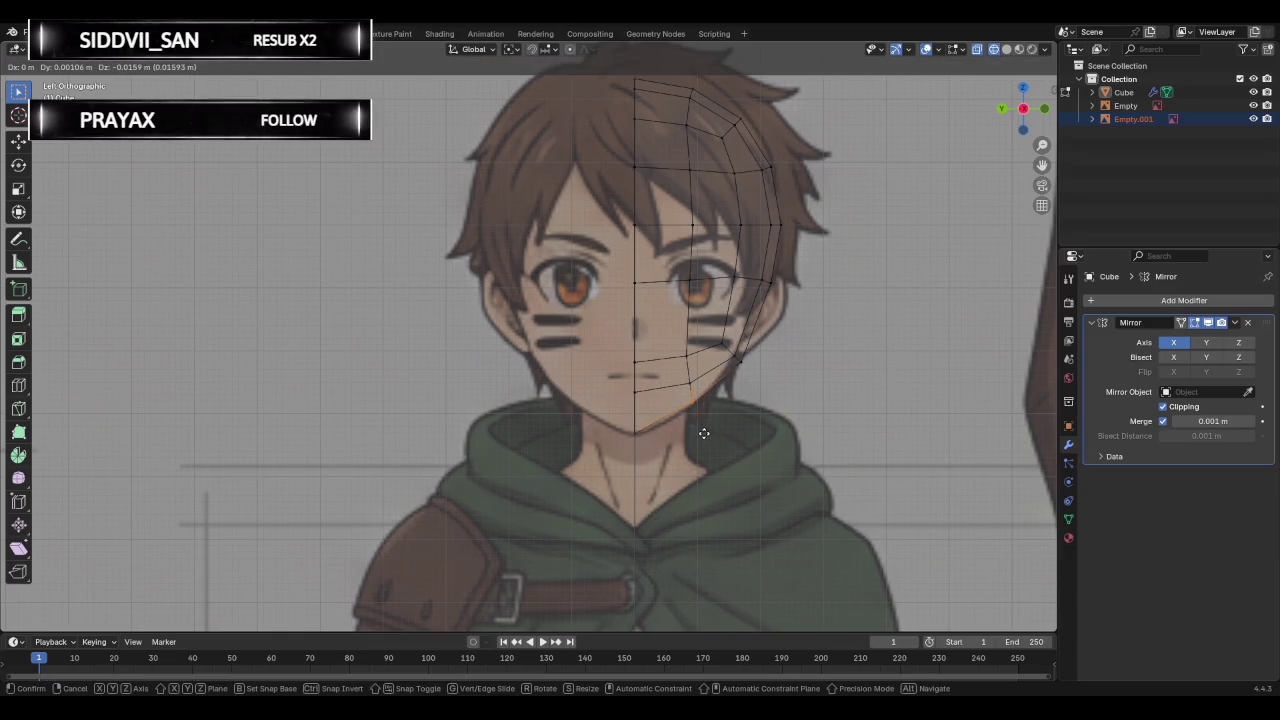
{"action": "left_click", "coordinate": [704, 432]}
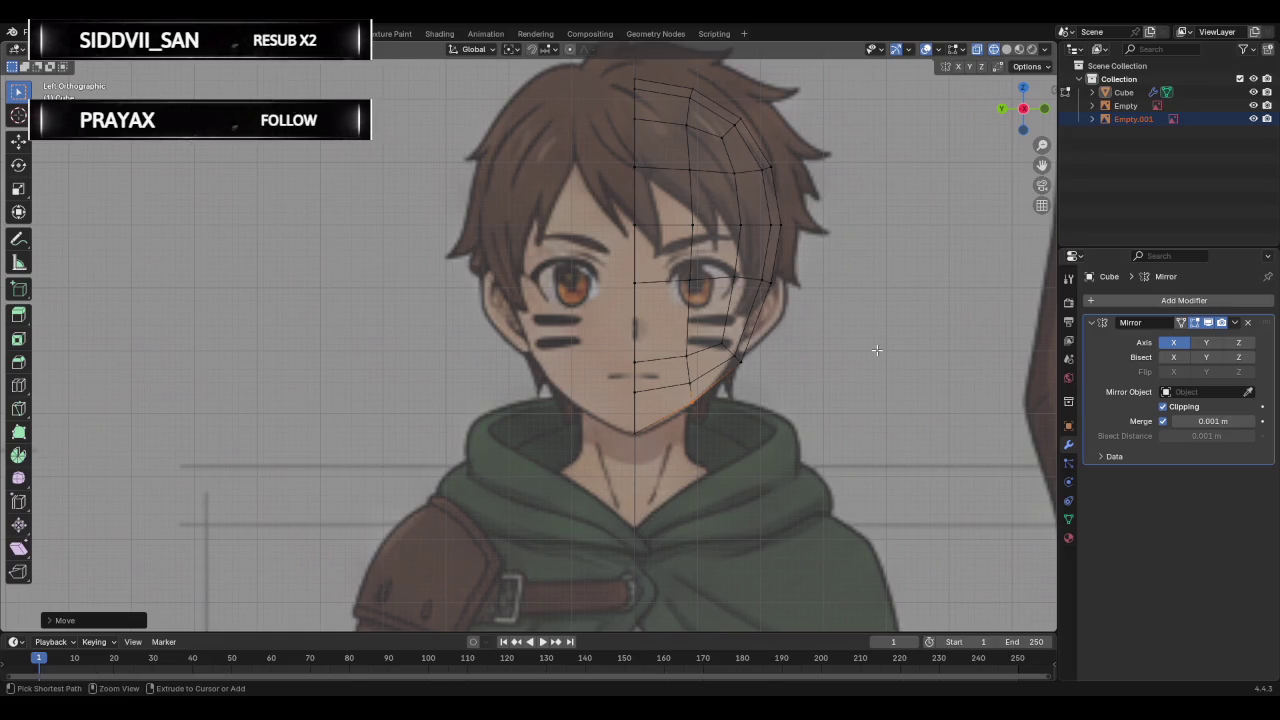
{"action": "key", "text": "ctrl+z"}
{"action": "key", "text": "ctrl+z"}
{"action": "key", "text": "ctrl+z"}
{"action": "key", "text": "ctrl+z"}
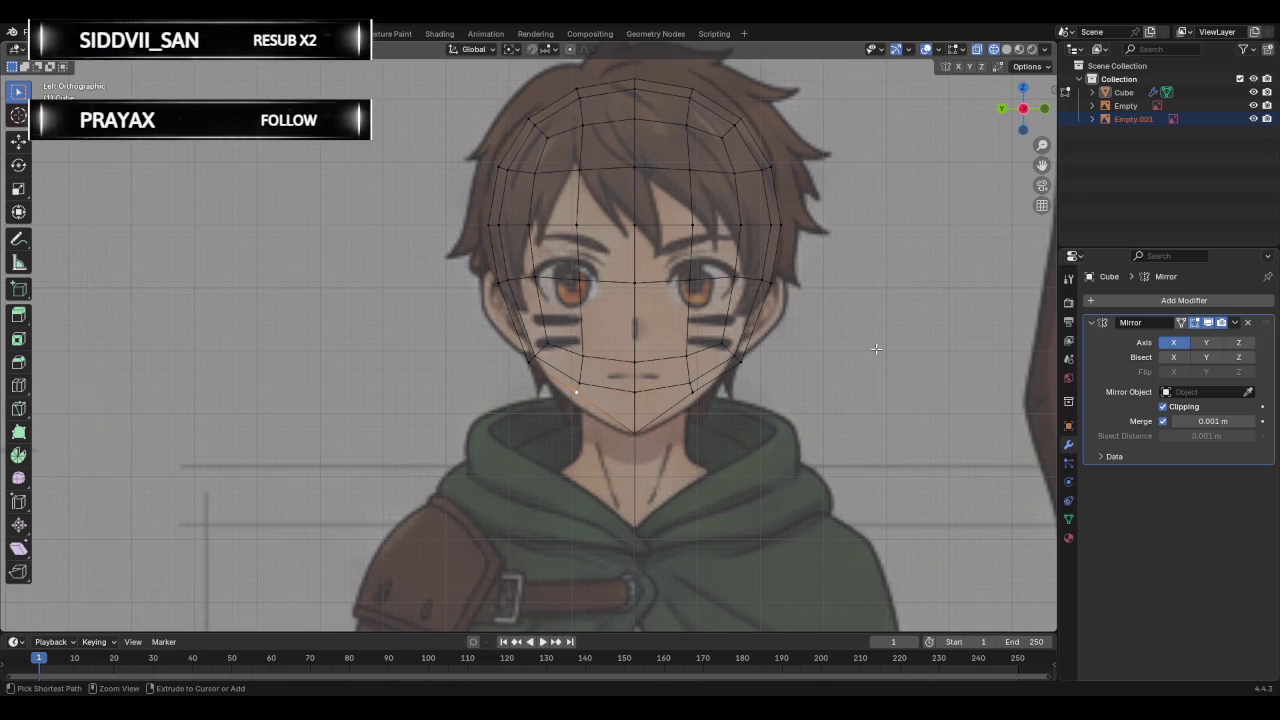
Remove the old Mirror modifier and delete the head's left-half vertices.
{"action": "left_click", "coordinate": [1247, 324]}
{"action": "left_click_drag", "start_coordinate": [479, 75], "coordinate": [606, 530]}
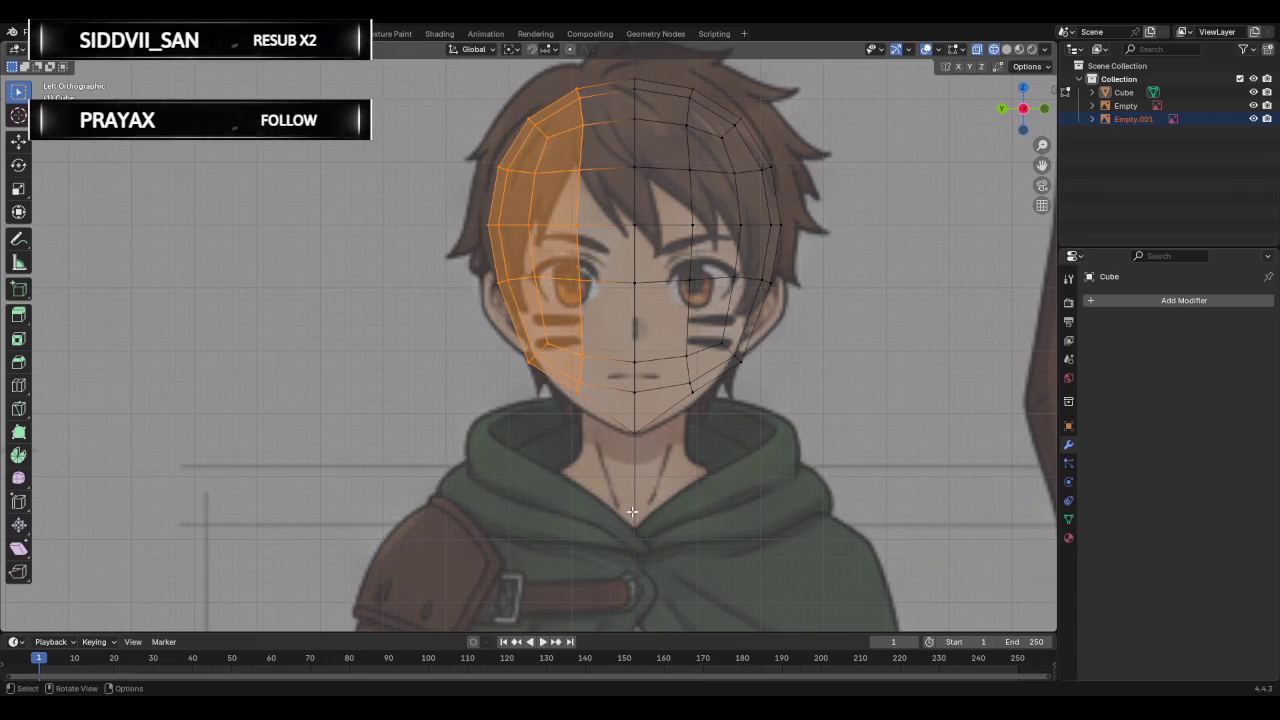
{"action": "key", "text": "x"}
{"action": "left_click", "coordinate": [570, 512]}
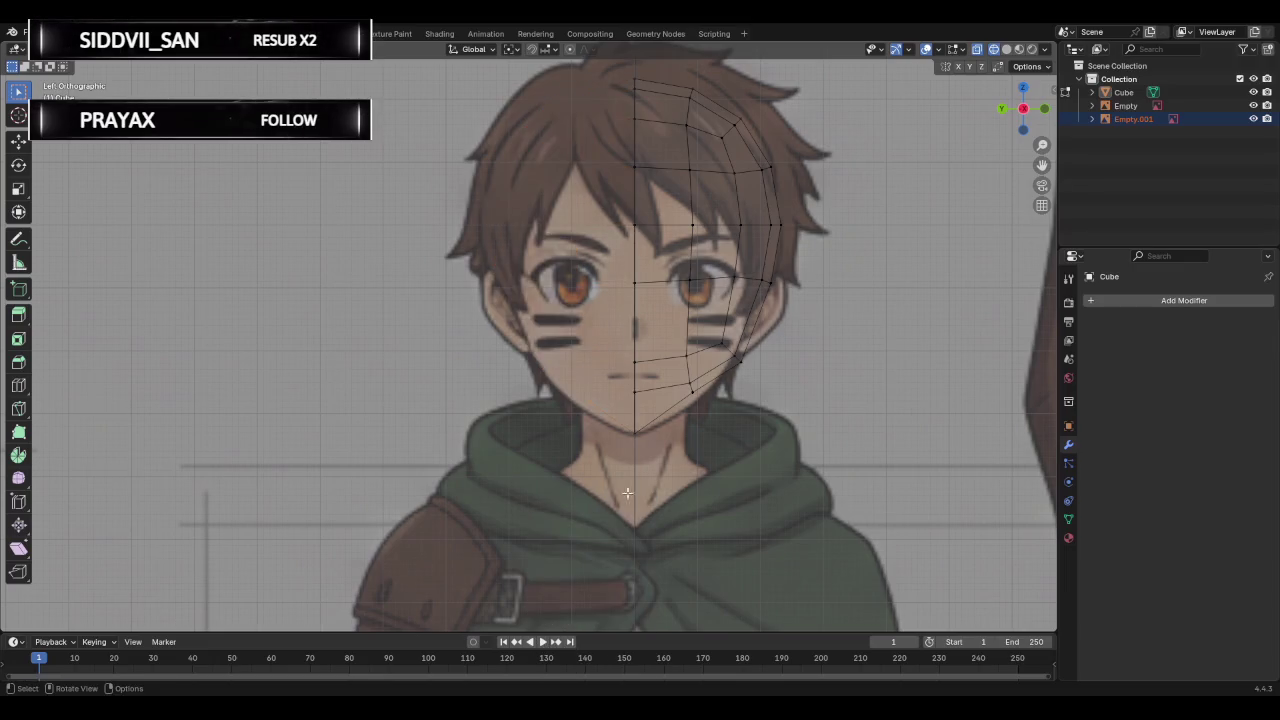
Add a fresh Mirror modifier to the half head with Clipping enabled.
{"action": "left_click", "coordinate": [1123, 95]}
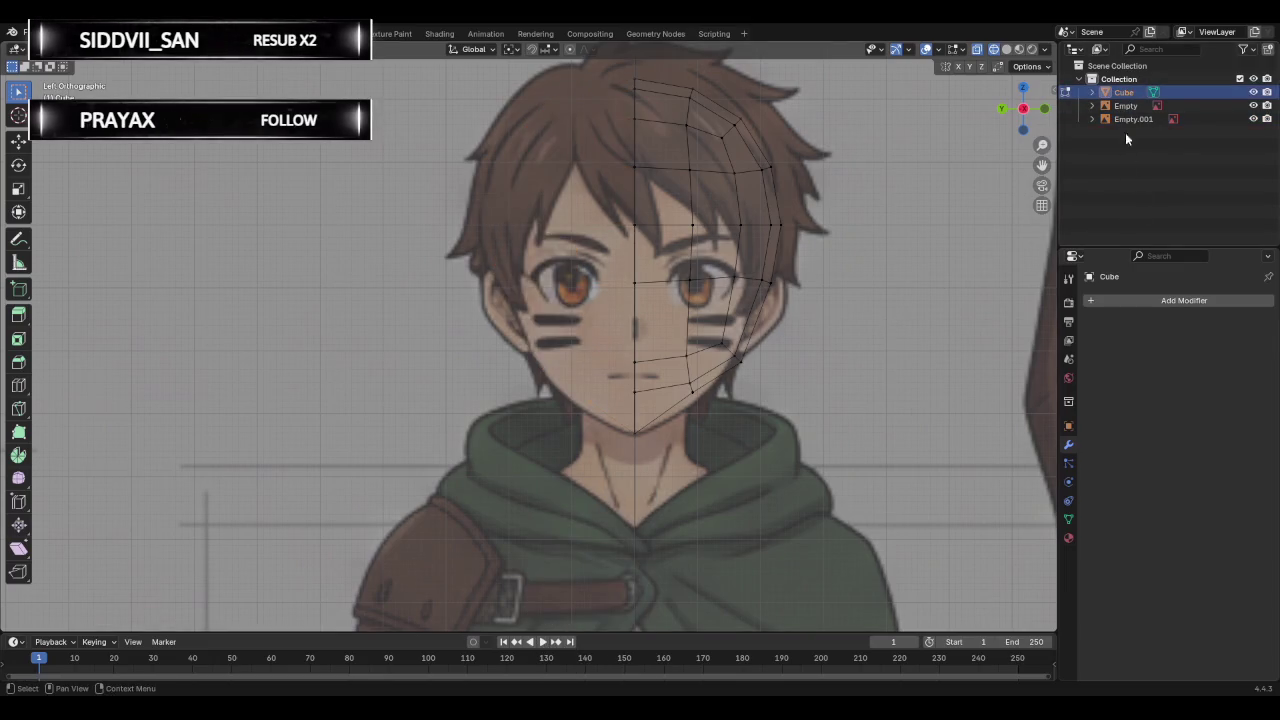
{"action": "left_click", "coordinate": [1129, 302]}
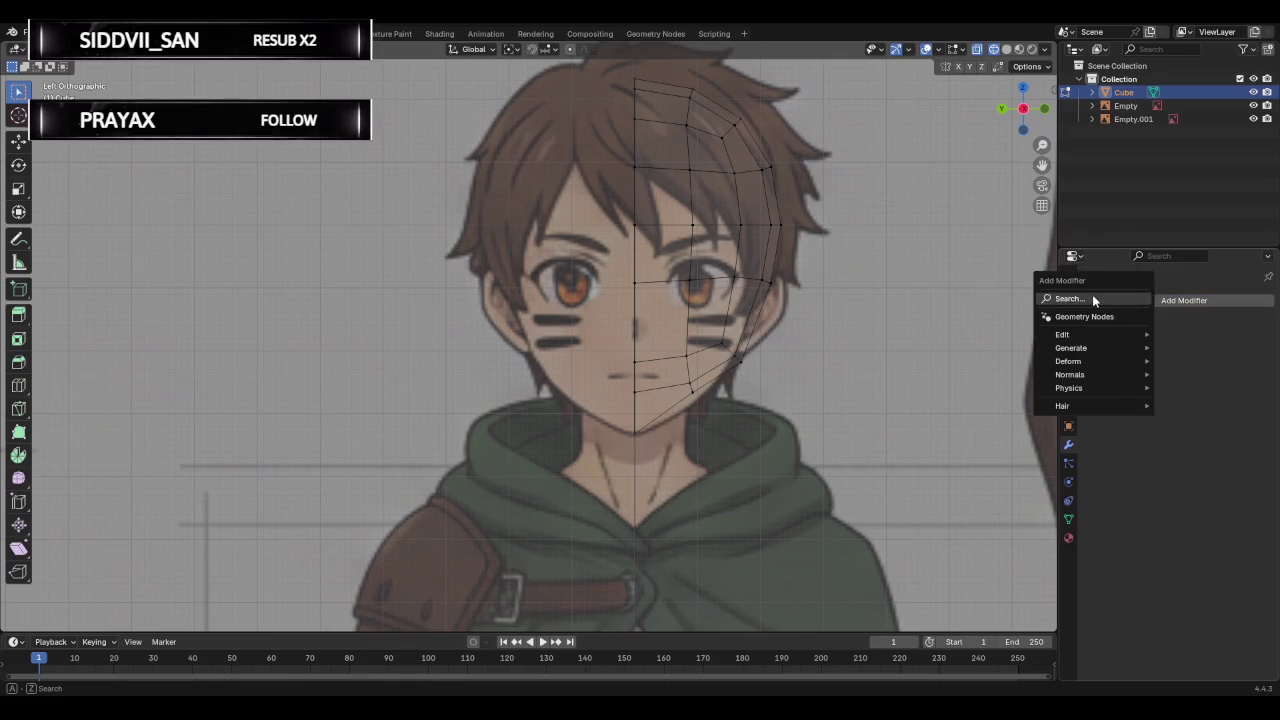
{"action": "left_click", "coordinate": [1092, 298]}
{"action": "type", "text": "mirro"}
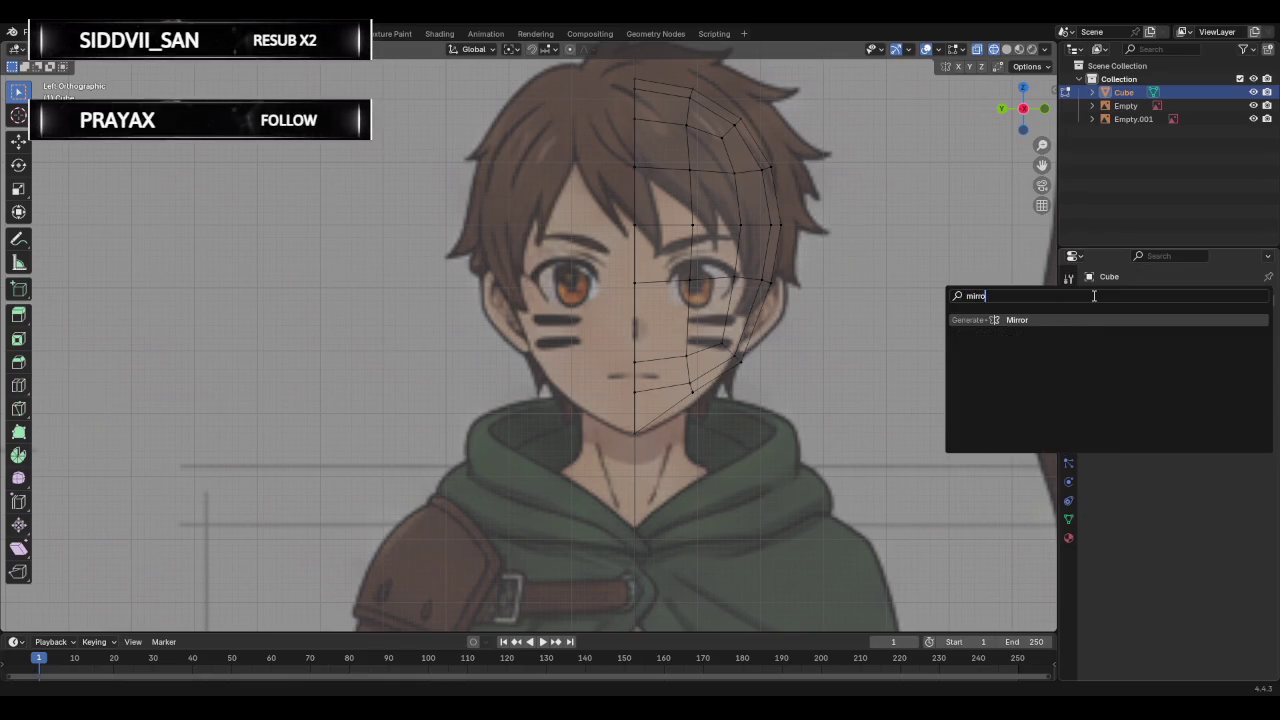
{"action": "key", "text": "Return"}
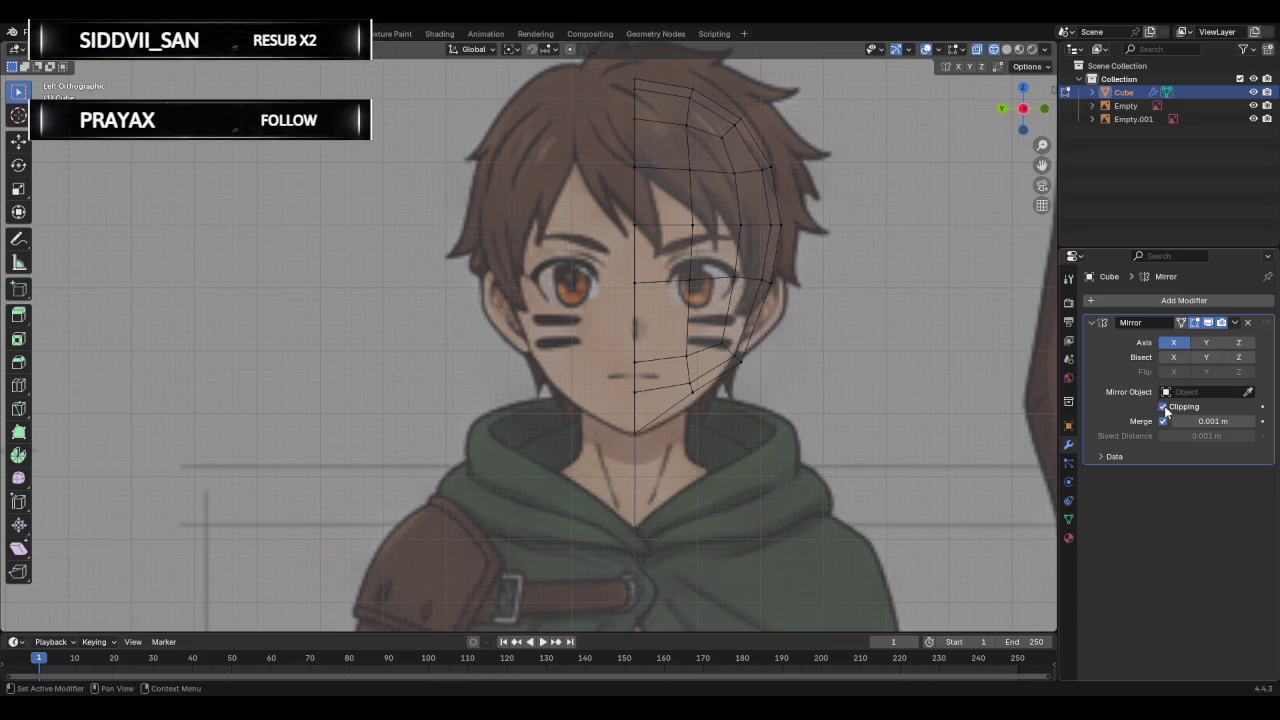
{"action": "left_click", "coordinate": [1162, 406]}
{"action": "scroll", "coordinate": [798, 310], "scroll_direction": "down", "scroll_amount": 1}
{"action": "scroll", "coordinate": [819, 319], "scroll_direction": "down", "scroll_amount": 1}
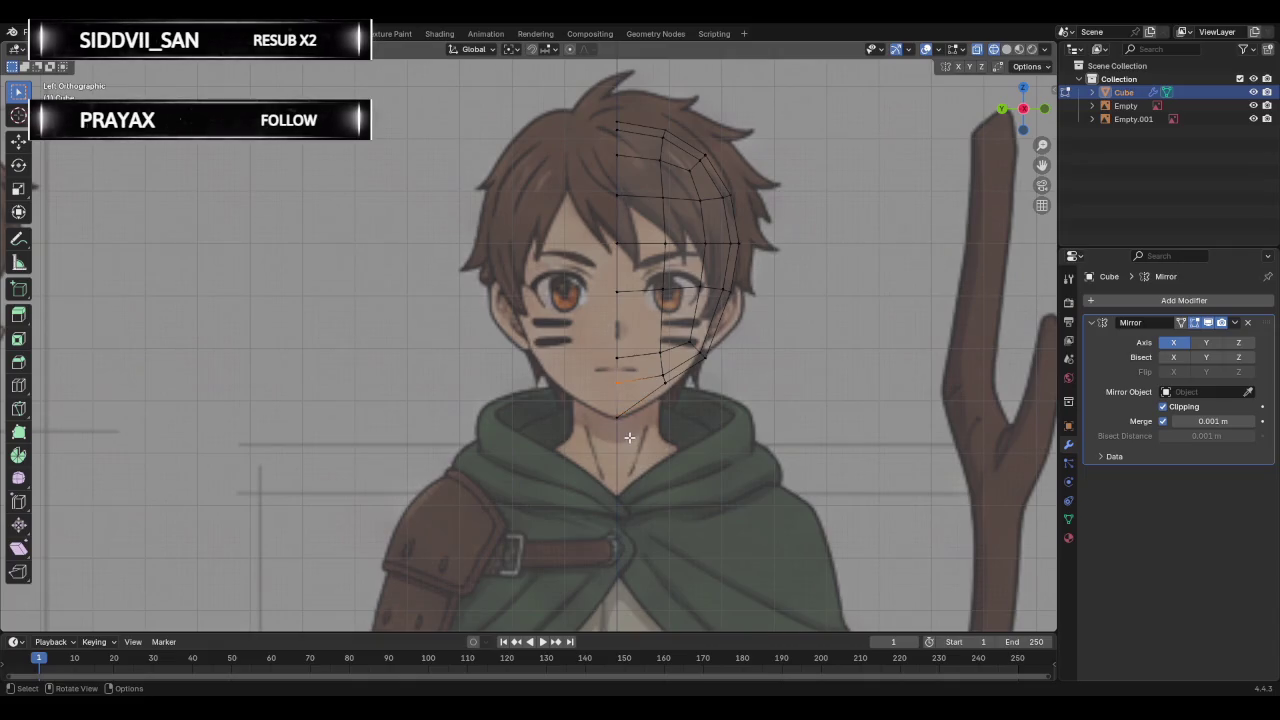
Back in the side reference view, fill the lone chin vertex into the lower jaw.
{"action": "mouse_move", "coordinate": [595, 394]}
{"action": "middle_mouse_down"}
{"action": "mouse_move", "coordinate": [617, 403]}
{"action": "mouse_move", "coordinate": [523, 400]}
{"action": "mouse_move", "coordinate": [575, 394]}
{"action": "middle_mouse_up"}
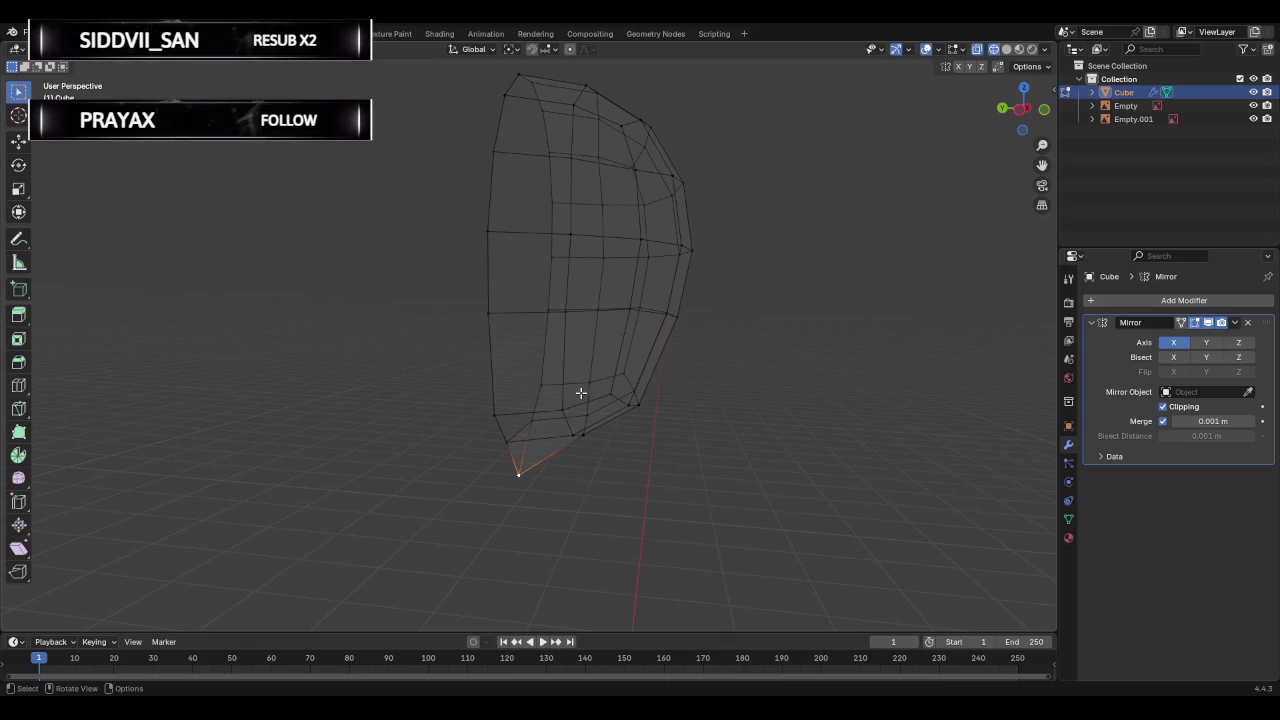
{"action": "left_click", "coordinate": [1023, 109]}
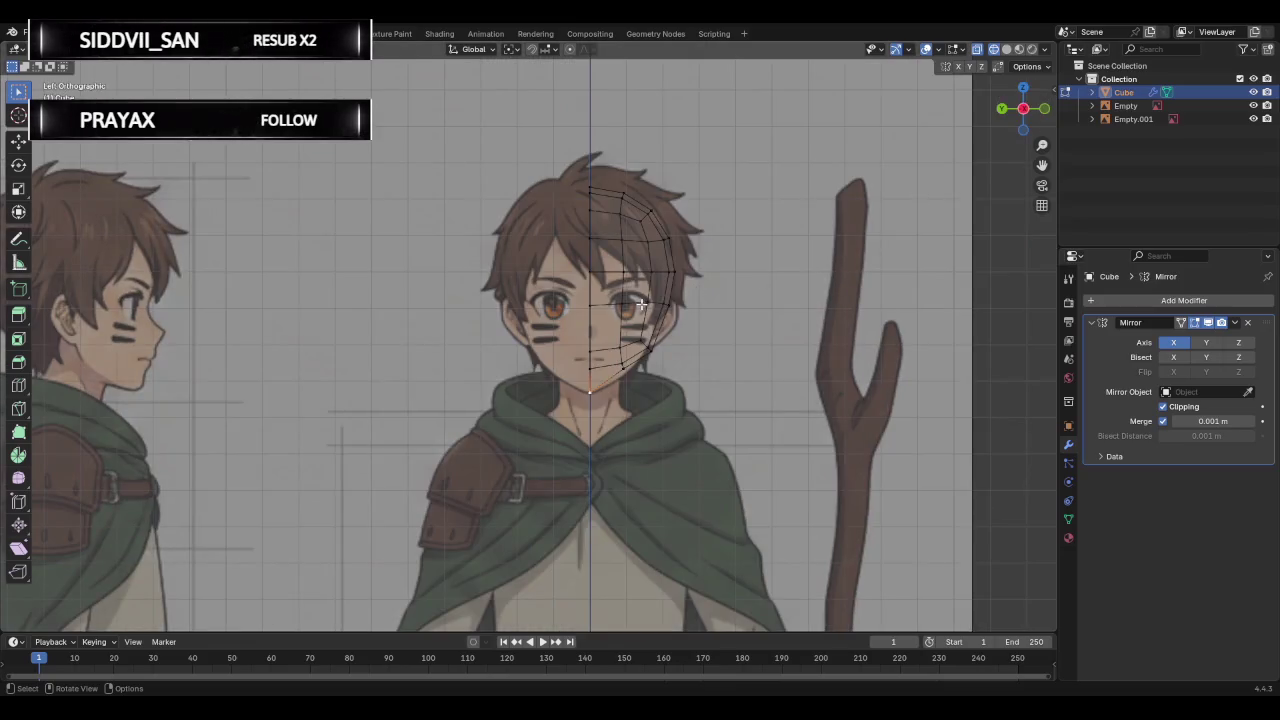
{"action": "scroll", "coordinate": [675, 298], "scroll_direction": "up", "scroll_amount": 1}
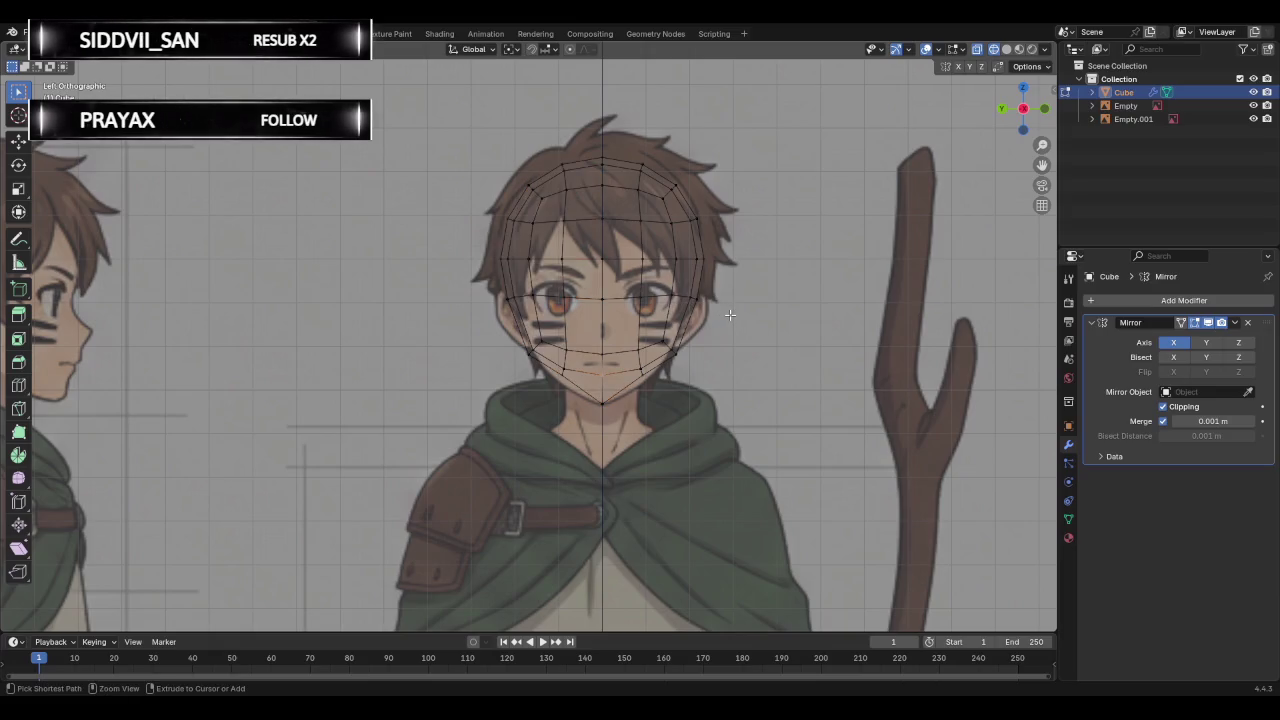
{"action": "key", "text": "f"}
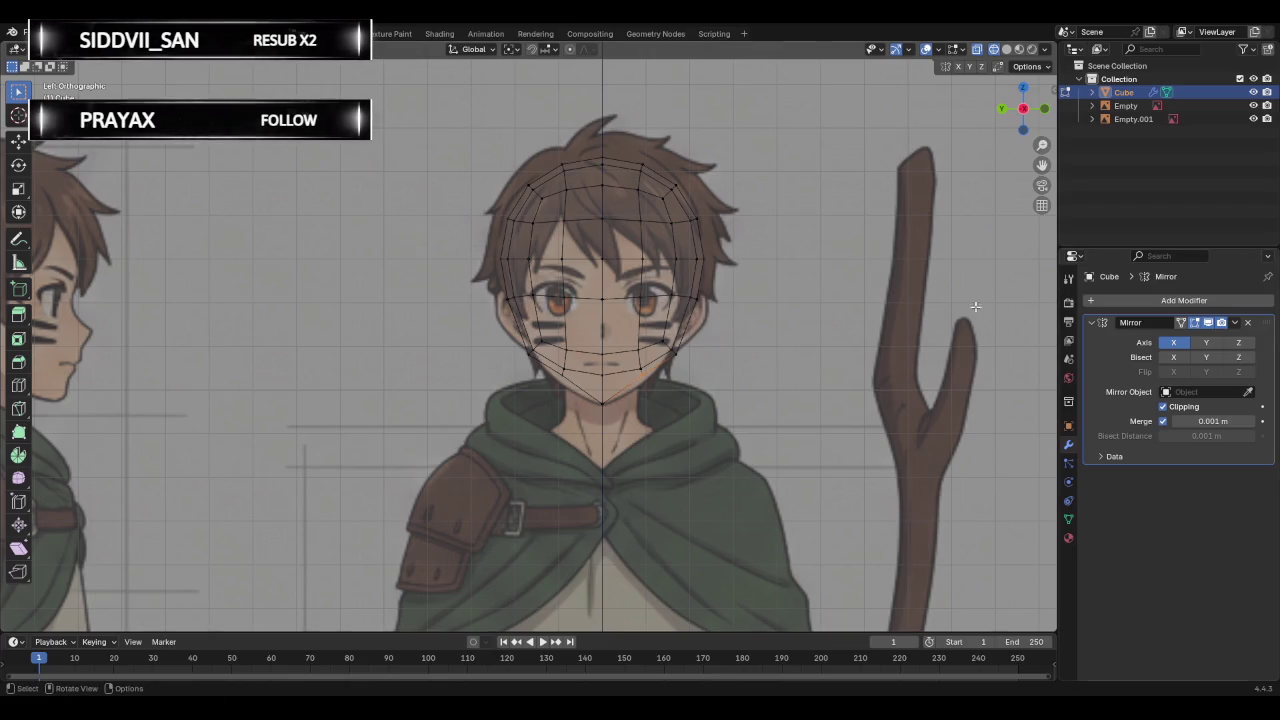
Check the closed chin from the front and opposite side views, and expand the head's outliner entry.
{"action": "mouse_move", "coordinate": [835, 309]}
{"action": "middle_mouse_down"}
{"action": "mouse_move", "coordinate": [780, 314]}
{"action": "mouse_move", "coordinate": [1000, 200]}
{"action": "middle_mouse_up"}
{"action": "left_click", "coordinate": [1028, 113]}
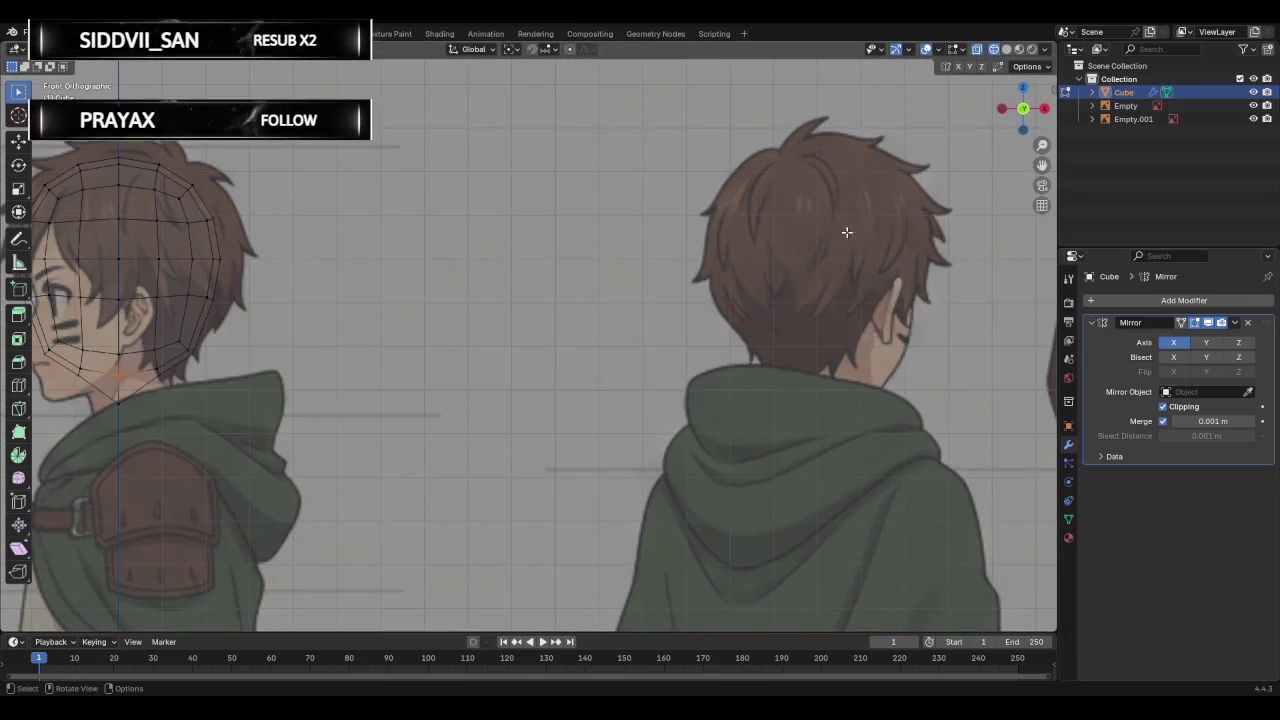
{"action": "scroll", "coordinate": [830, 250], "scroll_direction": "down", "scroll_amount": 1}
{"action": "scroll", "coordinate": [808, 263], "scroll_direction": "down", "scroll_amount": 1}
{"action": "scroll", "coordinate": [806, 263], "scroll_direction": "down", "scroll_amount": 1}
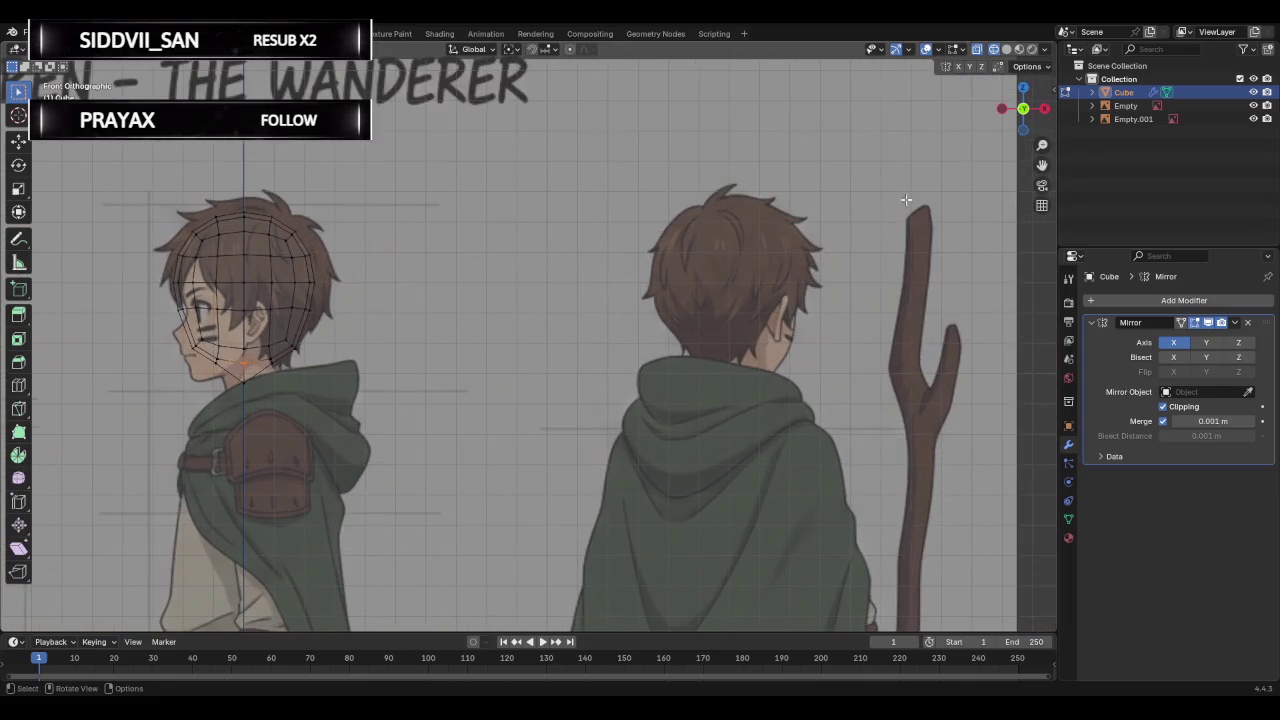
{"action": "left_click", "coordinate": [1044, 108]}
{"action": "scroll", "coordinate": [556, 278], "scroll_direction": "up", "scroll_amount": 3}
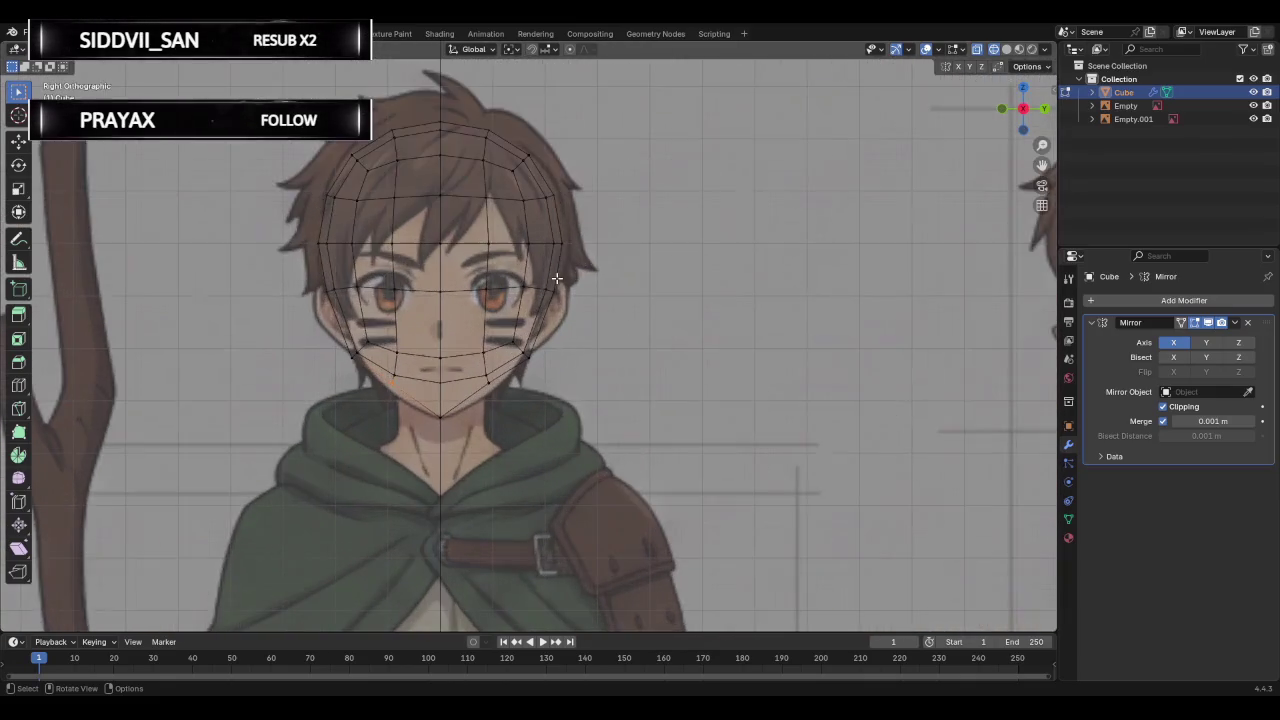
{"action": "scroll", "coordinate": [556, 278], "scroll_direction": "down", "scroll_amount": 1}
{"action": "left_click", "coordinate": [1091, 92]}
Remove the existing Mirror modifier and delete the head's left half.
{"action": "left_click", "coordinate": [1121, 104]}
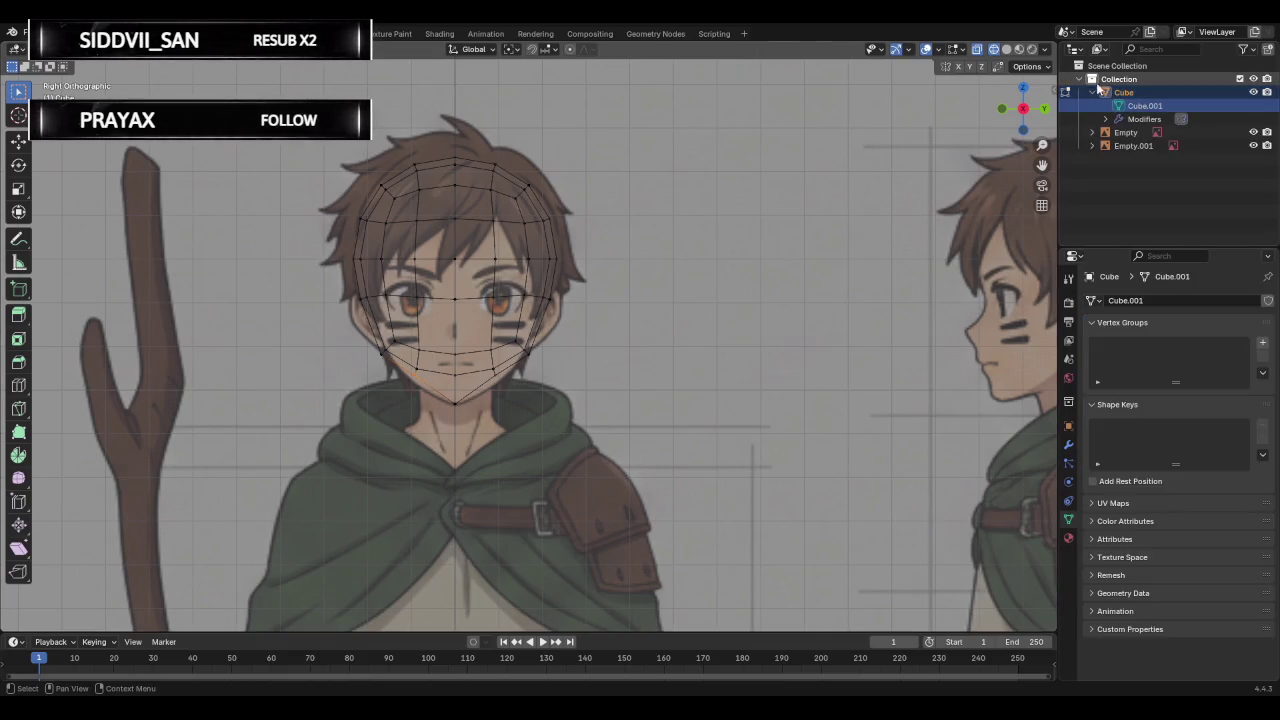
{"action": "left_click", "coordinate": [1098, 80]}
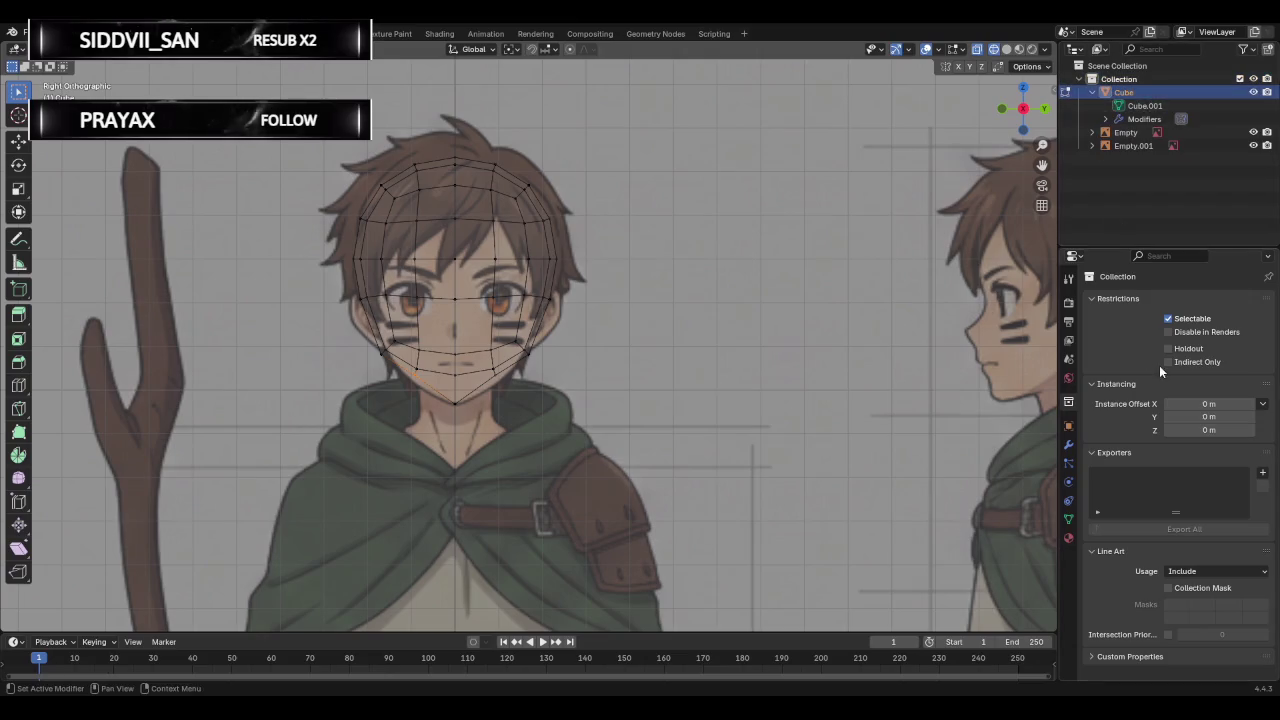
{"action": "left_click", "coordinate": [1069, 445]}
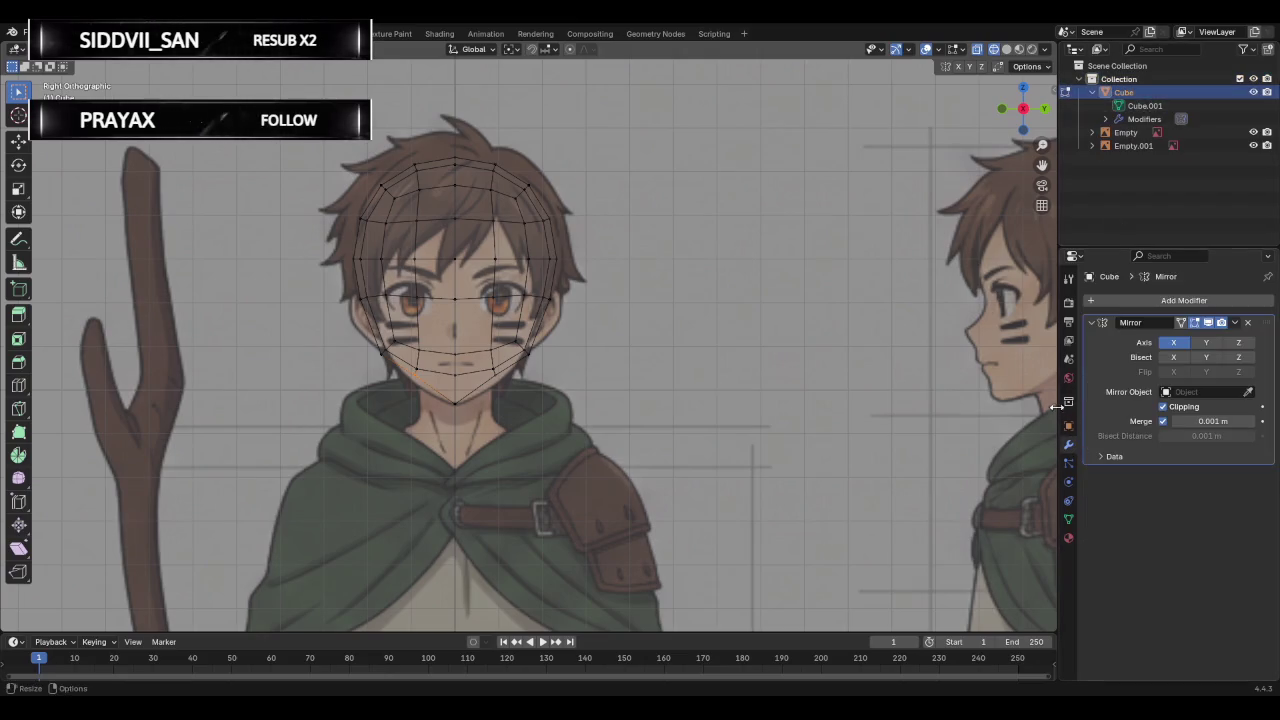
{"action": "left_click", "coordinate": [1247, 324]}
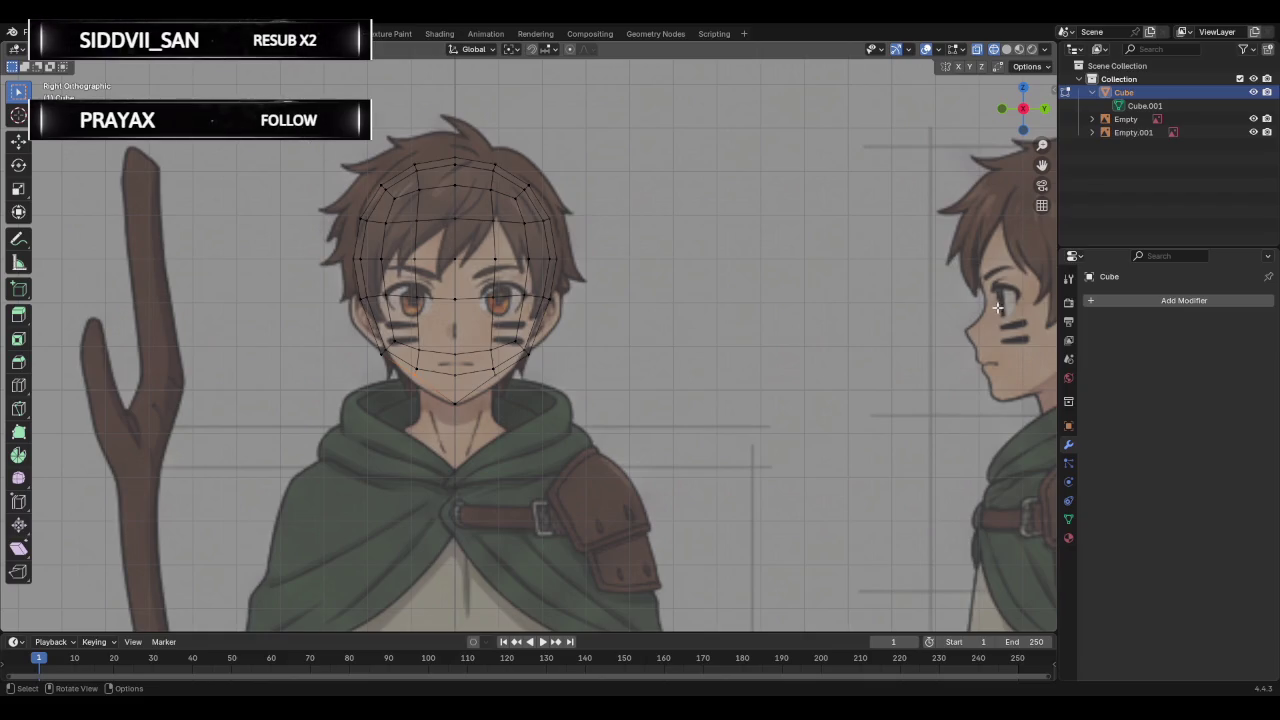
{"action": "left_click_drag", "start_coordinate": [298, 130], "coordinate": [444, 488]}
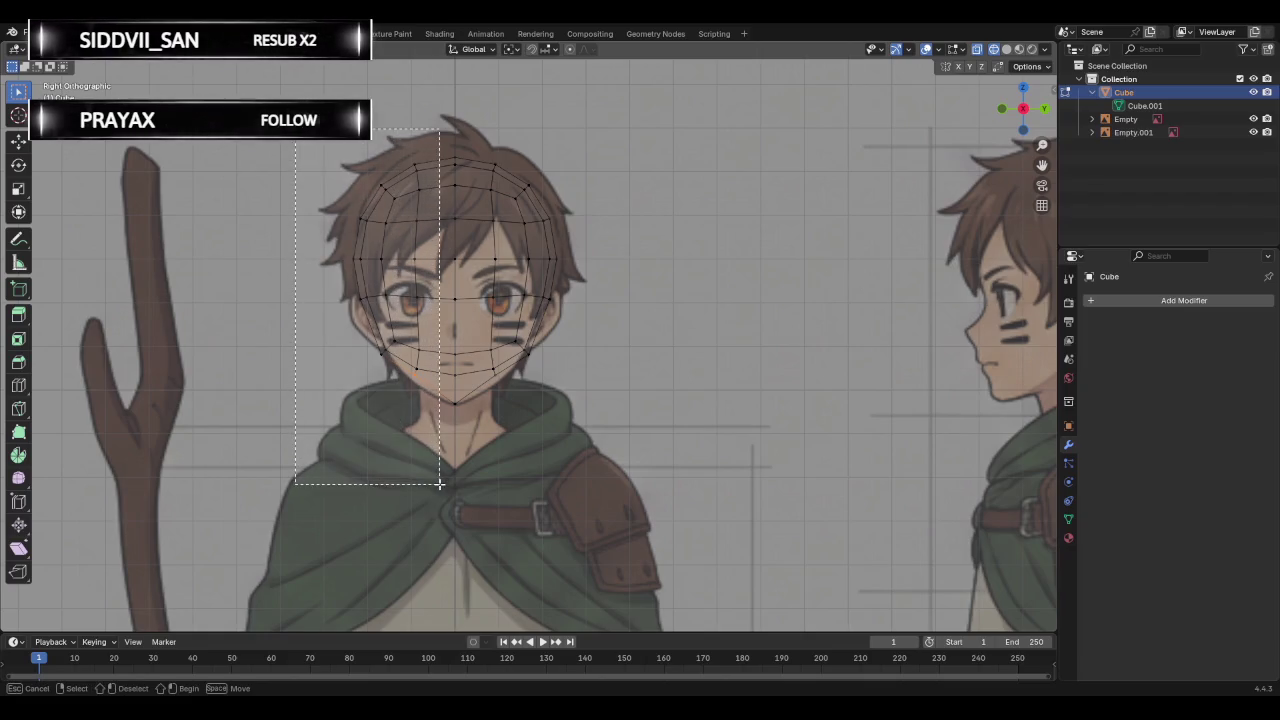
{"action": "key", "text": "x"}
{"action": "left_click", "coordinate": [405, 456]}
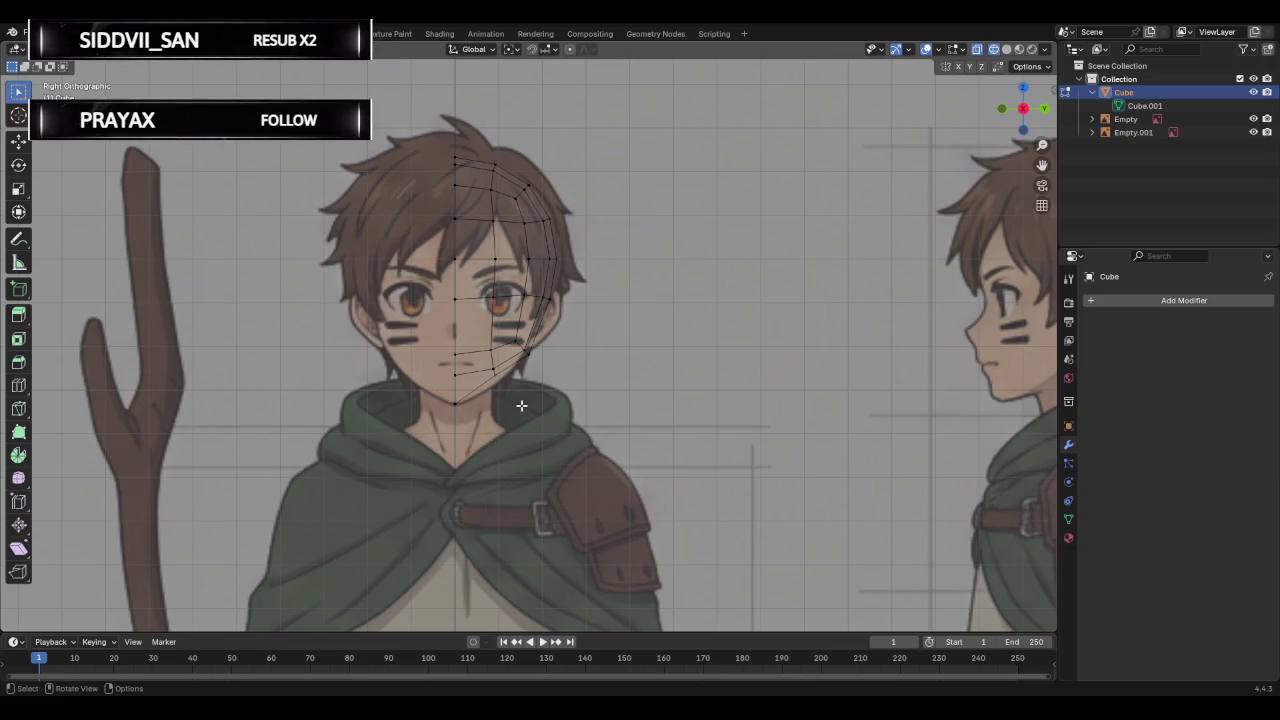
Add a Mirror modifier, then browse the head's modifiers and the Empty objects in the outliner.
{"action": "left_click", "coordinate": [1137, 302]}
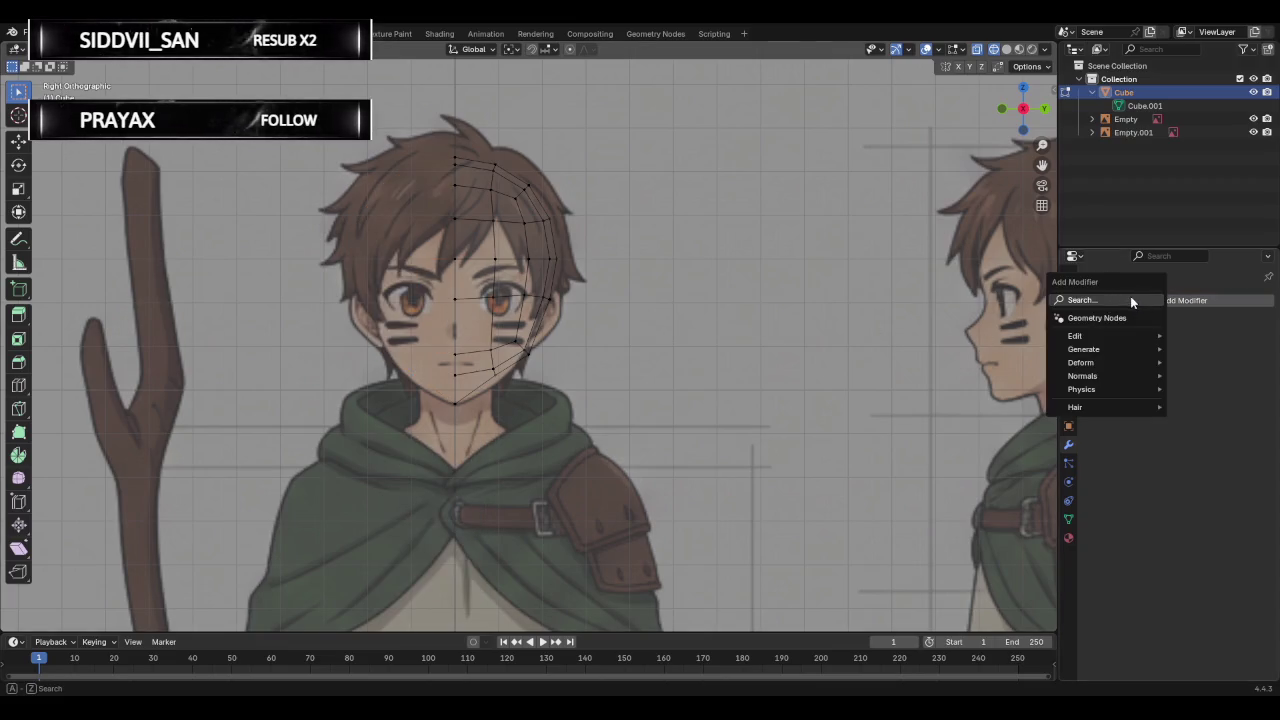
{"action": "left_click", "coordinate": [1130, 296]}
{"action": "type", "text": "mir"}
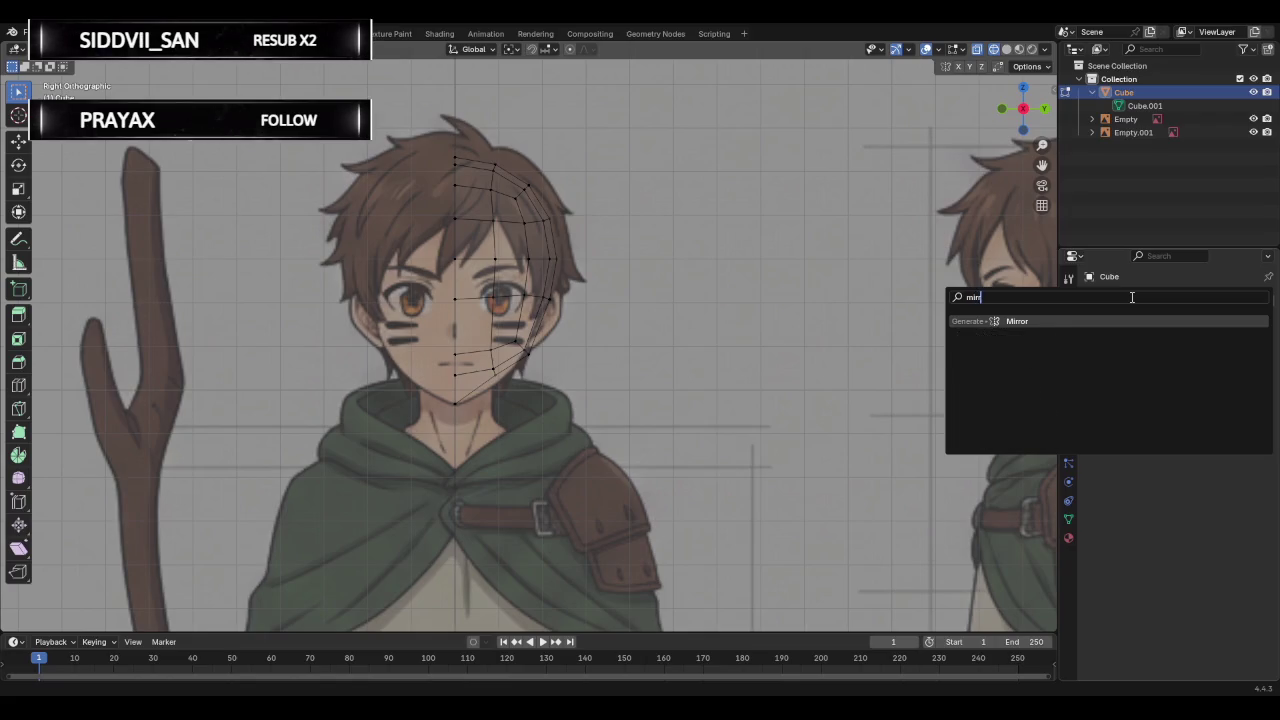
{"action": "key", "text": "Return"}
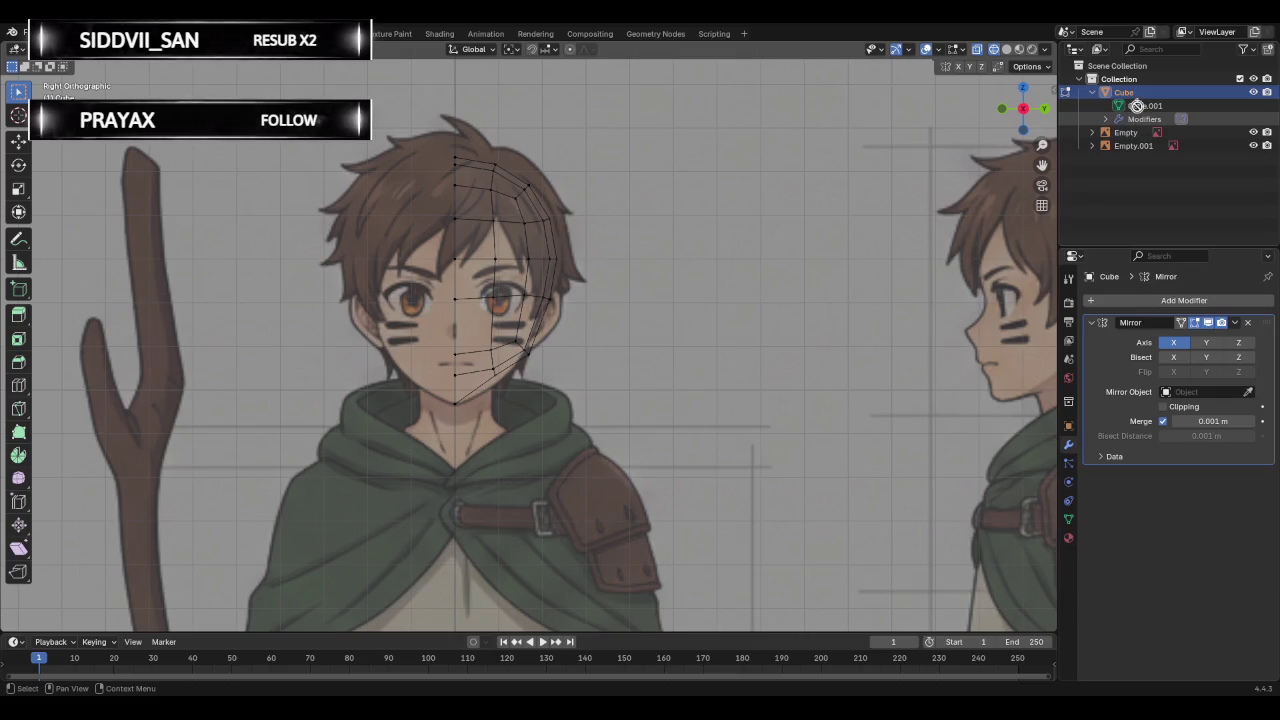
{"action": "left_click", "coordinate": [1105, 119]}
{"action": "left_click", "coordinate": [1140, 132]}
{"action": "left_click", "coordinate": [1135, 104]}
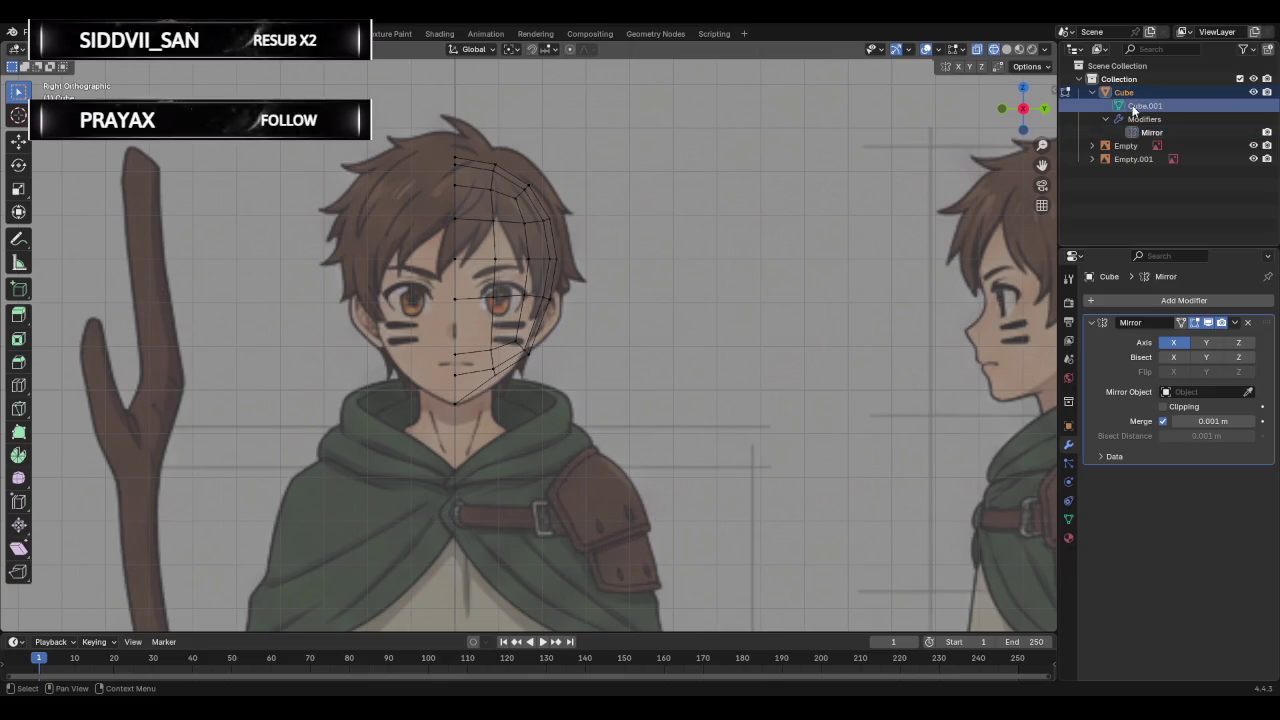
{"action": "left_click", "coordinate": [1138, 118]}
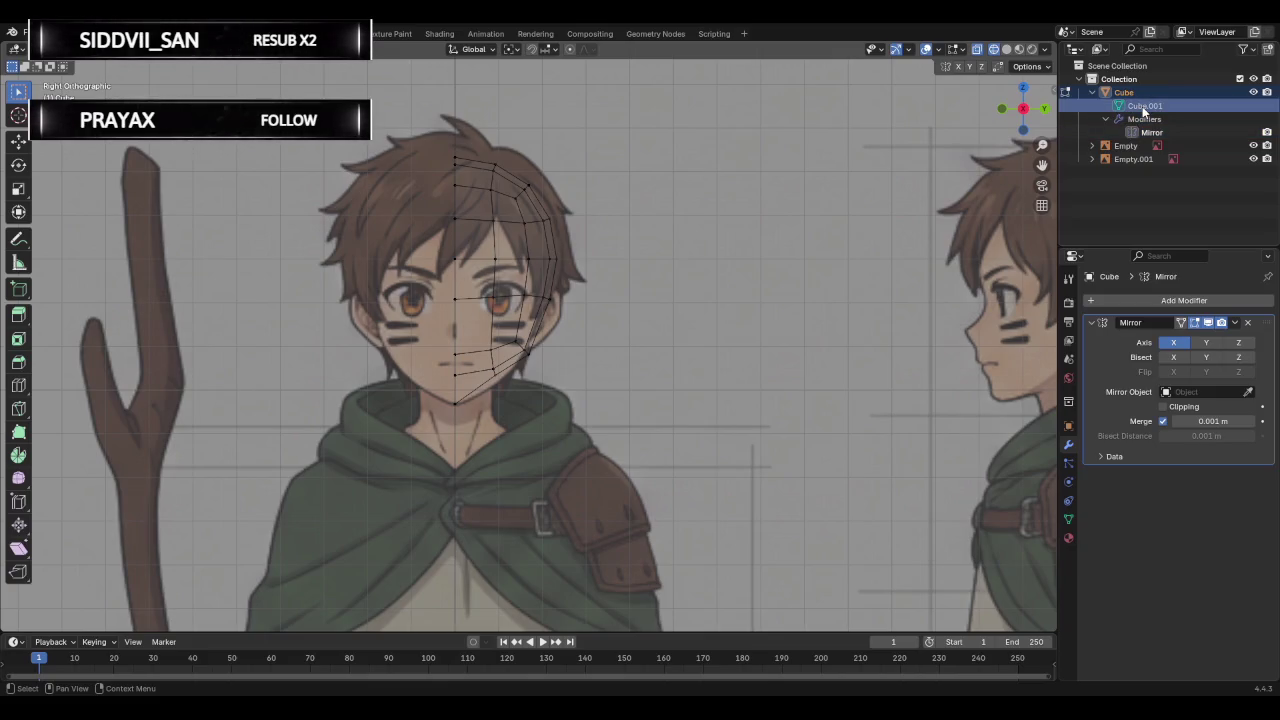
{"action": "left_click", "coordinate": [1128, 146]}
{"action": "left_click", "coordinate": [1127, 159]}
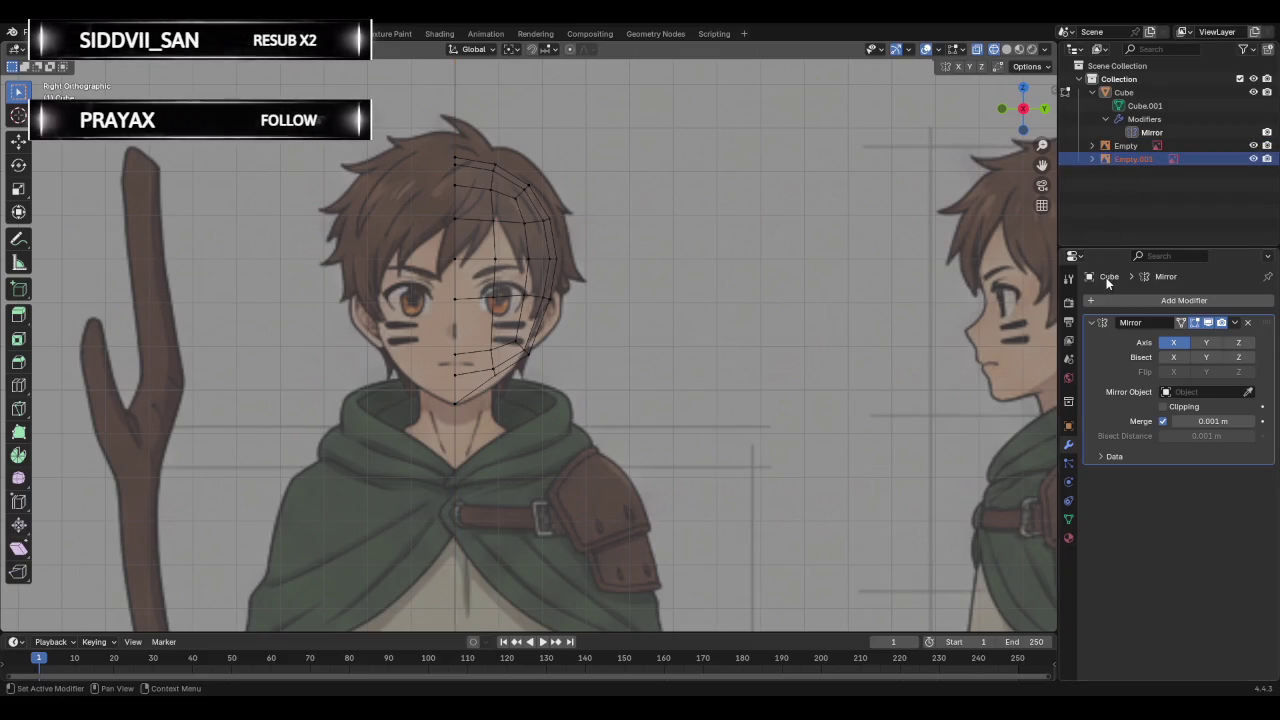
Look through the tool and render settings, keeping EEVEE as the render engine.
{"action": "left_click", "coordinate": [1069, 280]}
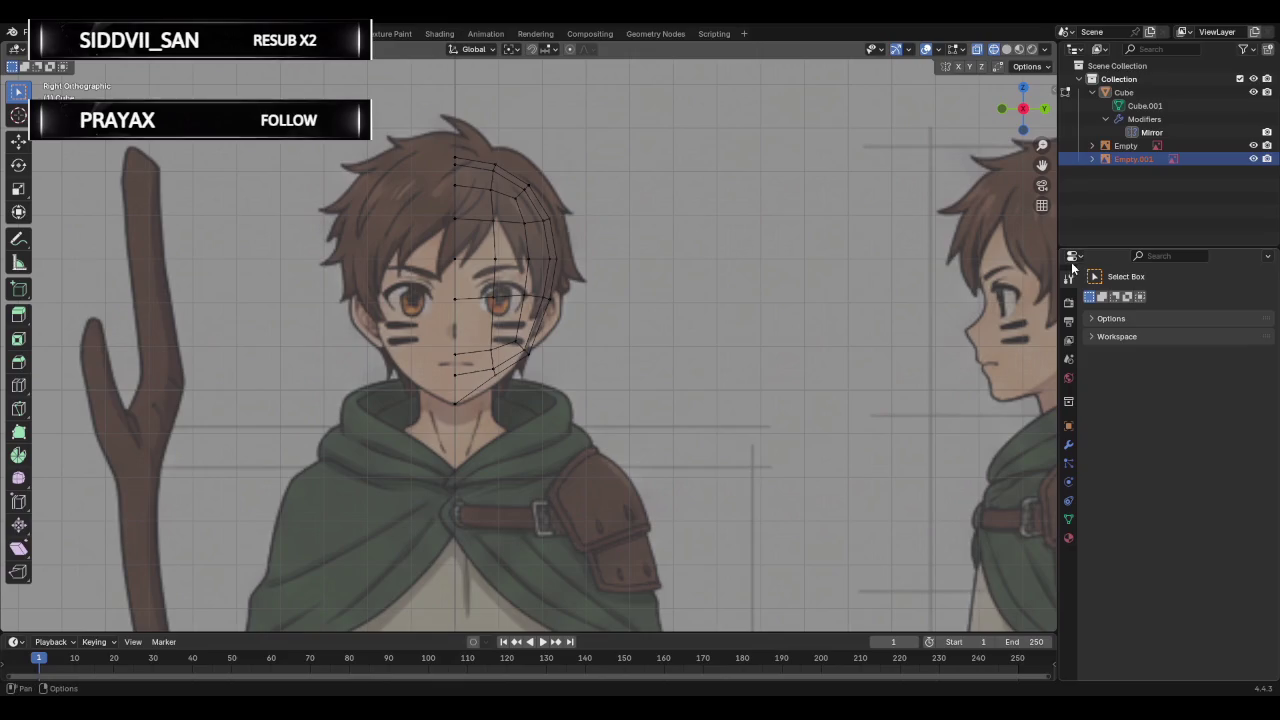
{"action": "left_click", "coordinate": [1071, 302]}
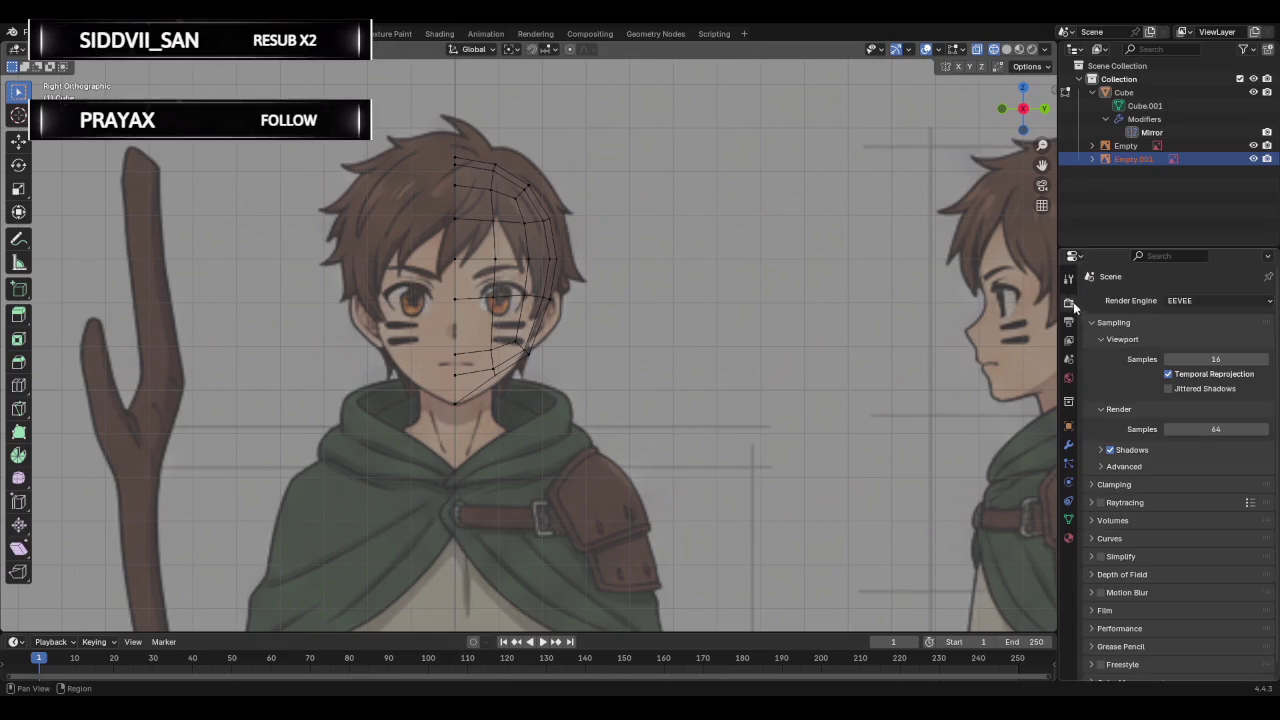
{"action": "left_click", "coordinate": [1124, 95]}
{"action": "left_click", "coordinate": [1189, 303]}
{"action": "left_click", "coordinate": [1189, 303]}
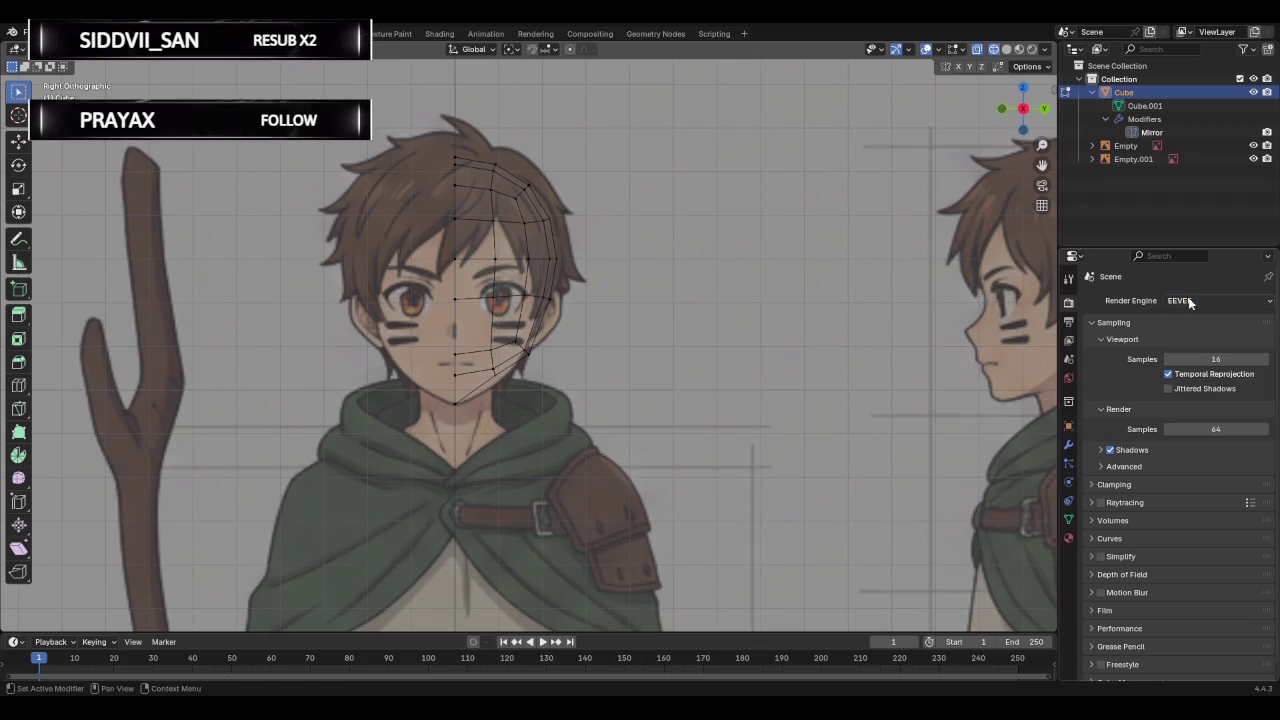
{"action": "left_click", "coordinate": [1069, 444]}
Enable Clipping, try choosing a mirror object, then remove the Mirror modifier again.
{"action": "left_click", "coordinate": [1234, 323]}
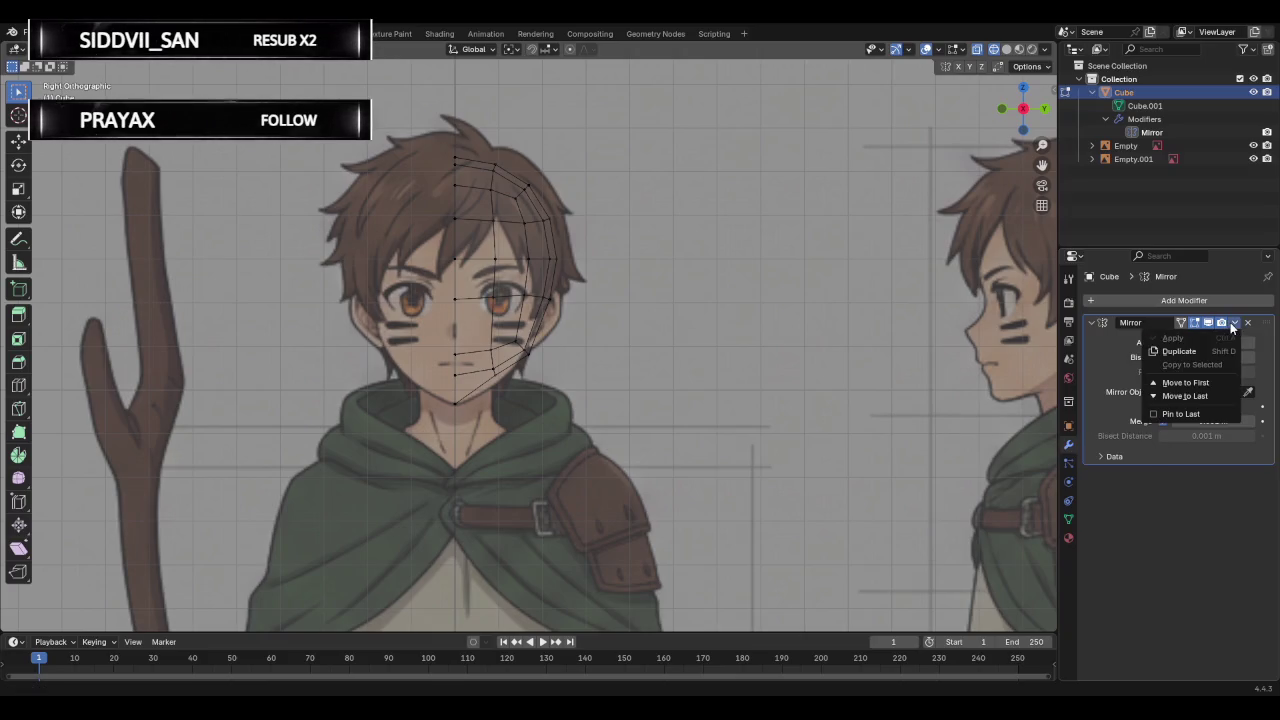
{"action": "left_click", "coordinate": [1163, 407]}
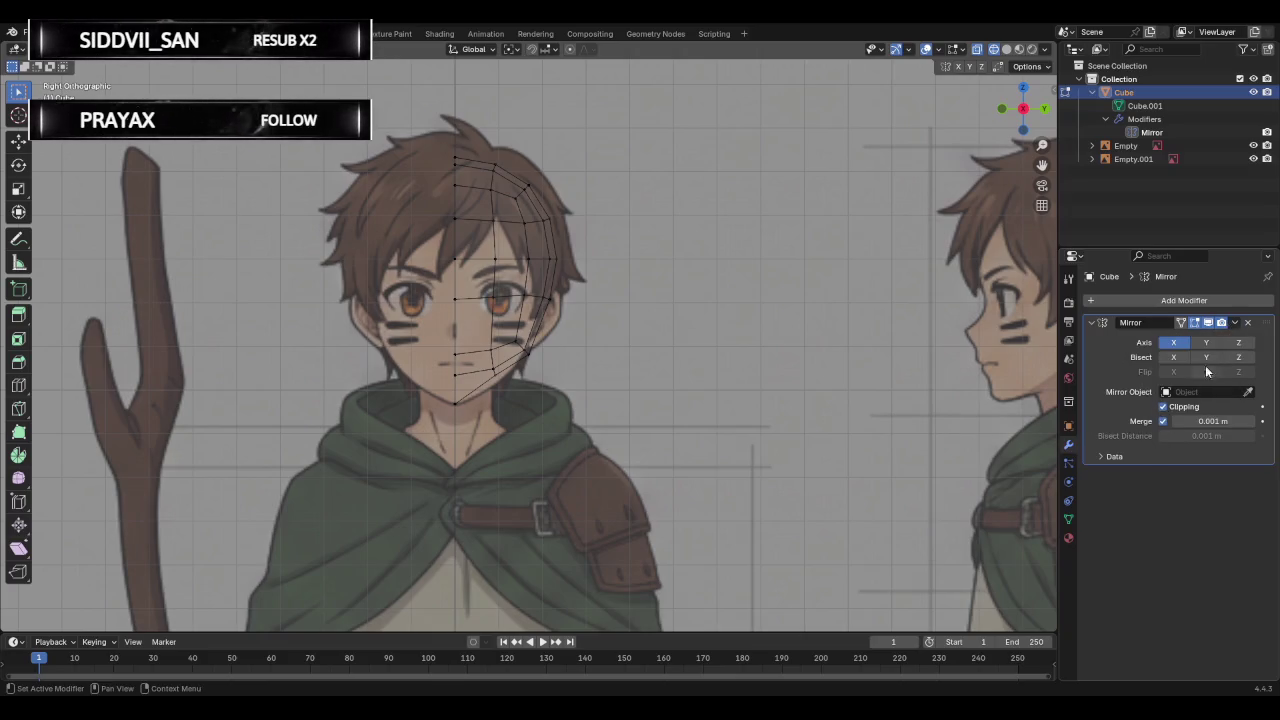
{"action": "left_click", "coordinate": [1215, 391]}
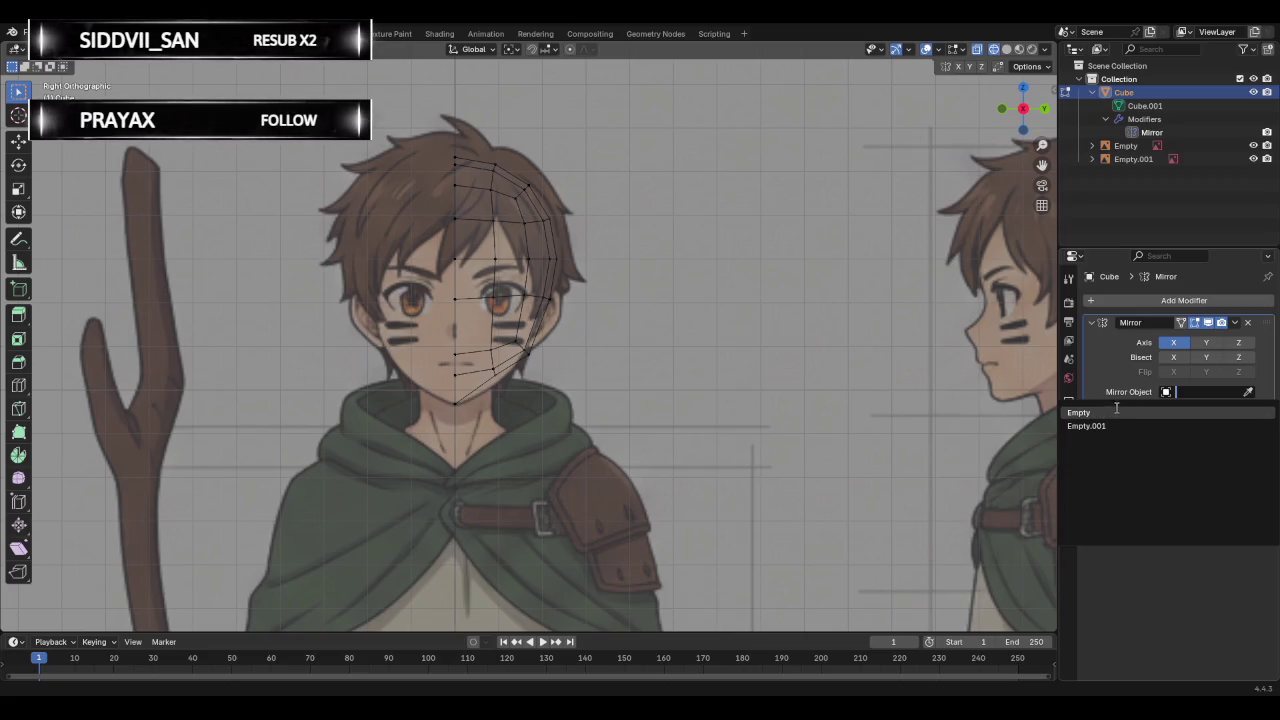
{"action": "left_click", "coordinate": [1185, 393]}
{"action": "left_click", "coordinate": [1248, 392]}
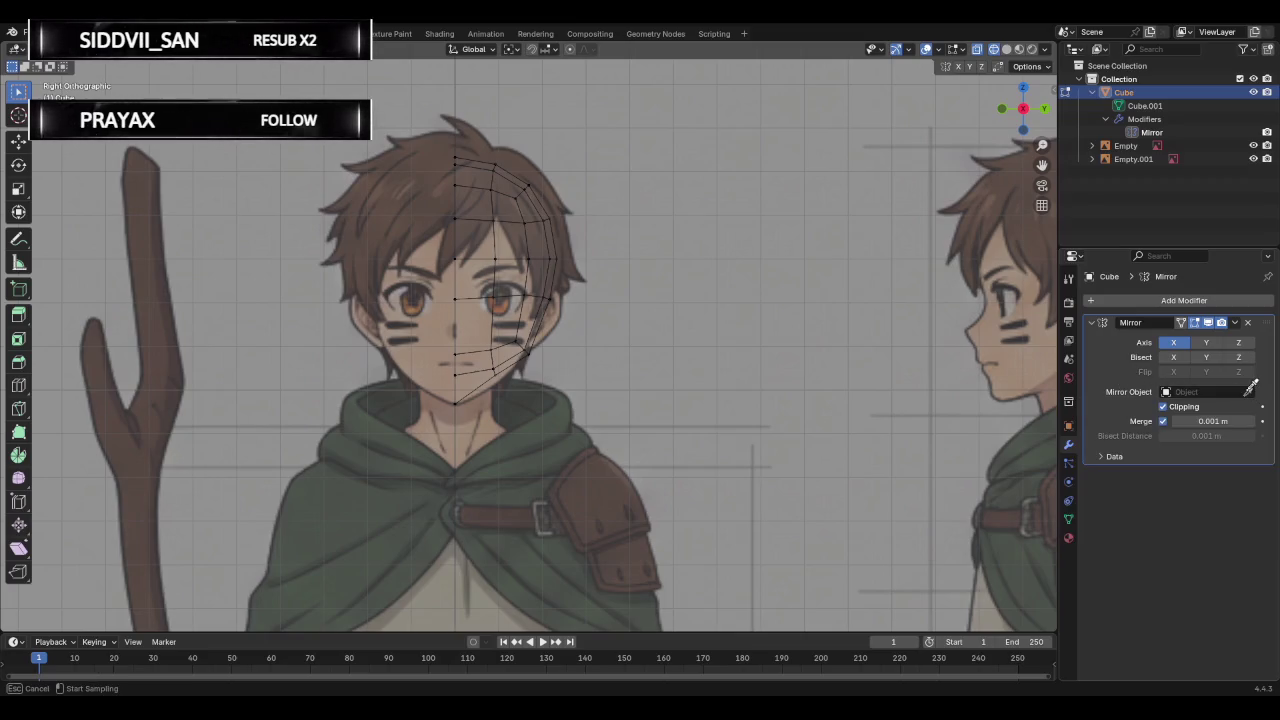
{"action": "key", "text": "Escape"}
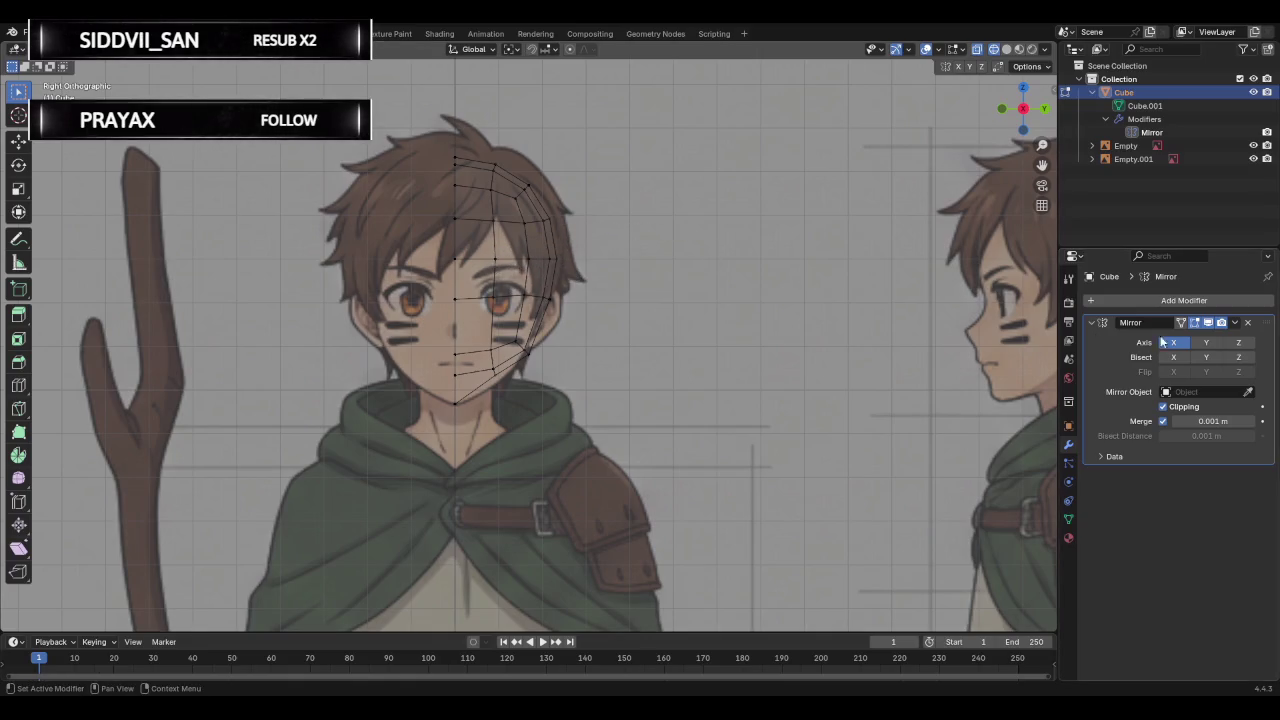
{"action": "left_click", "coordinate": [1248, 323]}
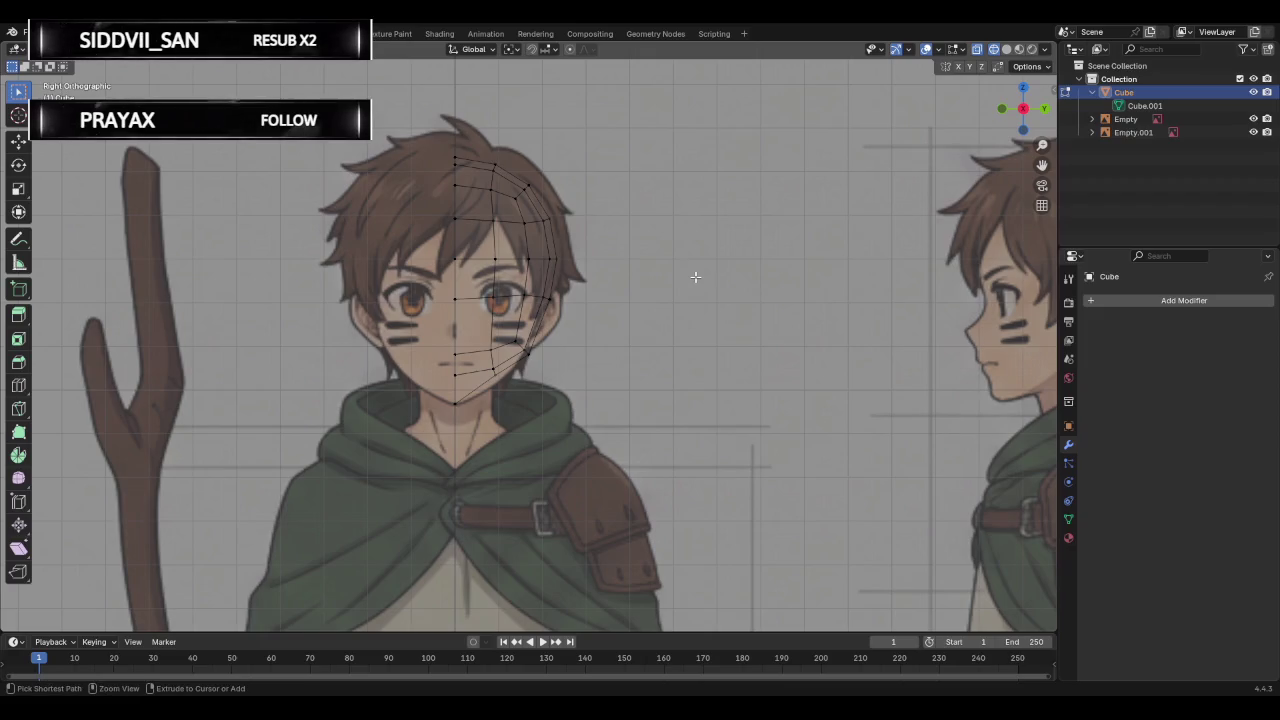
Unhide the deleted half, clear the selection and return to Object Mode.
{"action": "key", "text": "alt+h"}
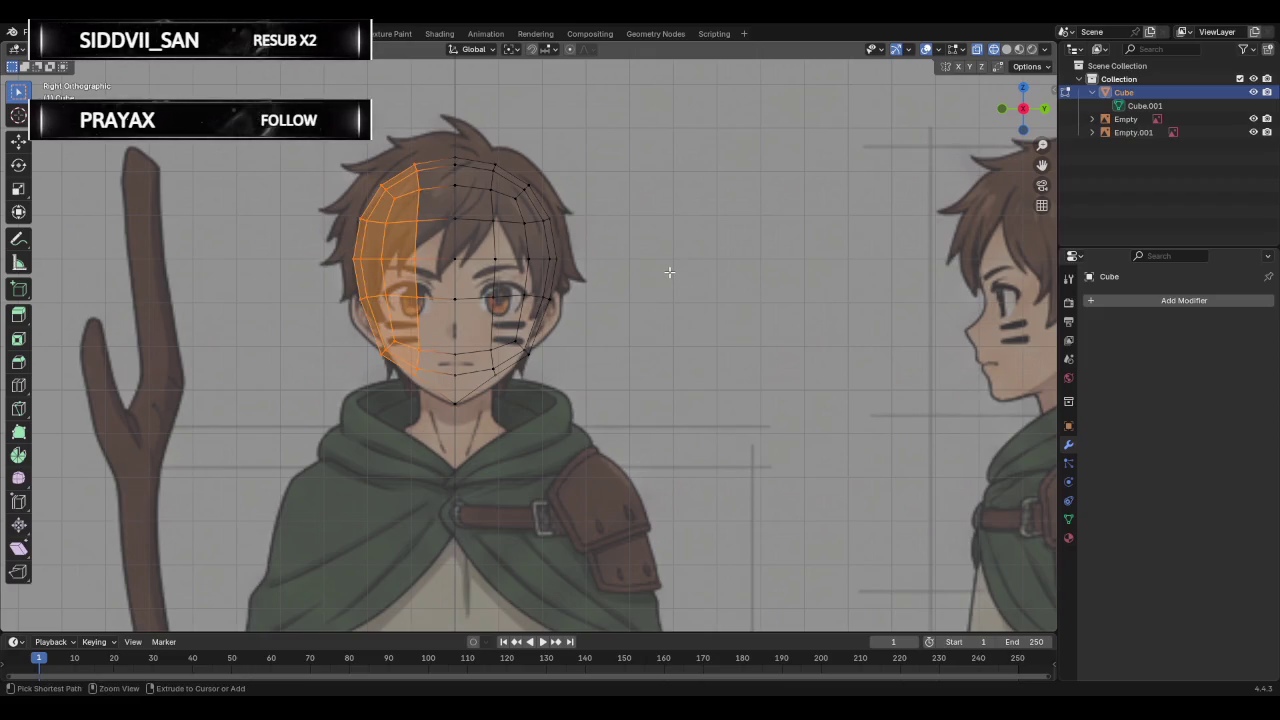
{"action": "key", "text": "alt+a"}
{"action": "key", "text": "Tab"}
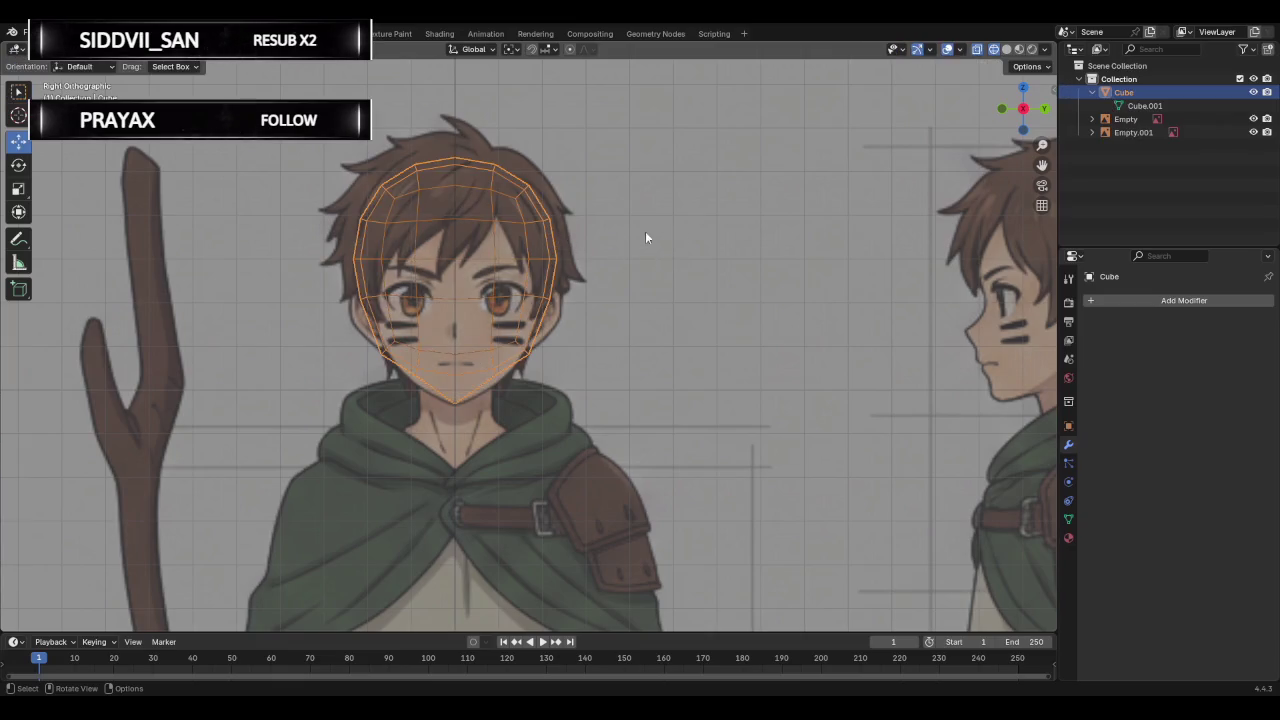
Add an X-axis Mirror modifier to the head, leave the mirror object unset, and orbit to view it.
{"action": "left_click", "coordinate": [1104, 300]}
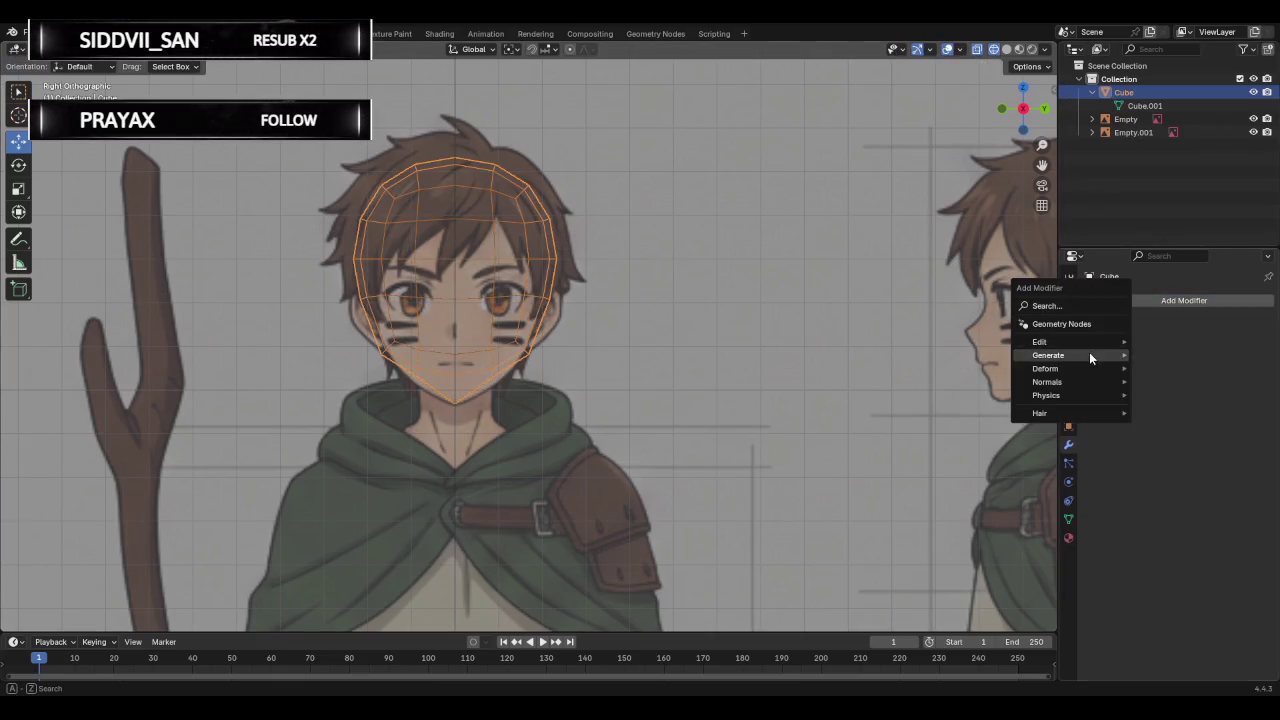
{"action": "type", "text": "mir"}
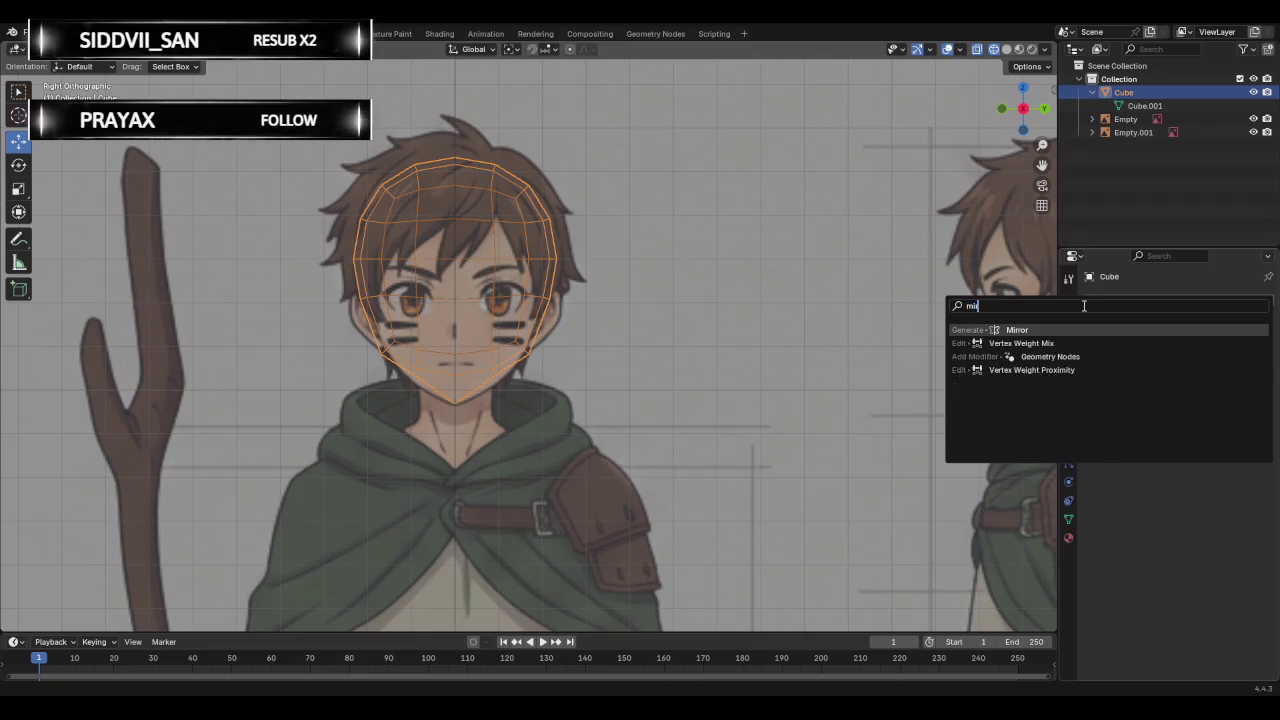
{"action": "key", "text": "Return"}
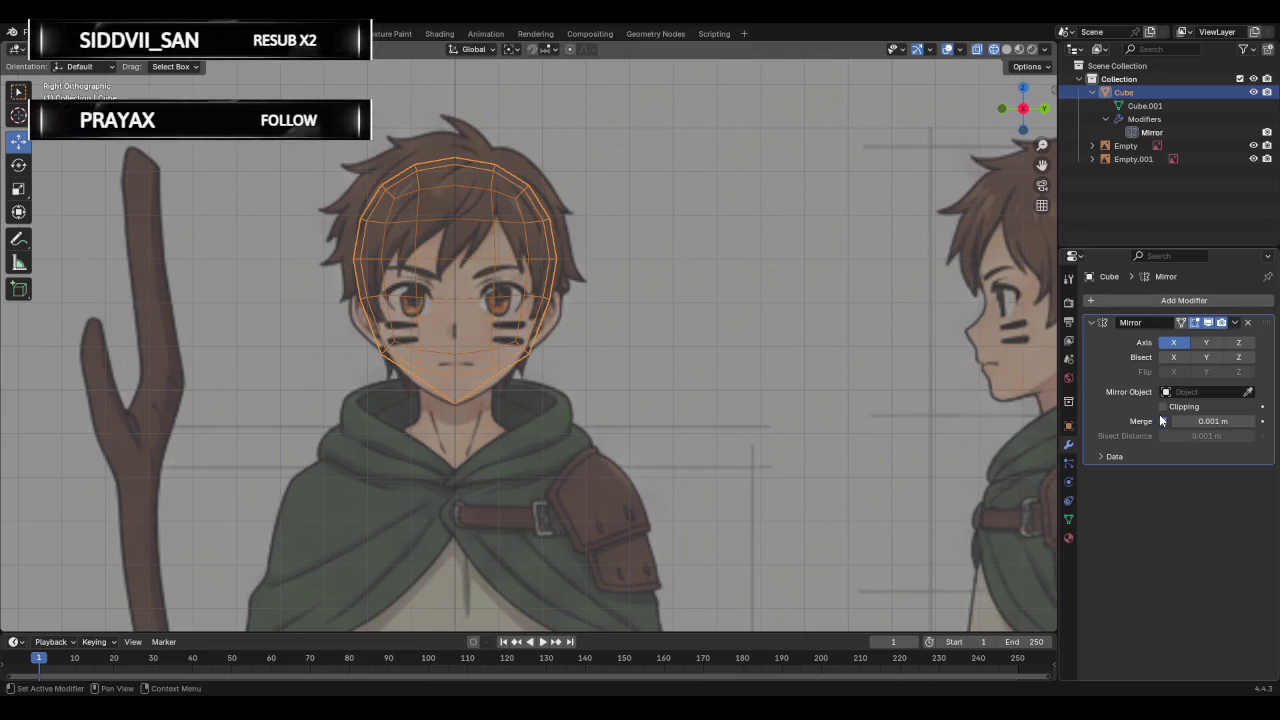
{"action": "left_click", "coordinate": [1198, 391]}
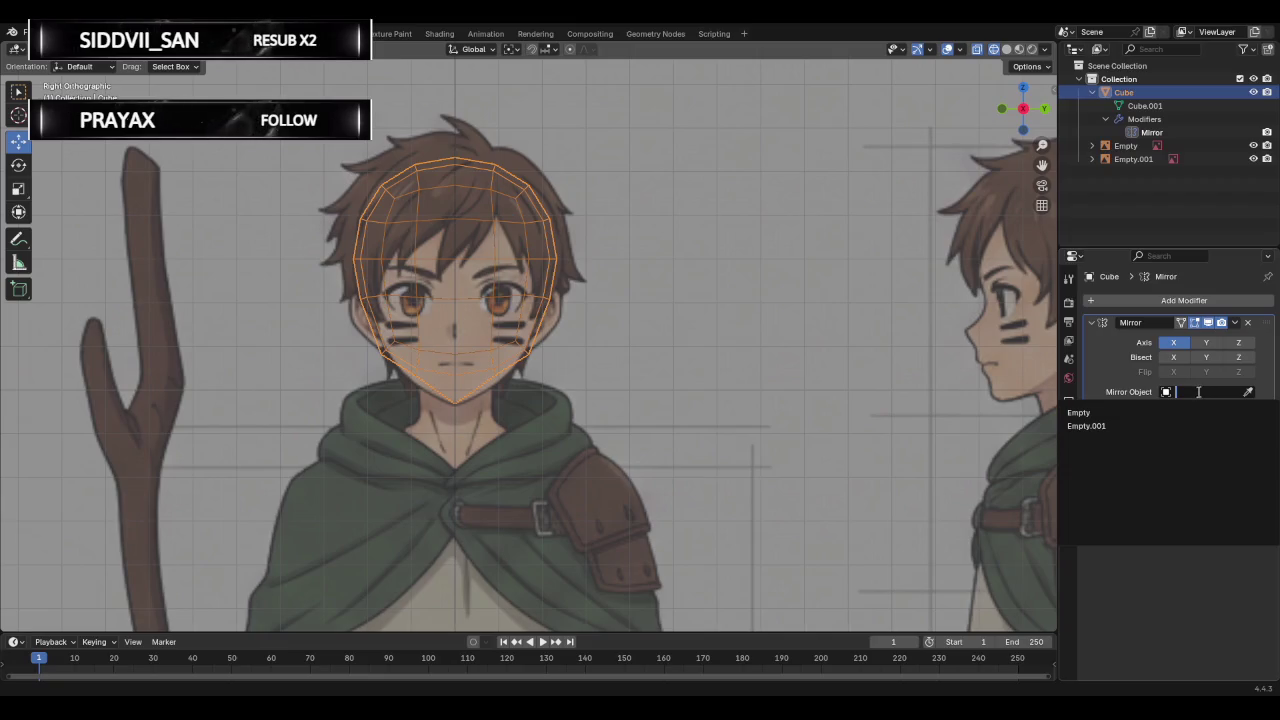
{"action": "key", "text": "Escape"}
{"action": "left_click", "coordinate": [1249, 391]}
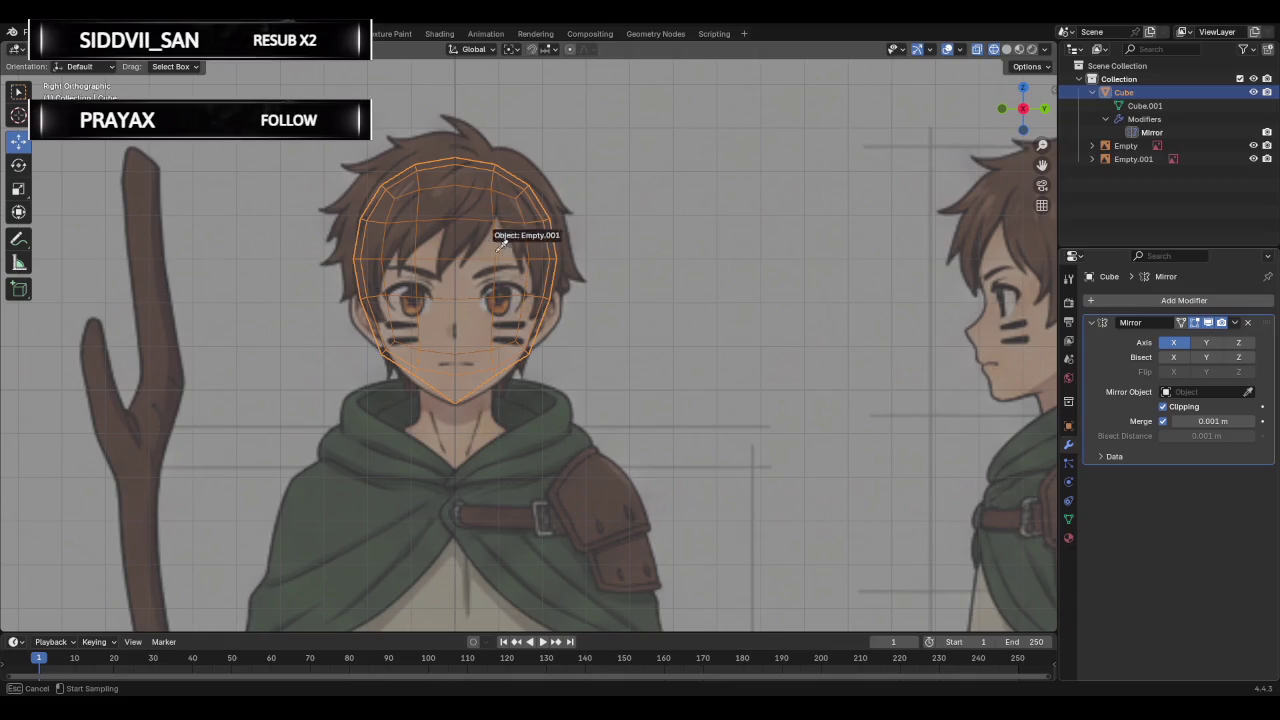
{"action": "key", "text": "Escape"}
{"action": "middle_click_drag", "start_coordinate": [678, 186], "coordinate": [654, 194]}
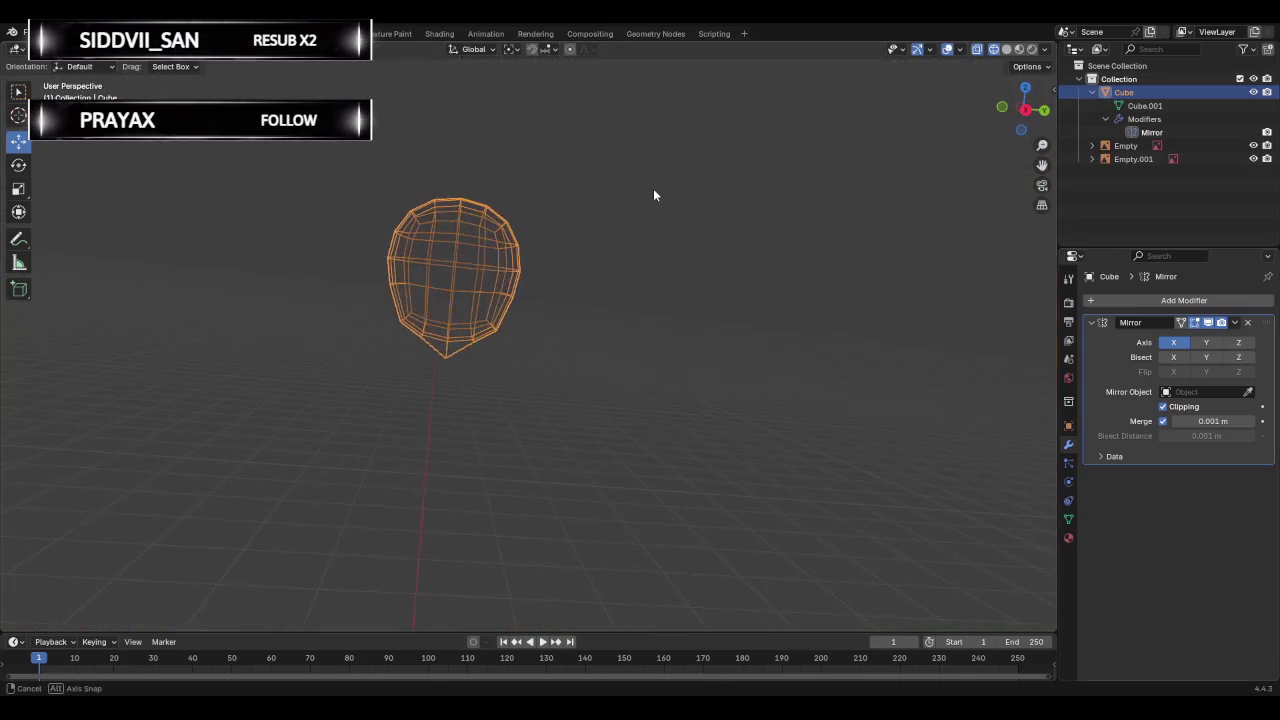
Try picking the head as the mirror object, then undo back to before the mirror.
{"action": "left_click", "coordinate": [1248, 391]}
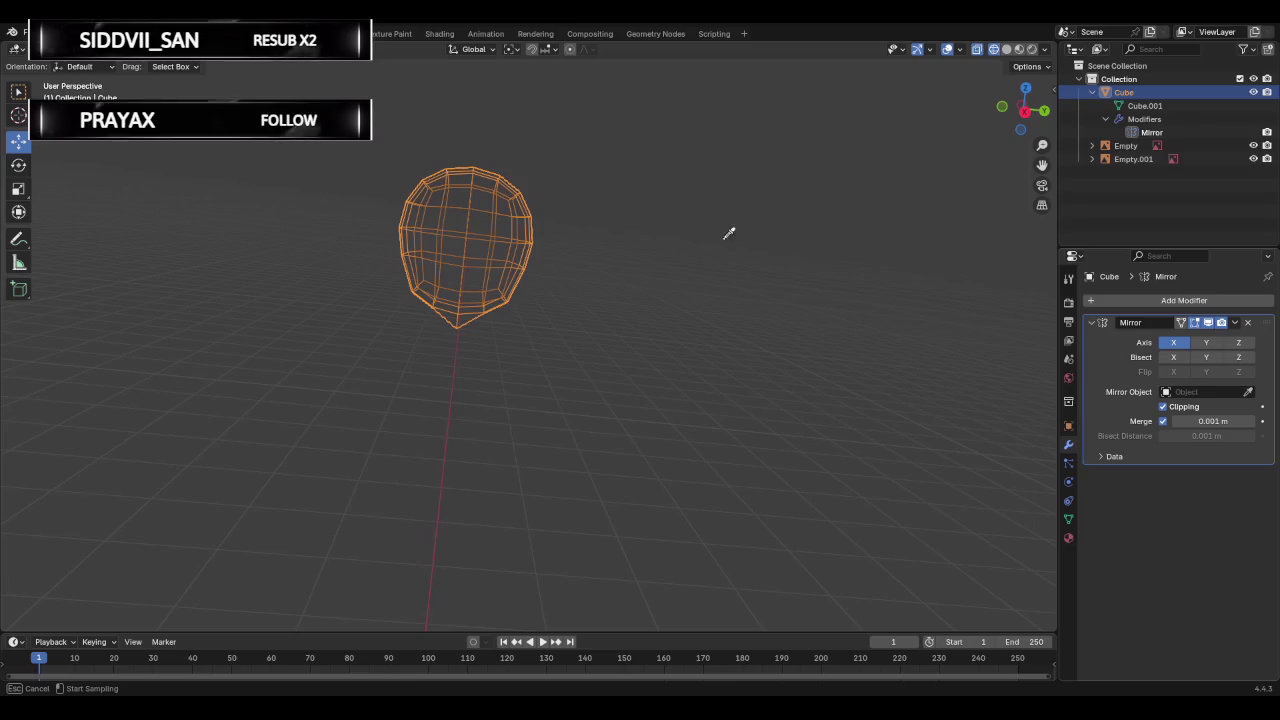
{"action": "left_click", "coordinate": [488, 200]}
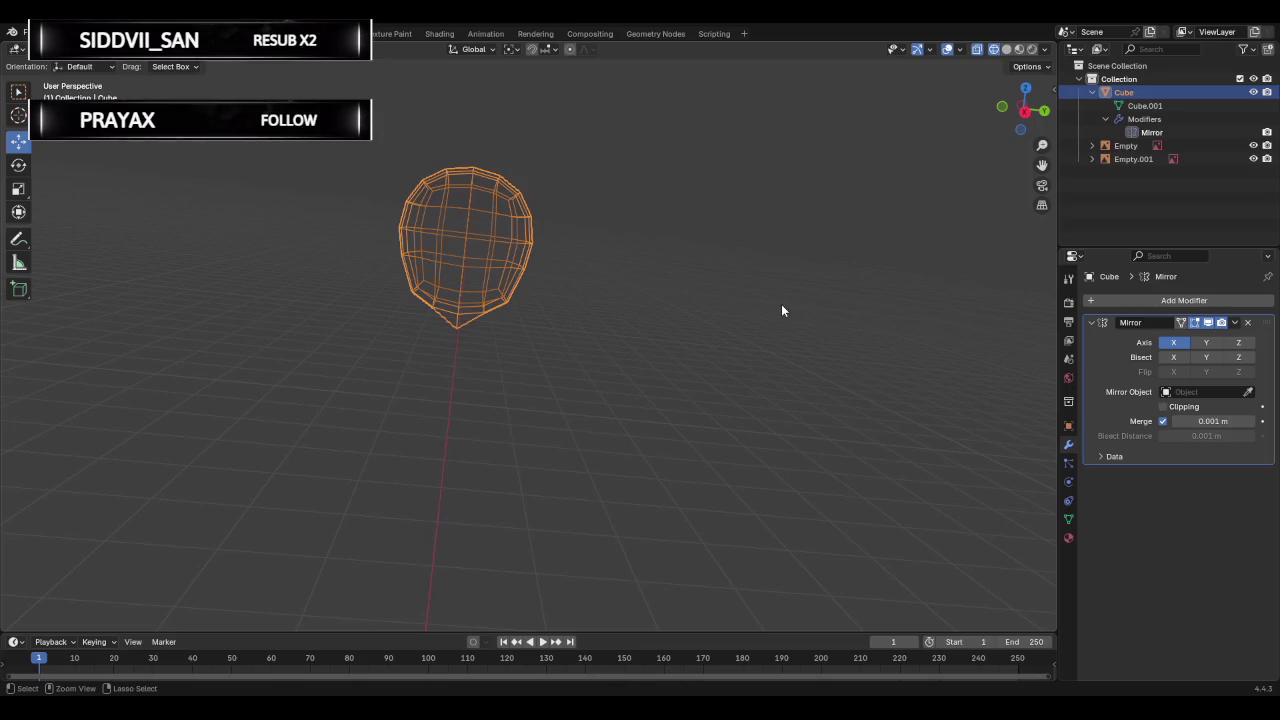
{"action": "key", "text": "ctrl+z"}
{"action": "key", "text": "ctrl+z"}
{"action": "key", "text": "ctrl+z"}
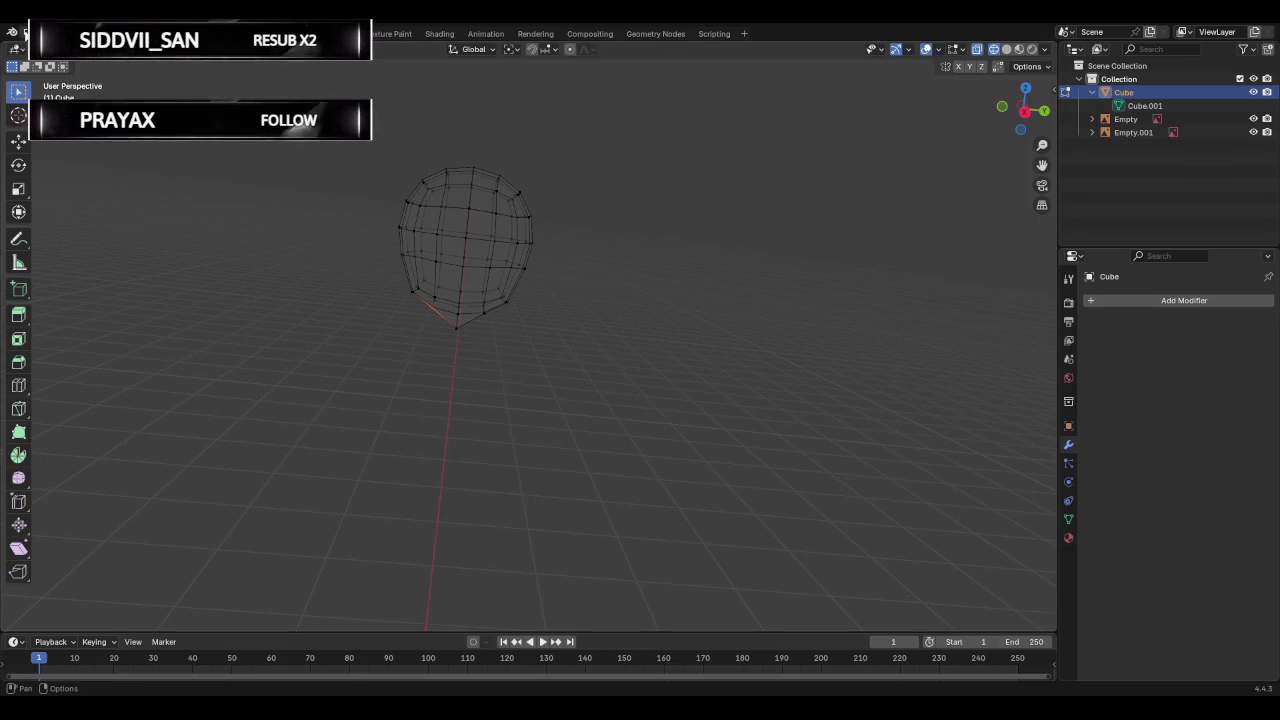
{"action": "middle_click_drag", "start_coordinate": [491, 286], "coordinate": [638, 317]}
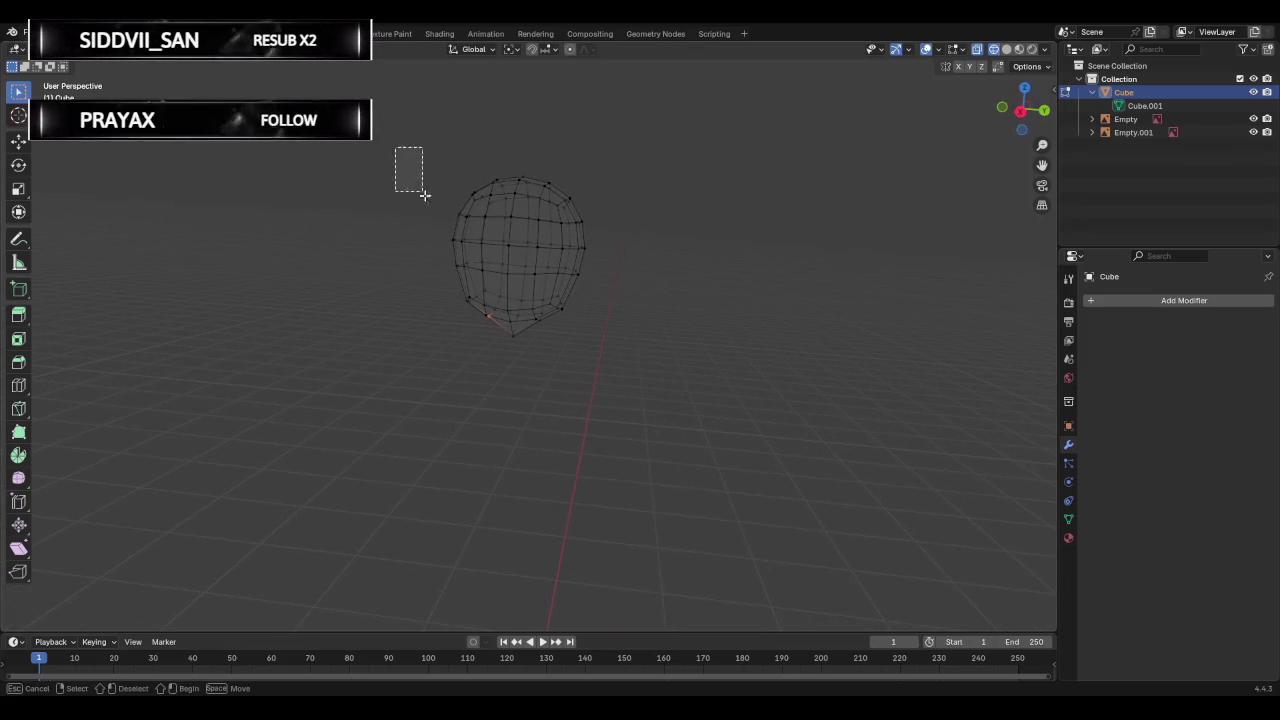
{"action": "key", "text": "a"}
{"action": "left_click", "coordinate": [1152, 301]}
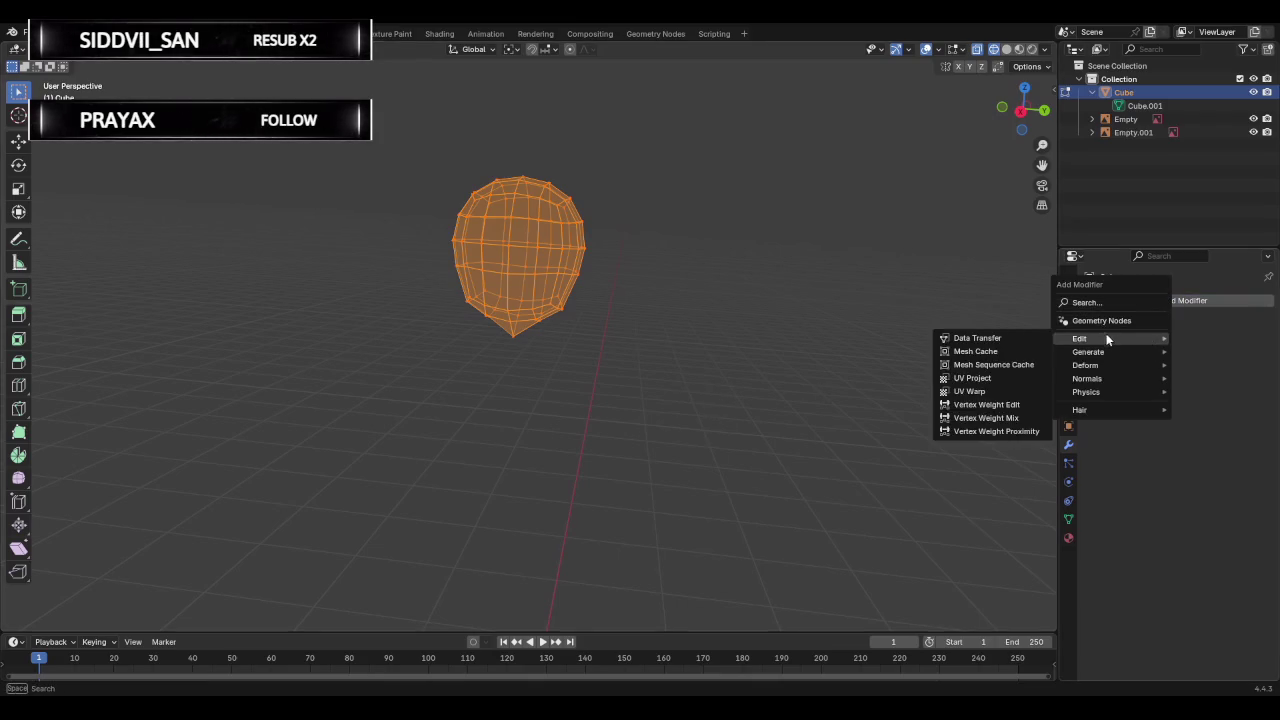
{"action": "left_click", "coordinate": [1100, 303]}
{"action": "type", "text": "mir"}
{"action": "key", "text": "Return"}
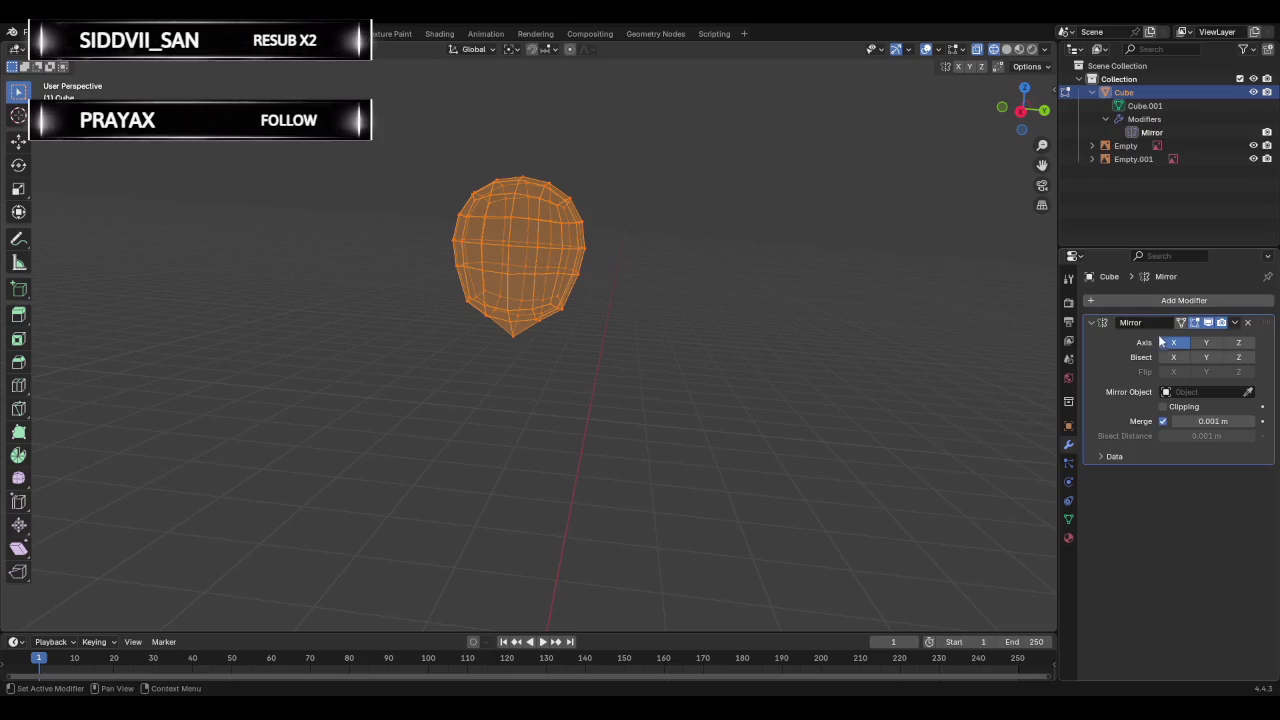
{"action": "left_click", "coordinate": [1247, 391]}
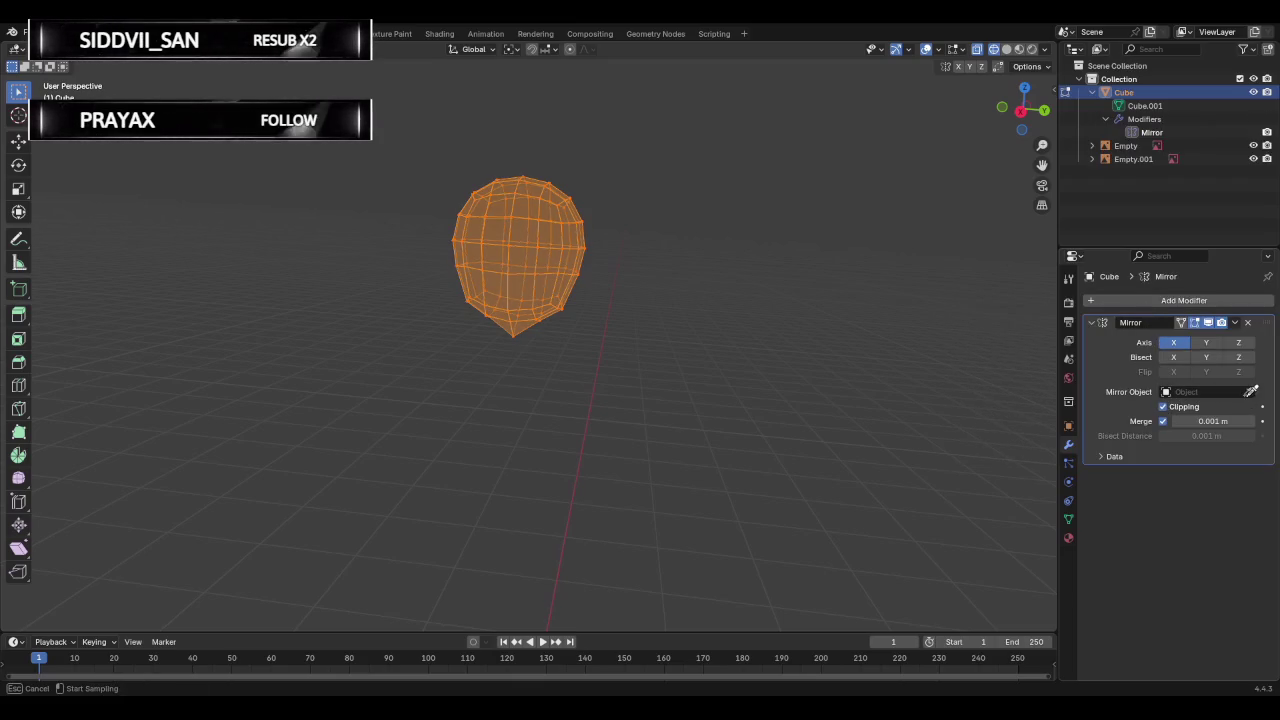
{"action": "left_click", "coordinate": [537, 228]}
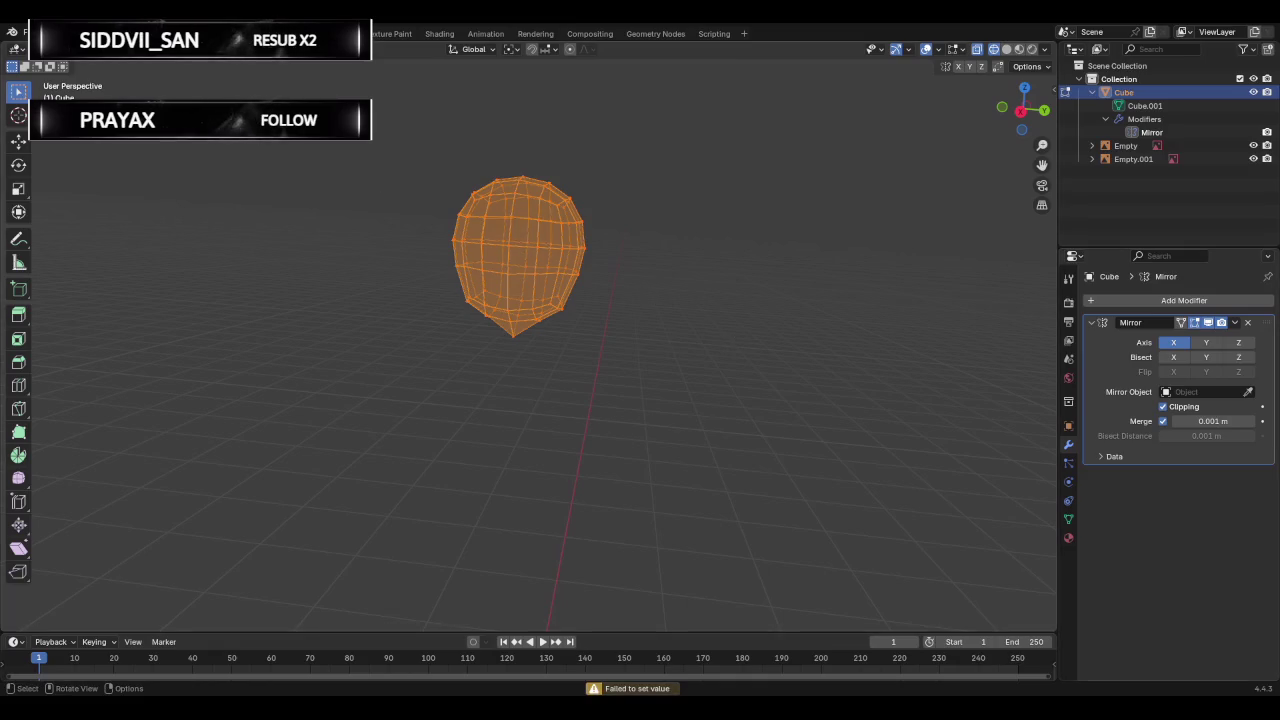
{"action": "left_click", "coordinate": [55, 33]}
{"action": "left_click", "coordinate": [72, 207]}
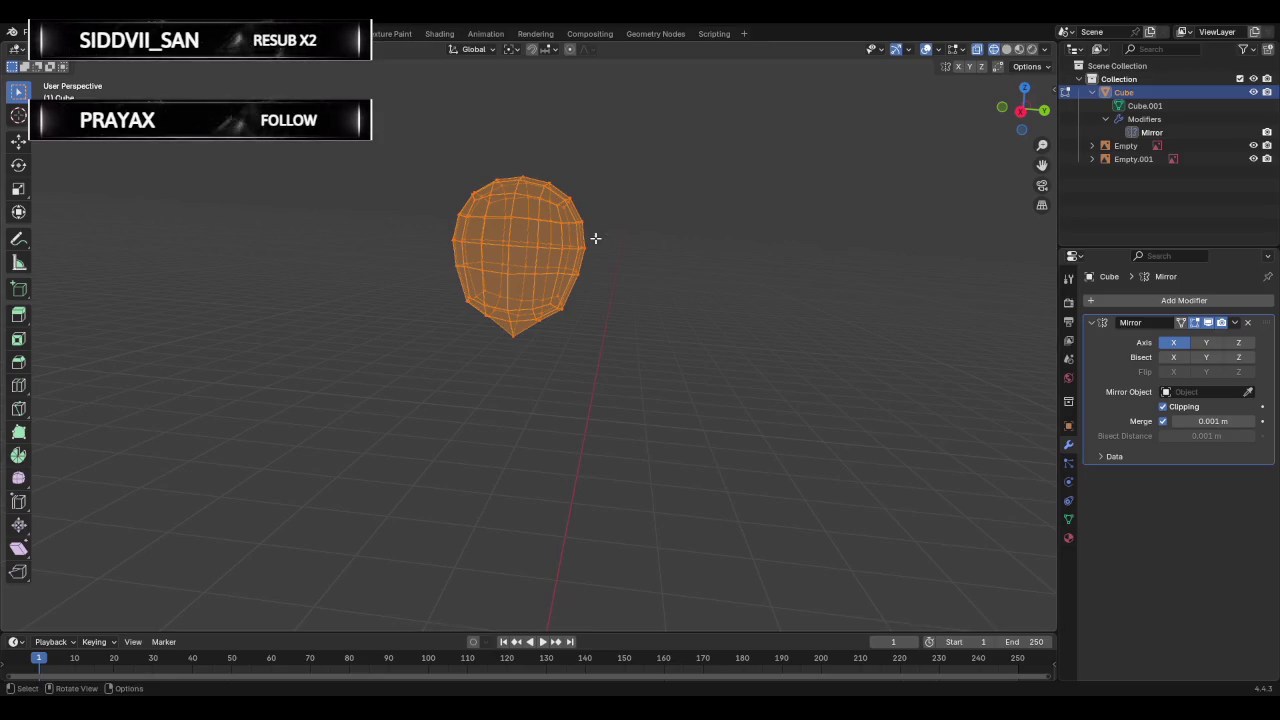
{"action": "left_click", "coordinate": [1248, 324]}
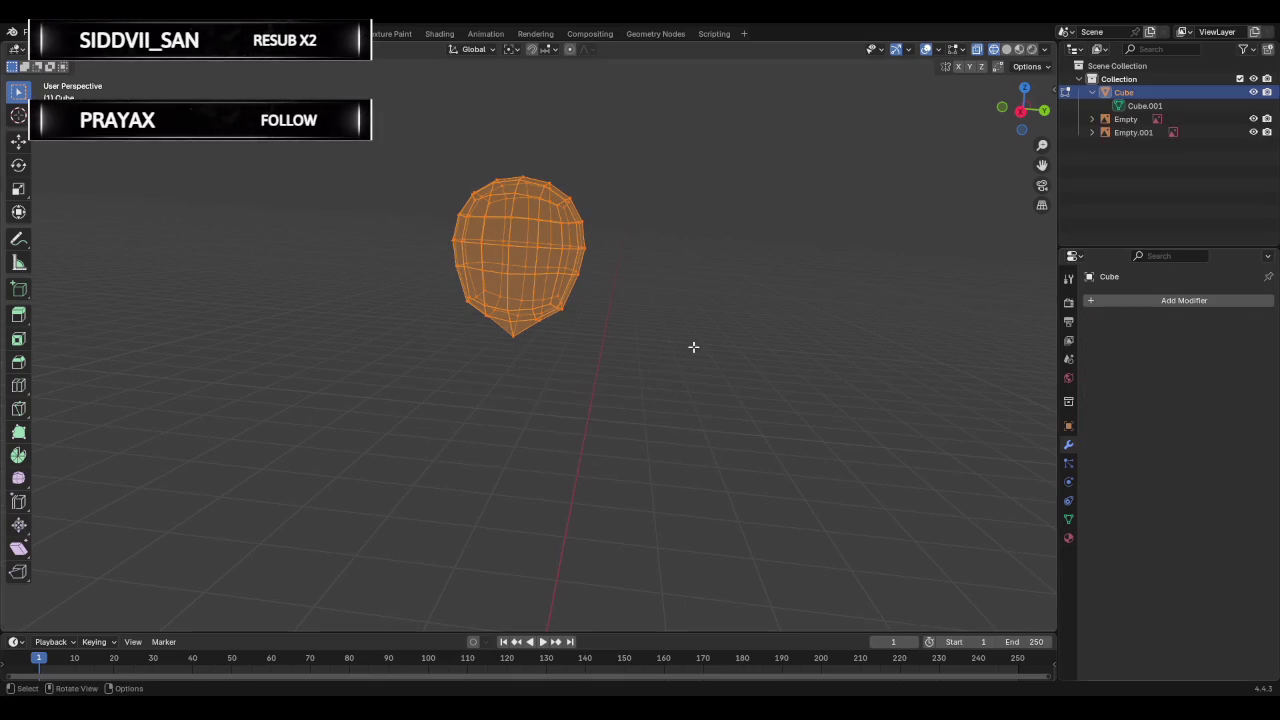
Delete the head mesh object in Object Mode, leaving the two reference empties, then view from the back.
{"action": "key", "text": "x"}
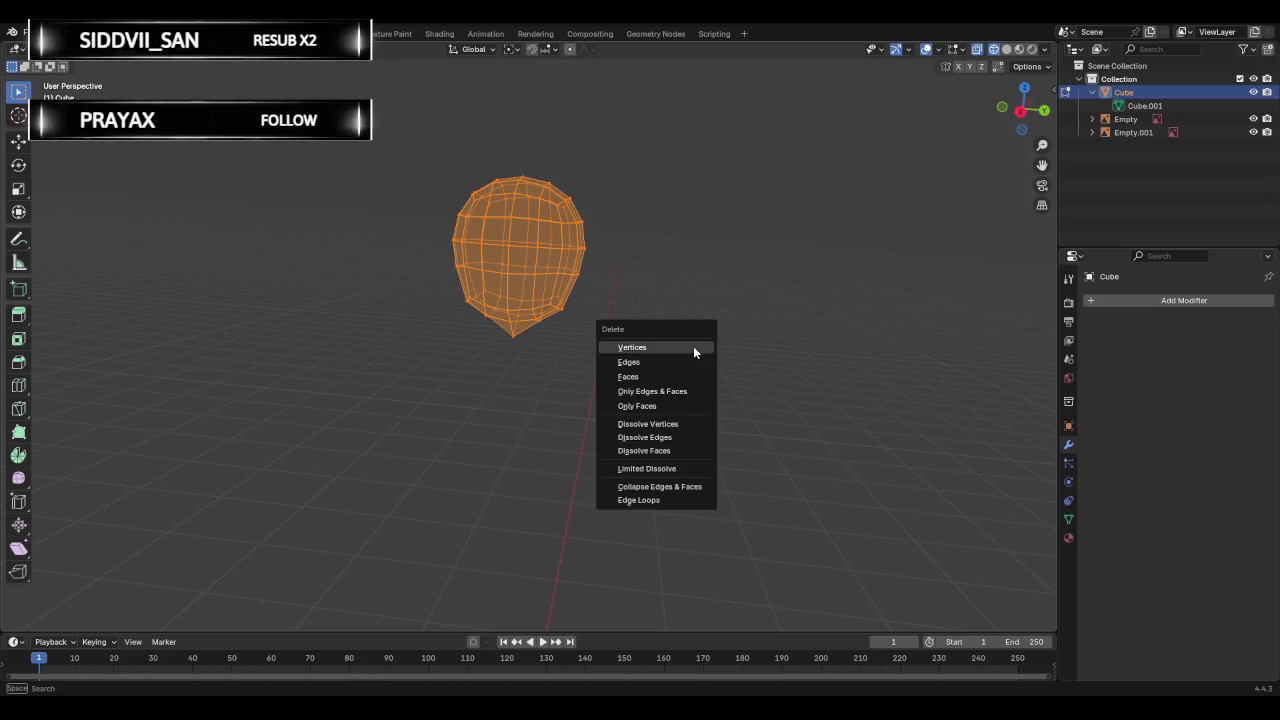
{"action": "left_click", "coordinate": [794, 260]}
{"action": "key", "text": "Tab"}
{"action": "mouse_move", "coordinate": [376, 126]}
{"action": "left_mouse_down"}
{"action": "mouse_move", "coordinate": [691, 428]}
{"action": "mouse_move", "coordinate": [686, 443]}
{"action": "left_mouse_up"}
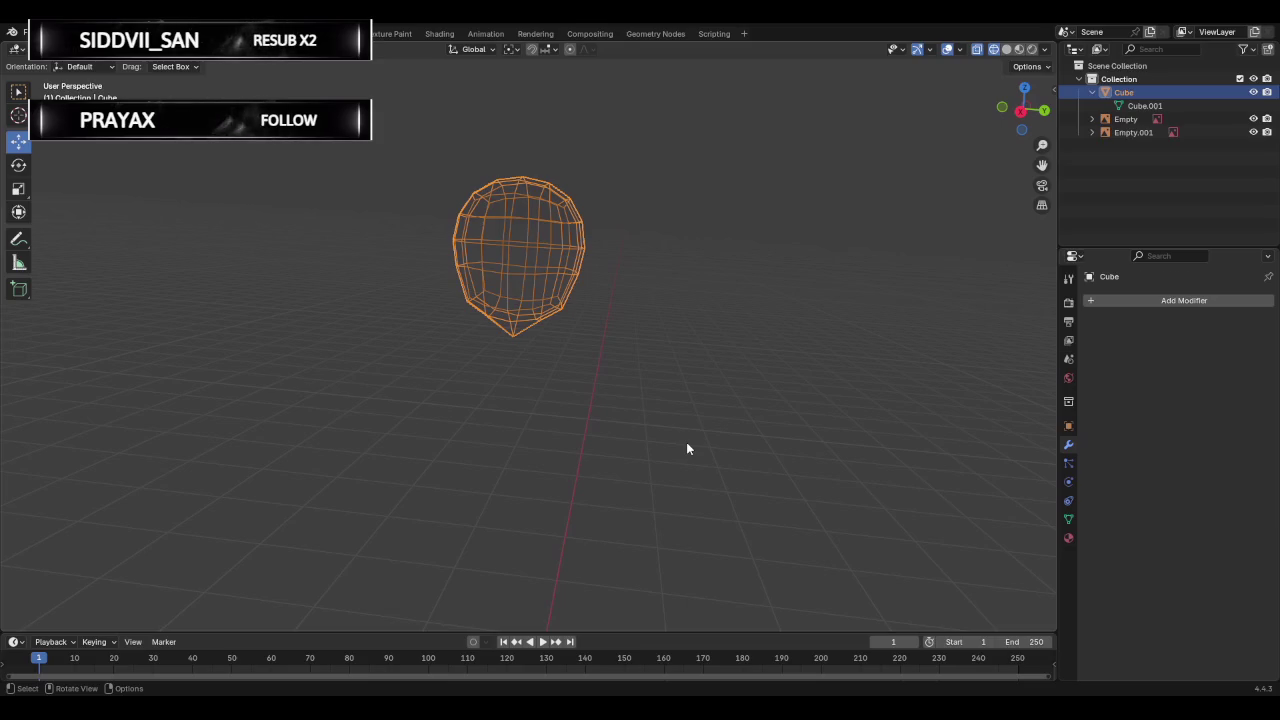
{"action": "key", "text": "Delete"}
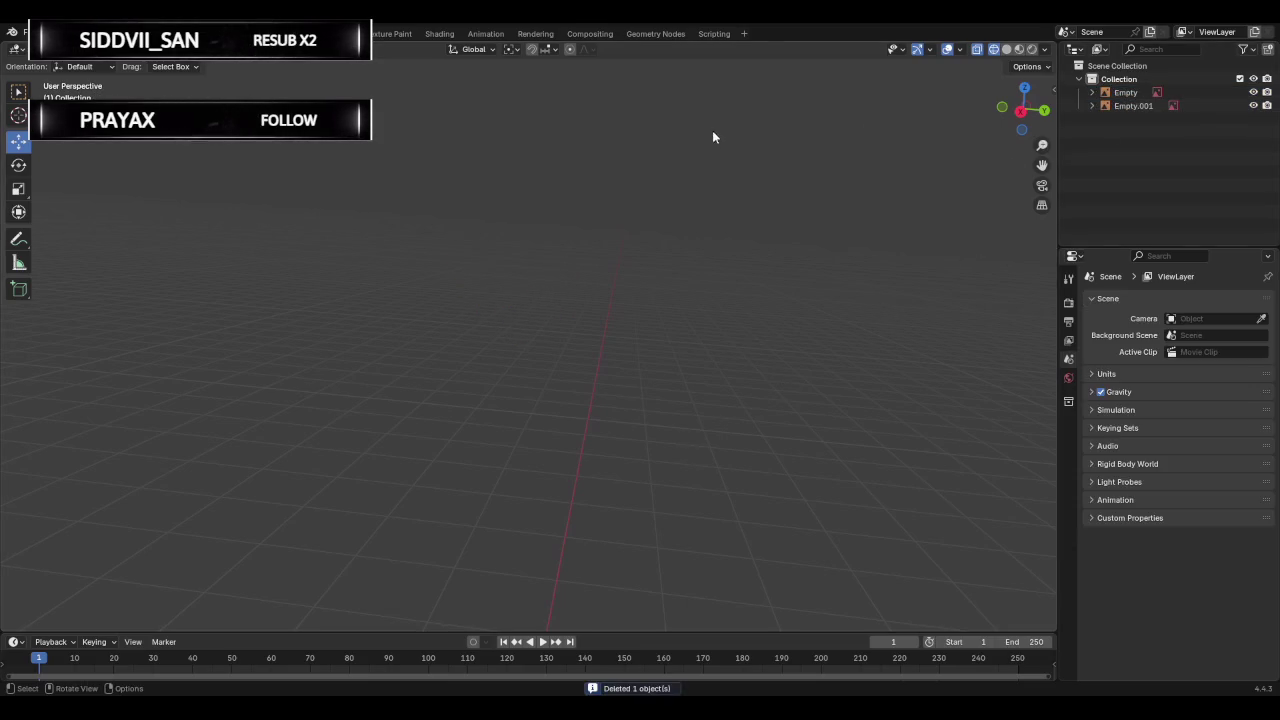
{"action": "left_click", "coordinate": [1038, 118]}
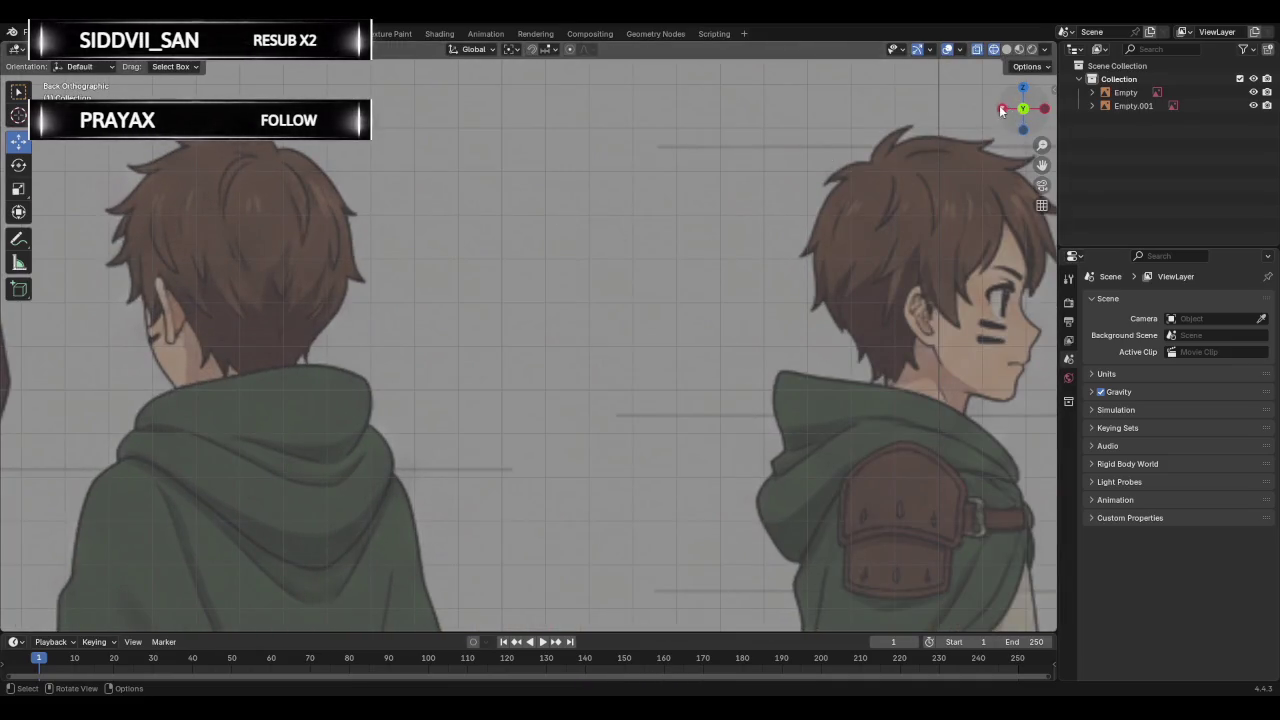
Switch to the Right orthographic view, zoom out, and add a new cube.
{"action": "left_click", "coordinate": [1002, 108]}
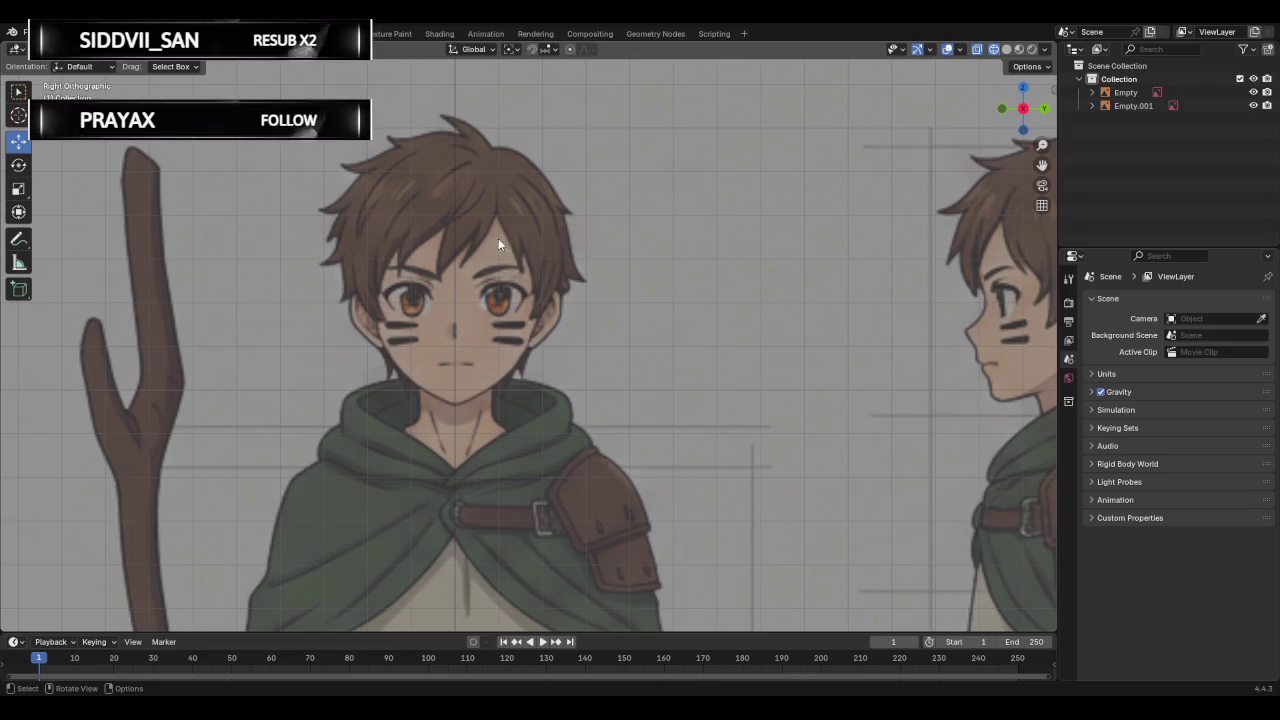
{"action": "scroll", "coordinate": [189, 206], "scroll_direction": "down", "scroll_amount": 4}
{"action": "scroll", "coordinate": [223, 220], "scroll_direction": "down", "scroll_amount": 2}
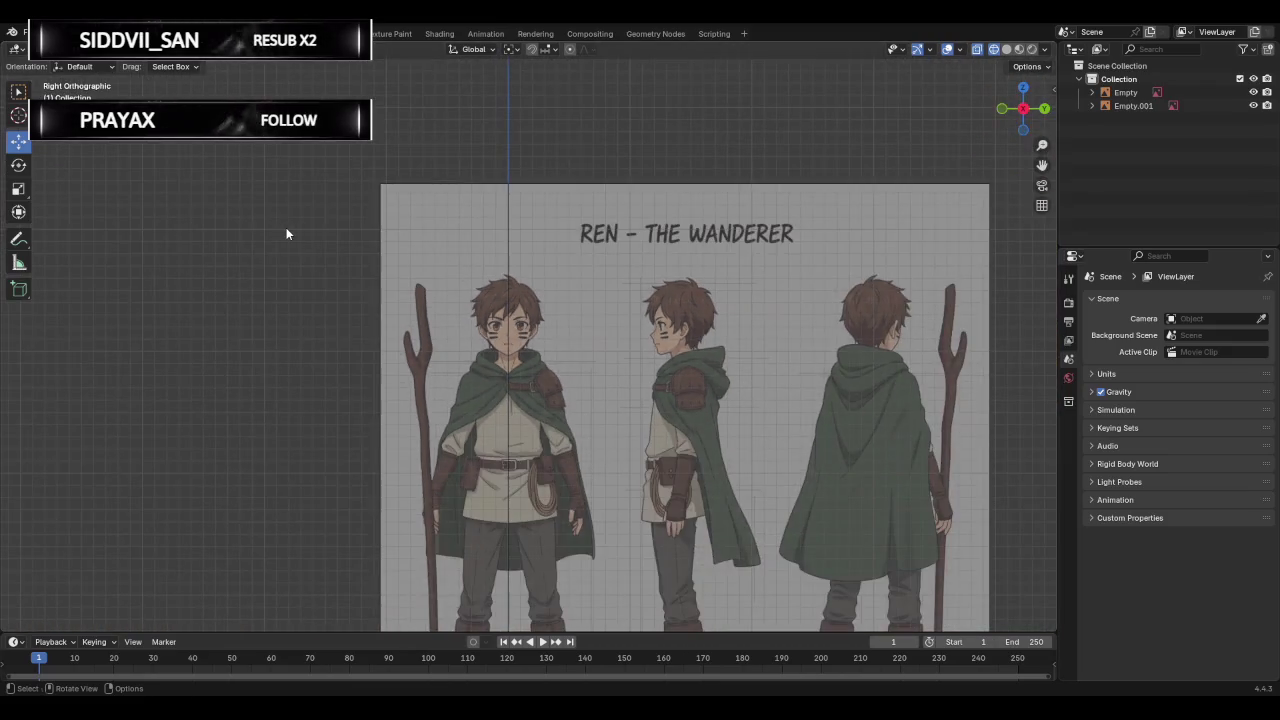
{"action": "key", "text": "shift+a"}
{"action": "left_click", "coordinate": [340, 242]}
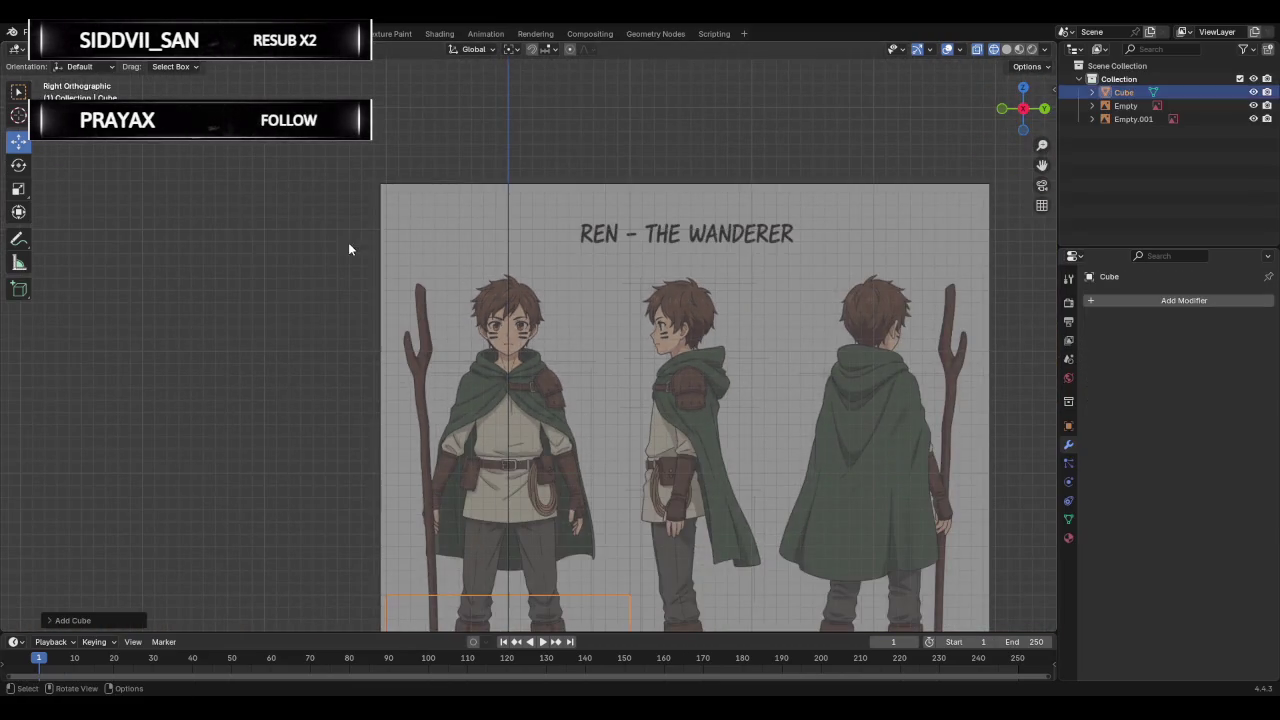
Move the cube up over the front-view character's head and scale it down to head size.
{"action": "scroll", "coordinate": [410, 270], "scroll_direction": "down", "scroll_amount": 2}
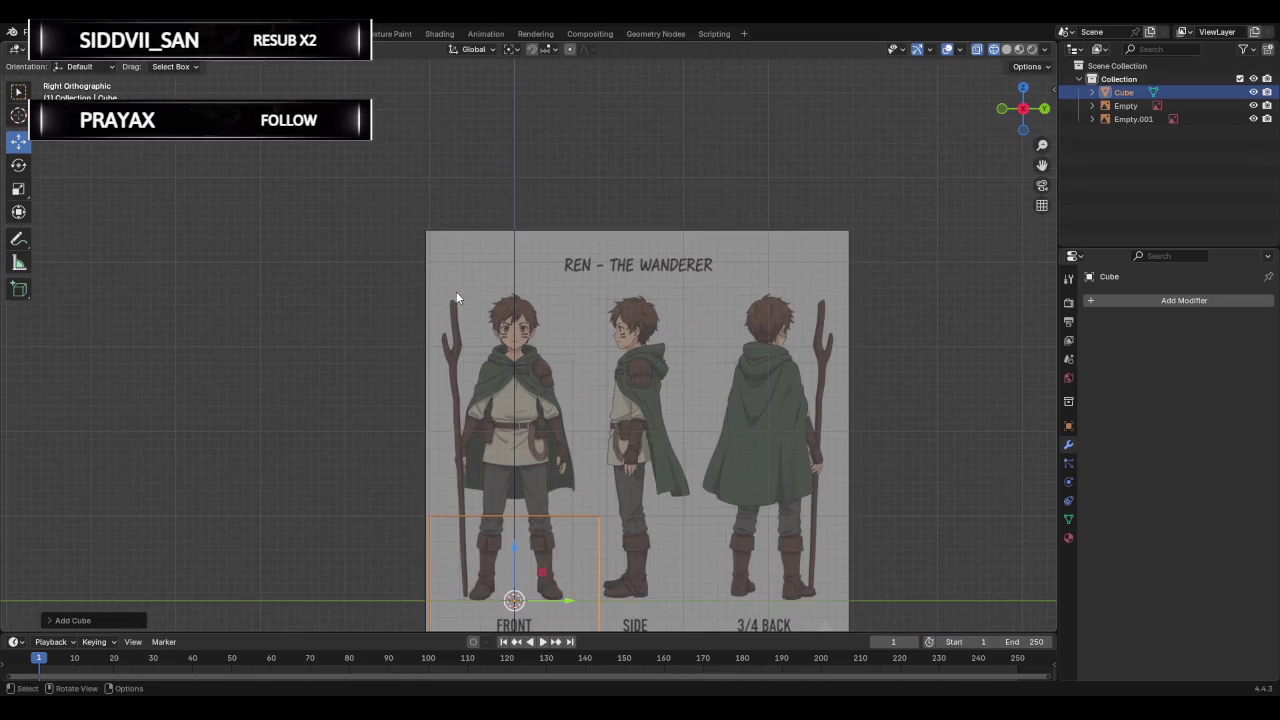
{"action": "key", "text": "g"}
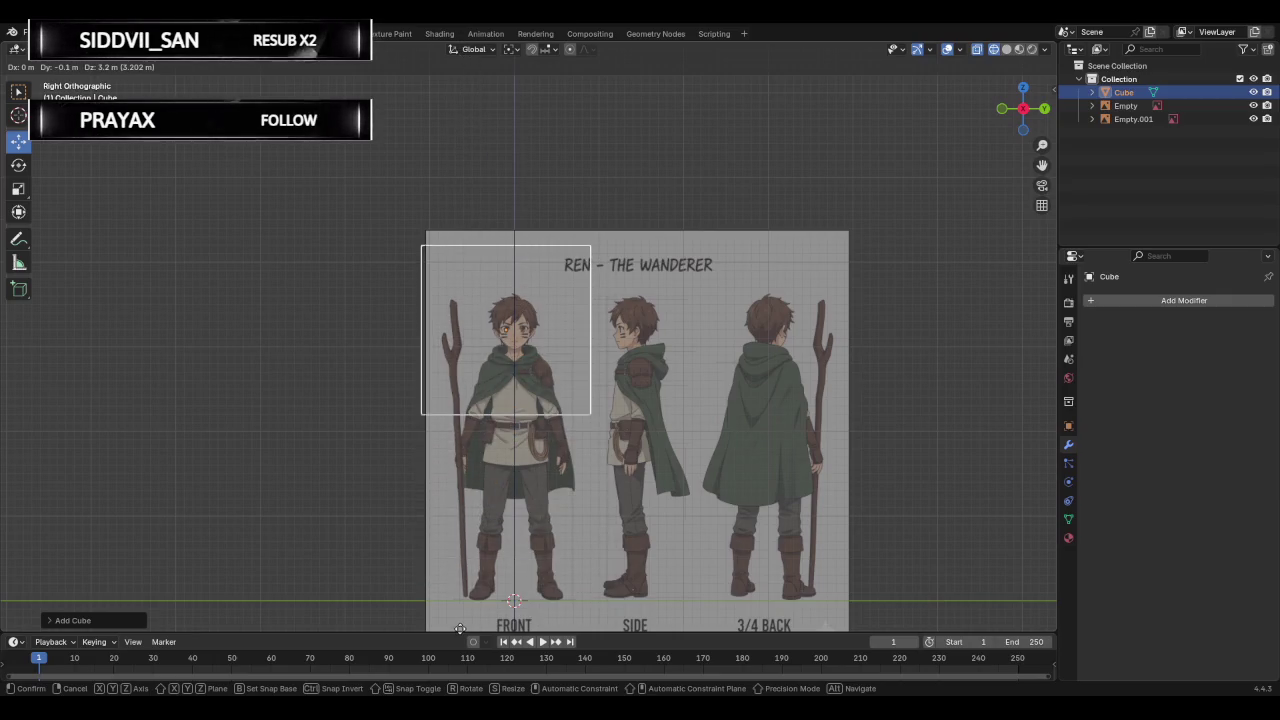
{"action": "left_click", "coordinate": [463, 42]}
{"action": "key", "text": "s"}
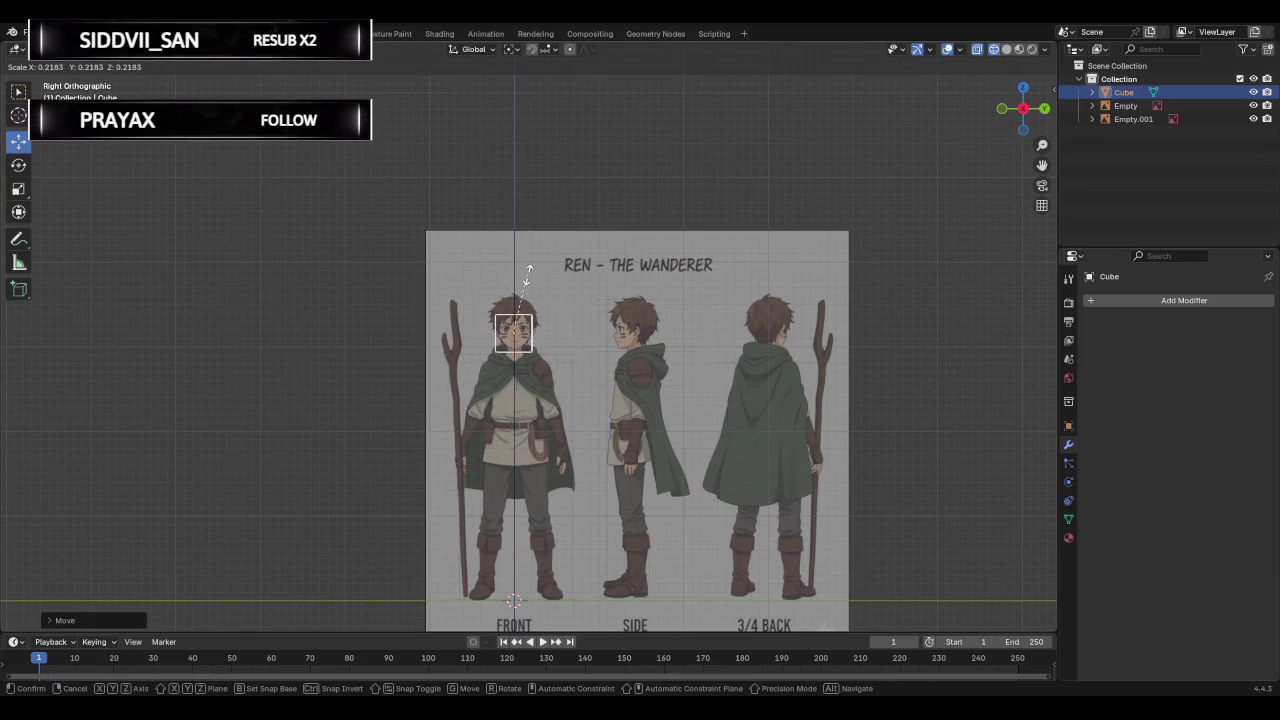
{"action": "left_click", "coordinate": [528, 272]}
{"action": "left_click", "coordinate": [1131, 300]}
{"action": "left_click", "coordinate": [1131, 301]}
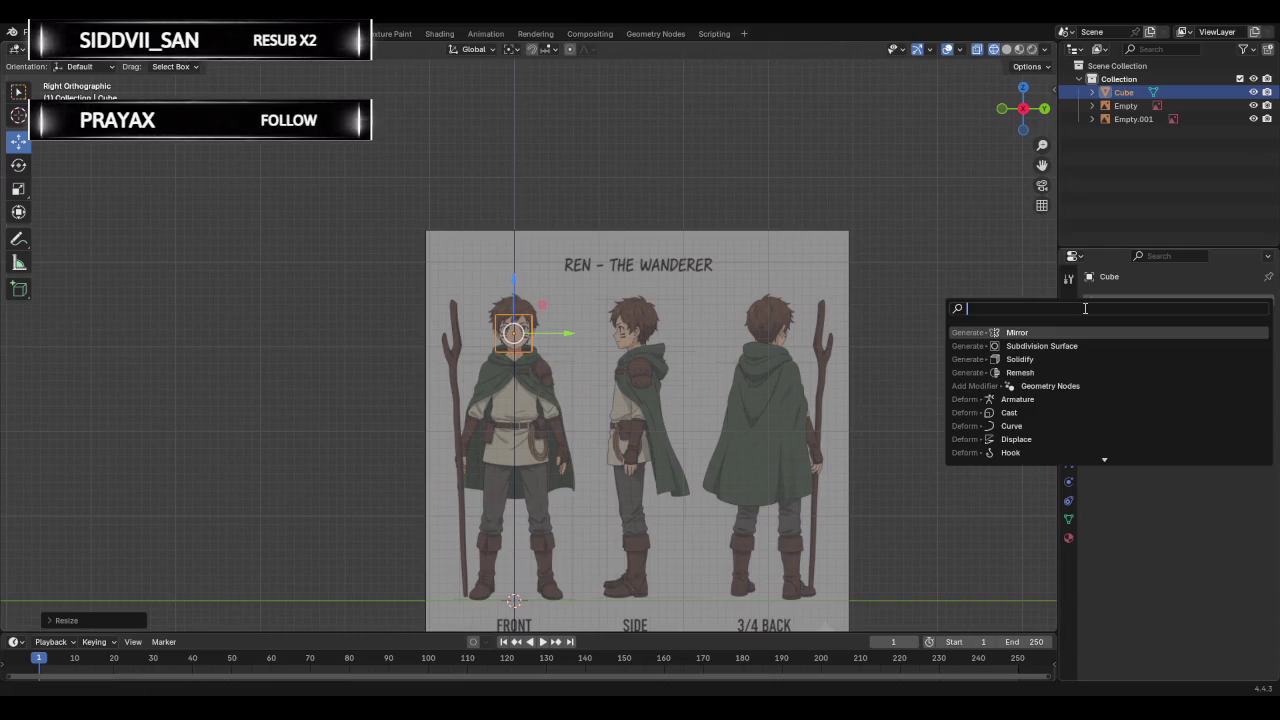
Add a Subdivision Surface modifier at viewport level 2 and apply it to round the cube.
{"action": "type", "text": "sub"}
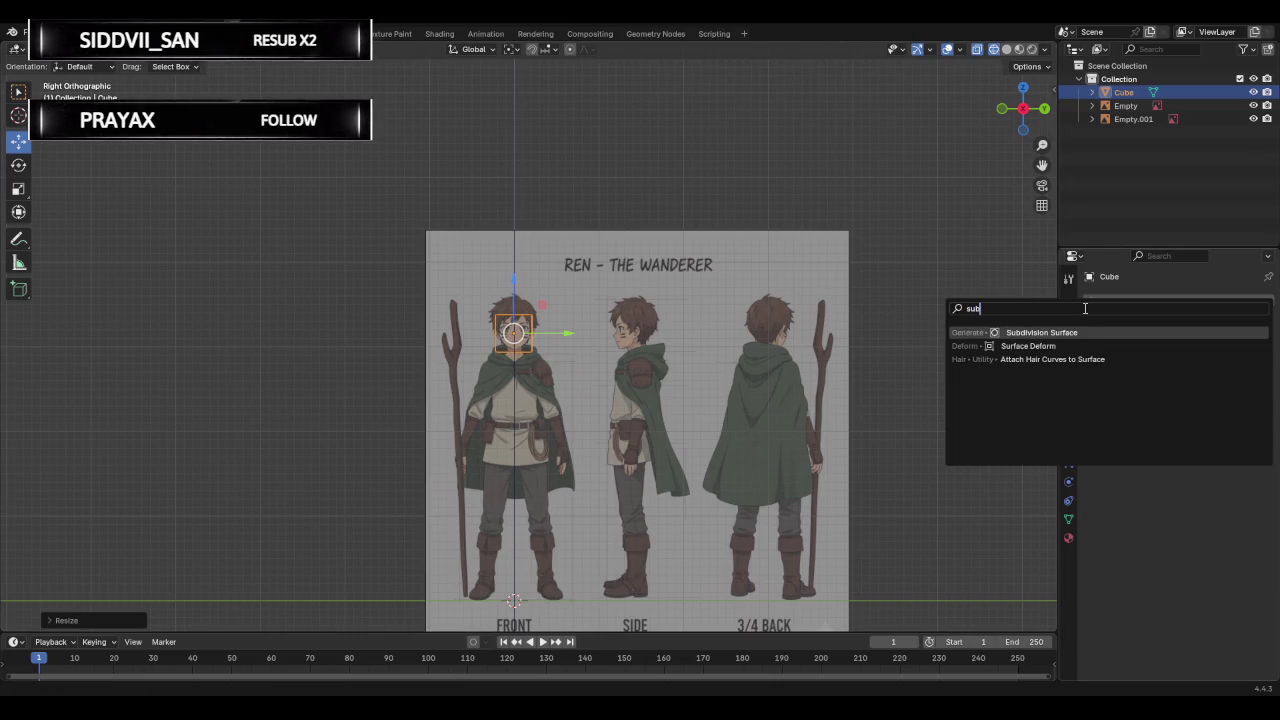
{"action": "left_click", "coordinate": [1080, 336]}
{"action": "mouse_move", "coordinate": [1206, 359]}
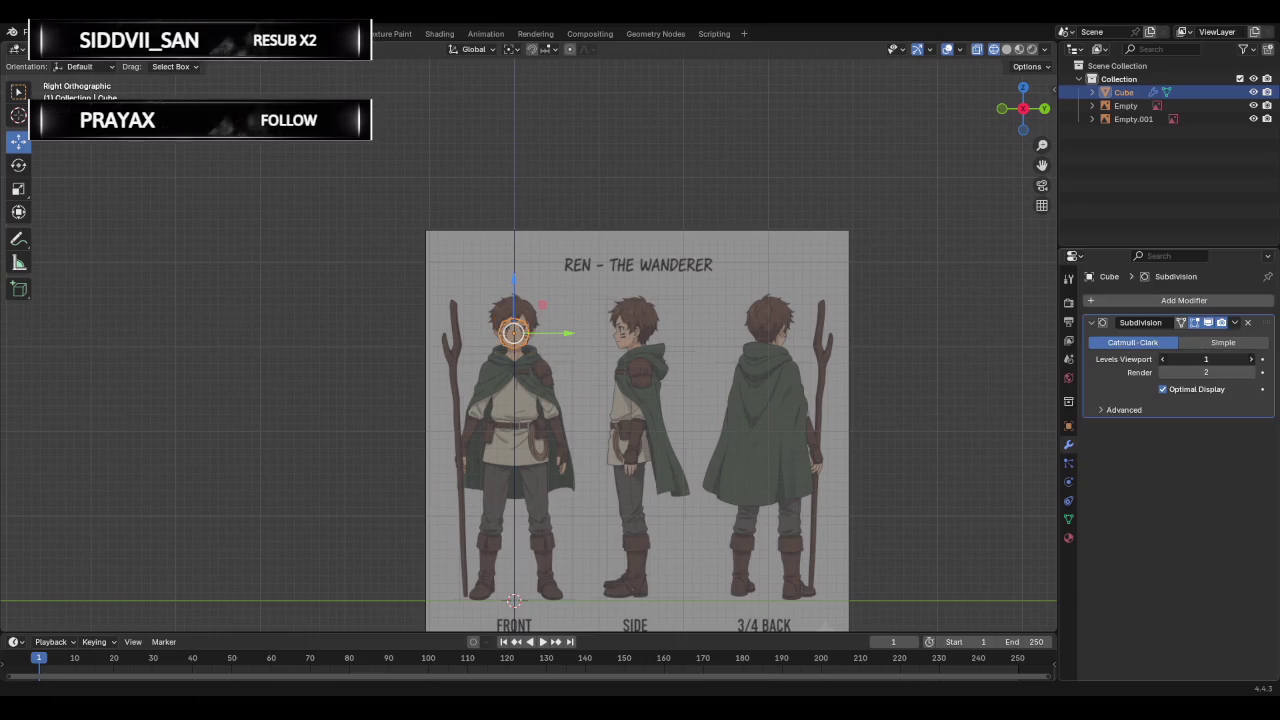
{"action": "key", "text": "Return"}
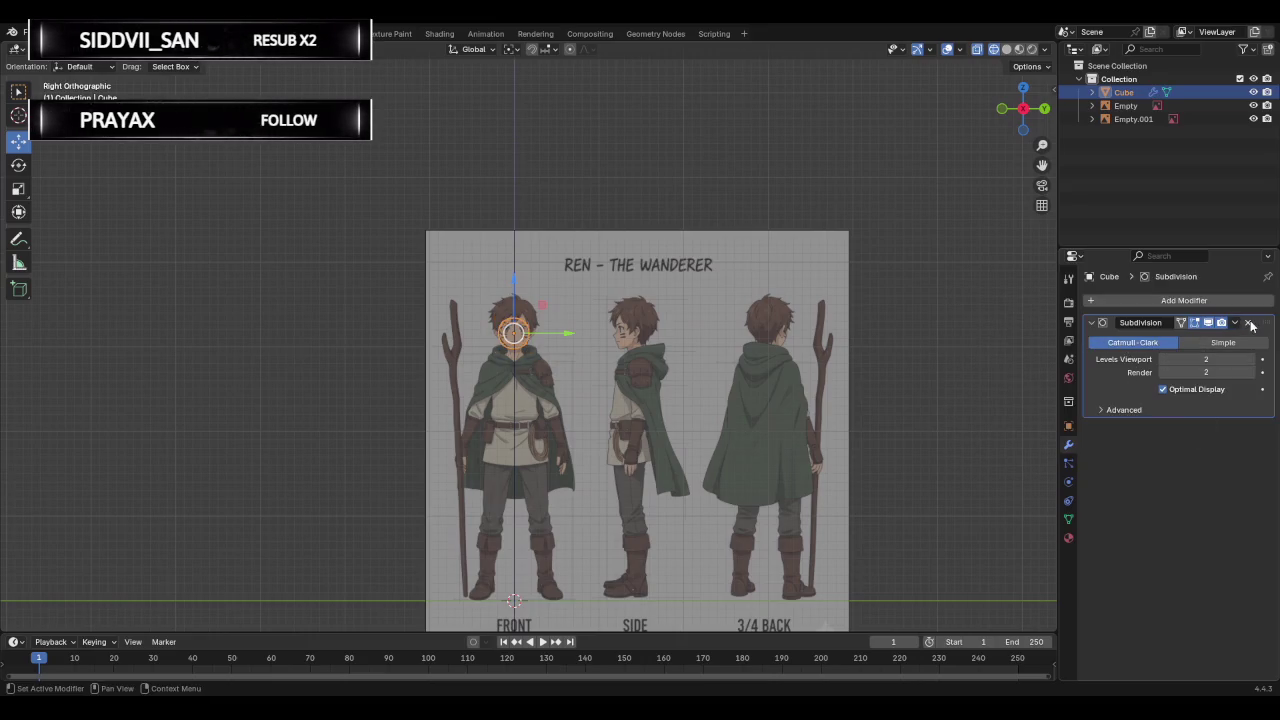
{"action": "left_click", "coordinate": [1238, 327]}
{"action": "left_click", "coordinate": [1167, 327]}
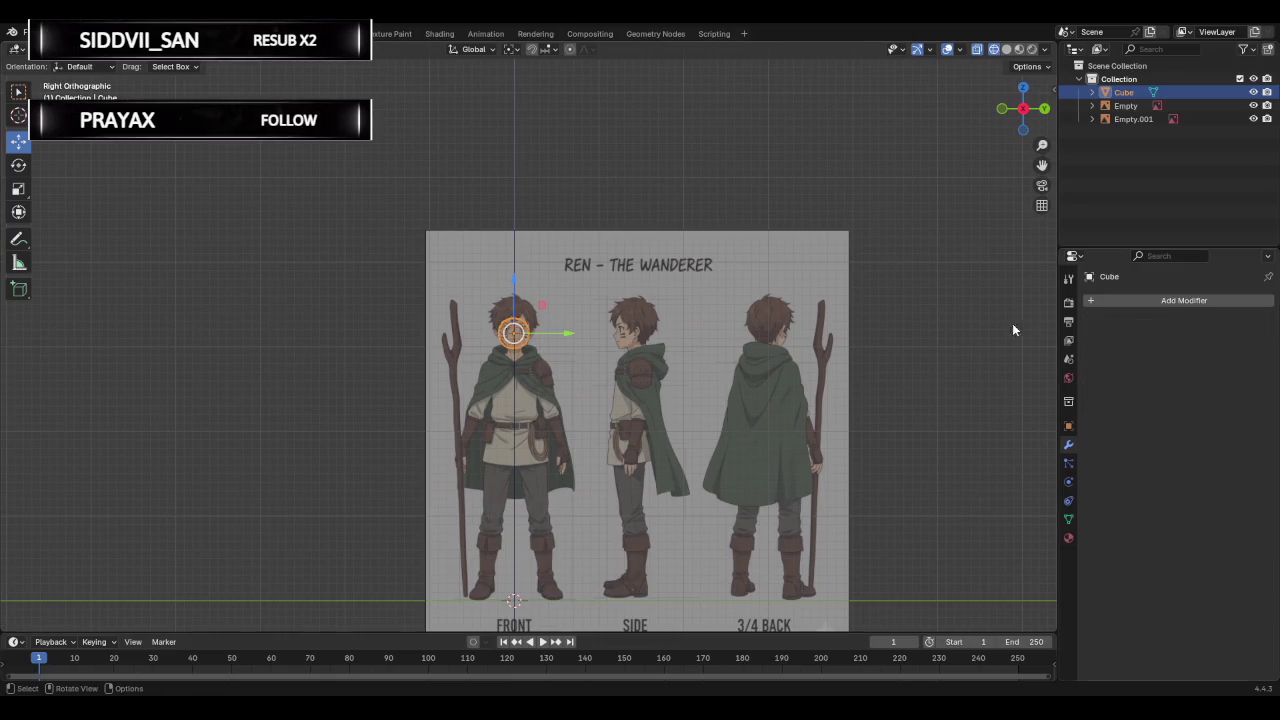
Centre the rounded sphere over the front-view character's face.
{"action": "scroll", "coordinate": [635, 298], "scroll_direction": "up", "scroll_amount": 3}
{"action": "scroll", "coordinate": [635, 298], "scroll_direction": "up", "scroll_amount": 2}
{"action": "scroll", "coordinate": [600, 290], "scroll_direction": "up", "scroll_amount": 2}
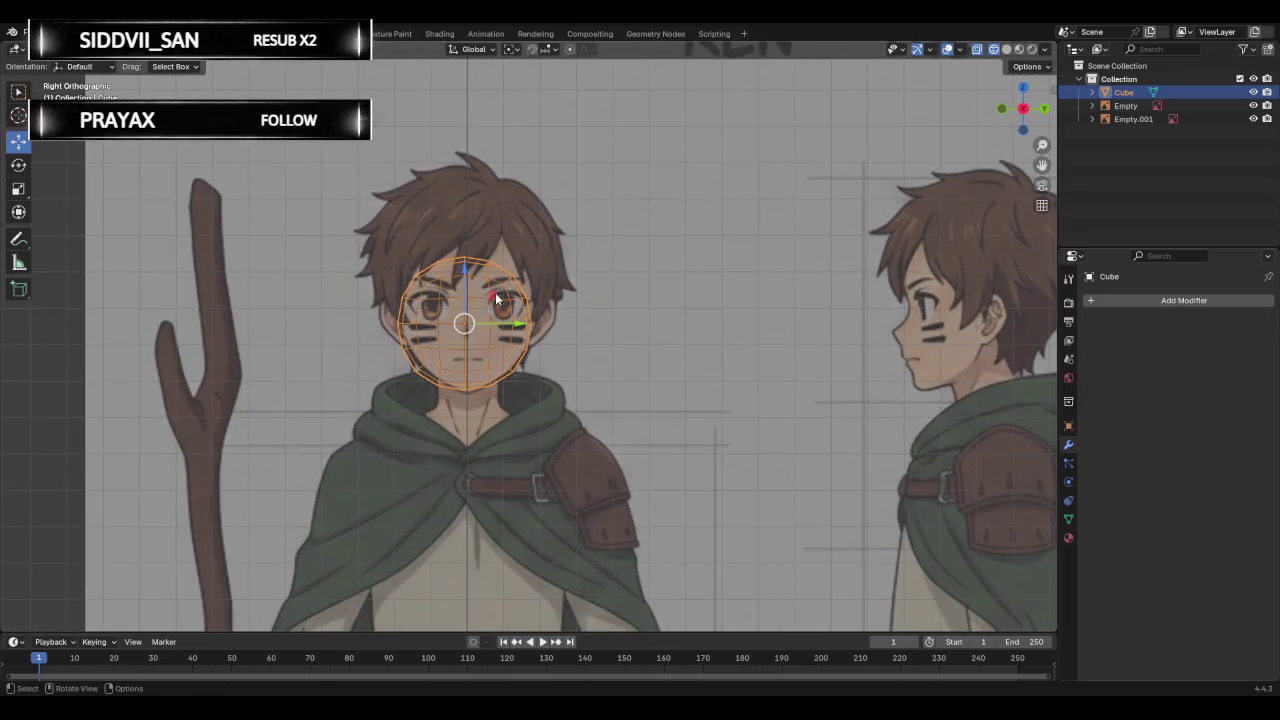
{"action": "mouse_move", "coordinate": [508, 324]}
{"action": "left_mouse_down"}
{"action": "mouse_move", "coordinate": [533, 319]}
{"action": "mouse_move", "coordinate": [506, 322]}
{"action": "left_mouse_up"}
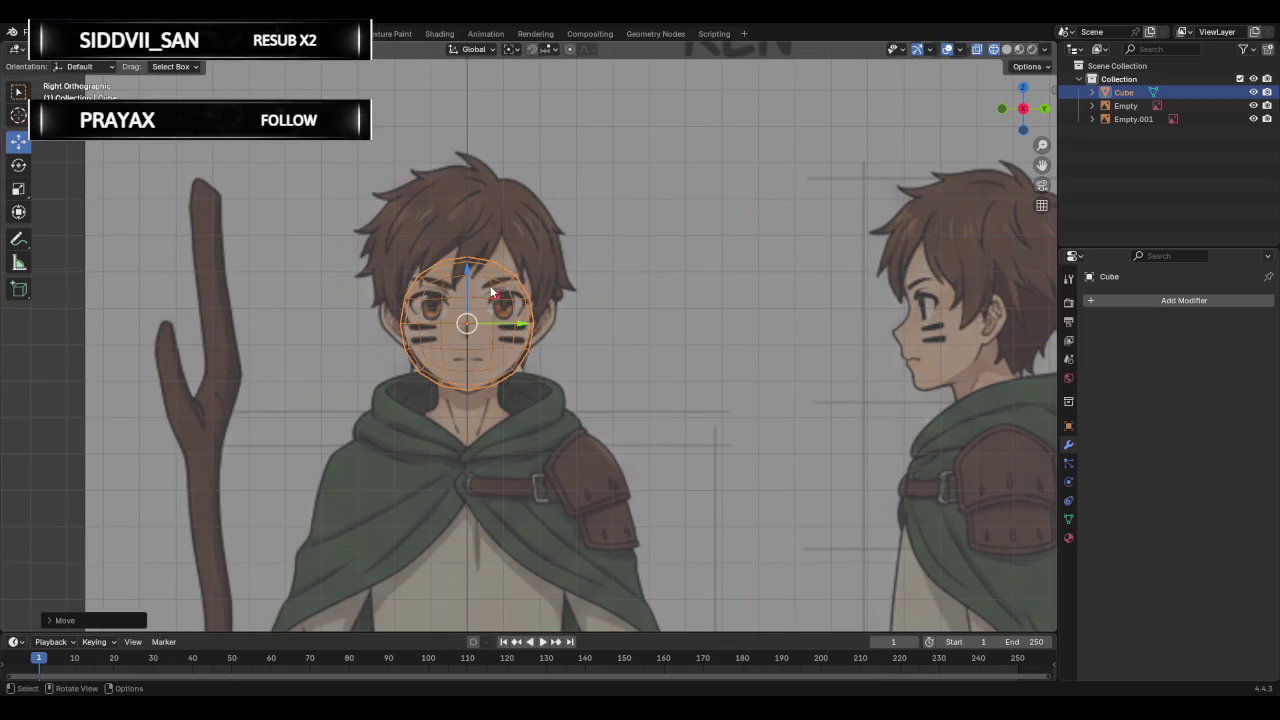
{"action": "key", "text": "g"}
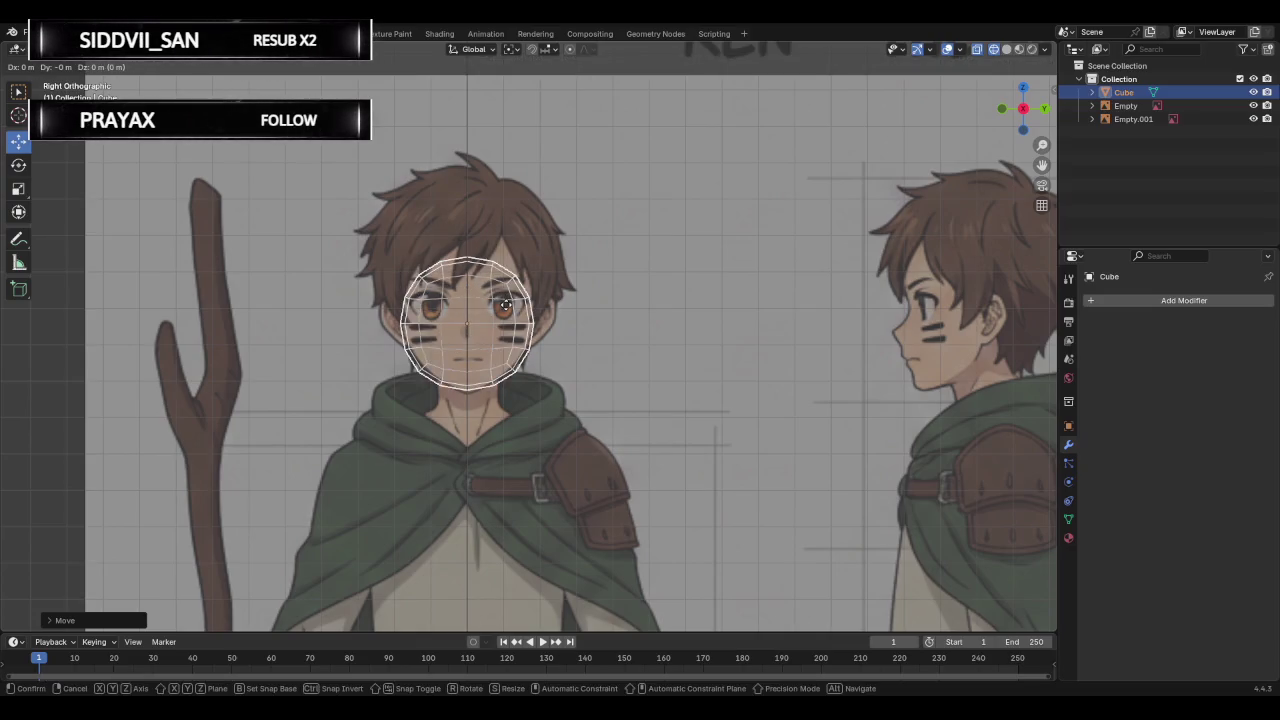
{"action": "left_click", "coordinate": [506, 305]}
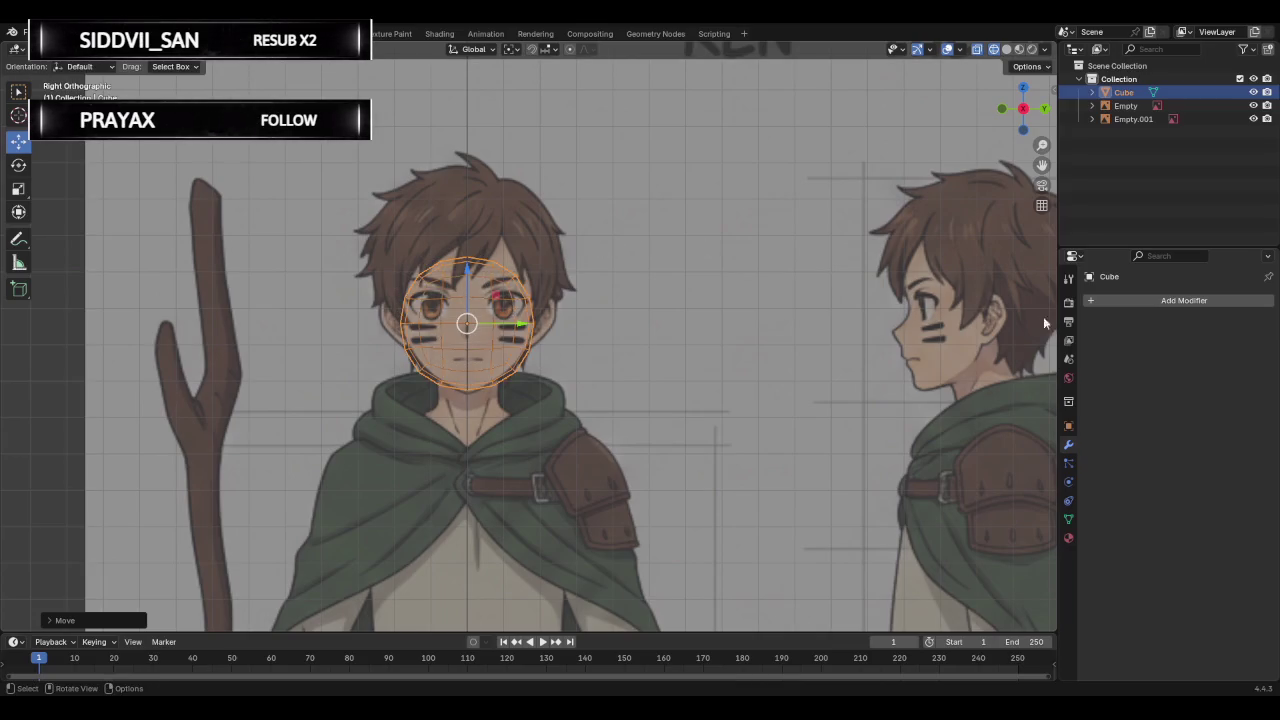
{"action": "key", "text": "Tab"}
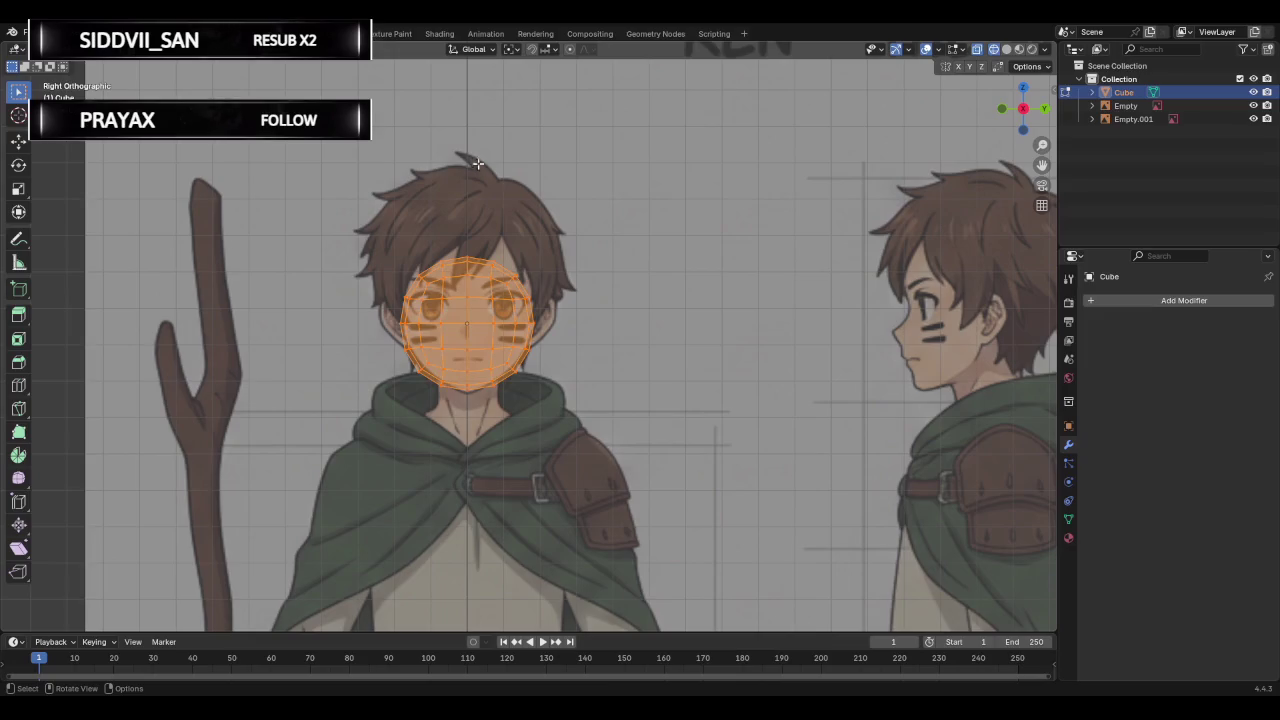
Box-select the sphere's left-half vertices and delete them.
{"action": "scroll", "coordinate": [516, 245], "scroll_direction": "up", "scroll_amount": 3}
{"action": "mouse_move", "coordinate": [207, 143]}
{"action": "left_mouse_down"}
{"action": "mouse_move", "coordinate": [405, 481]}
{"action": "mouse_move", "coordinate": [408, 466]}
{"action": "left_mouse_up"}
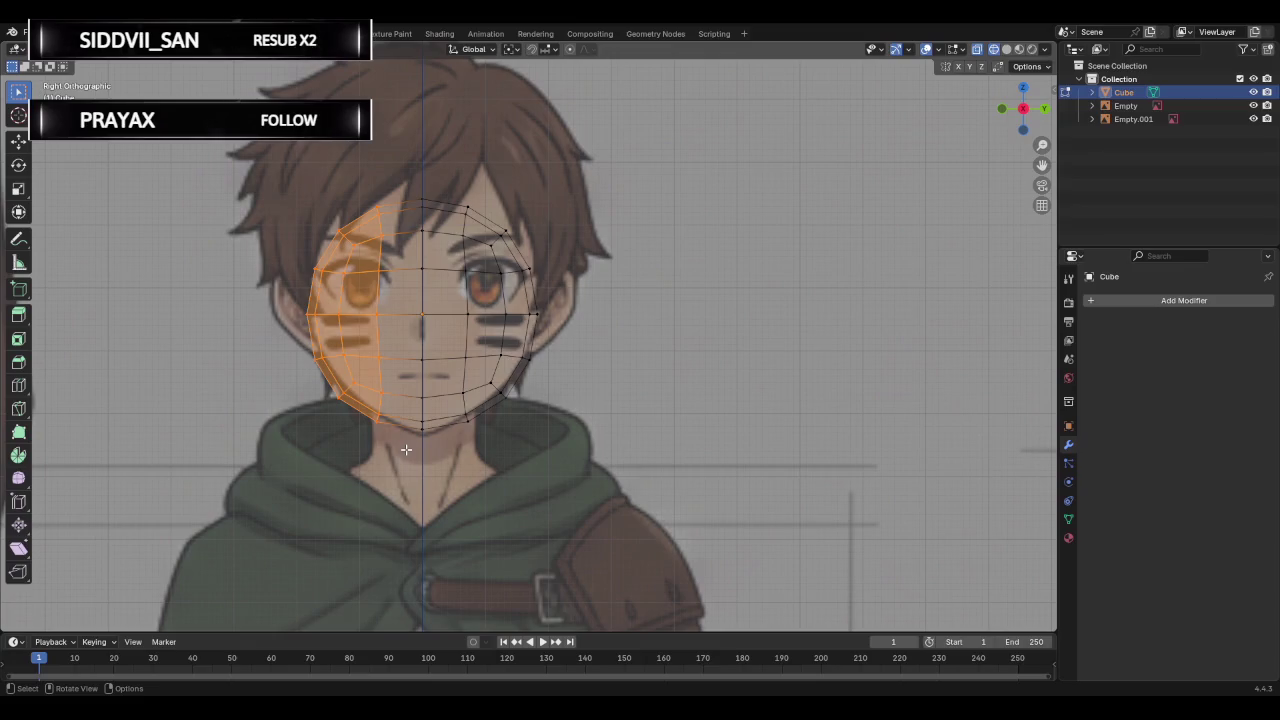
{"action": "key", "text": "x"}
{"action": "left_click", "coordinate": [256, 182]}
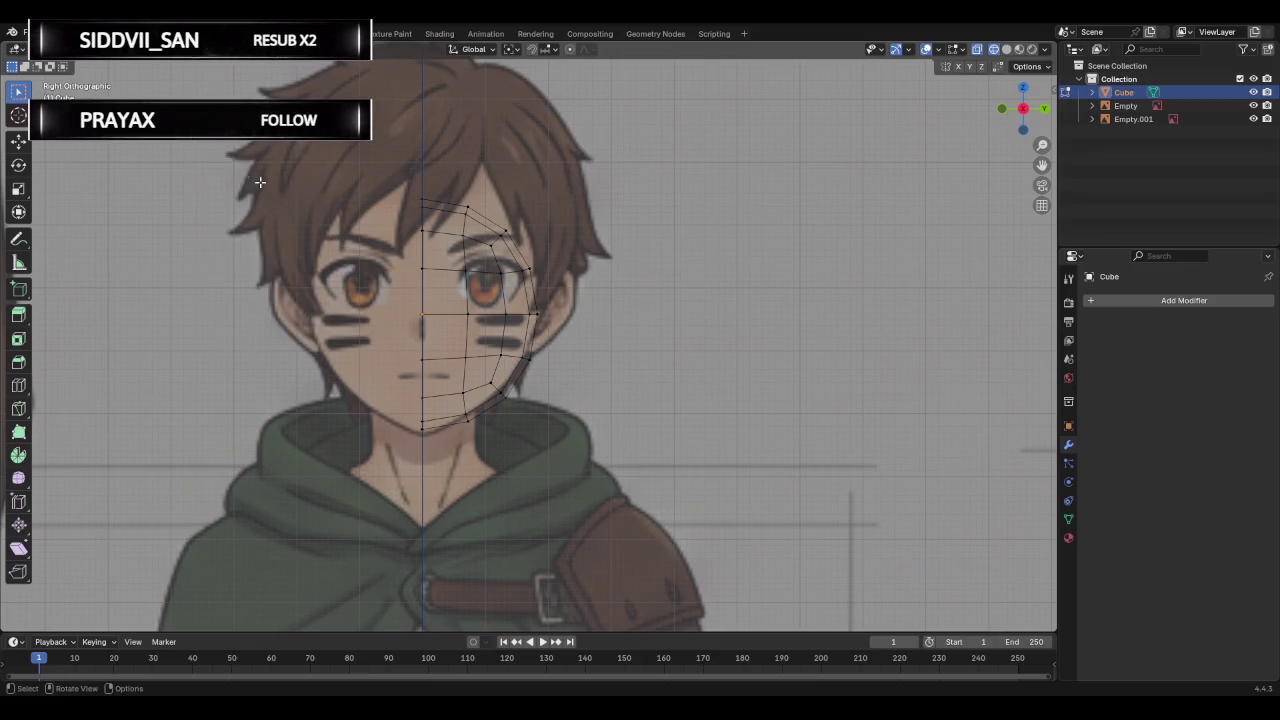
Add an X-axis Mirror modifier via search 'mir' and enable its Clipping option.
{"action": "left_click", "coordinate": [1122, 299]}
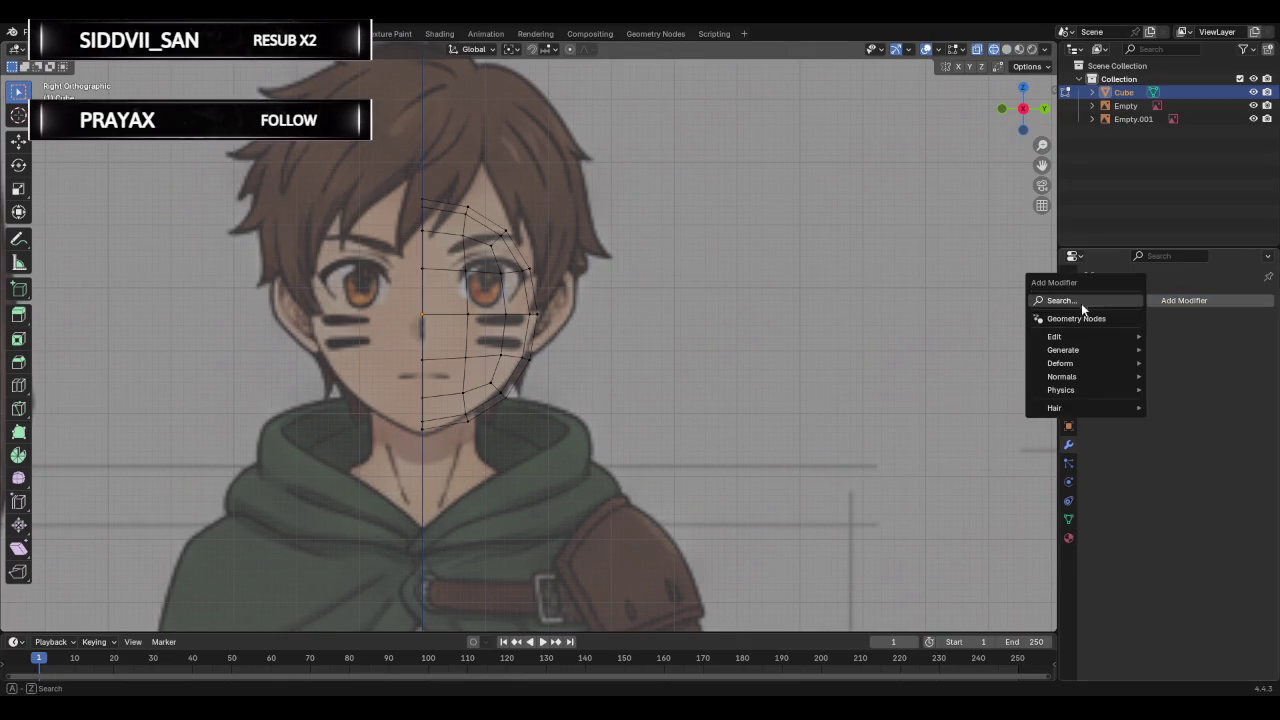
{"action": "left_click", "coordinate": [1081, 302]}
{"action": "type", "text": "mir"}
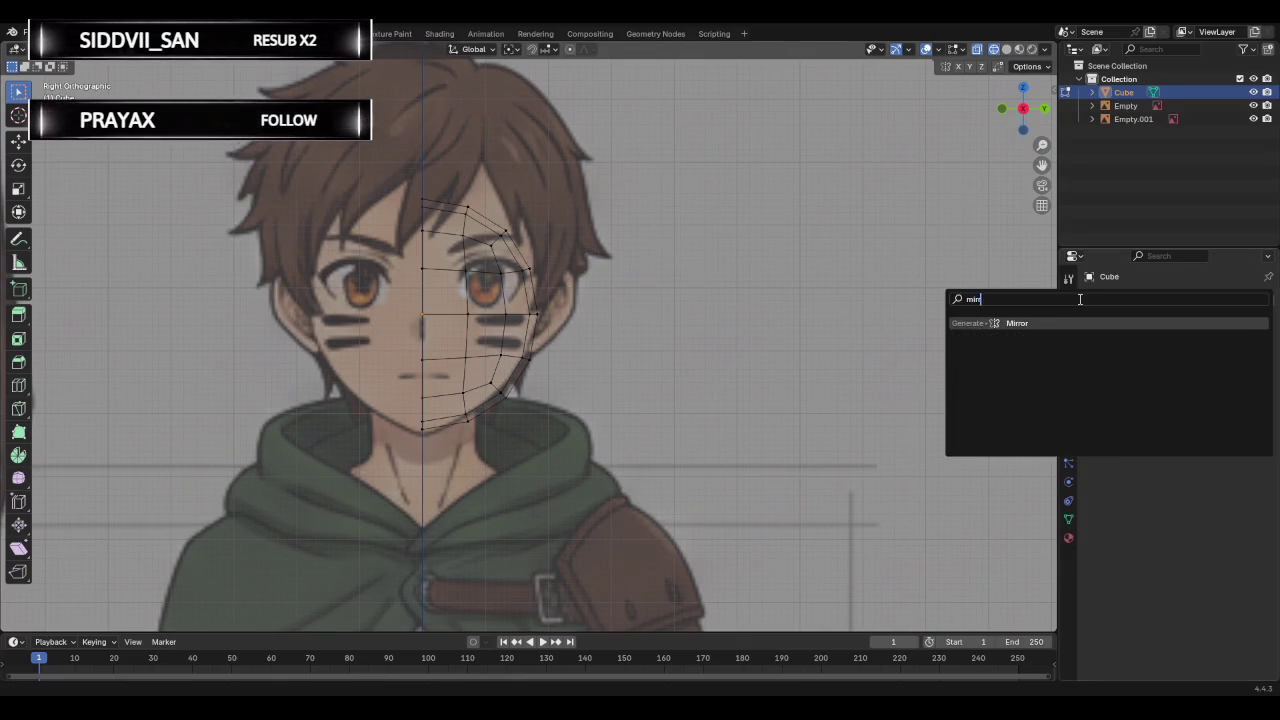
{"action": "key", "text": "Return"}
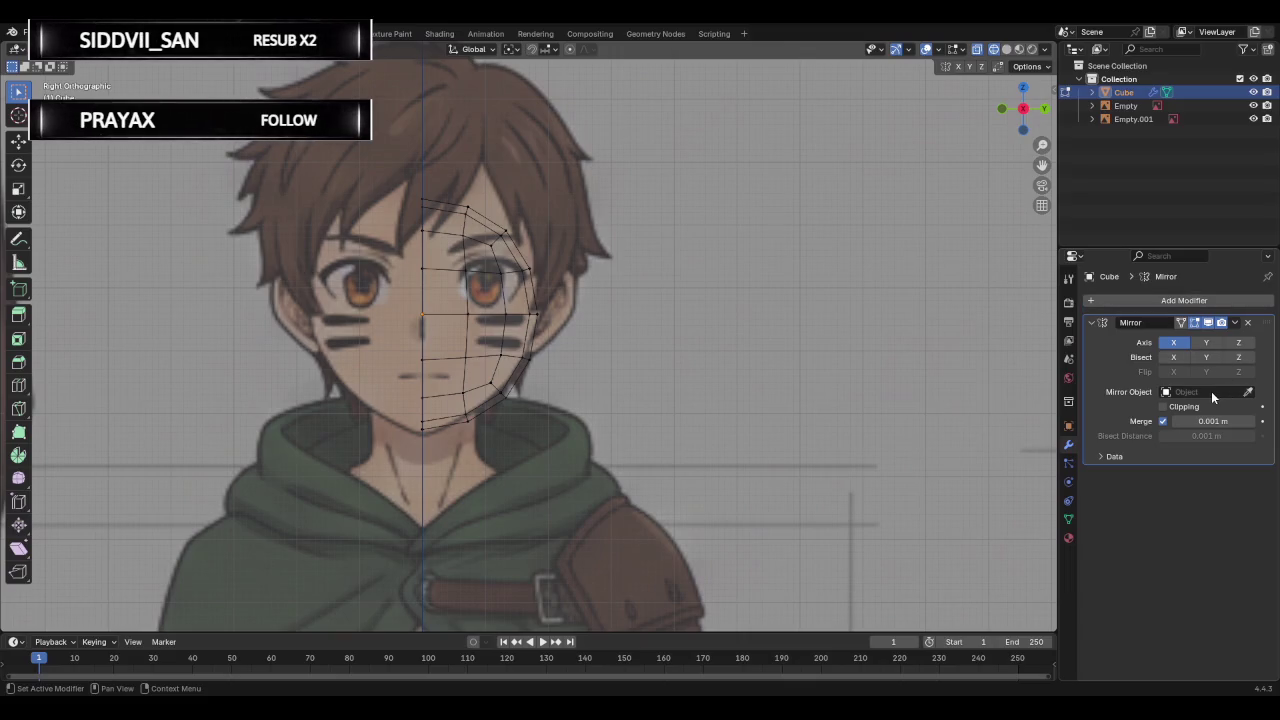
{"action": "left_click", "coordinate": [1175, 410]}
{"action": "left_click", "coordinate": [1247, 391]}
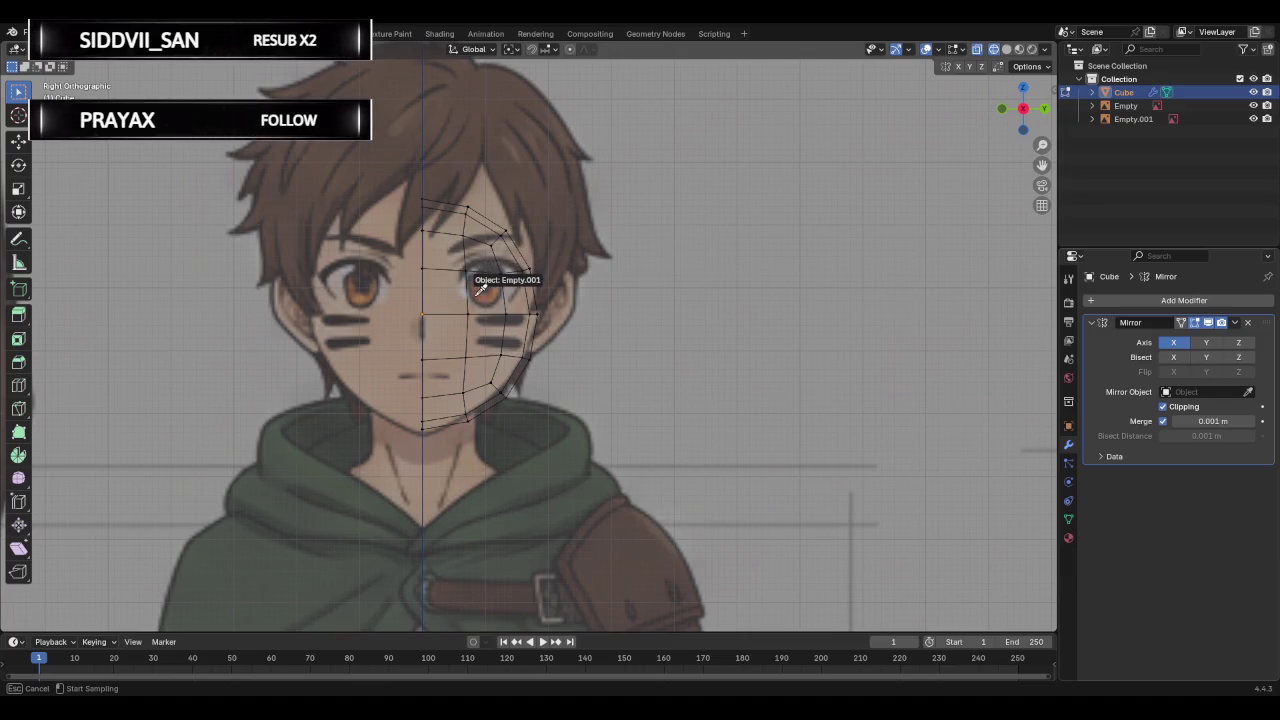
{"action": "key", "text": "Escape"}
{"action": "key", "text": "Tab"}
{"action": "key", "text": "Tab"}
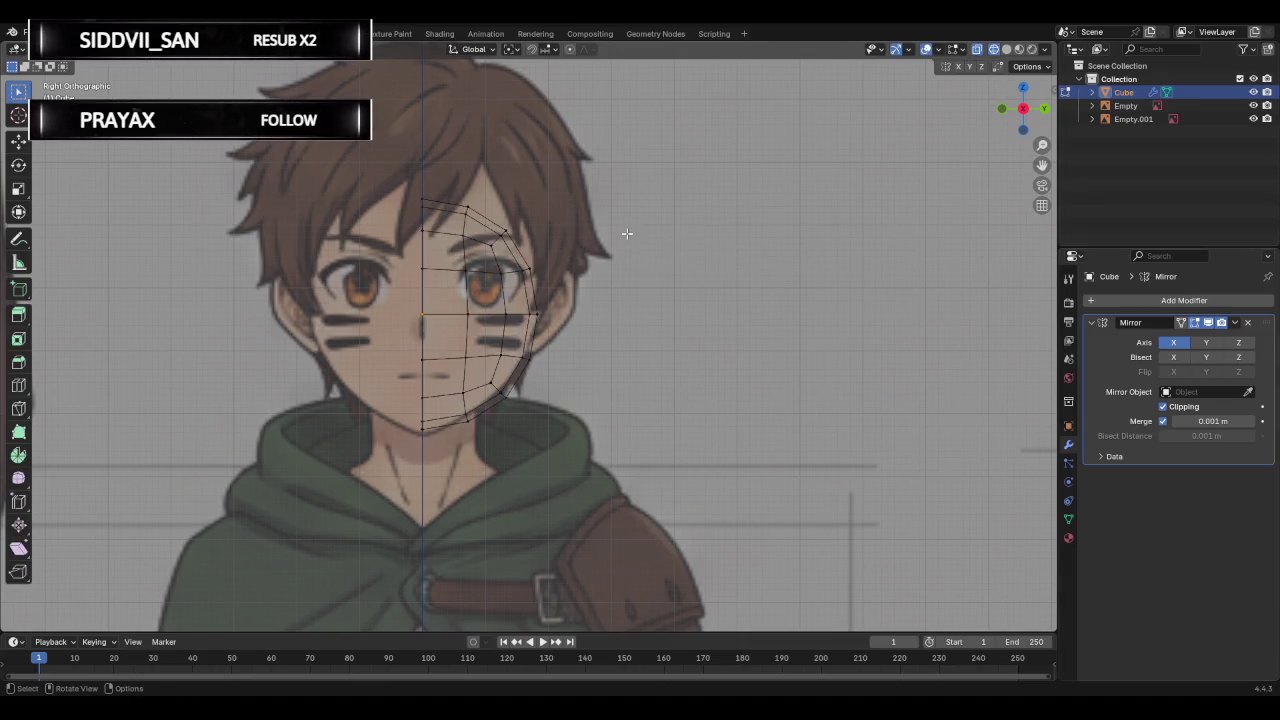
{"action": "mouse_move", "coordinate": [627, 233]}
{"action": "middle_mouse_down"}
{"action": "mouse_move", "coordinate": [703, 266]}
{"action": "mouse_move", "coordinate": [689, 280]}
{"action": "middle_mouse_up"}
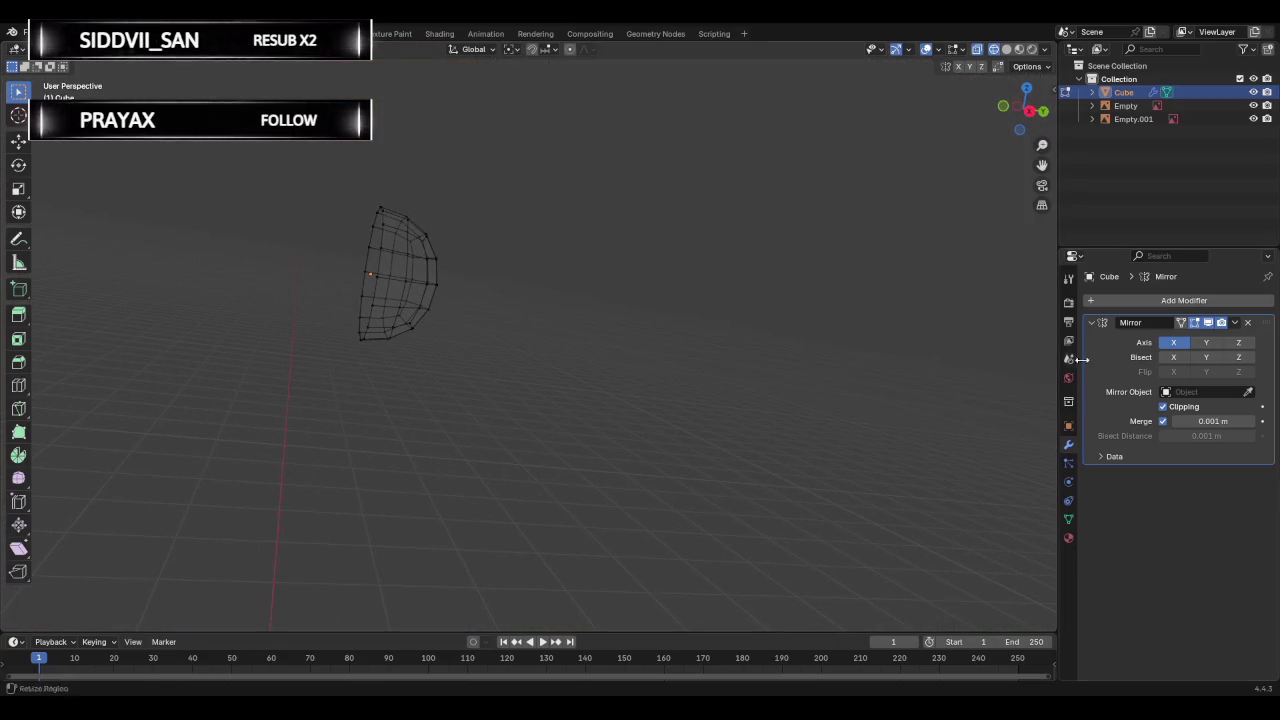
{"action": "left_click", "coordinate": [1248, 392]}
{"action": "left_click", "coordinate": [388, 251]}
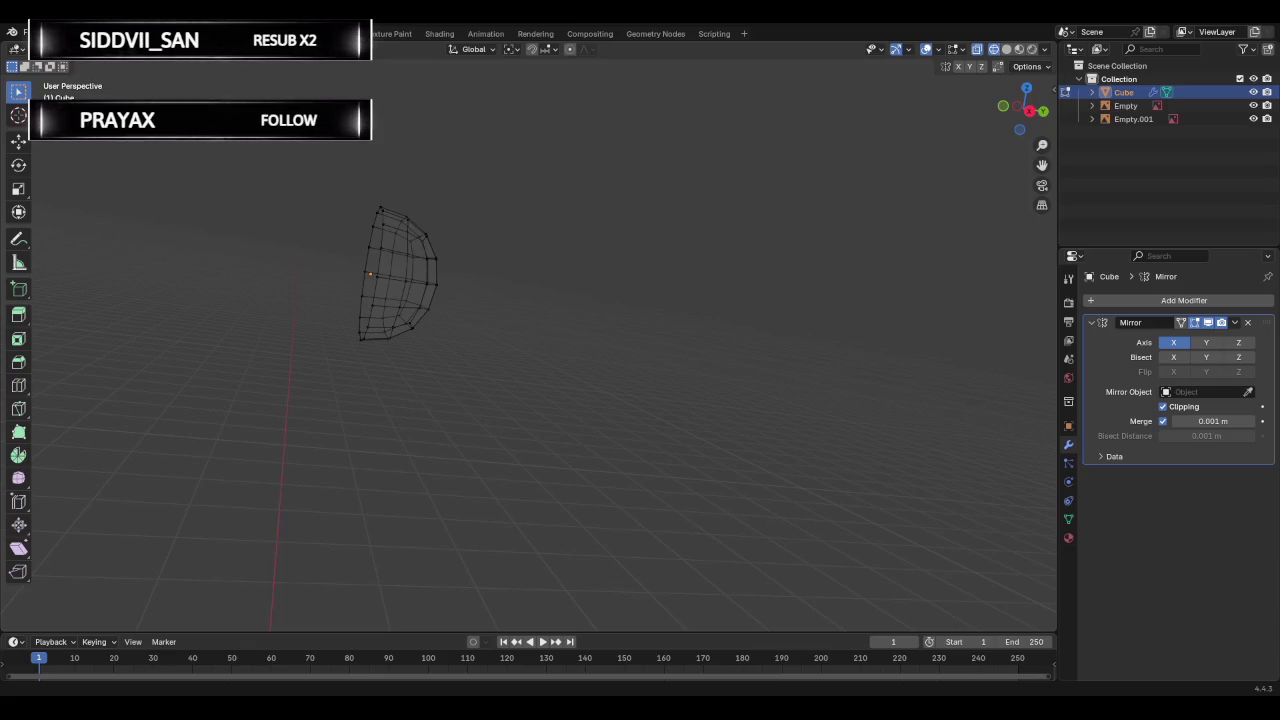
Try assigning the cube as the Mirror modifier's mirror object.
{"action": "key", "text": "Tab"}
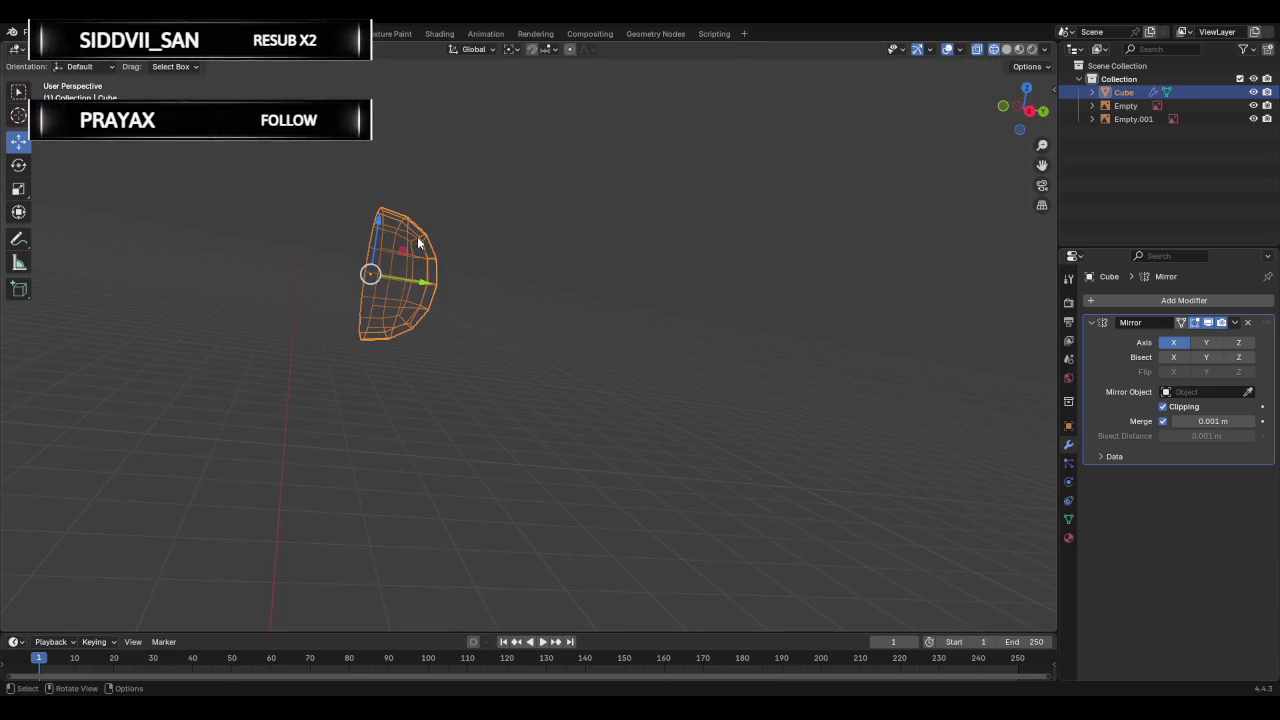
{"action": "left_click", "coordinate": [1248, 391]}
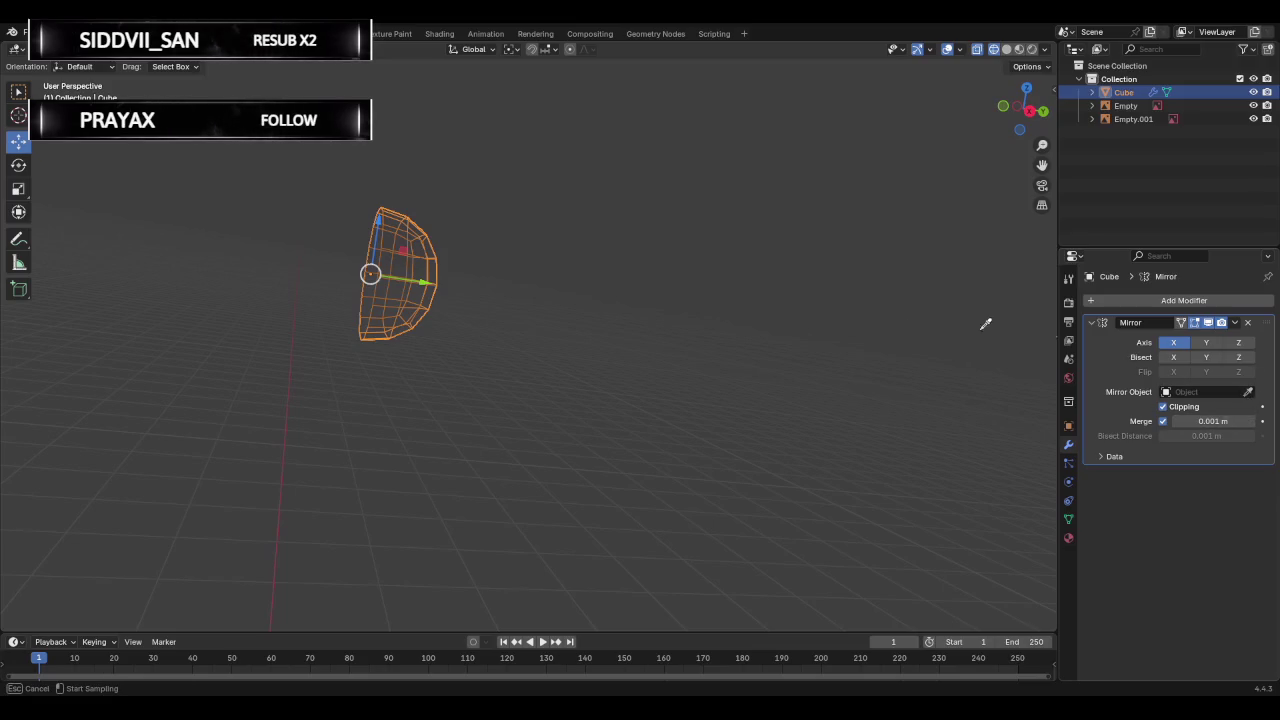
{"action": "left_click", "coordinate": [394, 256]}
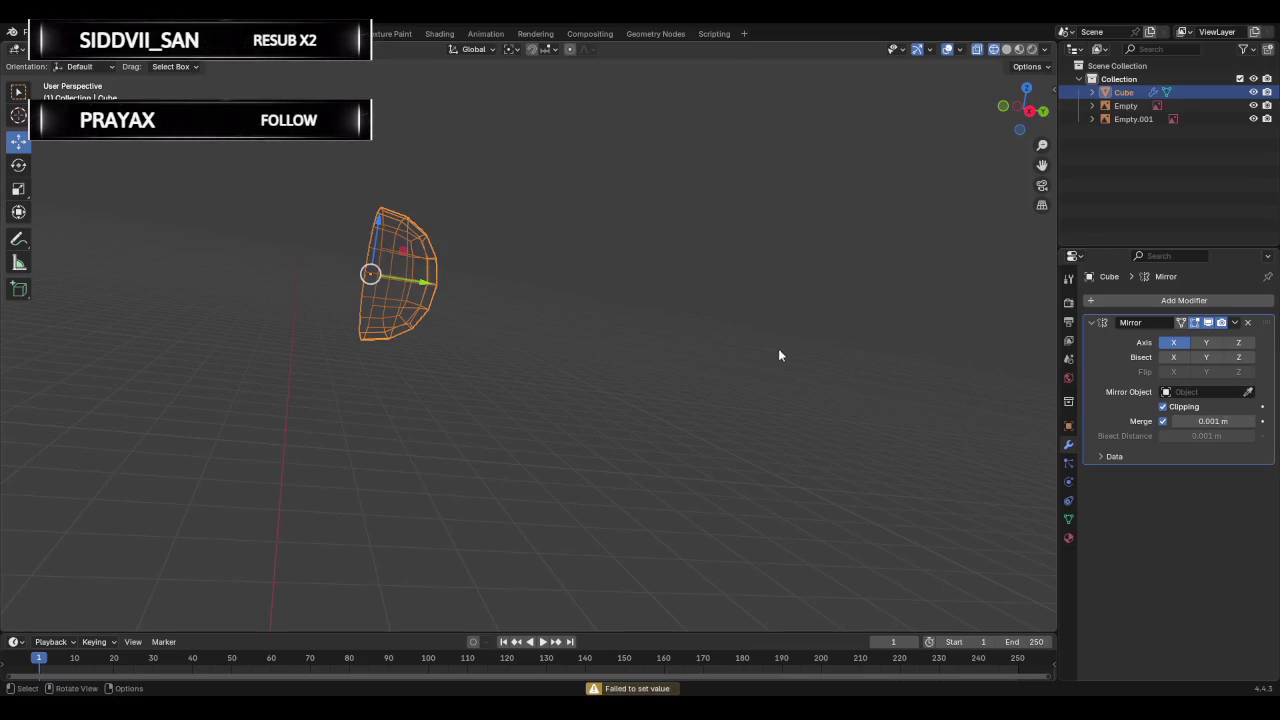
{"action": "key", "text": "Tab"}
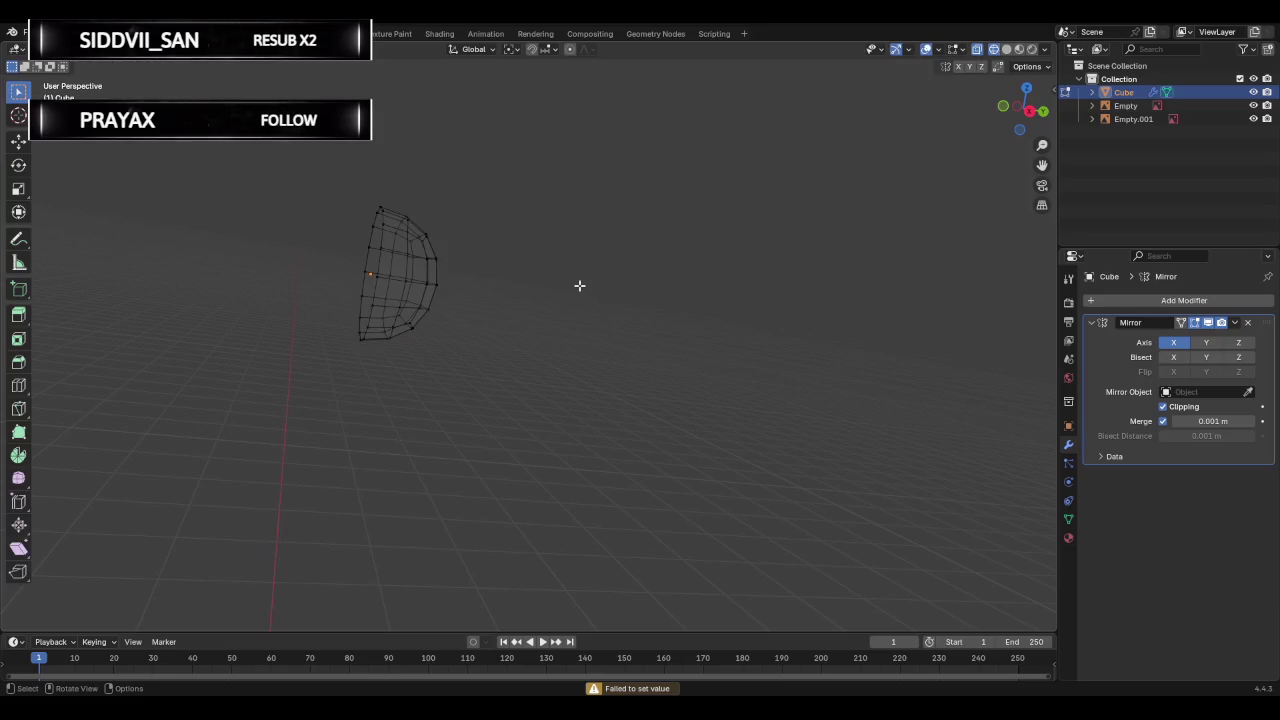
Undo back to the full modifier-free sphere, shown in Right view in Object Mode.
{"action": "key", "text": "ctrl+z"}
{"action": "key", "text": "ctrl+z"}
{"action": "key", "text": "ctrl+z"}
{"action": "key", "text": "ctrl+z"}
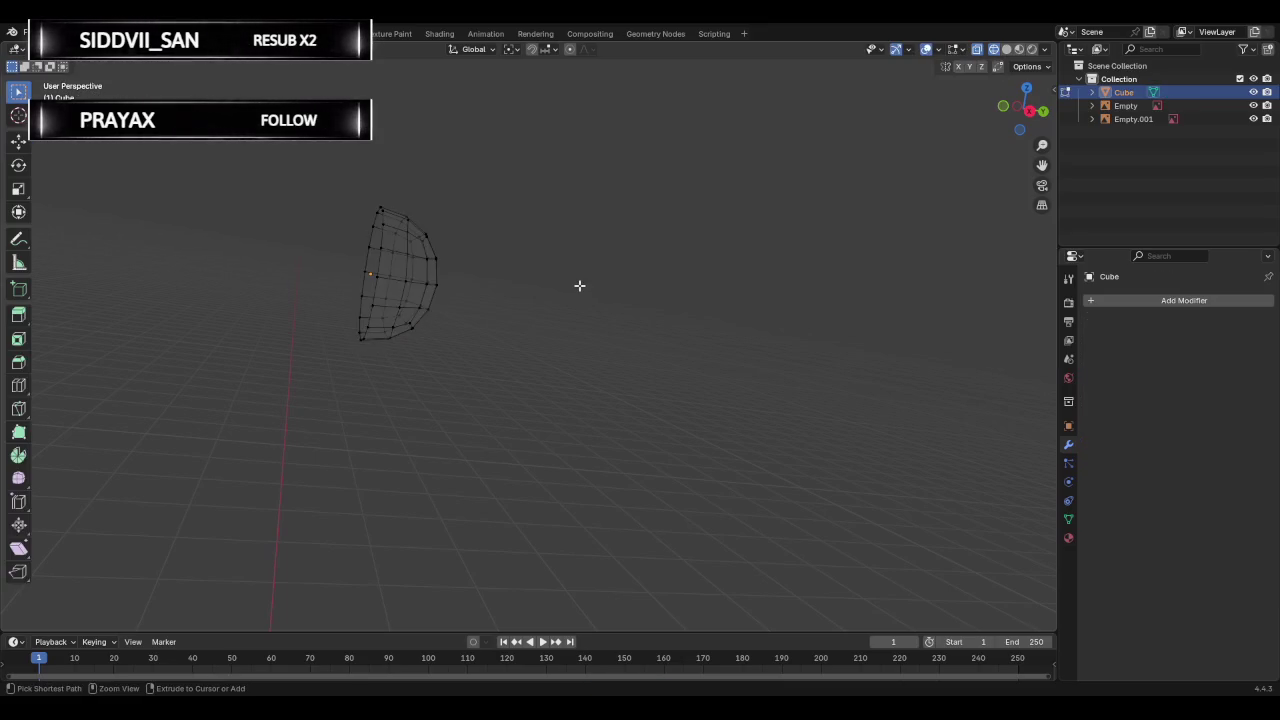
{"action": "key", "text": "ctrl+z"}
{"action": "left_click", "coordinate": [1029, 110]}
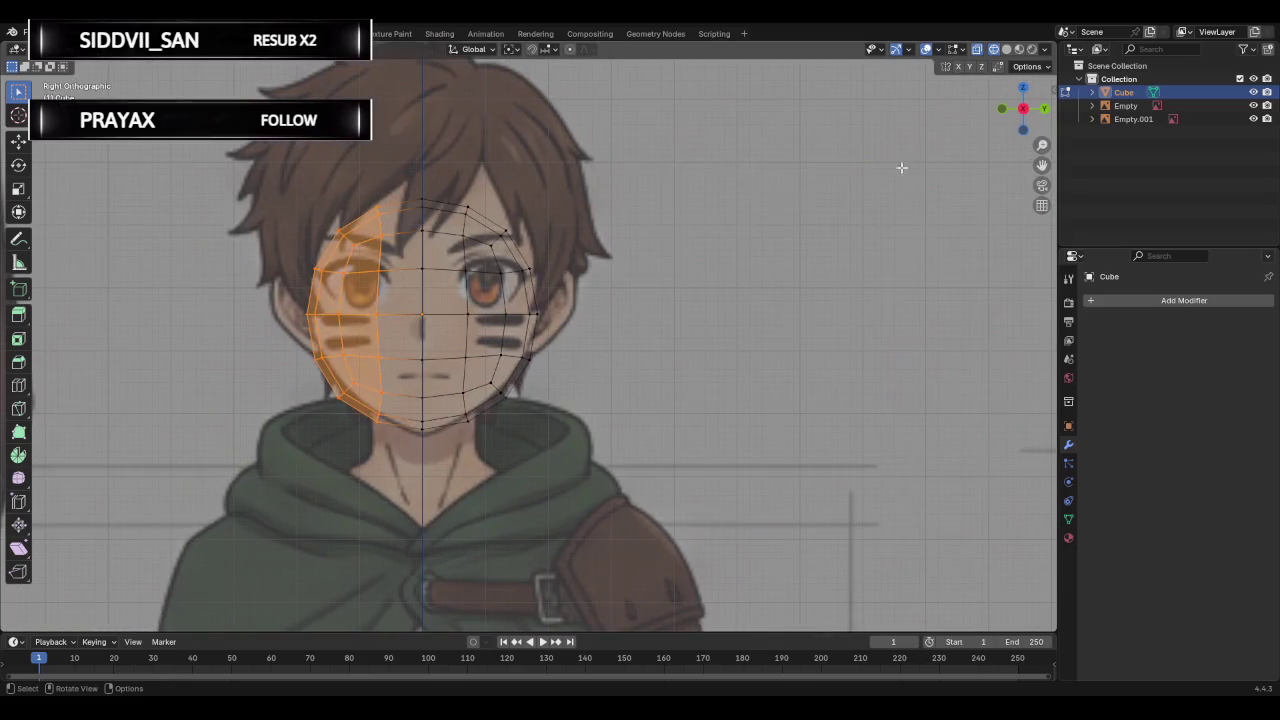
{"action": "key", "text": "Tab"}
{"action": "scroll", "coordinate": [622, 250], "scroll_direction": "down", "scroll_amount": 1}
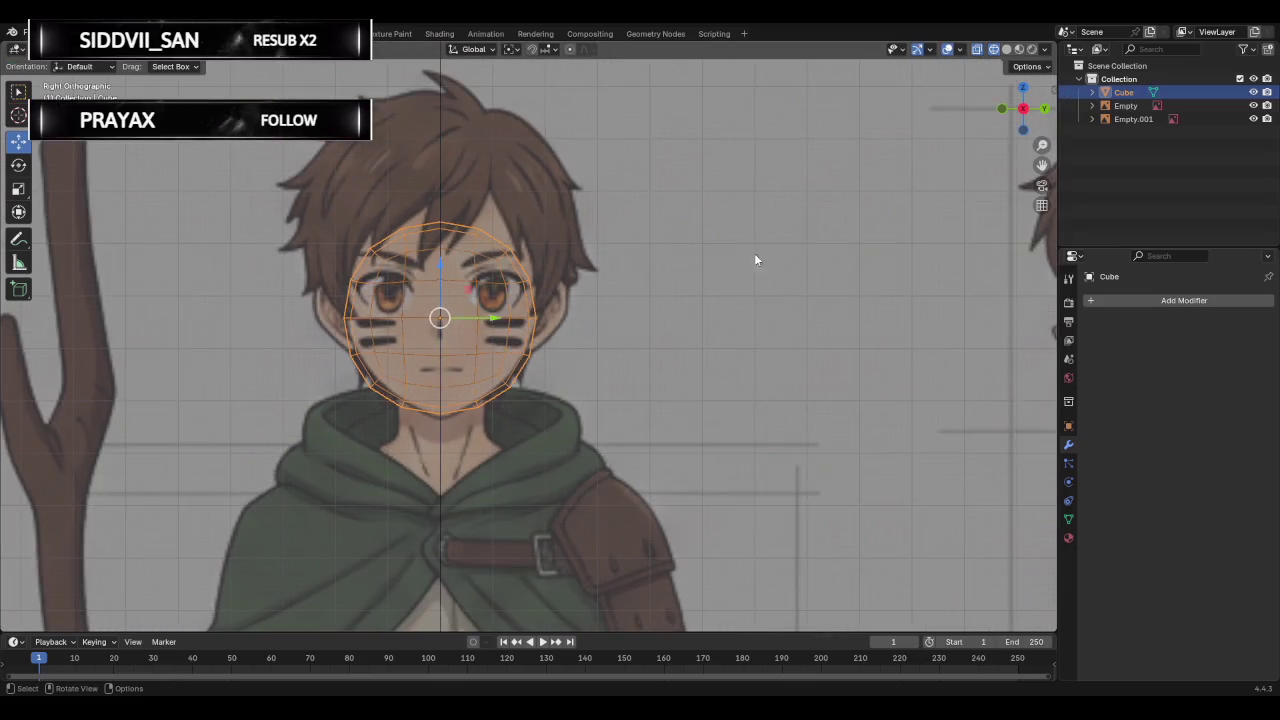
Add a Mirror modifier to the sphere by searching 'mir'.
{"action": "left_click", "coordinate": [1131, 300]}
{"action": "left_click", "coordinate": [1092, 299]}
{"action": "type", "text": "mir"}
{"action": "key", "text": "Return"}
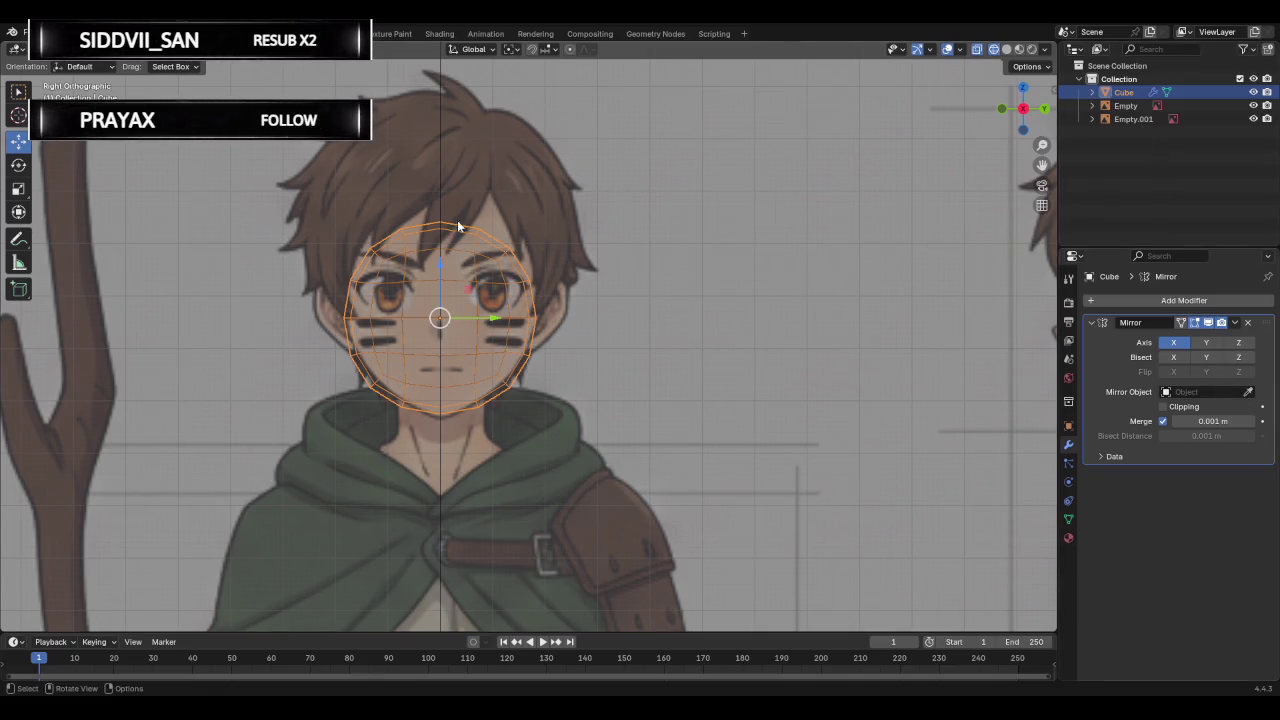
Delete the sphere's left-half vertices in Edit Mode, resetting the timeline to frame 1.
{"action": "key", "text": "Tab"}
{"action": "key", "text": "space"}
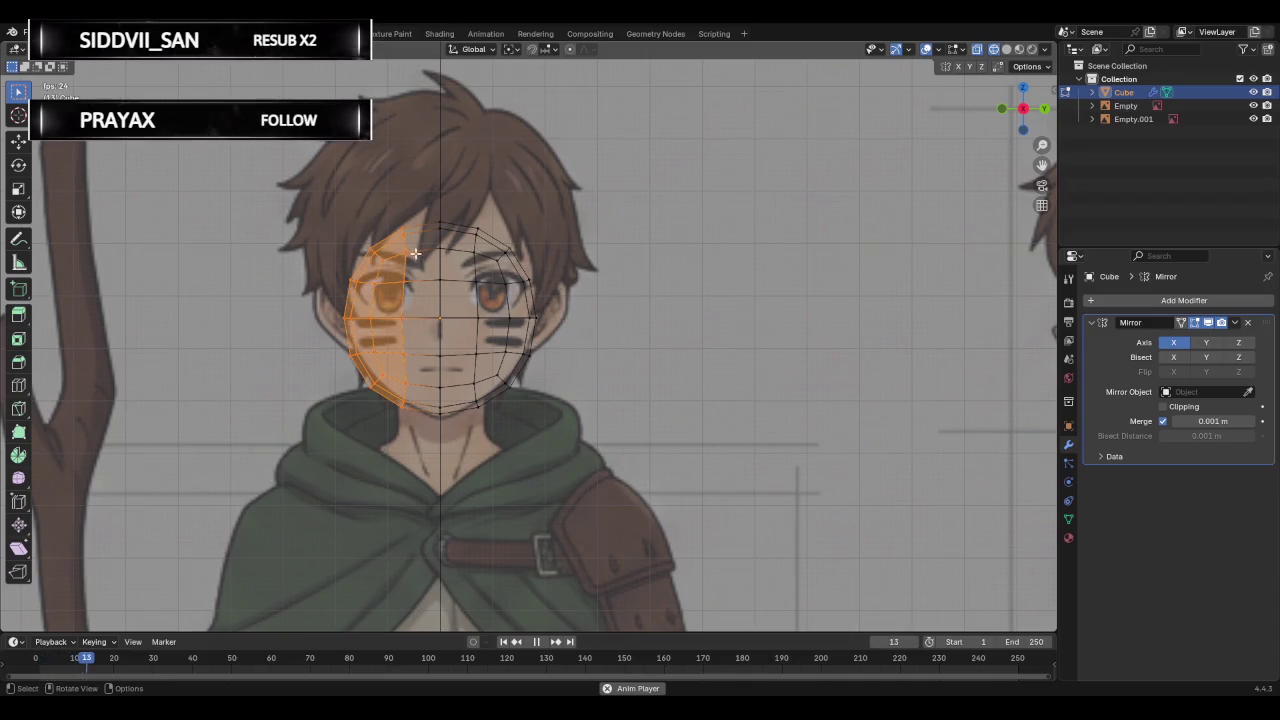
{"action": "key", "text": "space"}
{"action": "left_click_drag", "start_coordinate": [106, 672], "coordinate": [40, 673]}
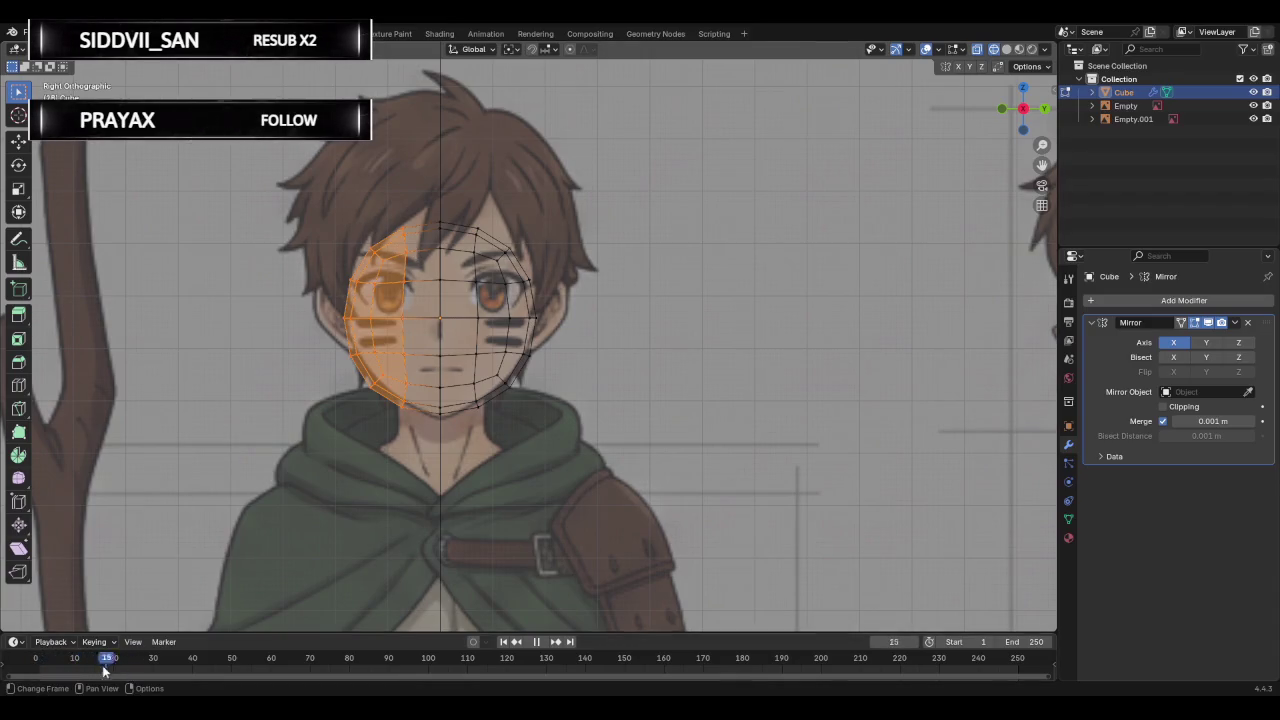
{"action": "key", "text": "x"}
{"action": "left_click", "coordinate": [395, 262]}
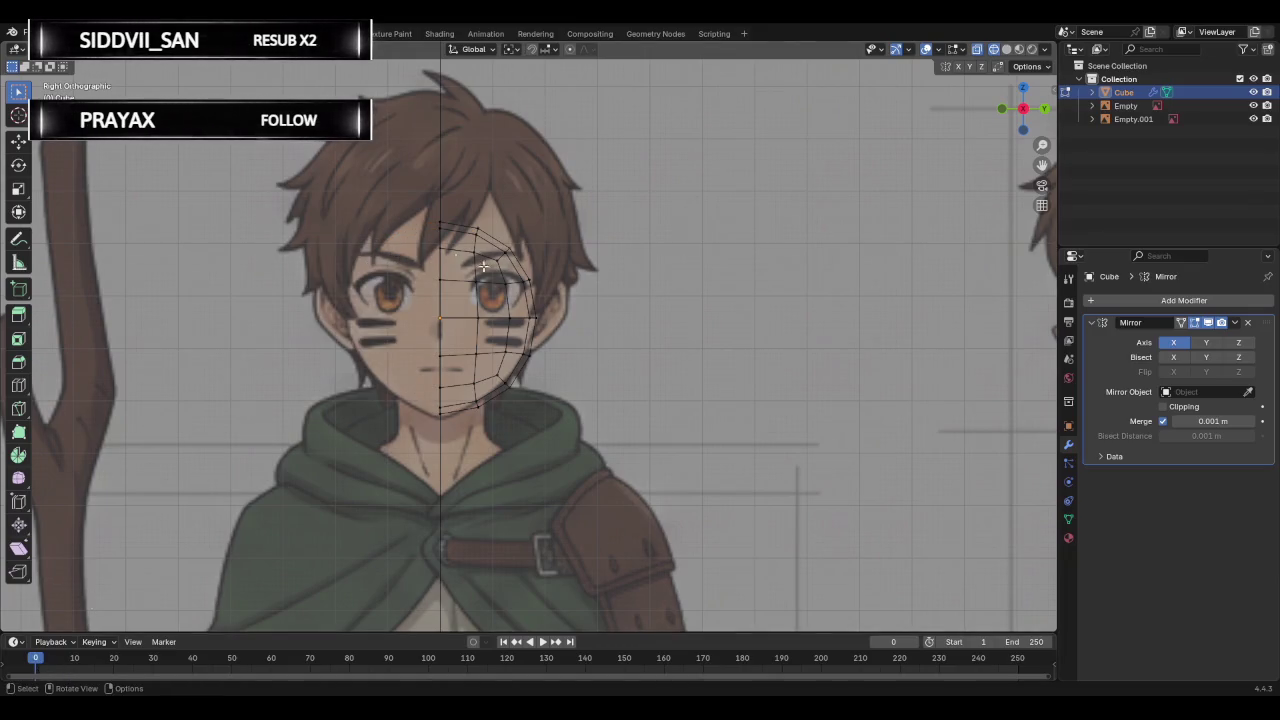
{"action": "key", "text": "Tab"}
Try setting the cube as the Mirror modifier's mirror object.
{"action": "left_click", "coordinate": [1247, 392]}
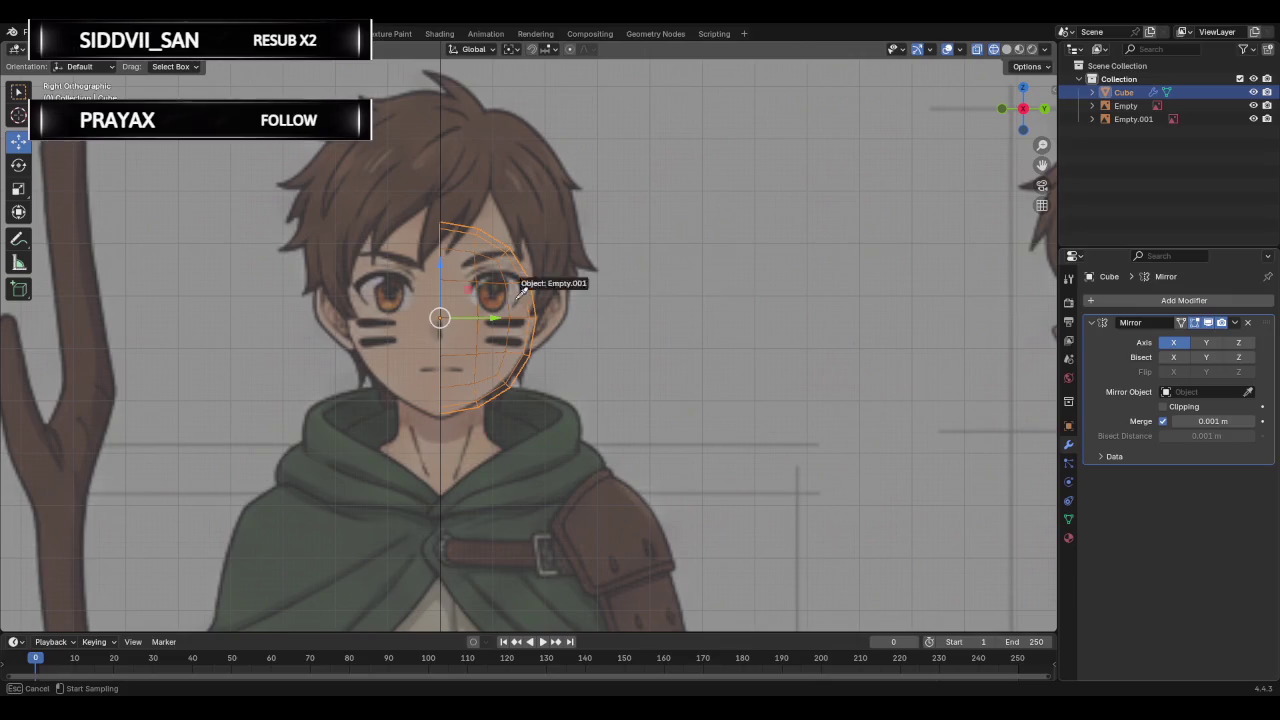
{"action": "key", "text": "Escape"}
{"action": "middle_click_drag", "start_coordinate": [746, 264], "coordinate": [732, 265]}
{"action": "left_click", "coordinate": [1248, 392]}
{"action": "left_click", "coordinate": [397, 291]}
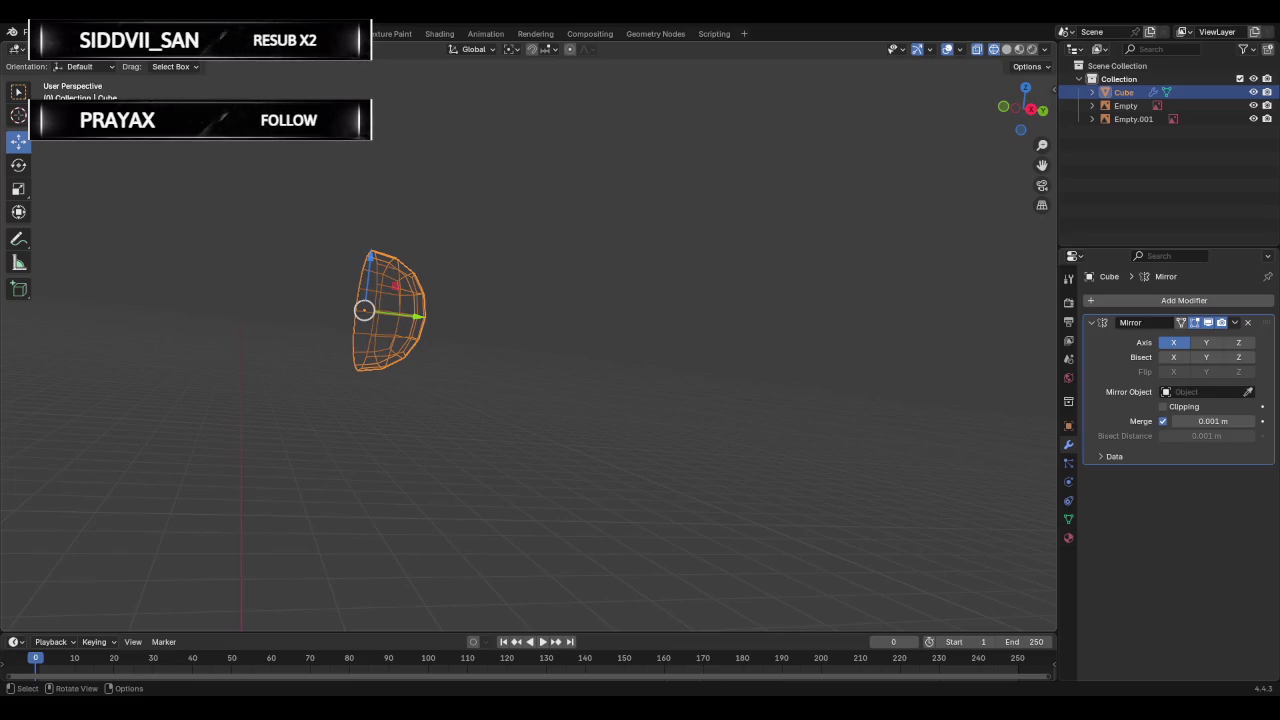
Select all vertices in Edit Mode and turn on the Mirror modifier's On Cage display.
{"action": "mouse_move", "coordinate": [542, 284]}
{"action": "middle_mouse_down"}
{"action": "mouse_move", "coordinate": [931, 309]}
{"action": "mouse_move", "coordinate": [614, 291]}
{"action": "mouse_move", "coordinate": [563, 309]}
{"action": "mouse_move", "coordinate": [637, 317]}
{"action": "mouse_move", "coordinate": [599, 317]}
{"action": "middle_mouse_up"}
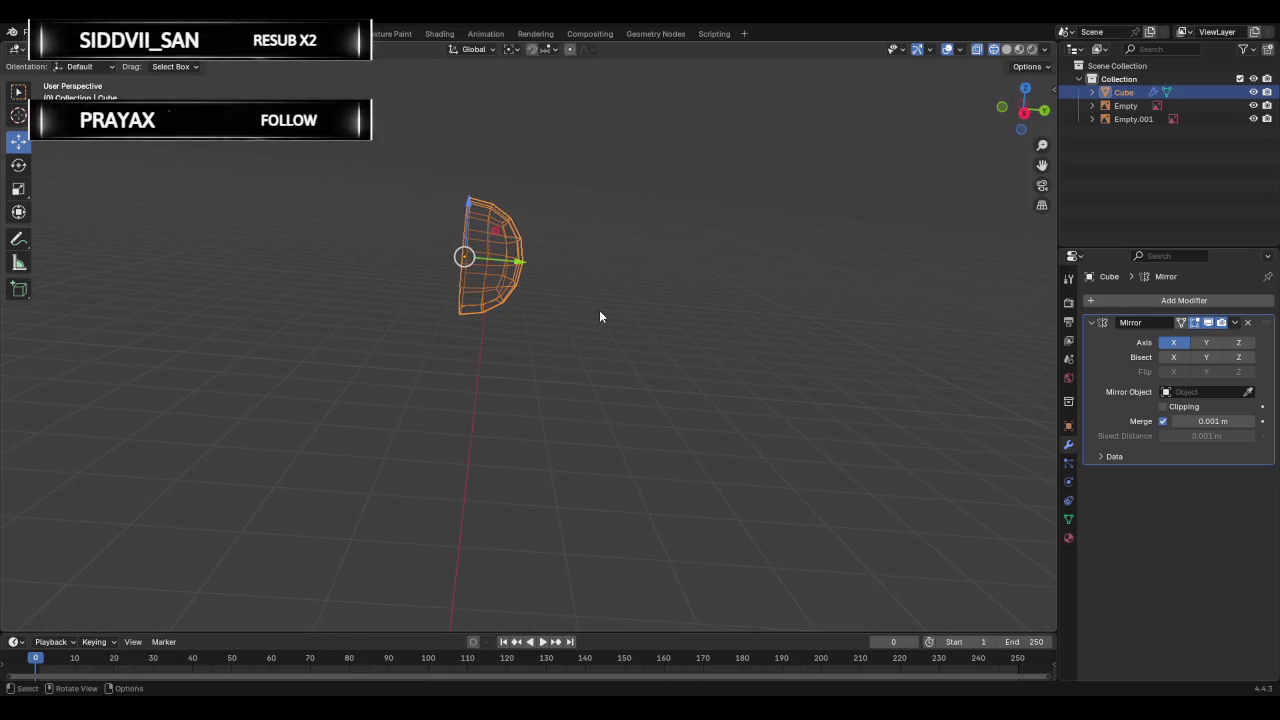
{"action": "key", "text": "Tab"}
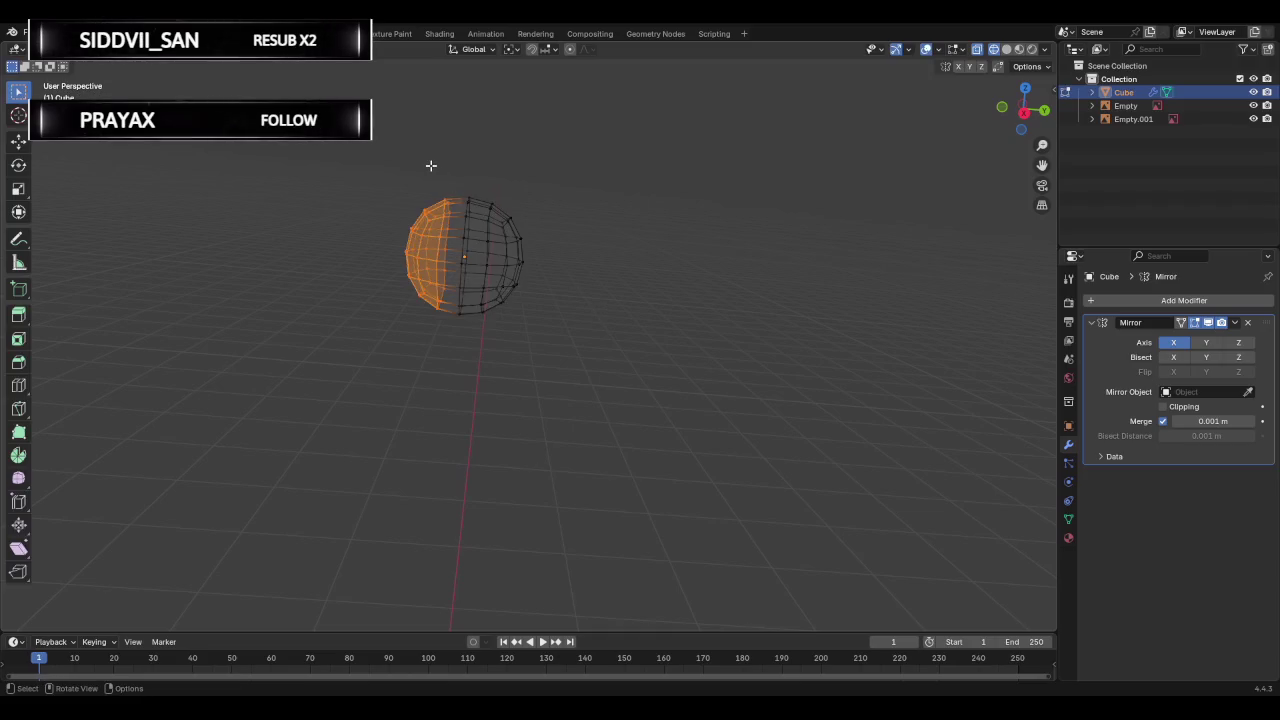
{"action": "key", "text": "a"}
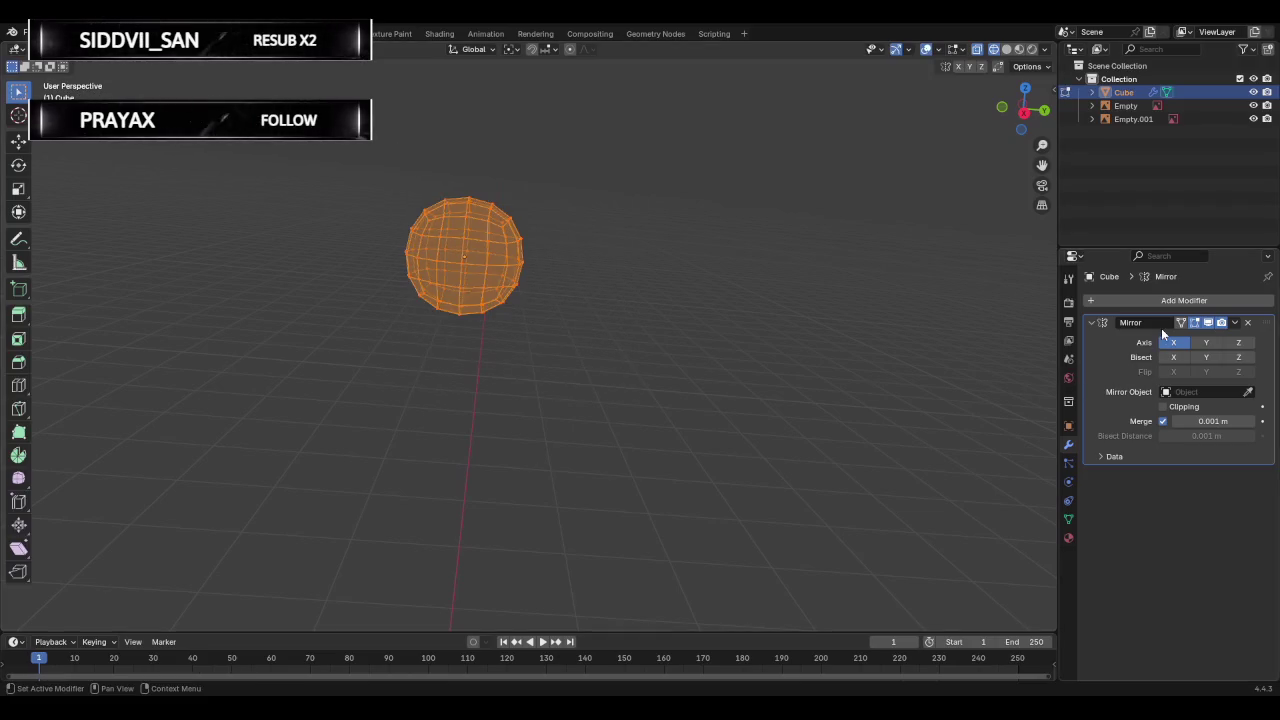
{"action": "left_click", "coordinate": [1248, 391]}
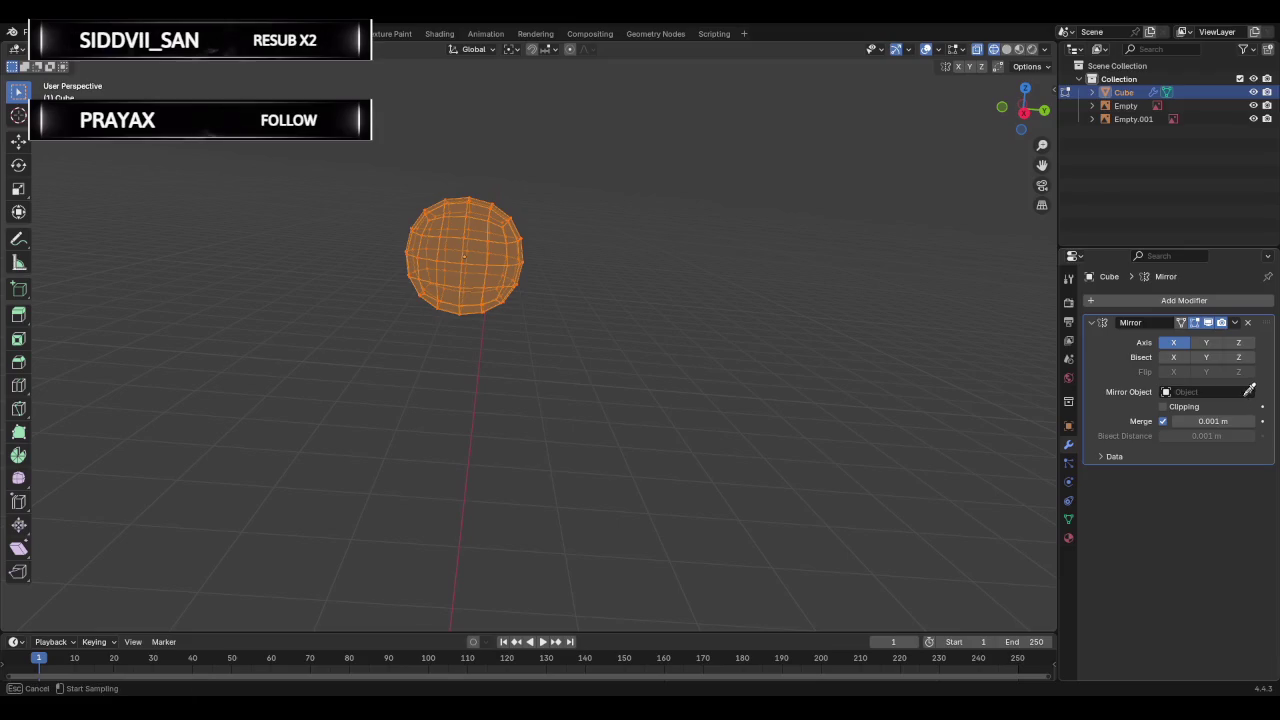
{"action": "left_click", "coordinate": [468, 230]}
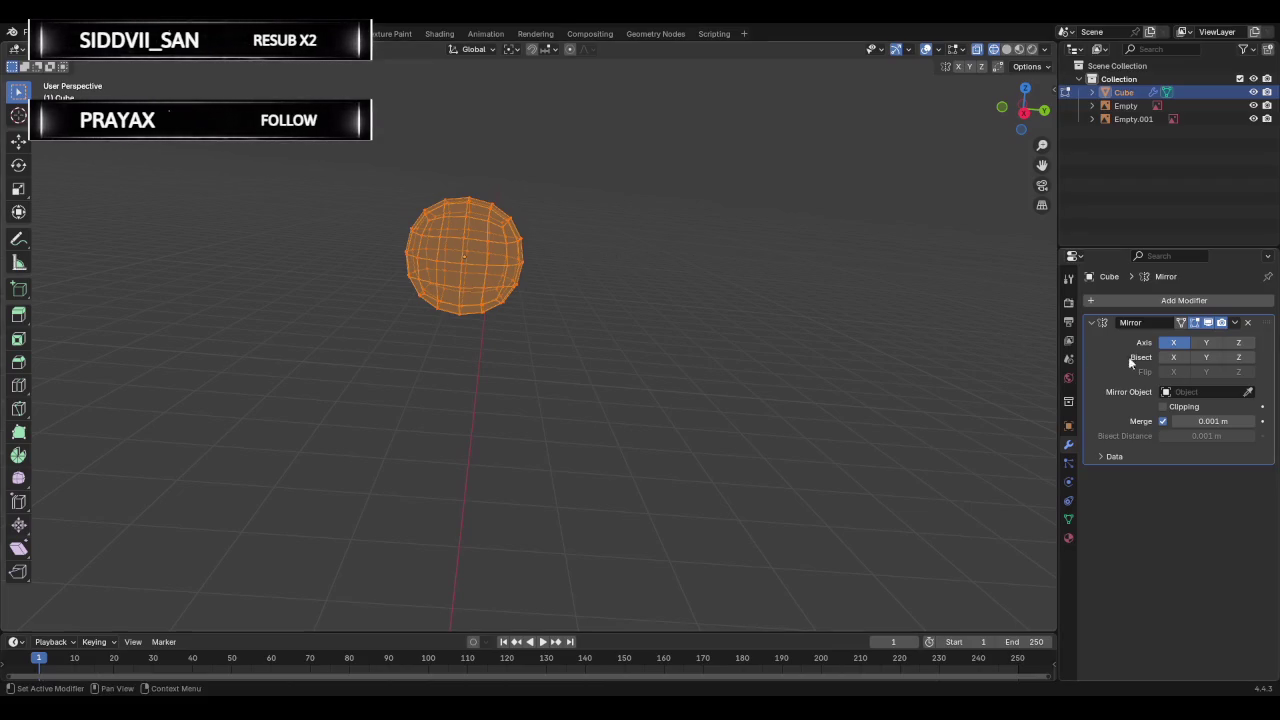
{"action": "left_click", "coordinate": [1180, 323]}
Box-select and delete the sphere's left half, then select the remaining vertices.
{"action": "key", "text": "Tab"}
{"action": "key", "text": "Tab"}
{"action": "left_click_drag", "start_coordinate": [371, 163], "coordinate": [457, 386]}
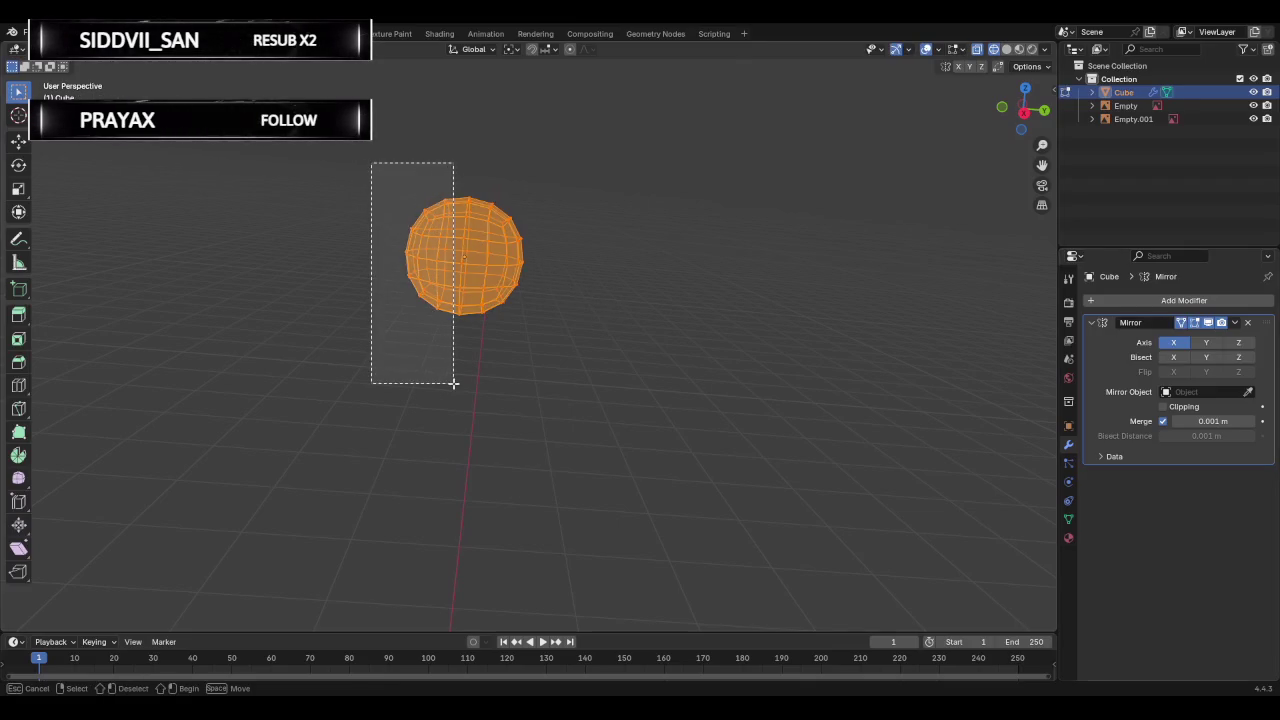
{"action": "mouse_move", "coordinate": [438, 354]}
{"action": "middle_mouse_down"}
{"action": "mouse_move", "coordinate": [560, 351]}
{"action": "mouse_move", "coordinate": [537, 294]}
{"action": "mouse_move", "coordinate": [443, 291]}
{"action": "mouse_move", "coordinate": [451, 263]}
{"action": "middle_mouse_up"}
{"action": "key", "text": "x"}
{"action": "left_click", "coordinate": [416, 292]}
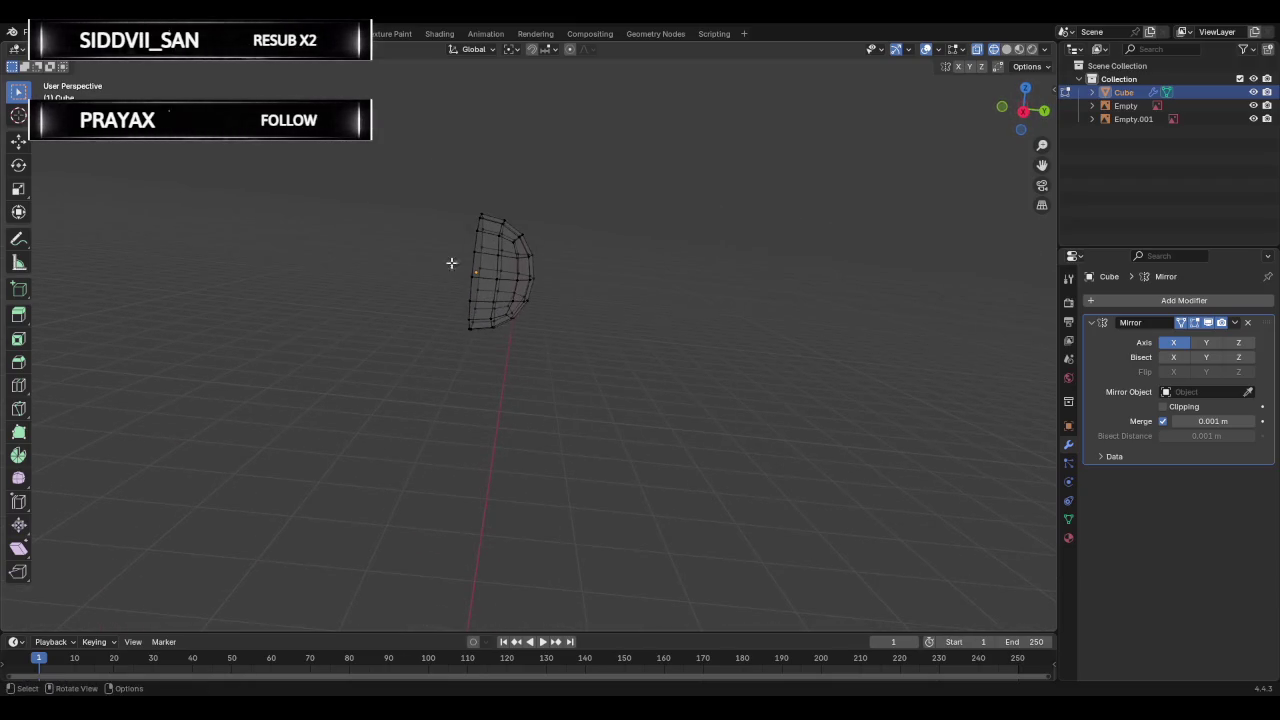
{"action": "key", "text": "a"}
Enable Clipping on the Mirror modifier and return to Object Mode.
{"action": "left_click", "coordinate": [1234, 322]}
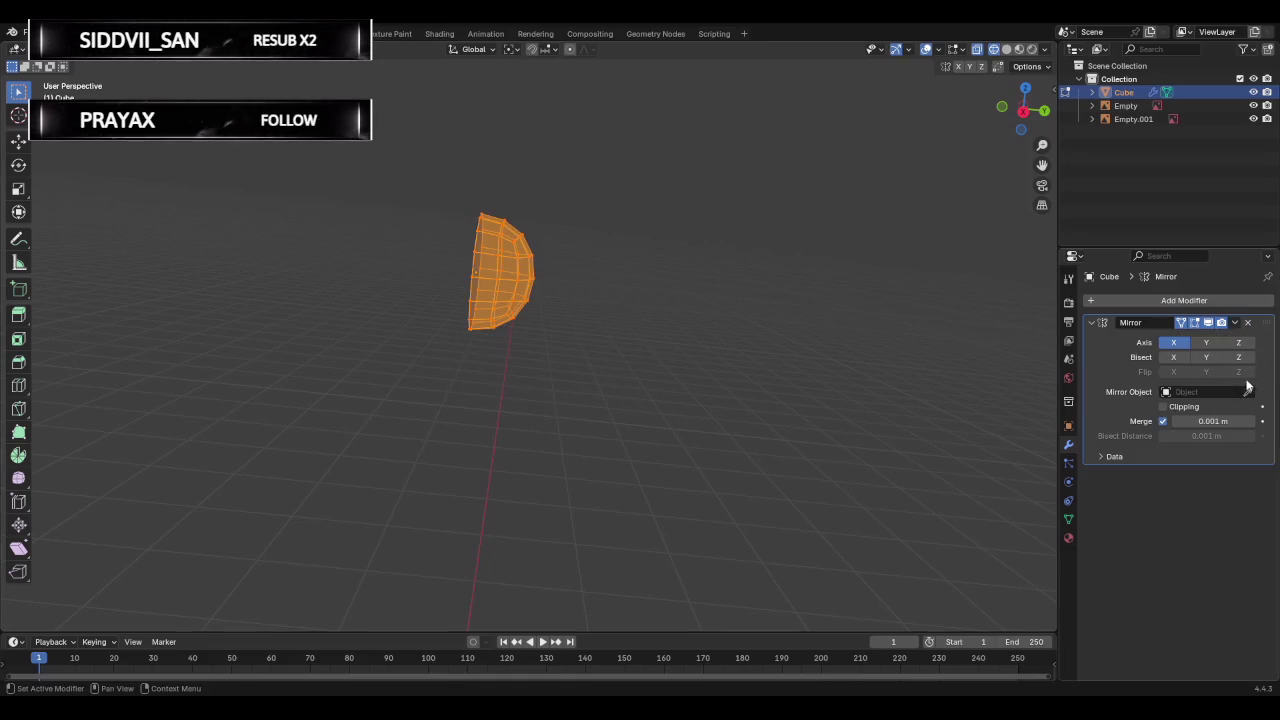
{"action": "left_click", "coordinate": [1248, 391]}
{"action": "left_click", "coordinate": [503, 244]}
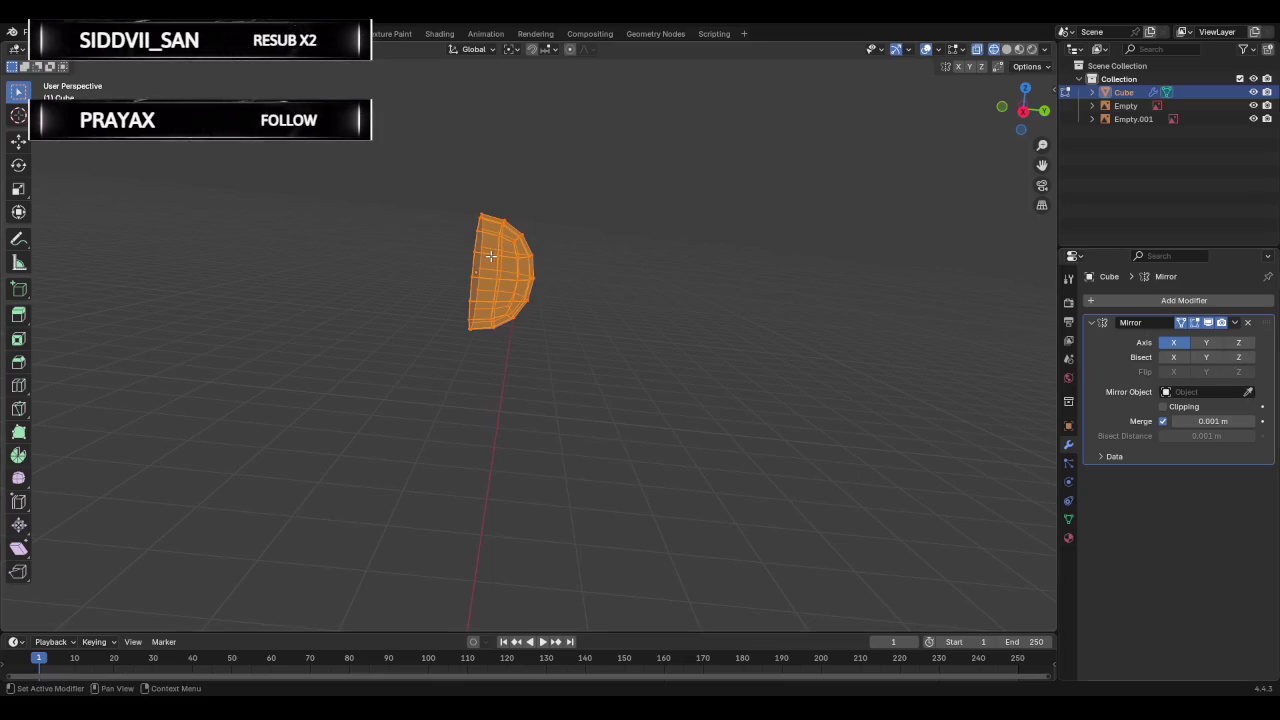
{"action": "key", "text": "Tab"}
{"action": "left_click", "coordinate": [1248, 391]}
{"action": "left_click", "coordinate": [491, 248]}
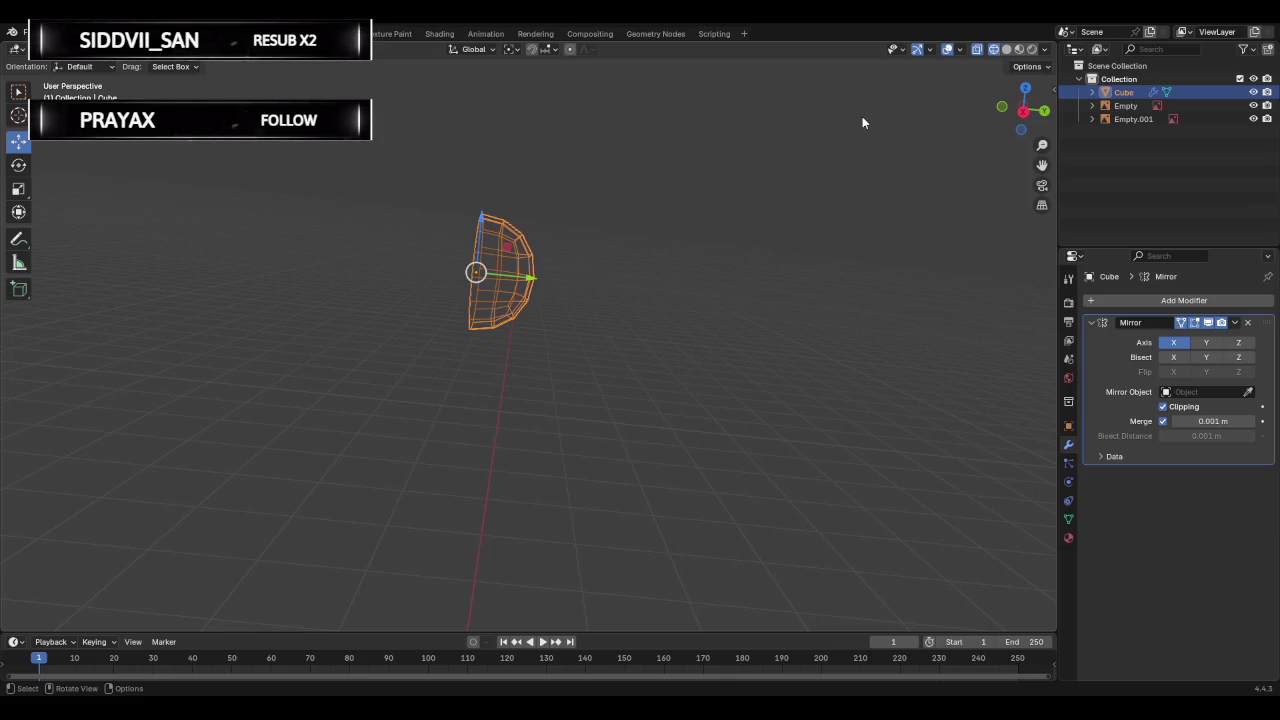
Dismiss the Viewport Overlays popover by clicking empty space, deselecting the half-sphere.
{"action": "left_click", "coordinate": [958, 49]}
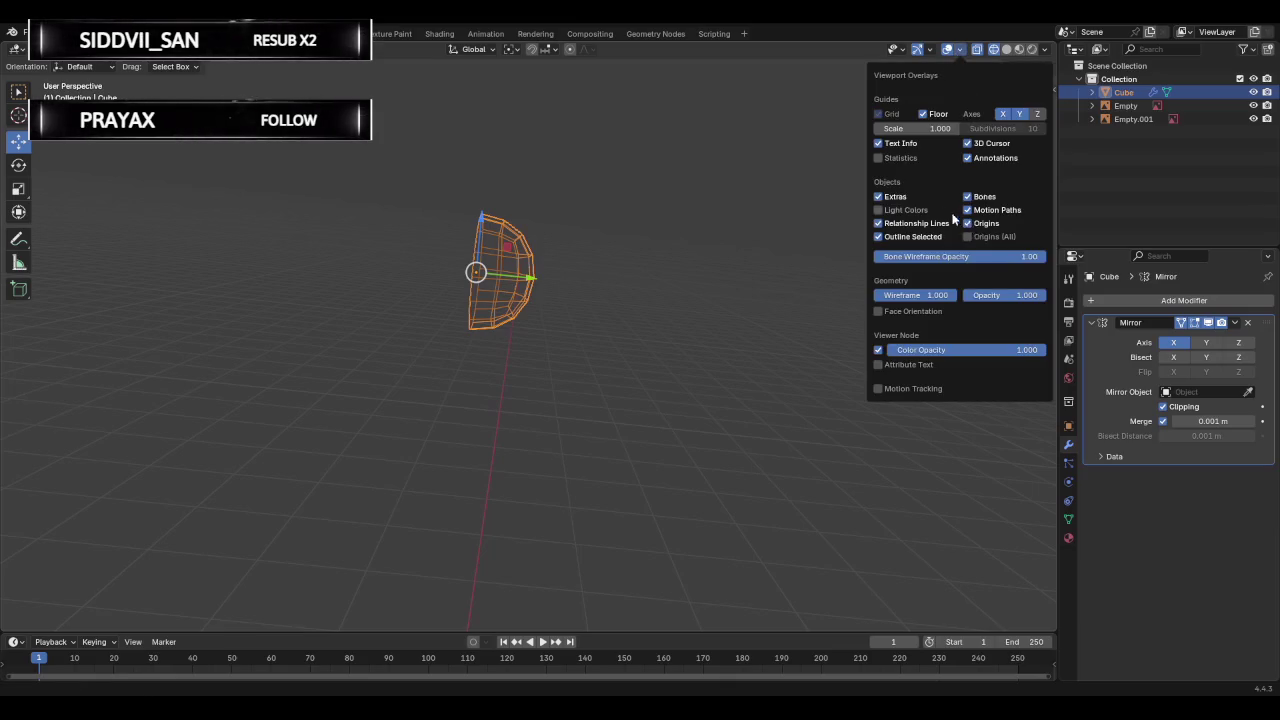
{"action": "left_click", "coordinate": [605, 228]}
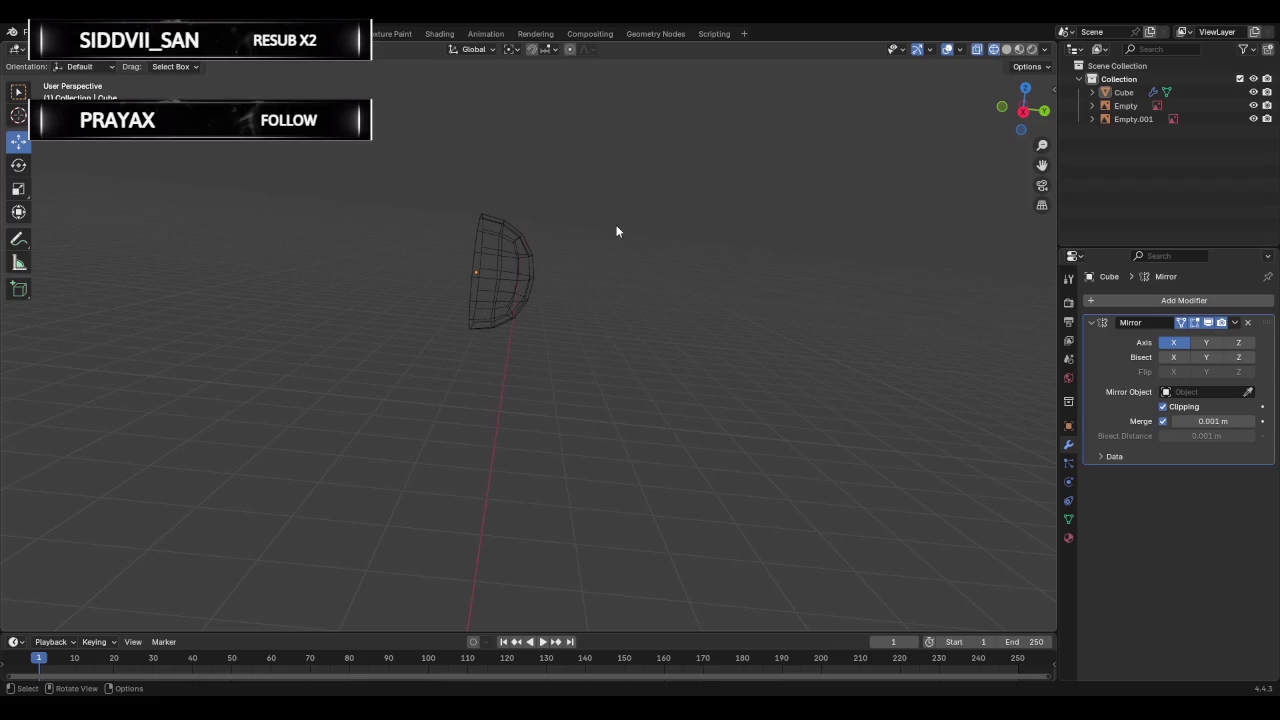
{"action": "key", "text": "Tab"}
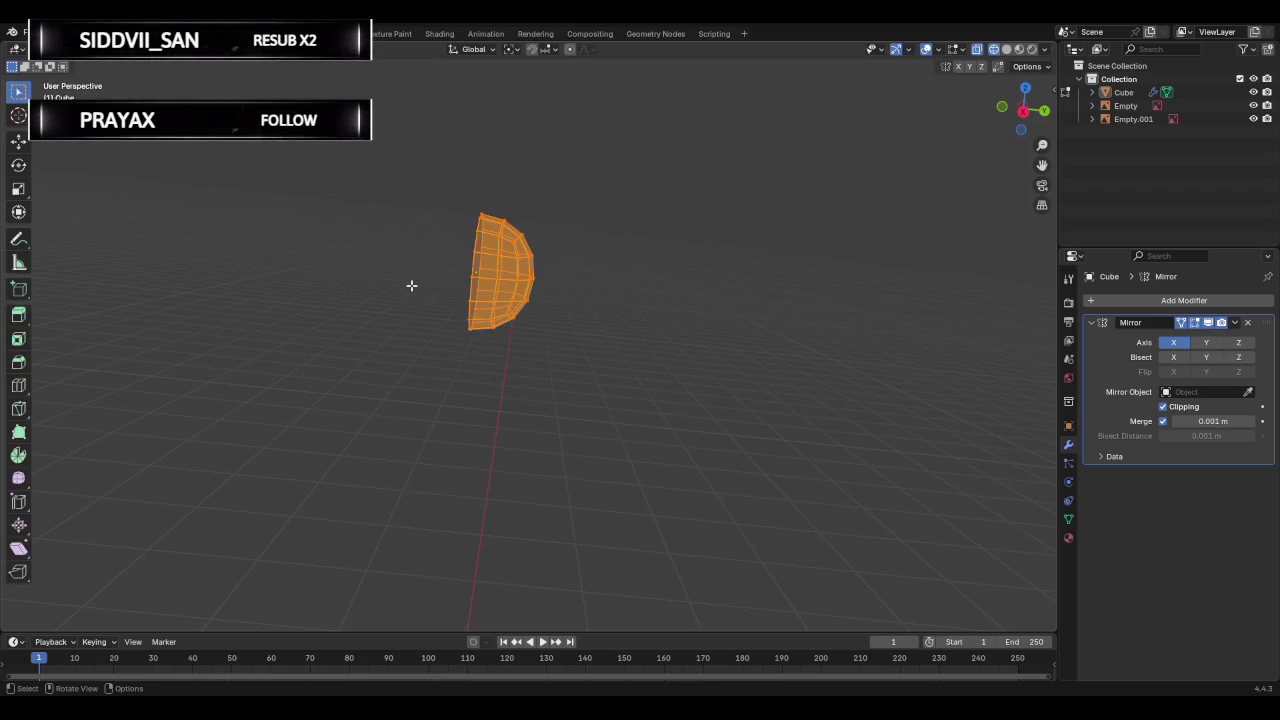
Select the half-sphere mesh and clear its vertex selection in Edit Mode.
{"action": "key", "text": "Tab"}
{"action": "left_click_drag", "start_coordinate": [383, 262], "coordinate": [704, 465]}
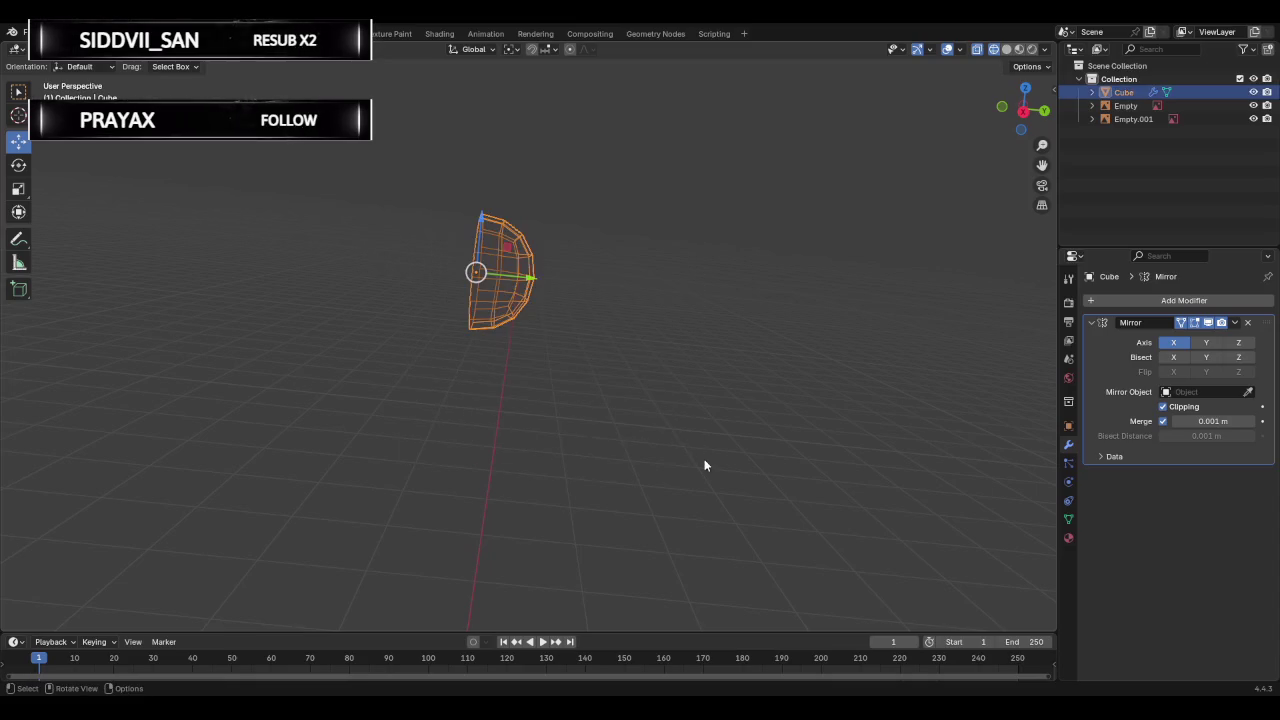
{"action": "key", "text": "Tab"}
{"action": "key", "text": "alt+a"}
{"action": "key", "text": "Tab"}
Attempt to pick the cube as the Mirror modifier's mirror object.
{"action": "left_click", "coordinate": [1209, 392]}
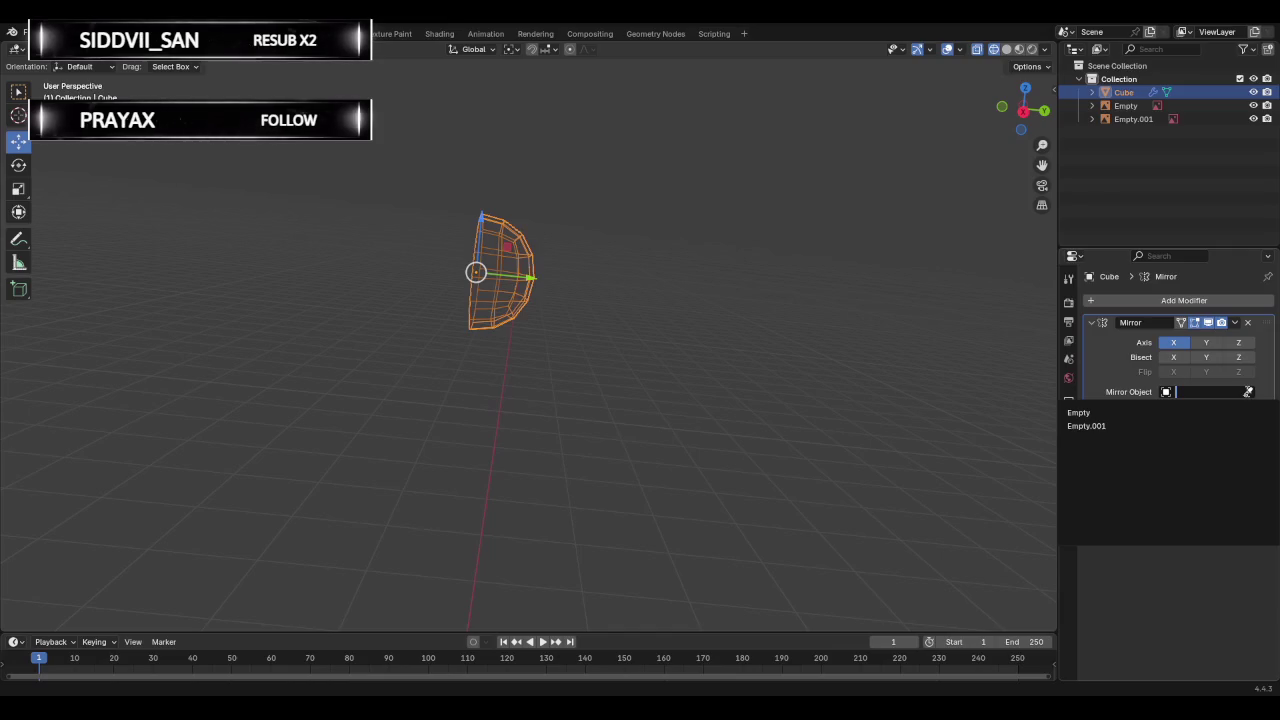
{"action": "left_click", "coordinate": [492, 253]}
{"action": "left_click", "coordinate": [1248, 392]}
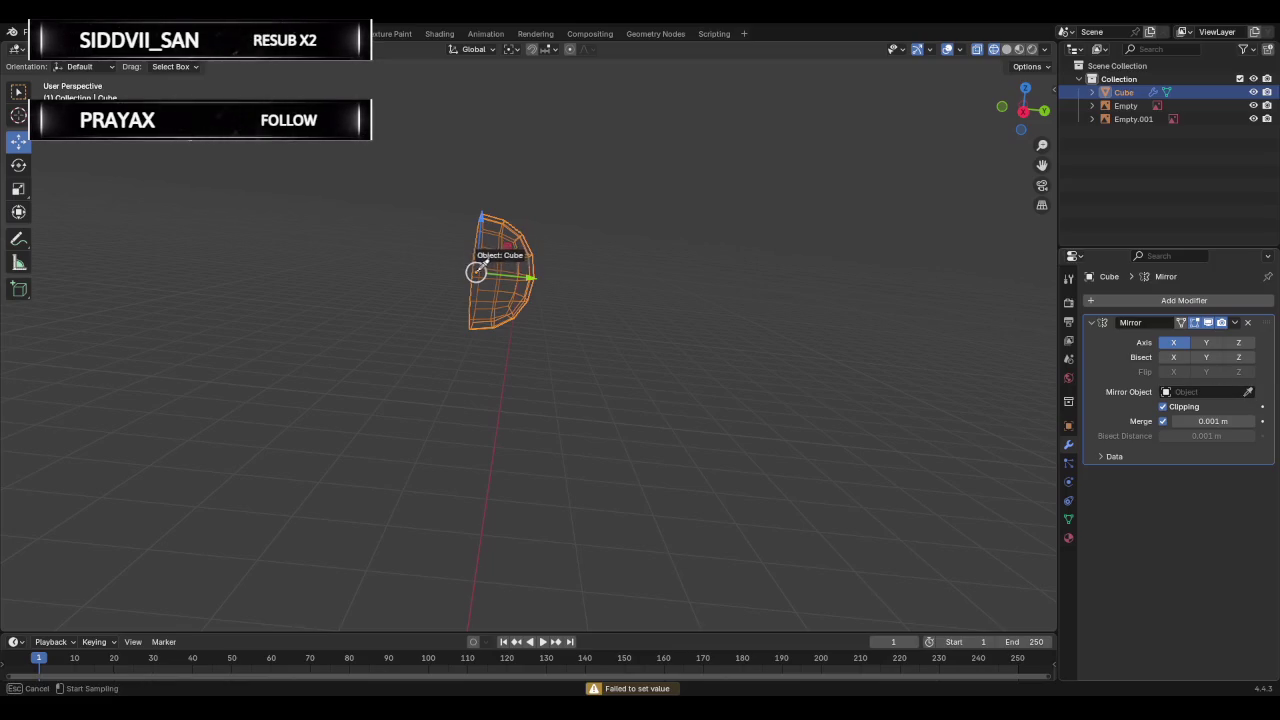
{"action": "left_click", "coordinate": [476, 271]}
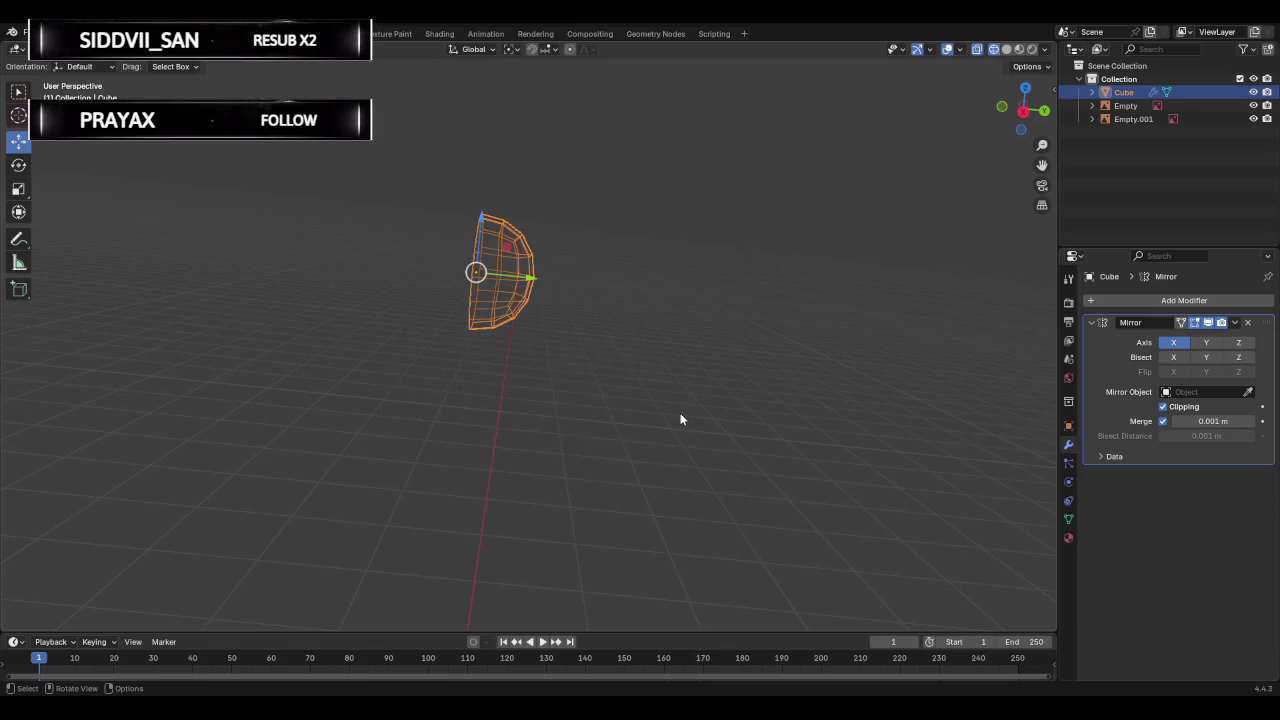
Delete the half-sphere mesh and add a fresh cube to the scene.
{"action": "key", "text": "Delete"}
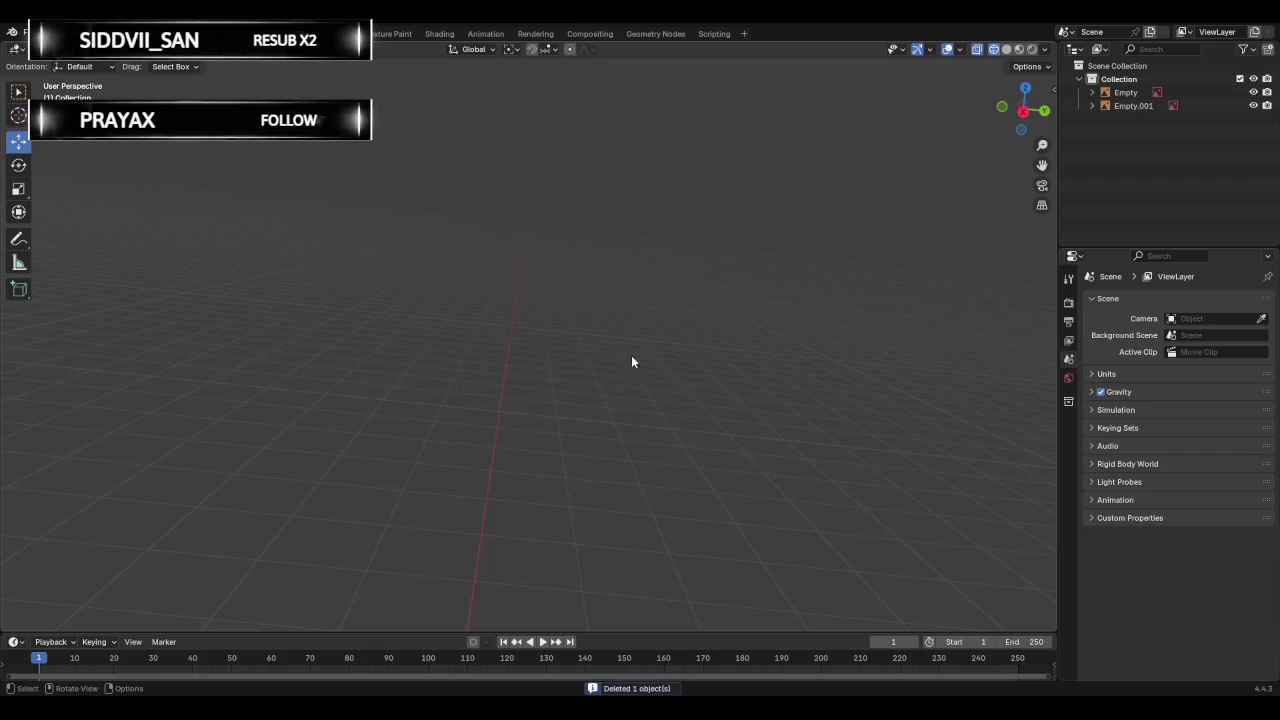
{"action": "key", "text": "shift+a"}
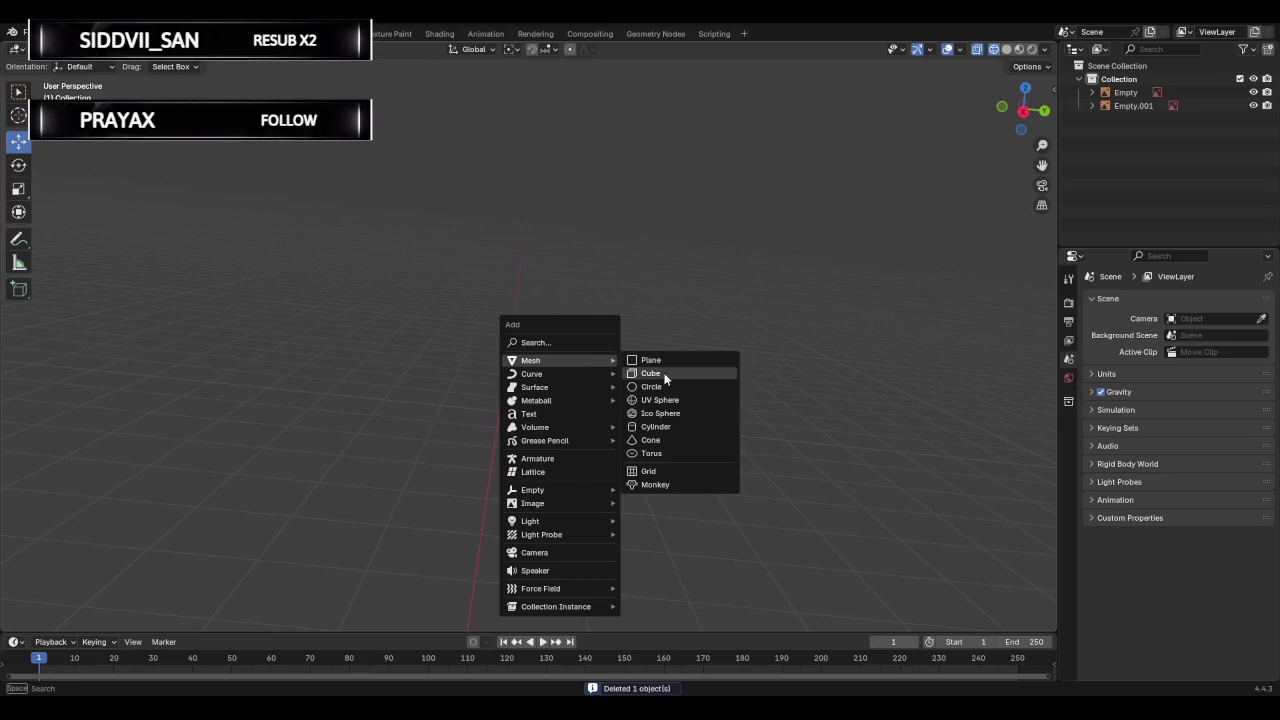
{"action": "left_click", "coordinate": [664, 372]}
{"action": "scroll", "coordinate": [631, 357], "scroll_direction": "down", "scroll_amount": 2}
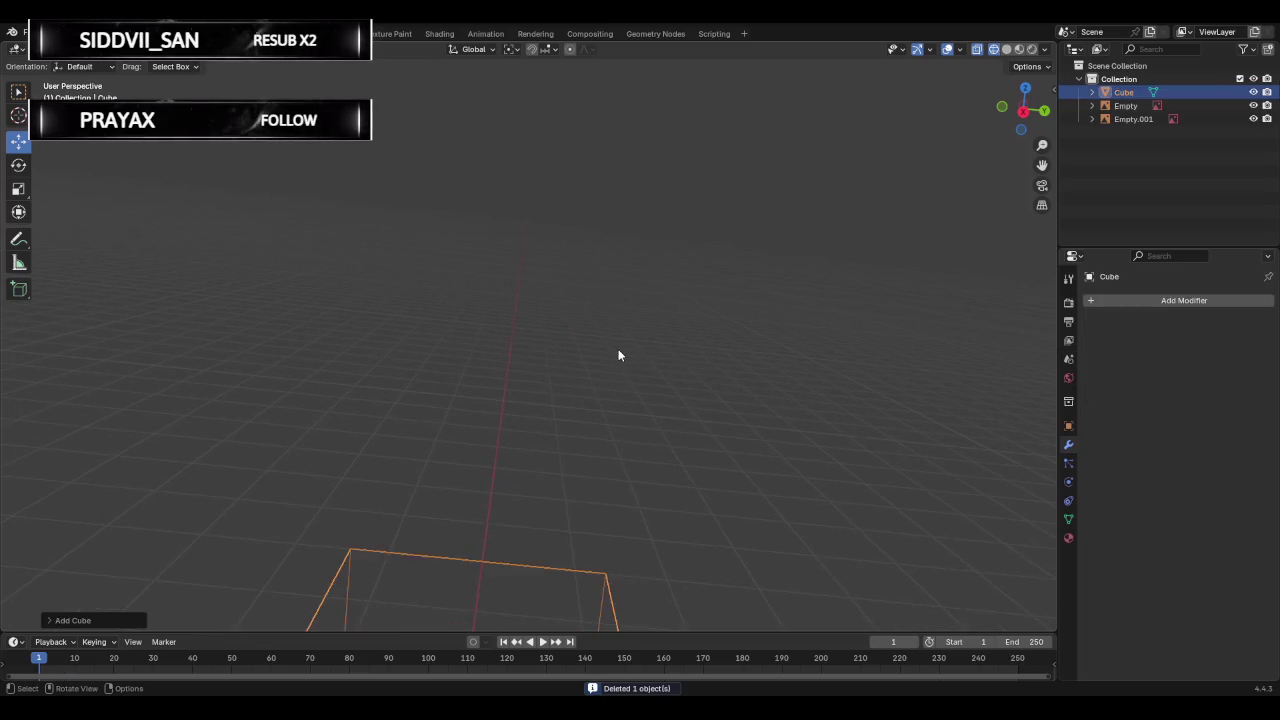
{"action": "scroll", "coordinate": [665, 350], "scroll_direction": "down", "scroll_amount": 3}
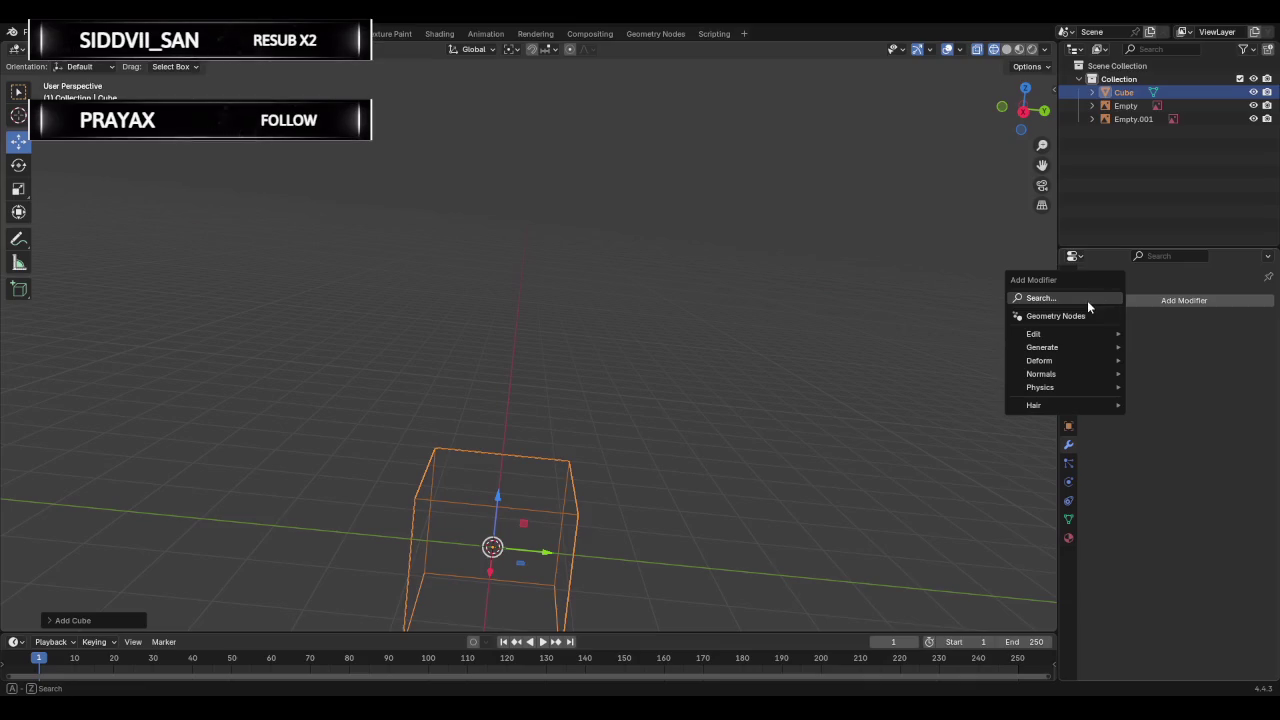
Add a Mirror modifier to the cube and turn on Clipping.
{"action": "left_click", "coordinate": [1088, 300]}
{"action": "type", "text": "mi"}
{"action": "key", "text": "Return"}
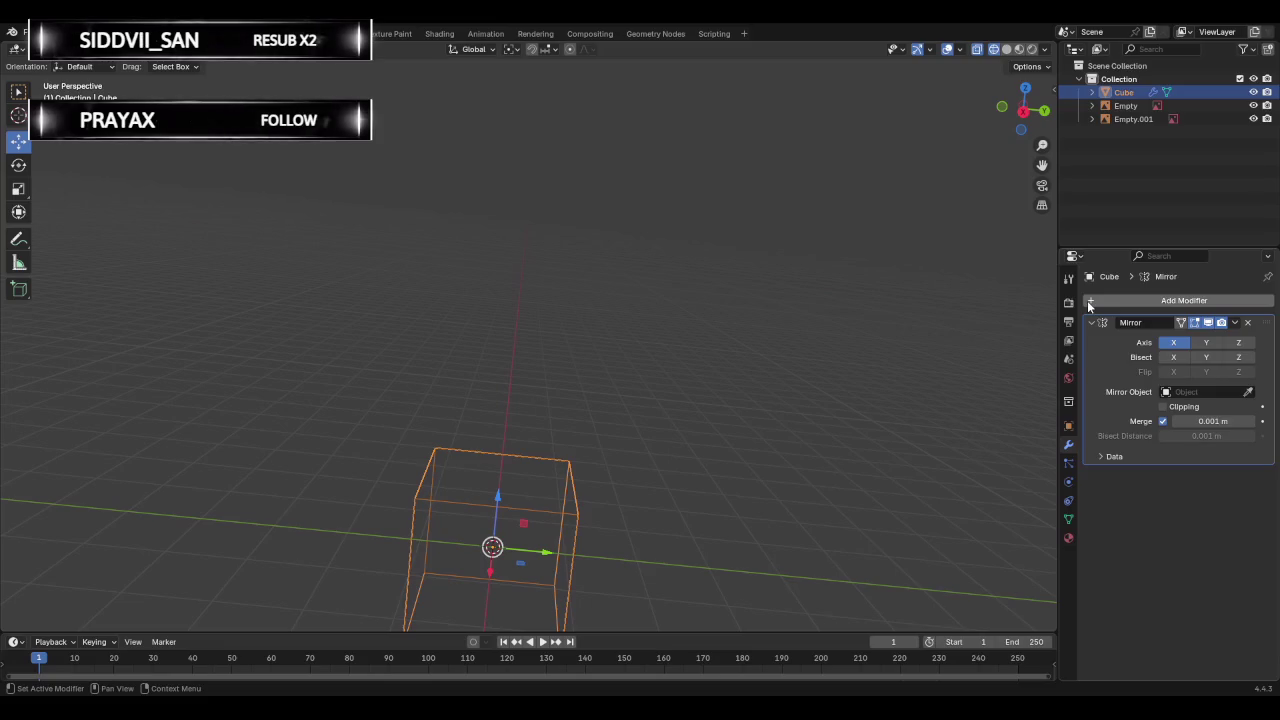
{"action": "left_click", "coordinate": [1162, 406]}
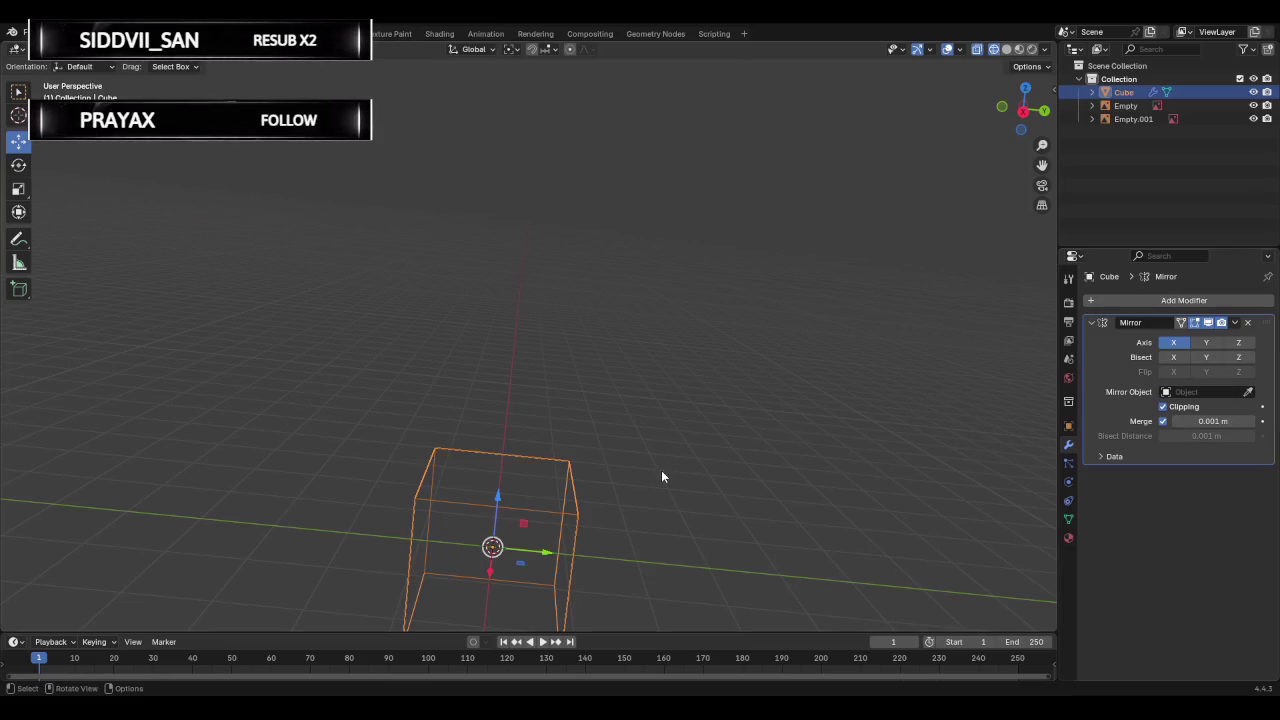
Try picking the cube as the Mirror Object, leaving no mirror object set.
{"action": "left_click", "coordinate": [632, 521]}
{"action": "key", "text": "ctrl+z"}
{"action": "left_click", "coordinate": [1248, 392]}
{"action": "left_click", "coordinate": [515, 529]}
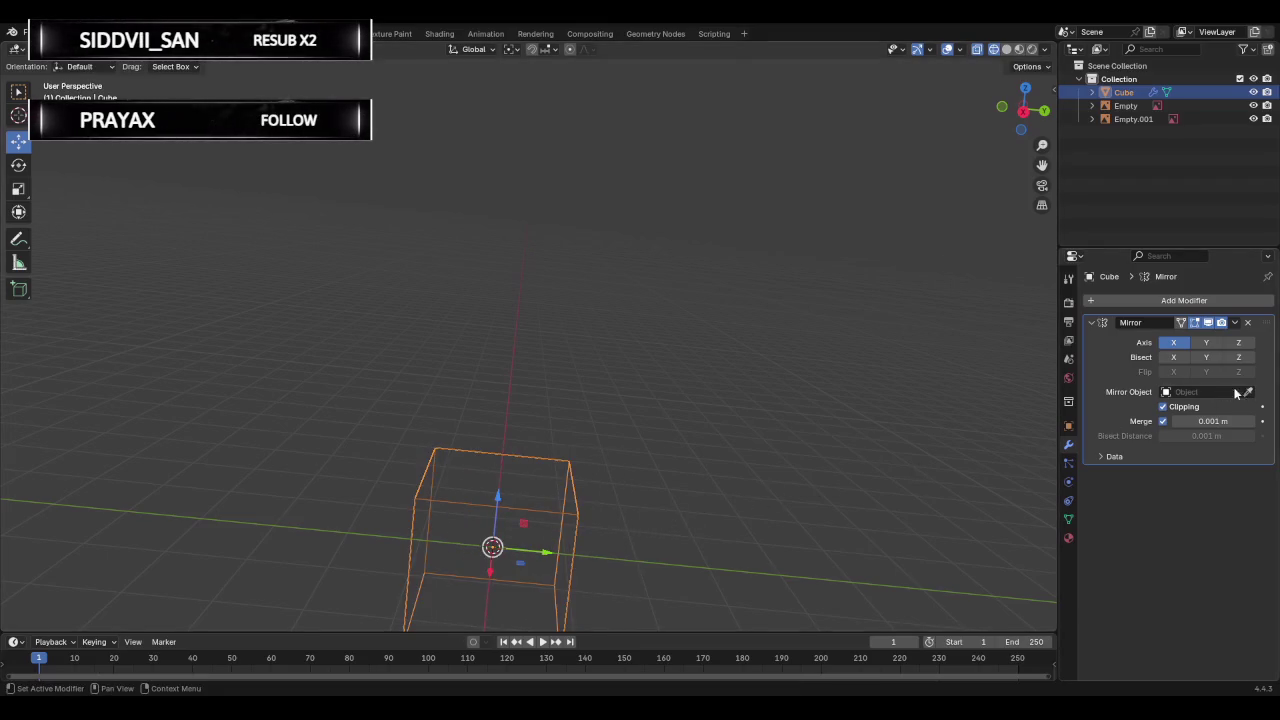
{"action": "left_click", "coordinate": [1180, 392]}
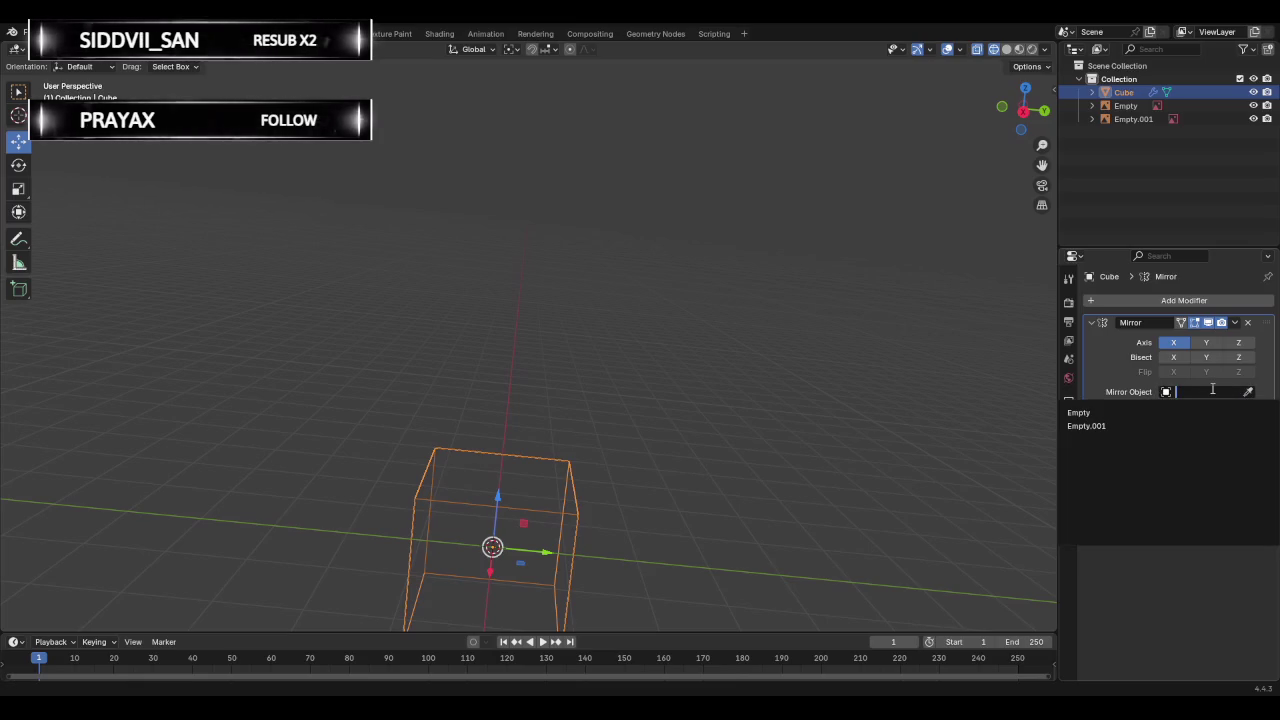
{"action": "key", "text": "Escape"}
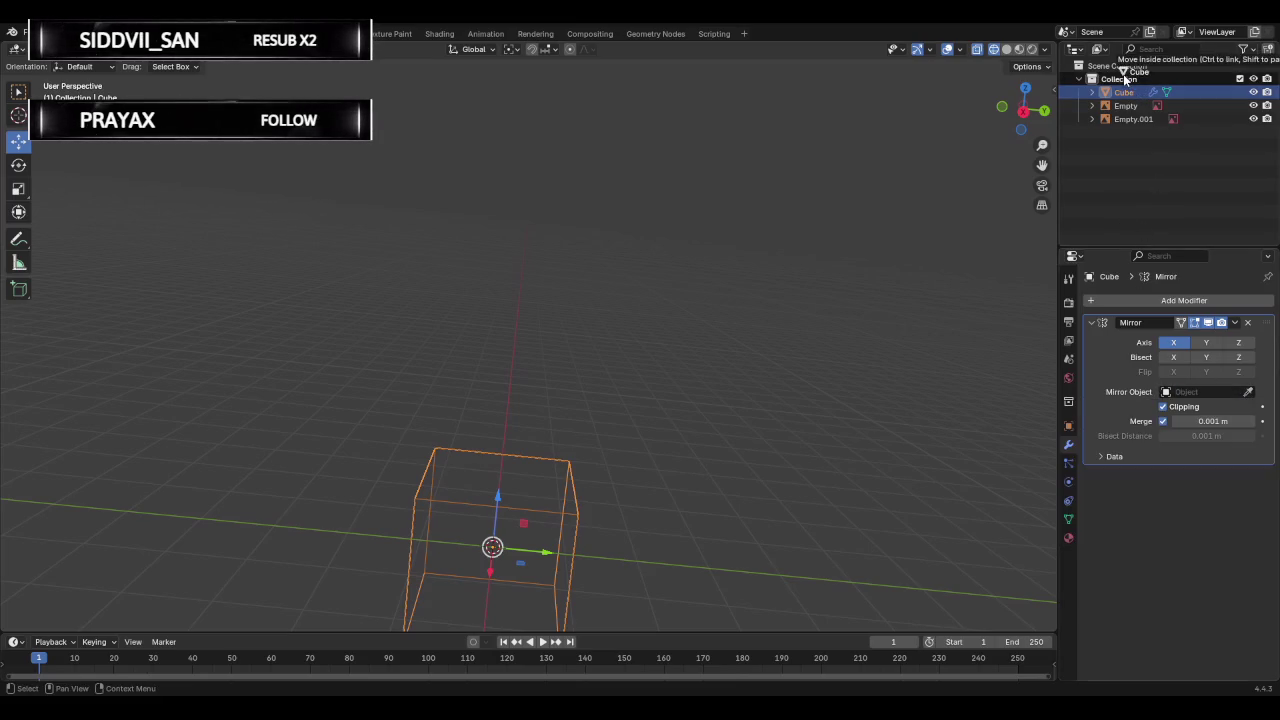
{"action": "left_click", "coordinate": [1248, 392]}
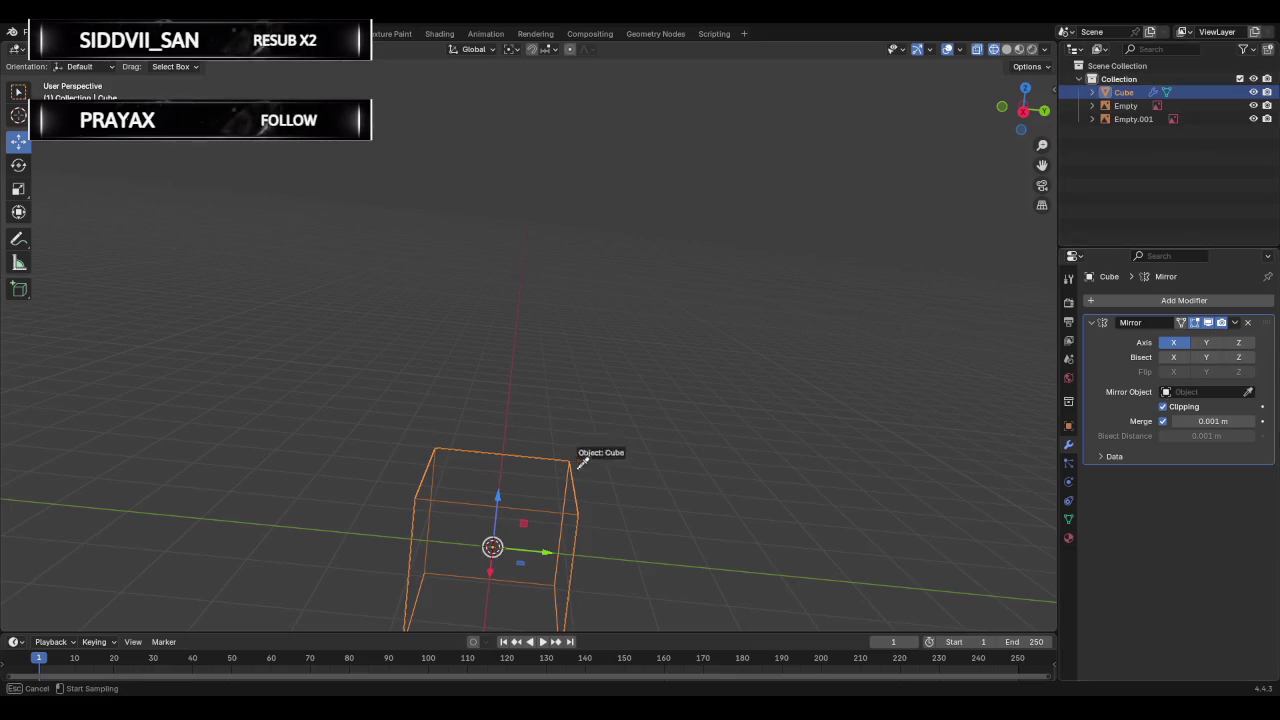
{"action": "left_click", "coordinate": [549, 488]}
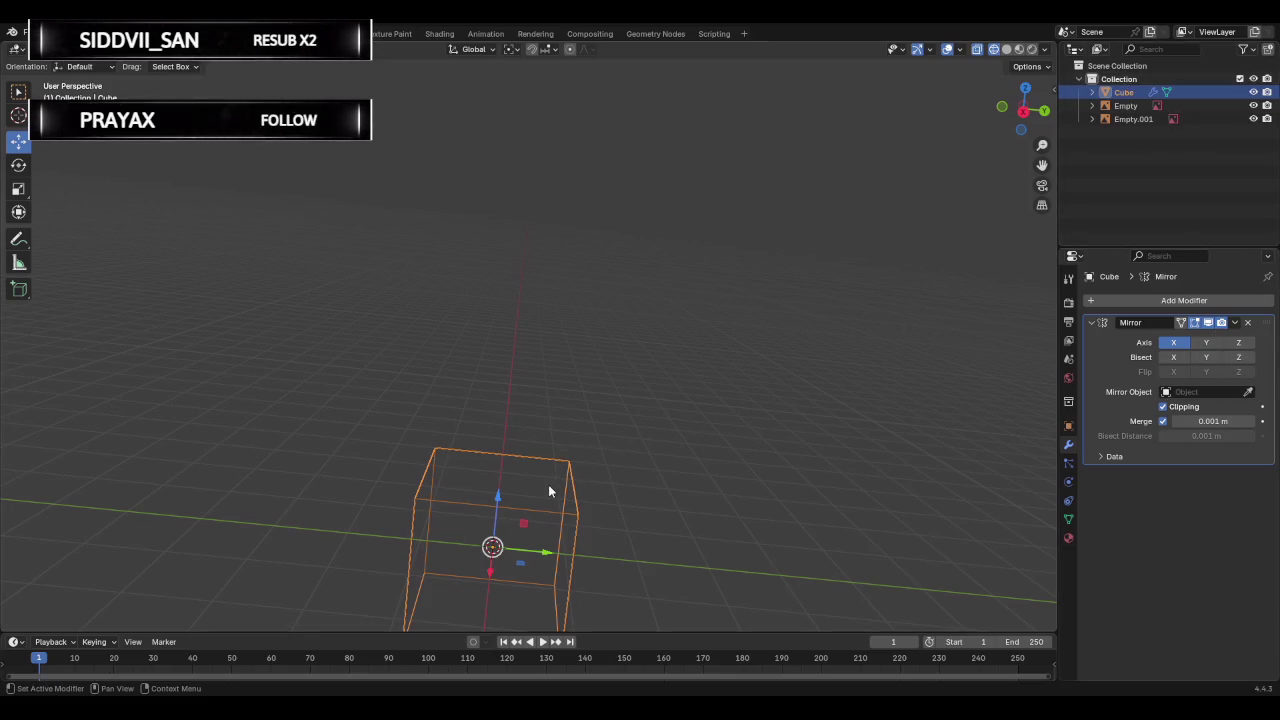
{"action": "key", "text": "g"}
{"action": "right_click", "coordinate": [675, 465]}
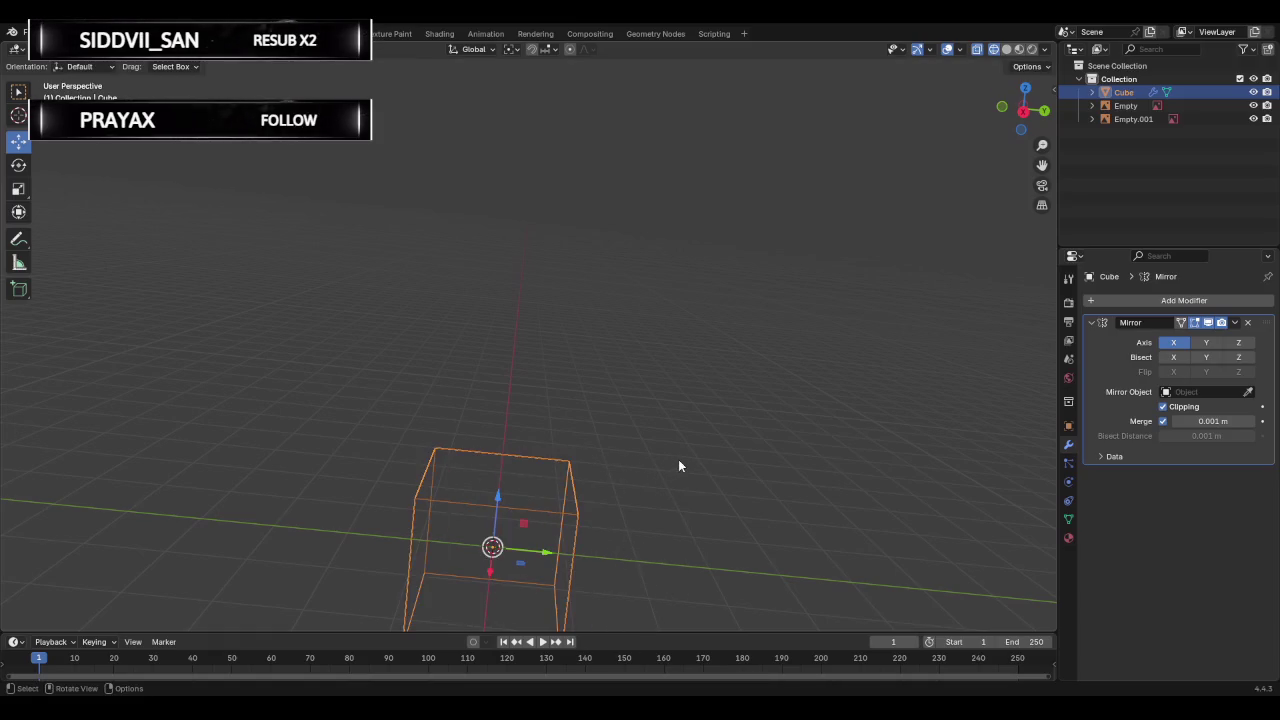
Select everything and raise the cube and both empties up the vertical axis.
{"action": "key", "text": "a"}
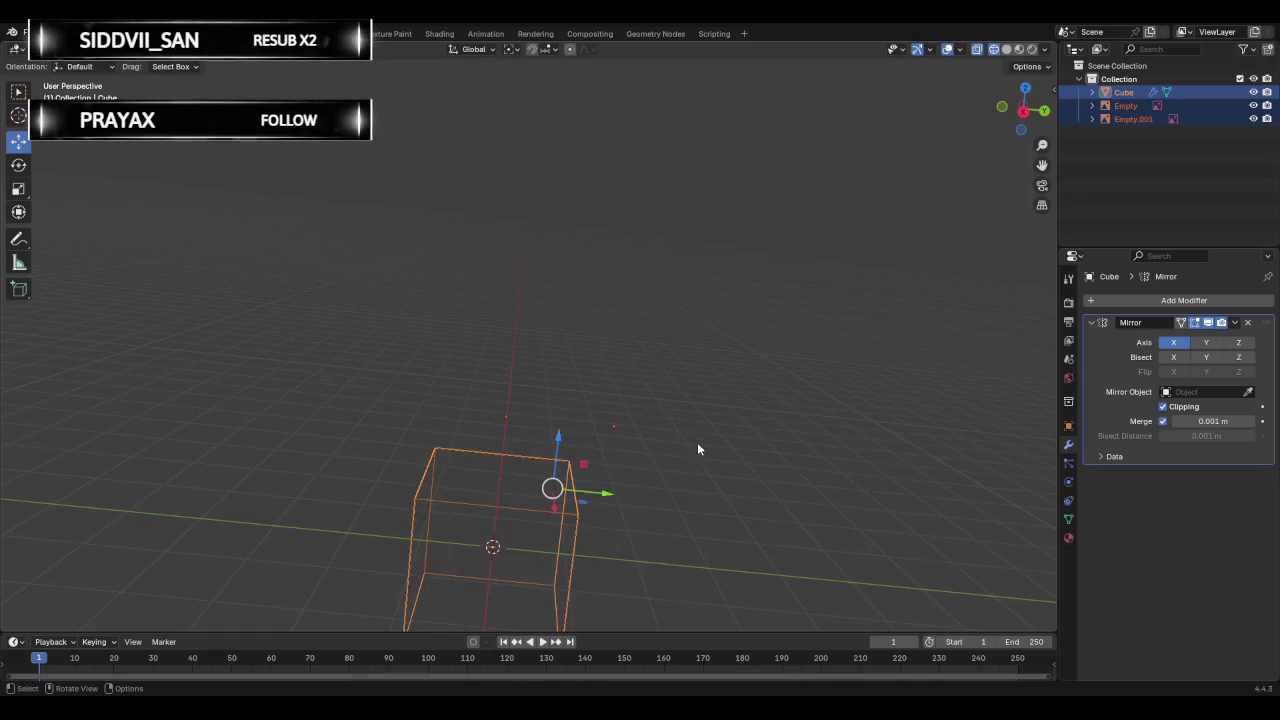
{"action": "mouse_move", "coordinate": [677, 418]}
{"action": "middle_mouse_down"}
{"action": "mouse_move", "coordinate": [706, 363]}
{"action": "mouse_move", "coordinate": [594, 357]}
{"action": "mouse_move", "coordinate": [737, 369]}
{"action": "mouse_move", "coordinate": [702, 365]}
{"action": "middle_mouse_up"}
{"action": "left_click_drag", "start_coordinate": [557, 438], "coordinate": [567, 293]}
{"action": "key", "text": "s"}
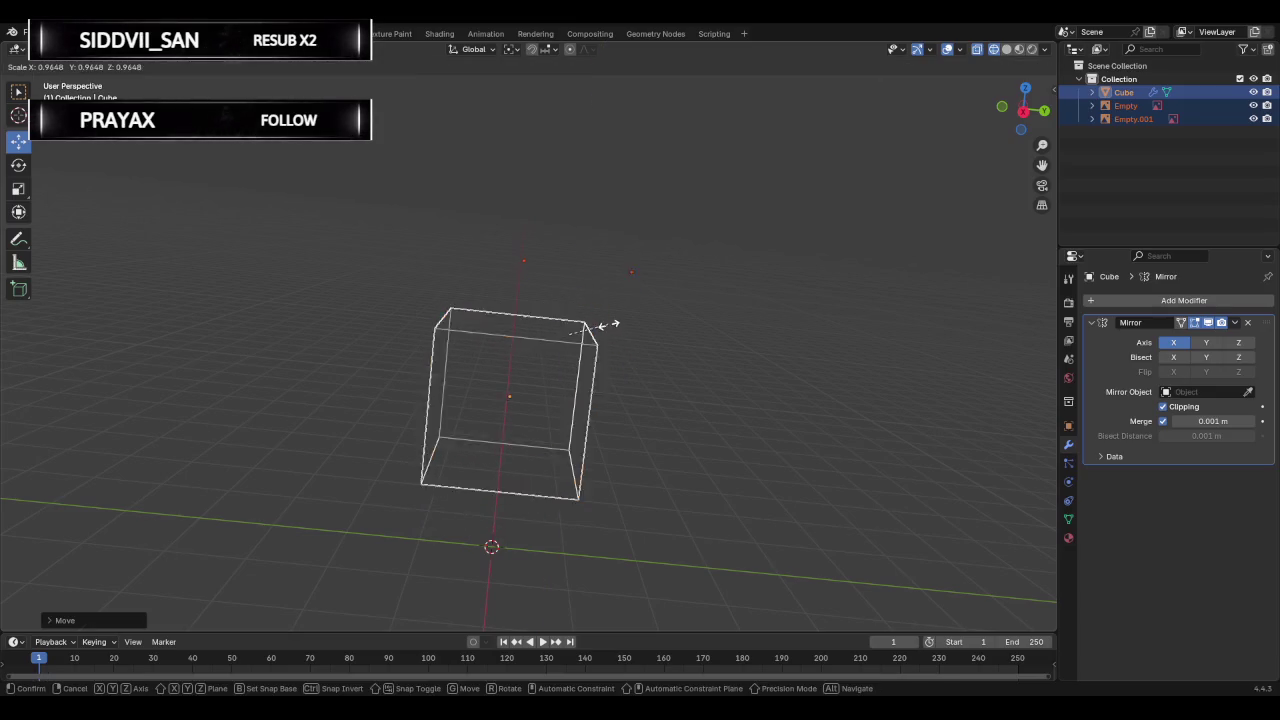
{"action": "left_click", "coordinate": [605, 330]}
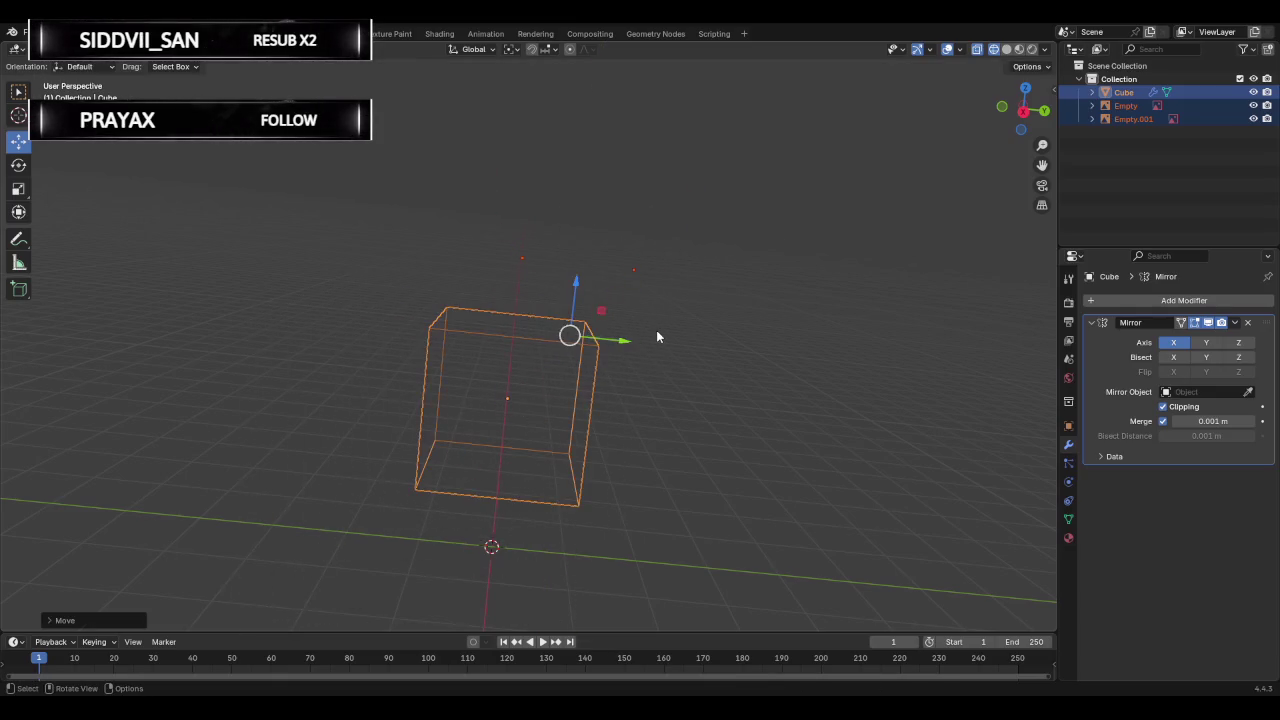
Reselect the cube alone and remove its Mirror modifier.
{"action": "left_click", "coordinate": [192, 268]}
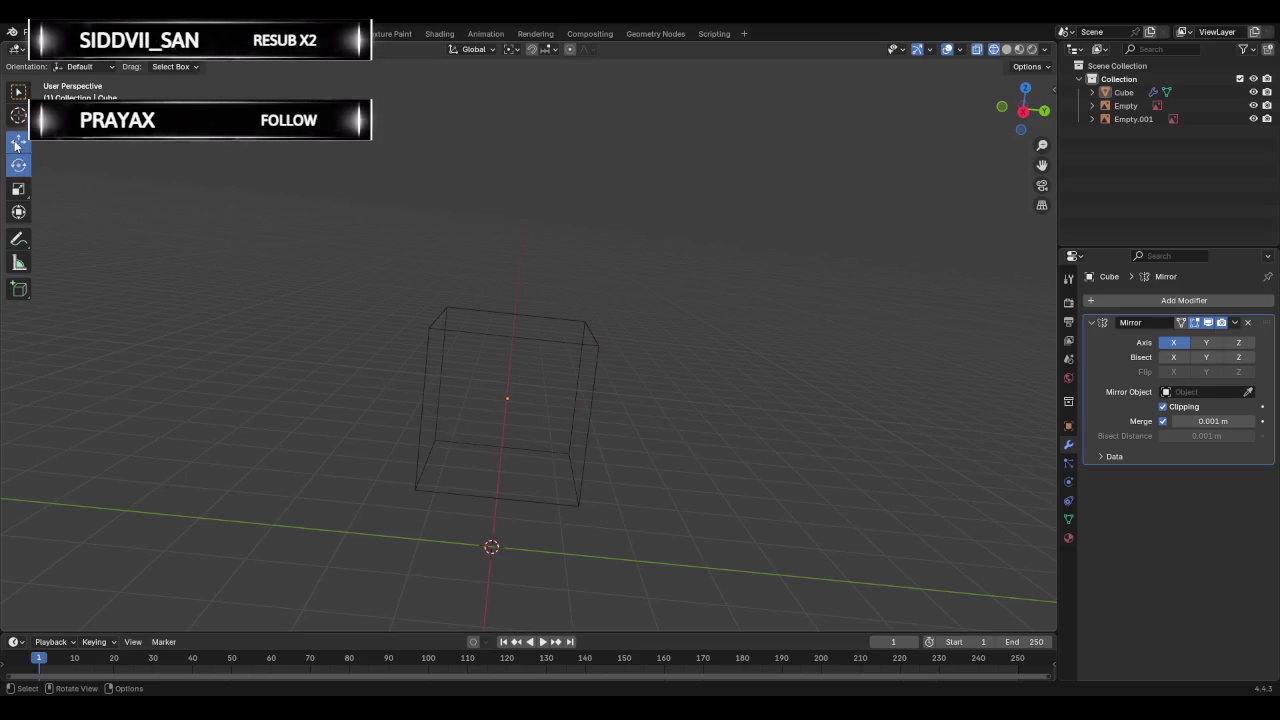
{"action": "left_click_drag", "start_coordinate": [335, 236], "coordinate": [690, 560]}
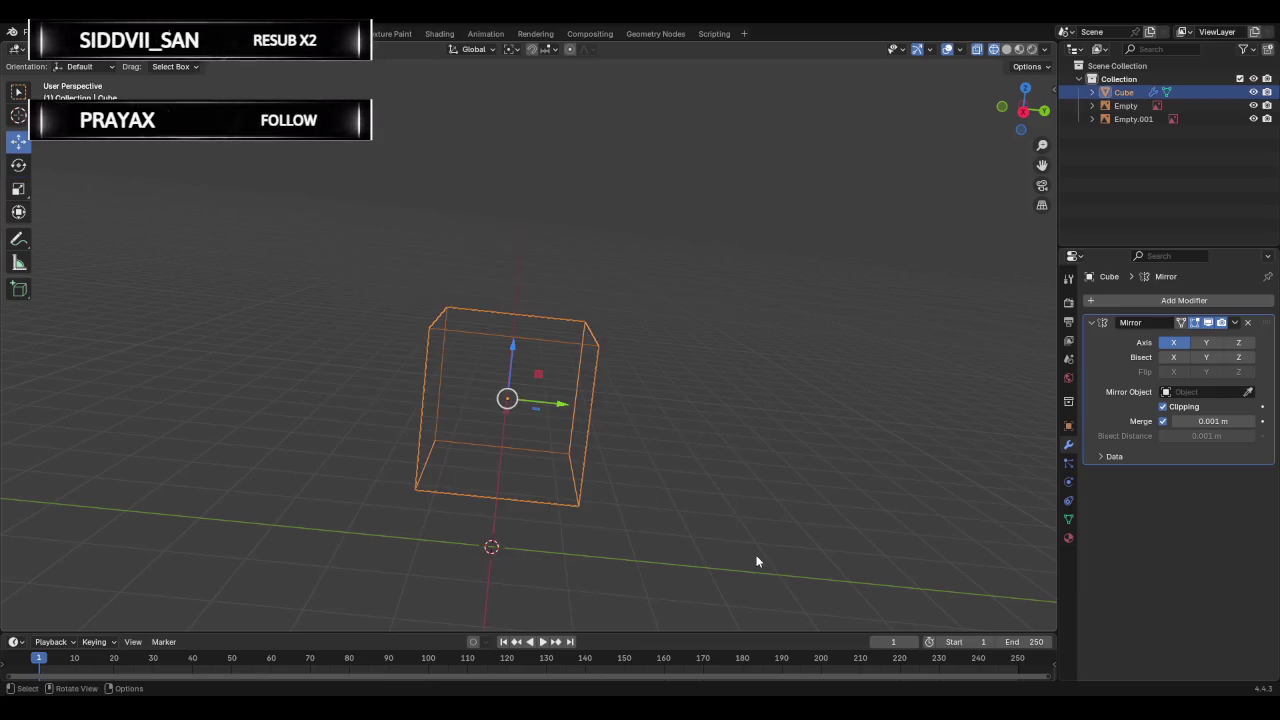
{"action": "left_click", "coordinate": [1192, 394]}
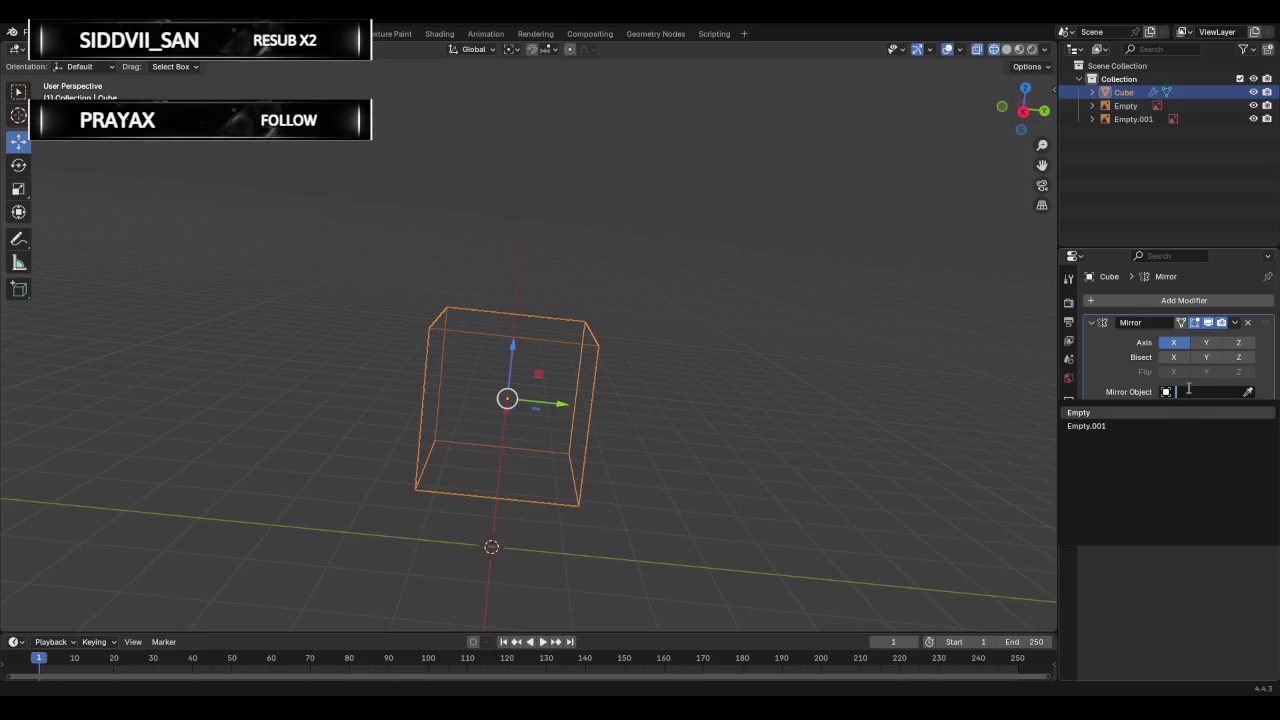
{"action": "left_click", "coordinate": [1247, 322]}
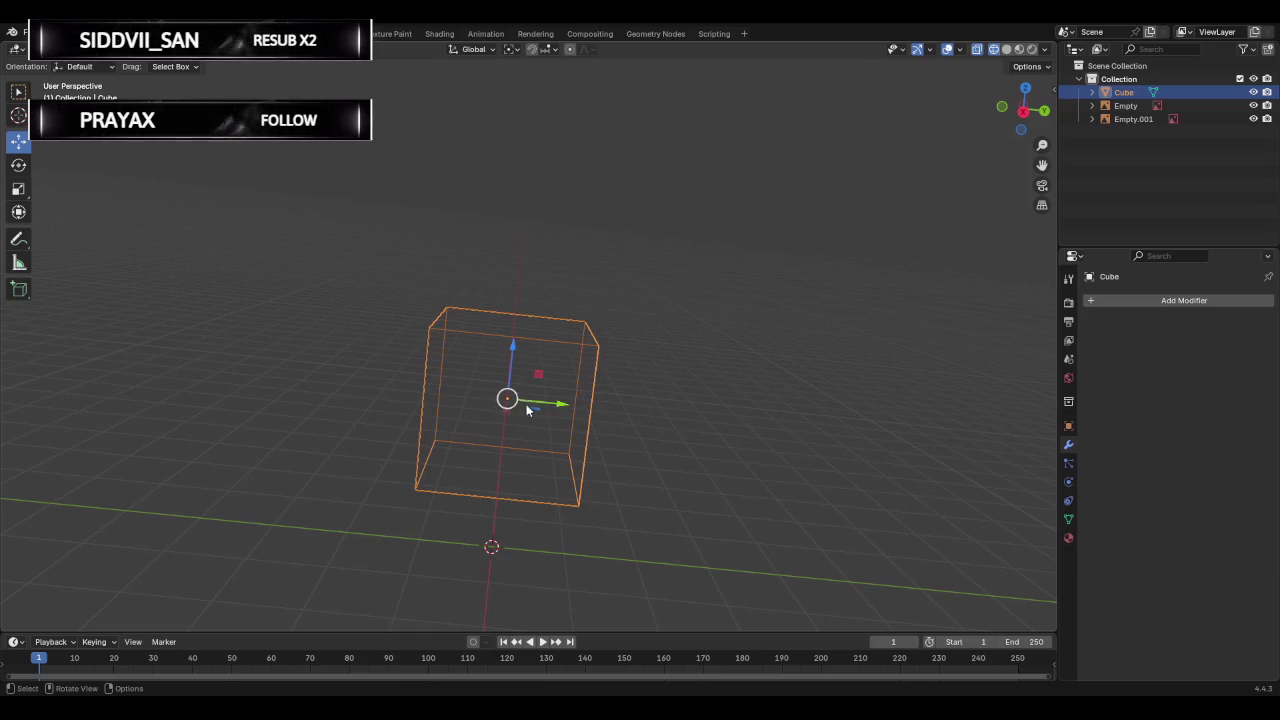
Cancel a trial vertex move and rotation, leaving the cube an unmodified box in Object Mode.
{"action": "key", "text": "Tab"}
{"action": "key", "text": "g"}
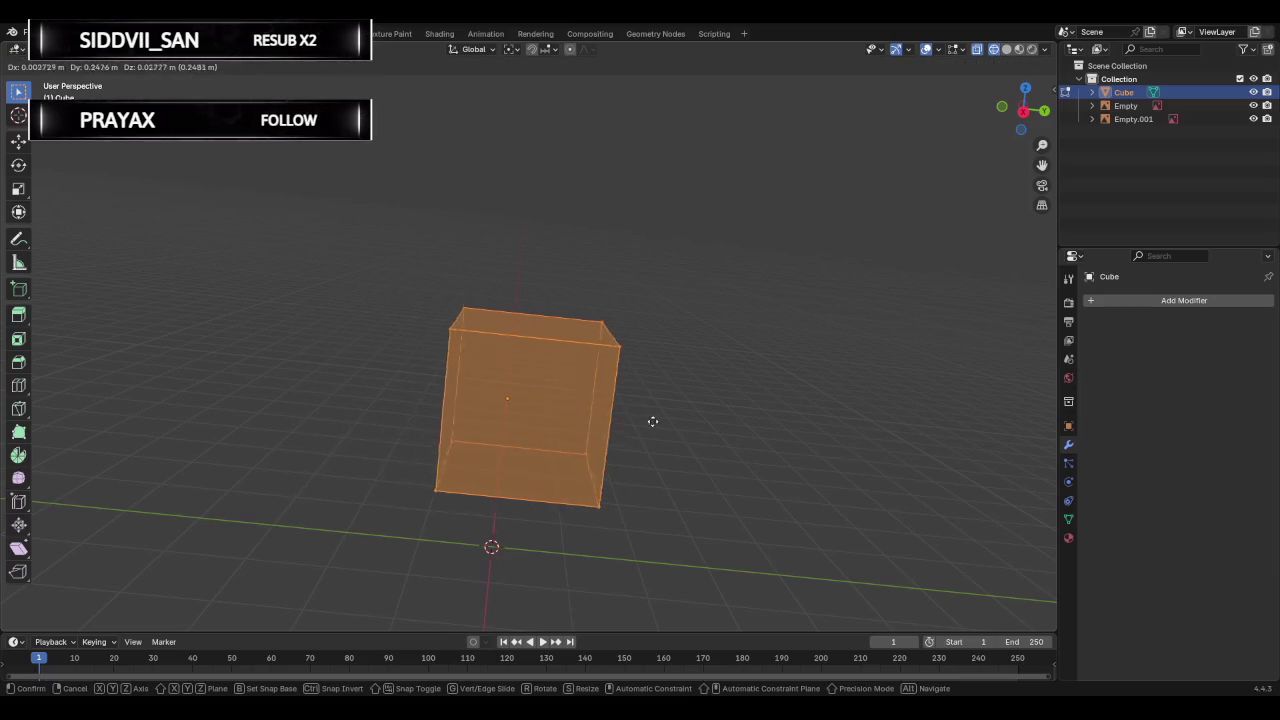
{"action": "right_click", "coordinate": [605, 418]}
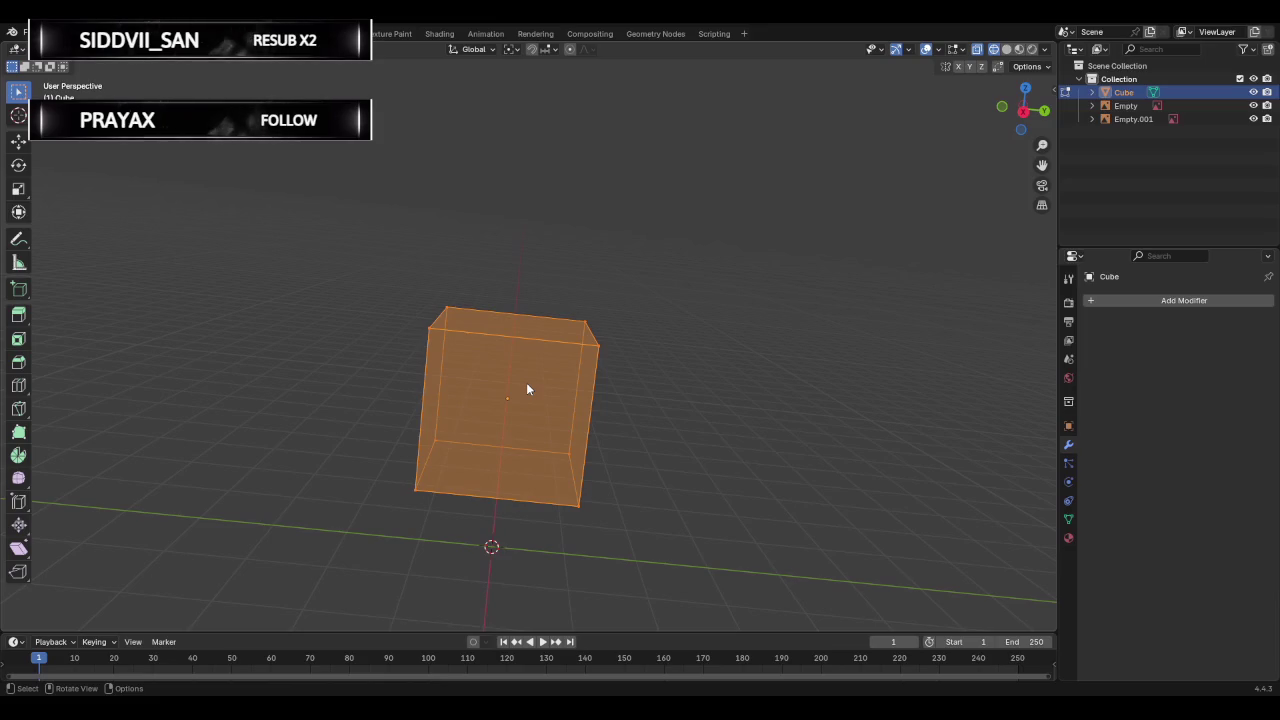
{"action": "left_click", "coordinate": [1025, 67]}
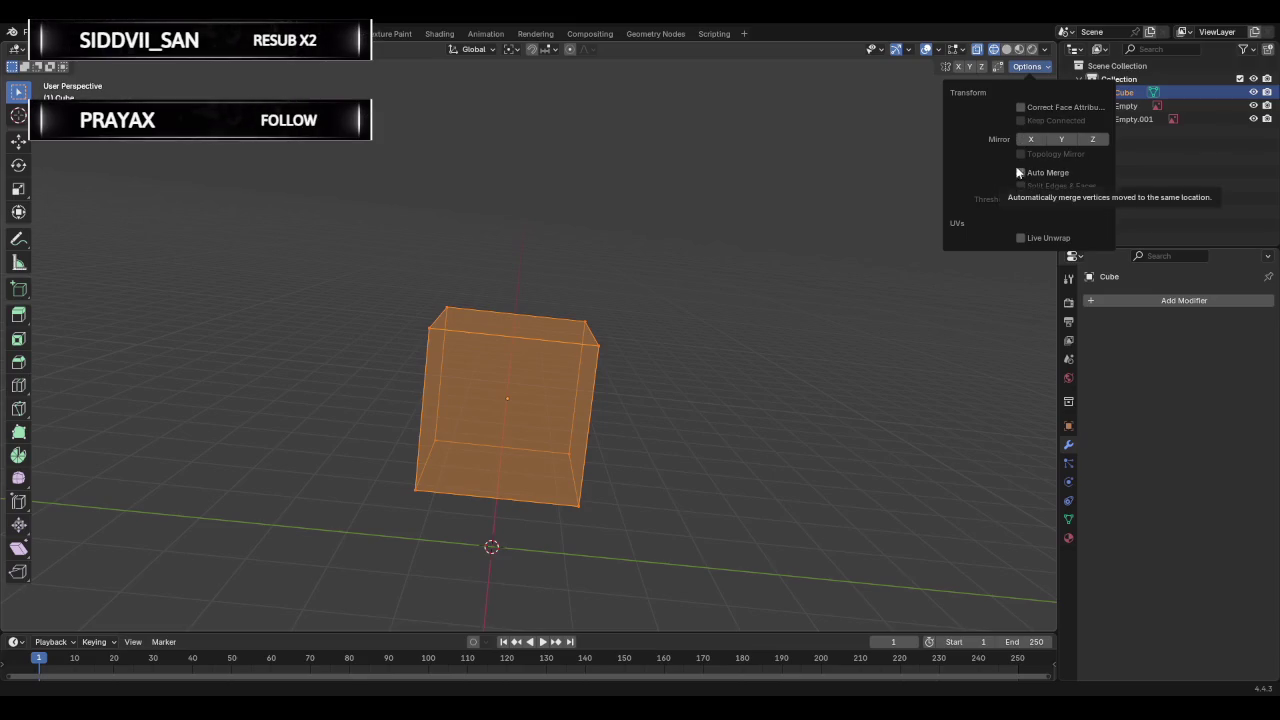
{"action": "key", "text": "Tab"}
{"action": "left_click", "coordinate": [930, 49]}
{"action": "left_click", "coordinate": [1020, 108]}
{"action": "key", "text": "r"}
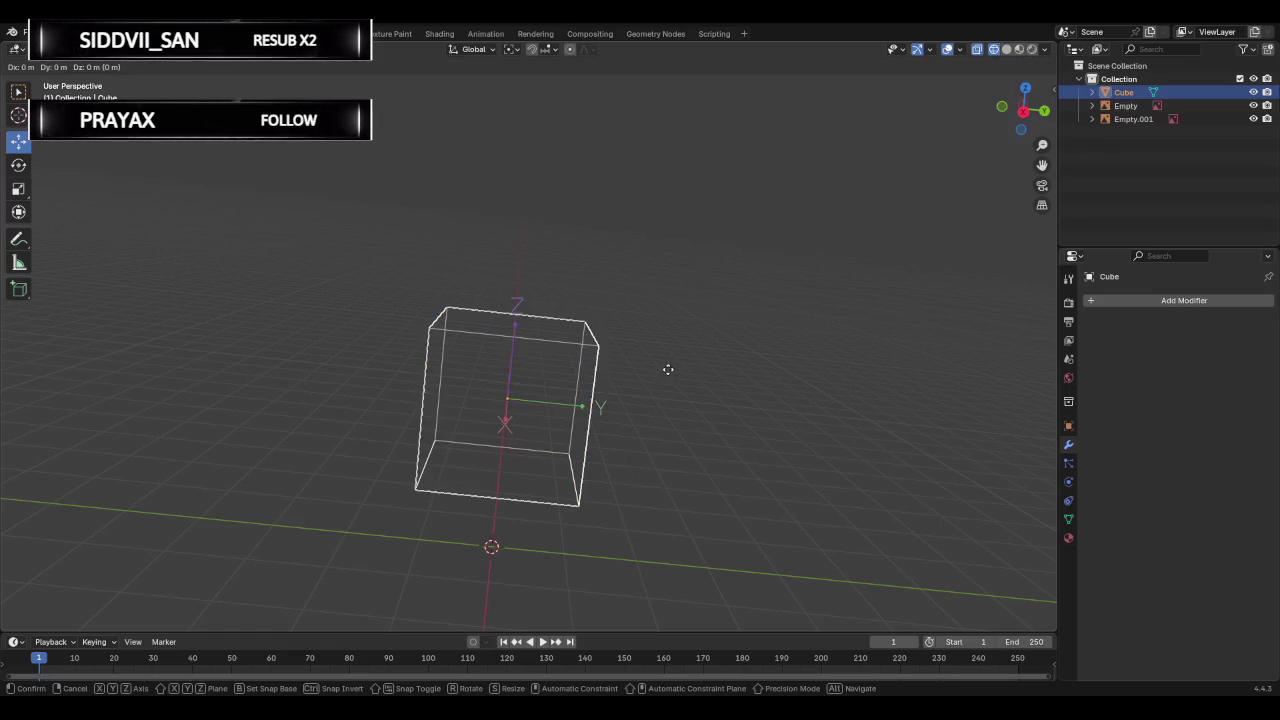
{"action": "key", "text": "Escape"}
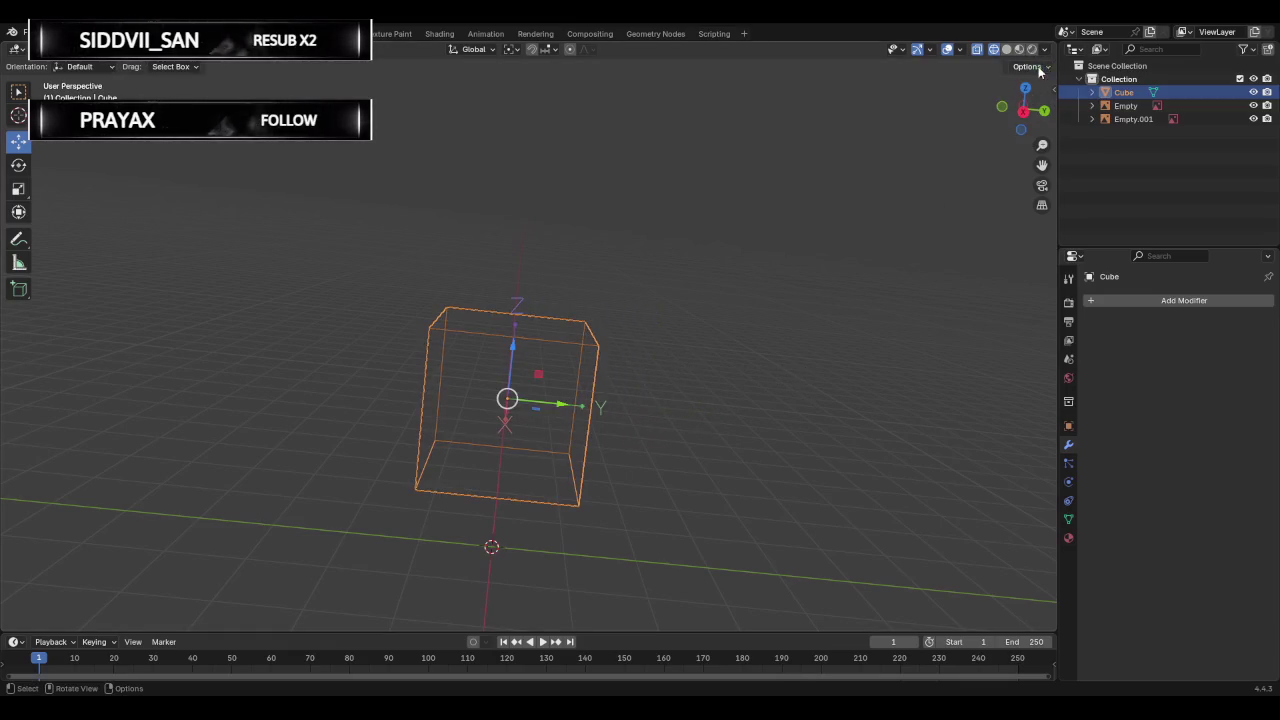
{"action": "left_click", "coordinate": [1027, 66]}
Deselect the cube by clicking empty space in the viewport.
{"action": "left_click", "coordinate": [718, 309]}
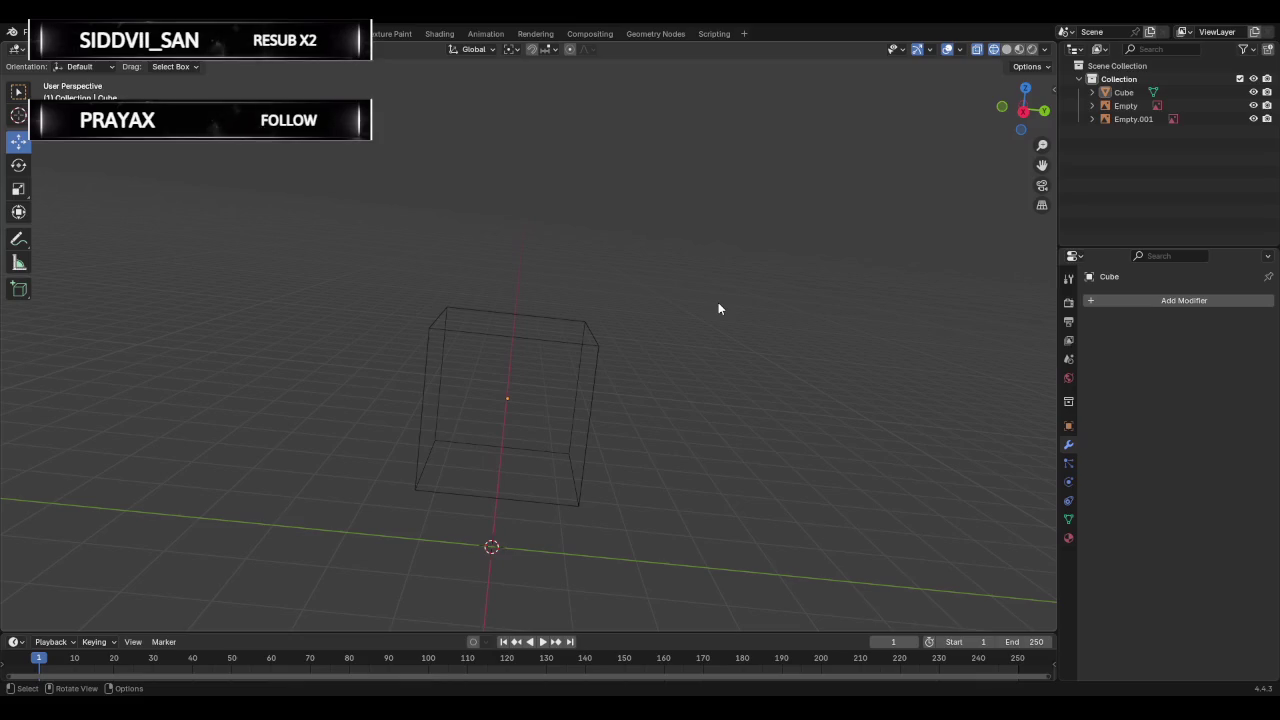
Box-select the cube and set its origin to its geometry.
{"action": "left_click_drag", "start_coordinate": [366, 271], "coordinate": [584, 488]}
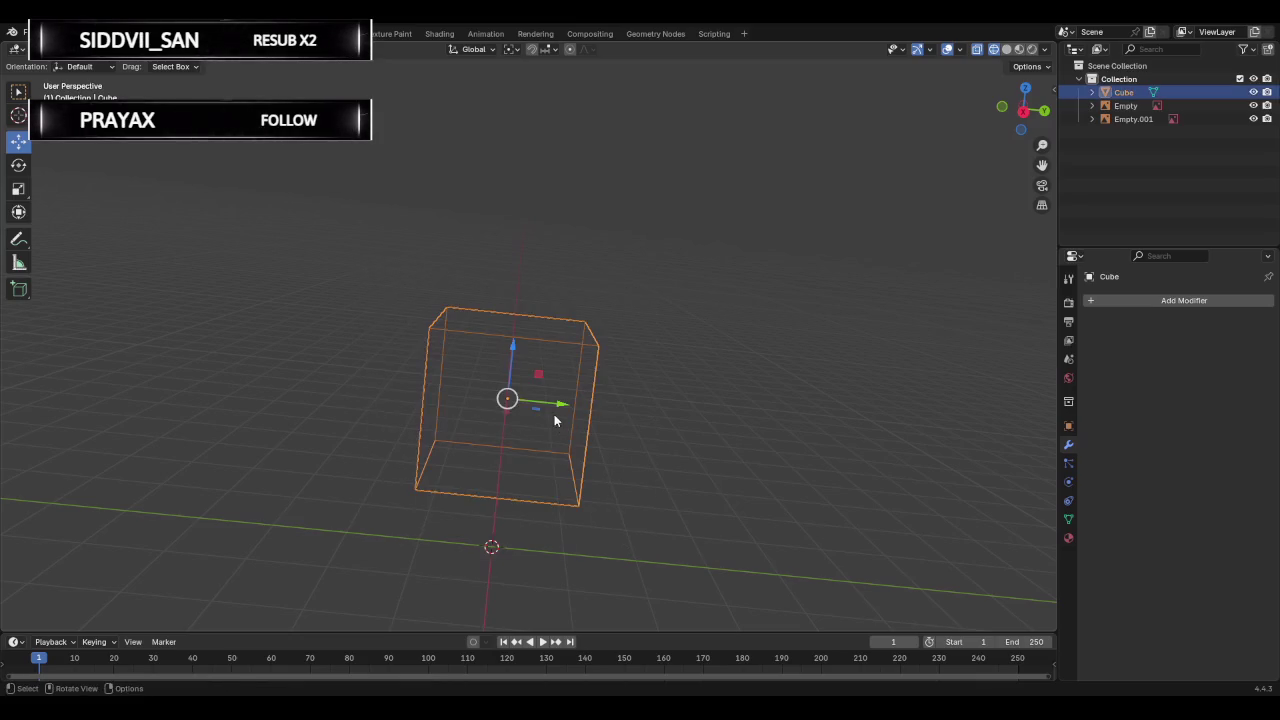
{"action": "right_click", "coordinate": [538, 436]}
{"action": "mouse_move", "coordinate": [490, 491]}
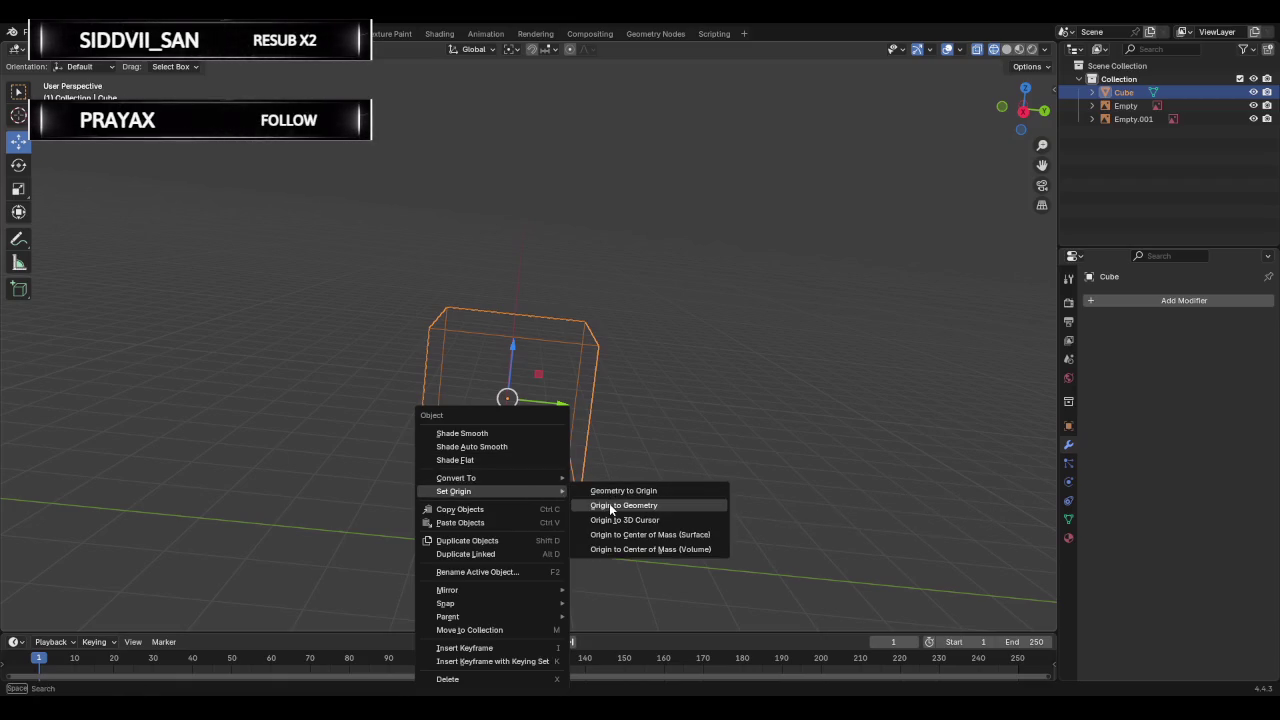
{"action": "left_click", "coordinate": [610, 508]}
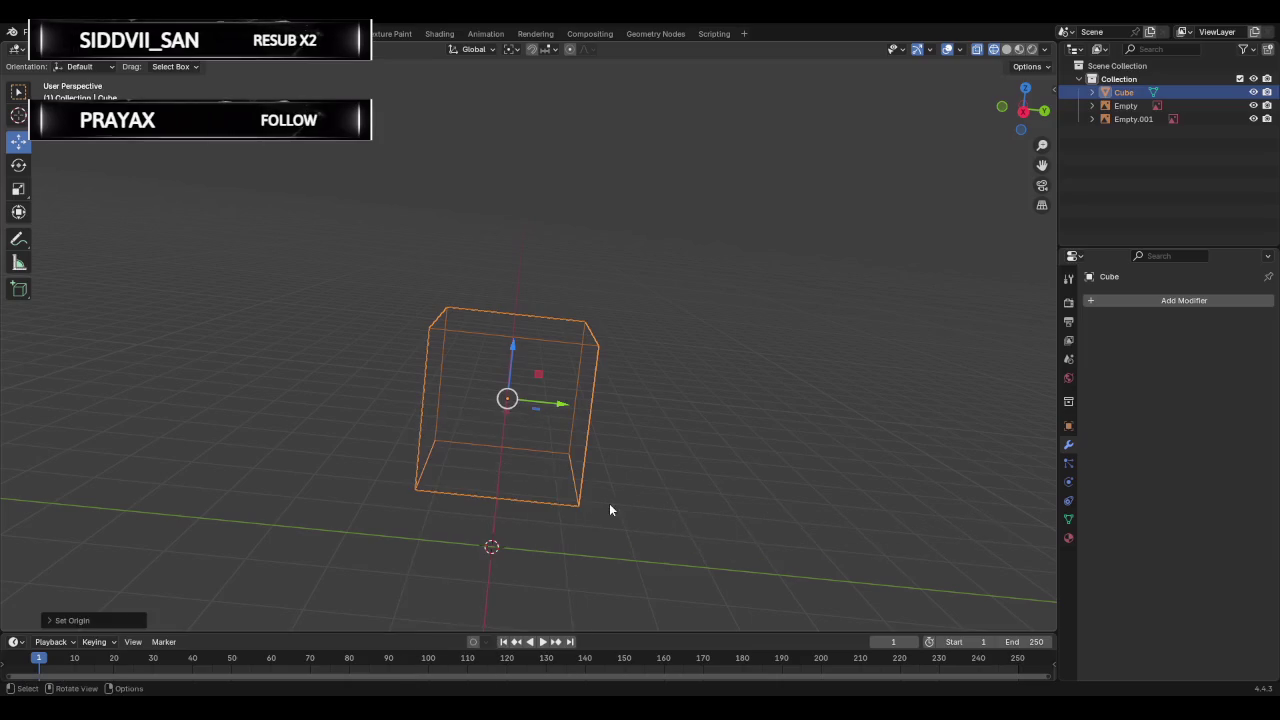
{"action": "left_click", "coordinate": [1129, 298]}
{"action": "left_click", "coordinate": [1076, 293]}
Add a Mirror modifier to the cube, enter Edit Mode and select all its geometry.
{"action": "type", "text": "mi"}
{"action": "key", "text": "Return"}
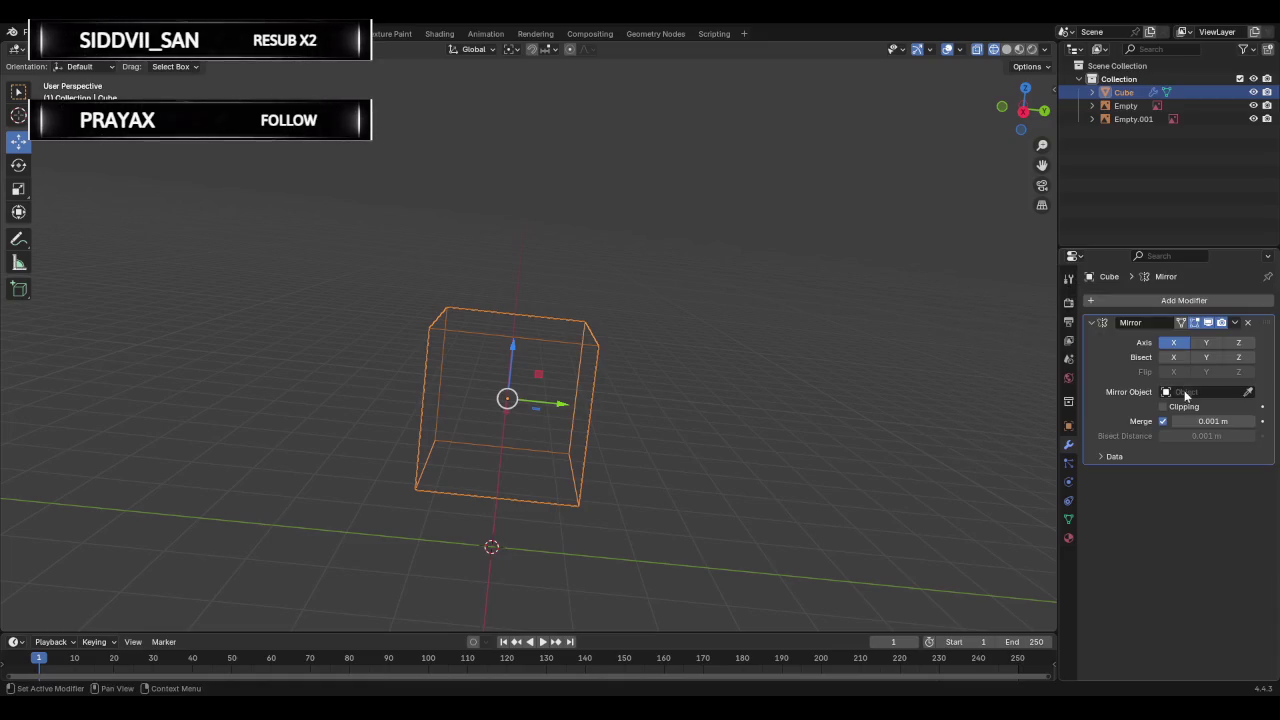
{"action": "key", "text": "Tab"}
{"action": "key", "text": "Tab"}
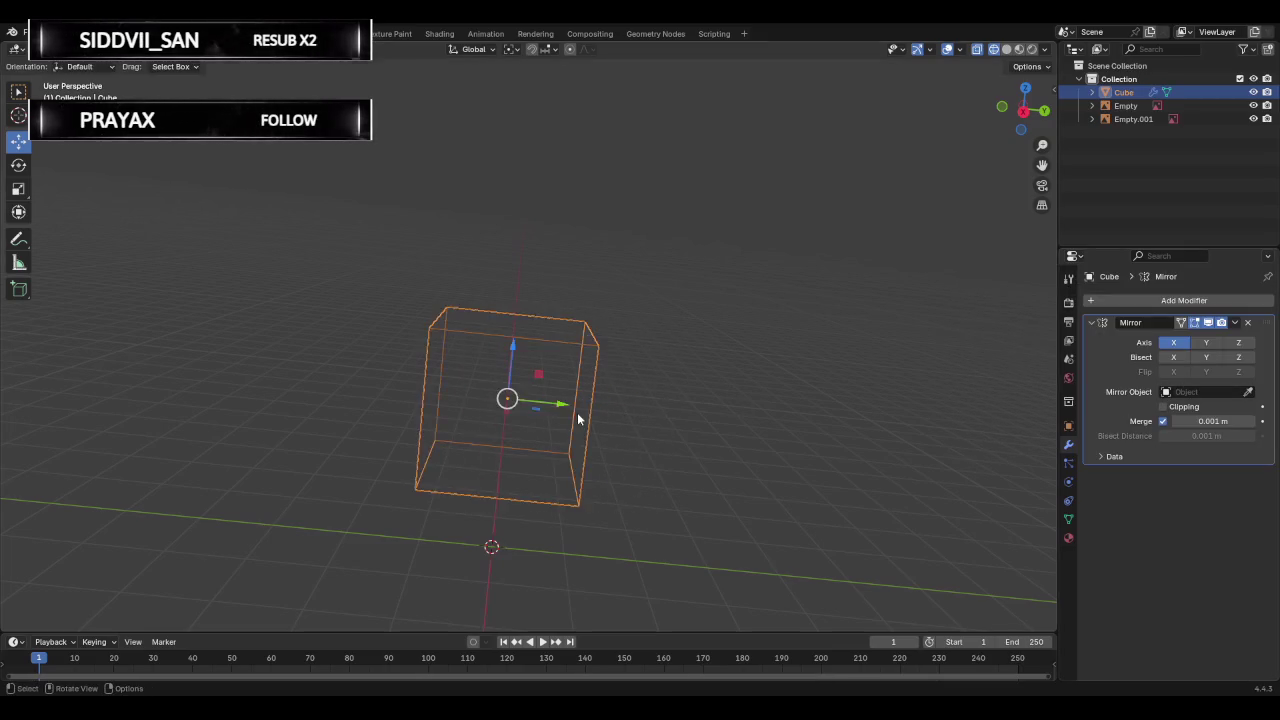
{"action": "key", "text": "Tab"}
{"action": "key", "text": "a"}
{"action": "key", "text": "r"}
{"action": "key", "text": "Escape"}
Test-move a corner vertex along Y to check mirroring, then switch to Back Orthographic view.
{"action": "left_click", "coordinate": [589, 322]}
{"action": "key", "text": "g"}
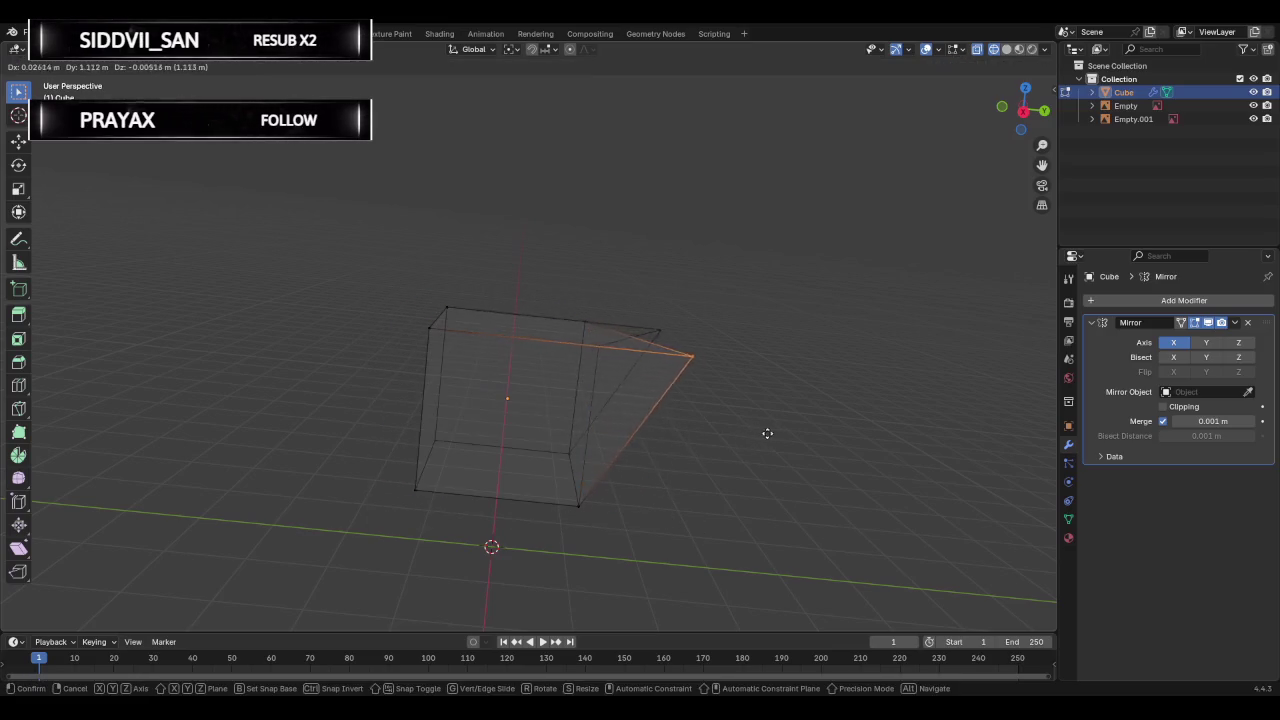
{"action": "key", "text": "y"}
{"action": "key", "text": "y"}
{"action": "mouse_move", "coordinate": [760, 380]}
{"action": "middle_mouse_down", "text": "alt"}
{"action": "mouse_move", "coordinate": [654, 386]}
{"action": "mouse_move", "coordinate": [669, 432]}
{"action": "middle_mouse_up", "text": "alt"}
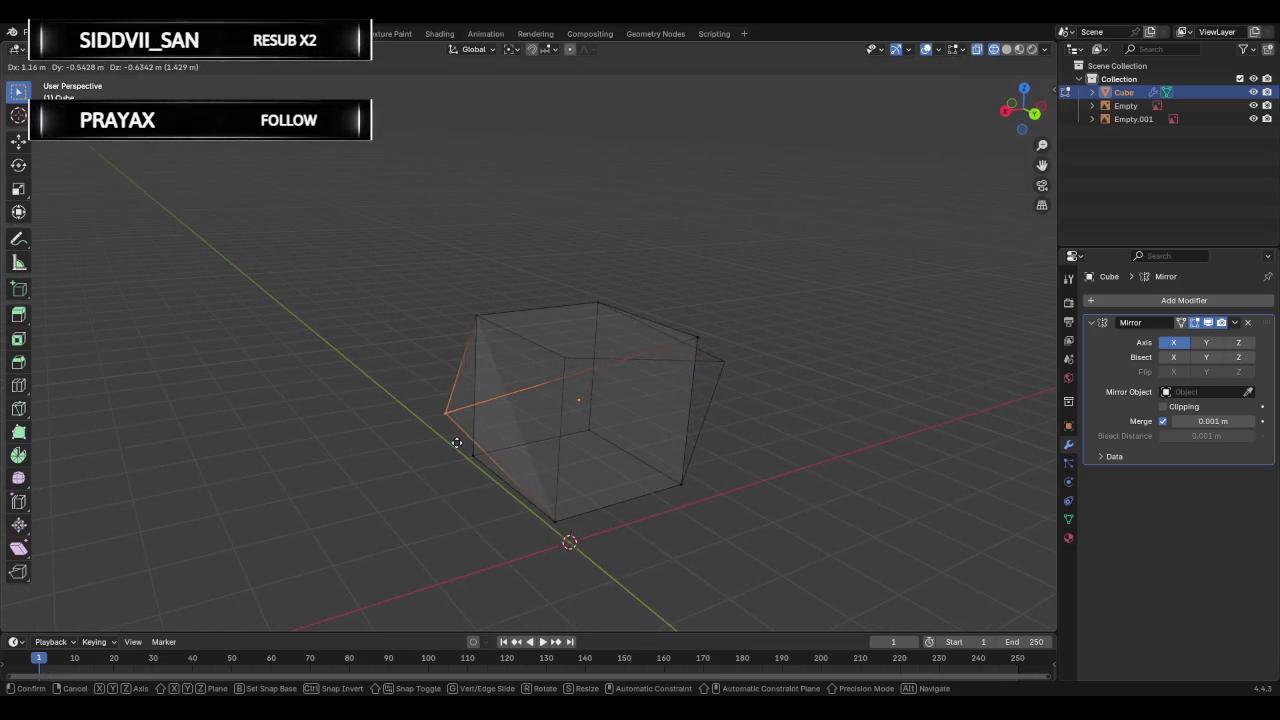
{"action": "key", "text": "Escape"}
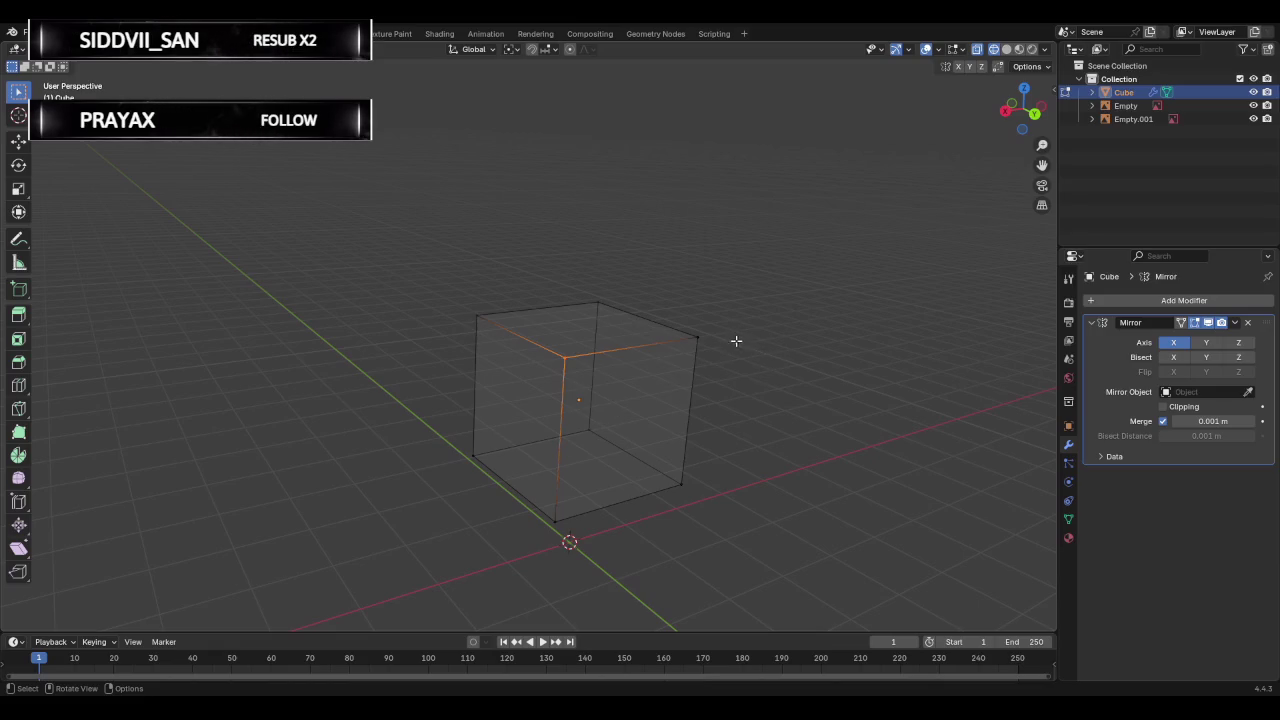
{"action": "middle_click_drag", "start_coordinate": [715, 314], "coordinate": [697, 300]}
{"action": "left_click", "coordinate": [1040, 110]}
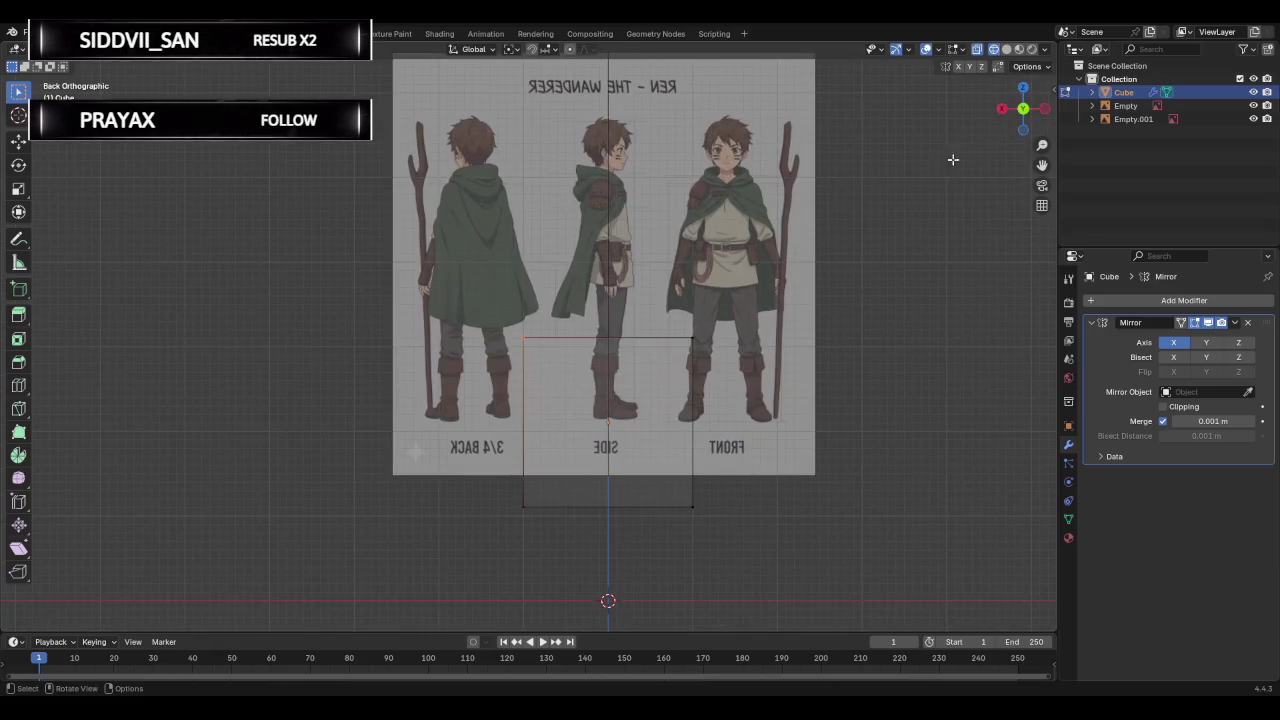
Turn on Clipping for the Mirror modifier, test-moving a vertex before and after.
{"action": "key", "text": "g"}
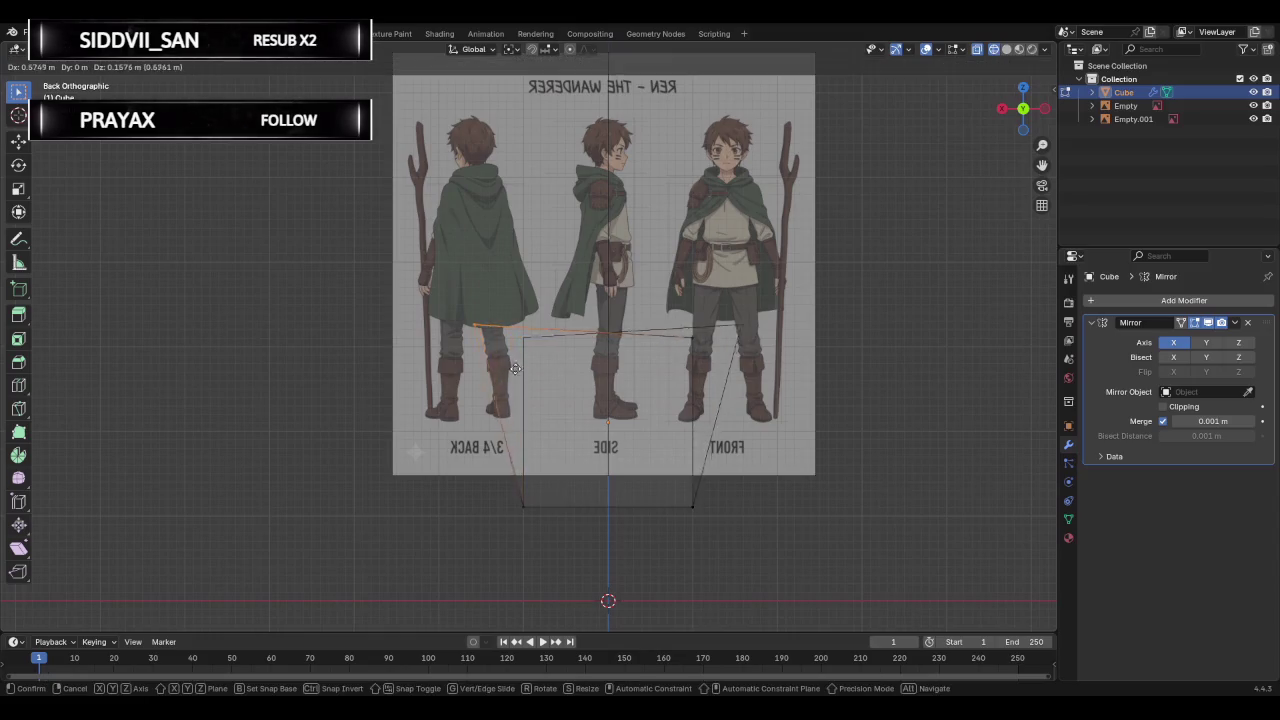
{"action": "key", "text": "Escape"}
{"action": "left_click", "coordinate": [1162, 406]}
{"action": "key", "text": "g"}
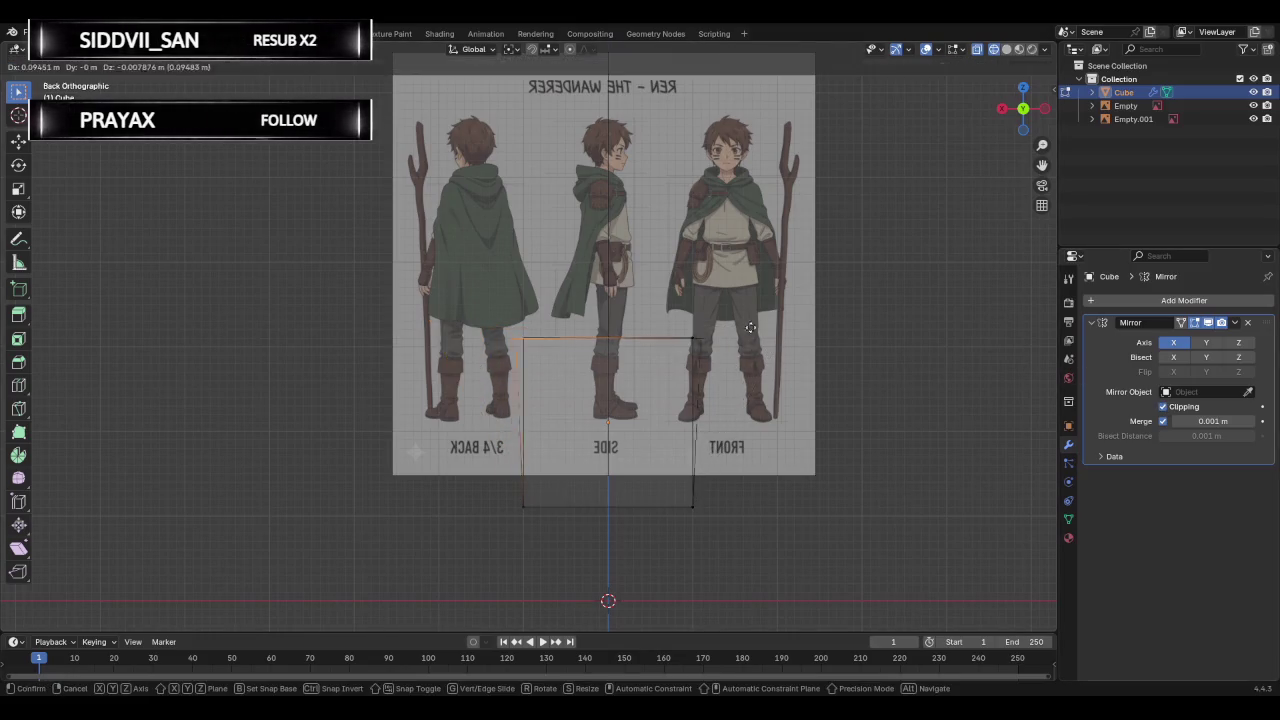
{"action": "key", "text": "Escape"}
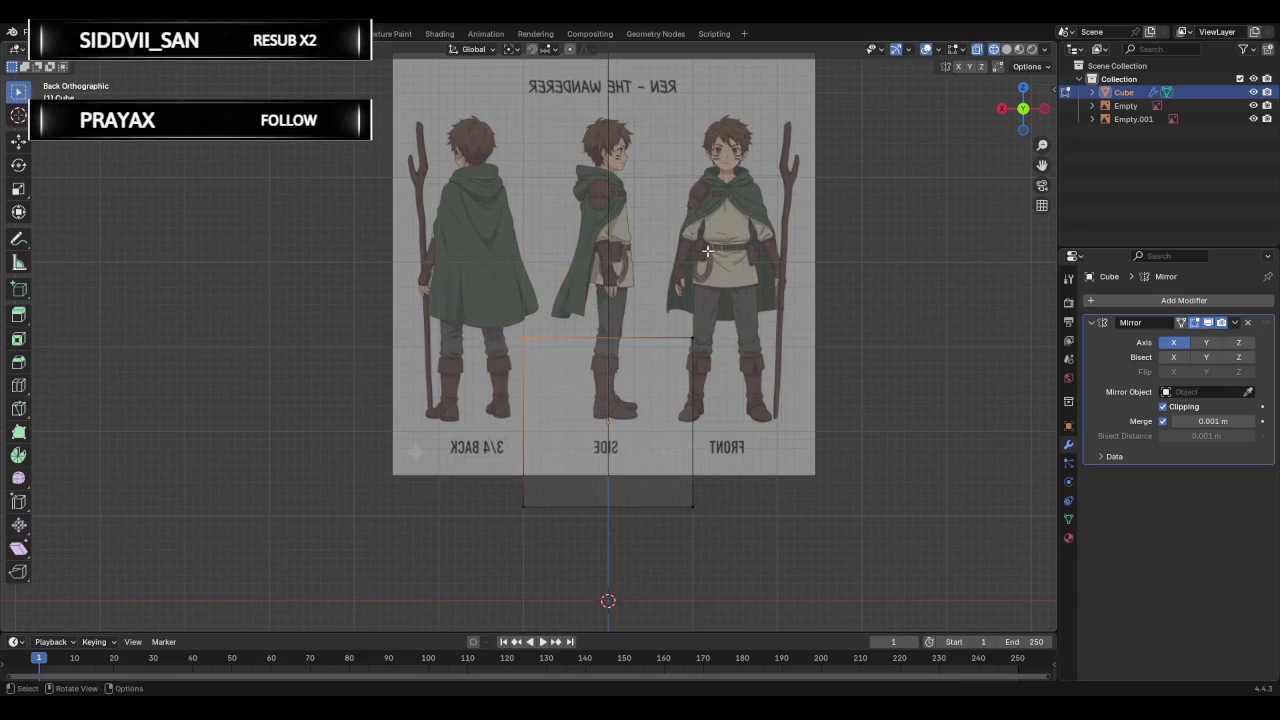
Return the cube to Object Mode and switch to Left Orthographic view.
{"action": "left_click", "coordinate": [1132, 302]}
{"action": "key", "text": "space"}
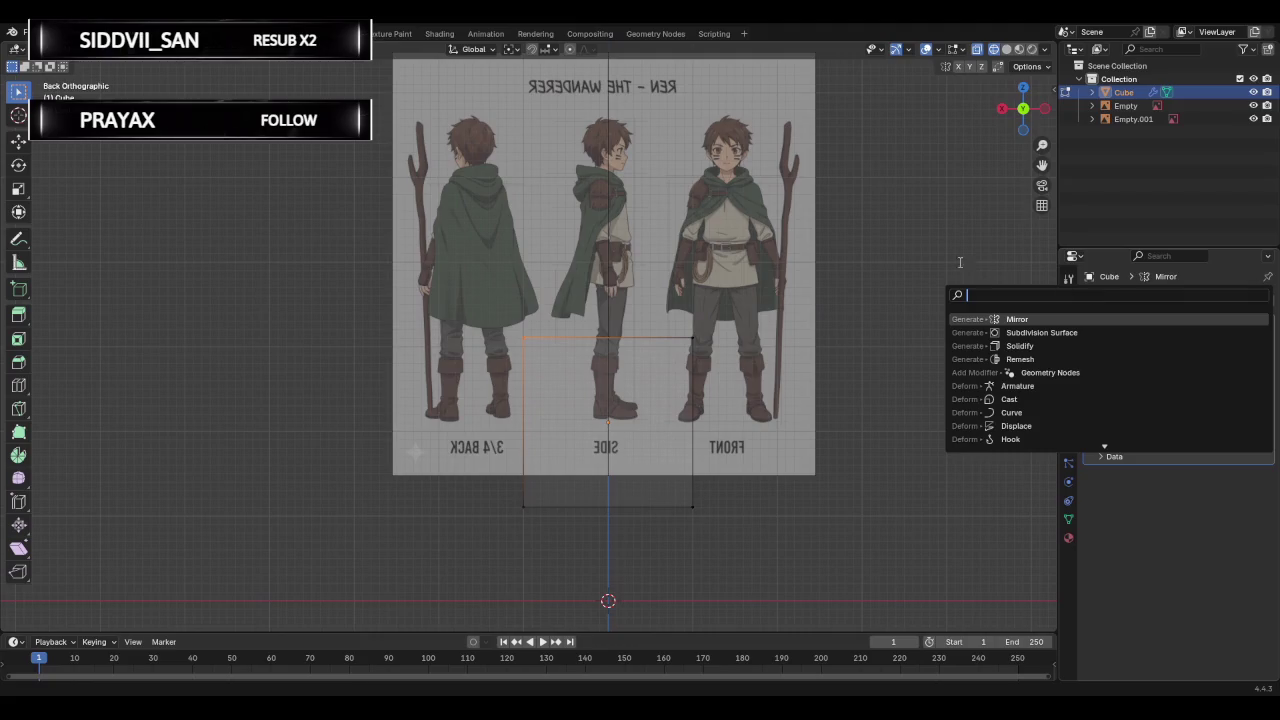
{"action": "key", "text": "Return"}
{"action": "key", "text": "Tab"}
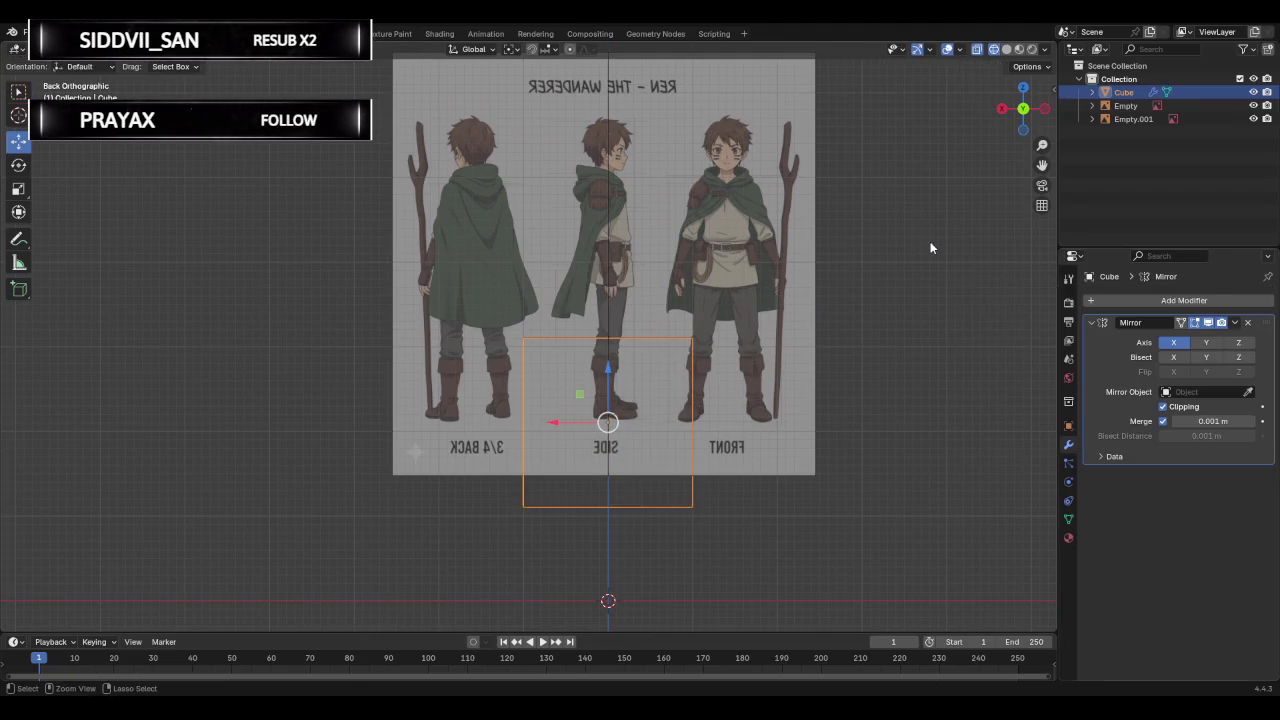
{"action": "left_click", "coordinate": [1162, 256]}
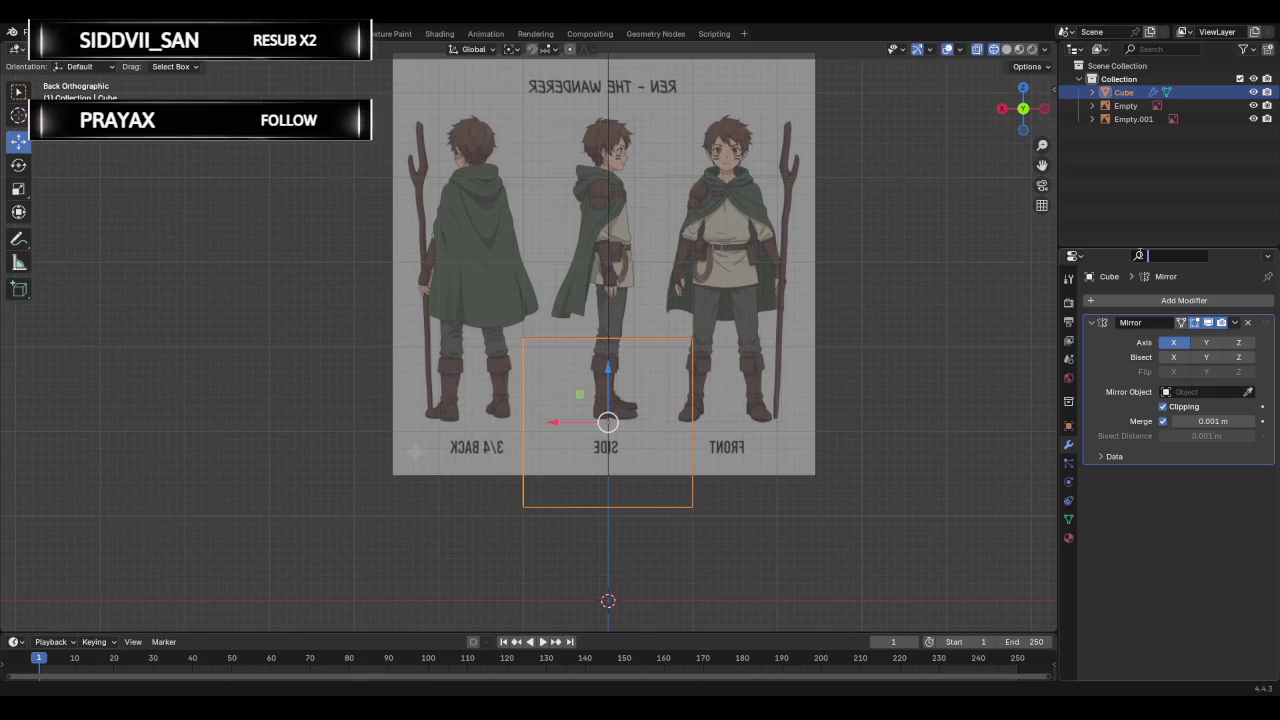
{"action": "left_click", "coordinate": [1045, 110]}
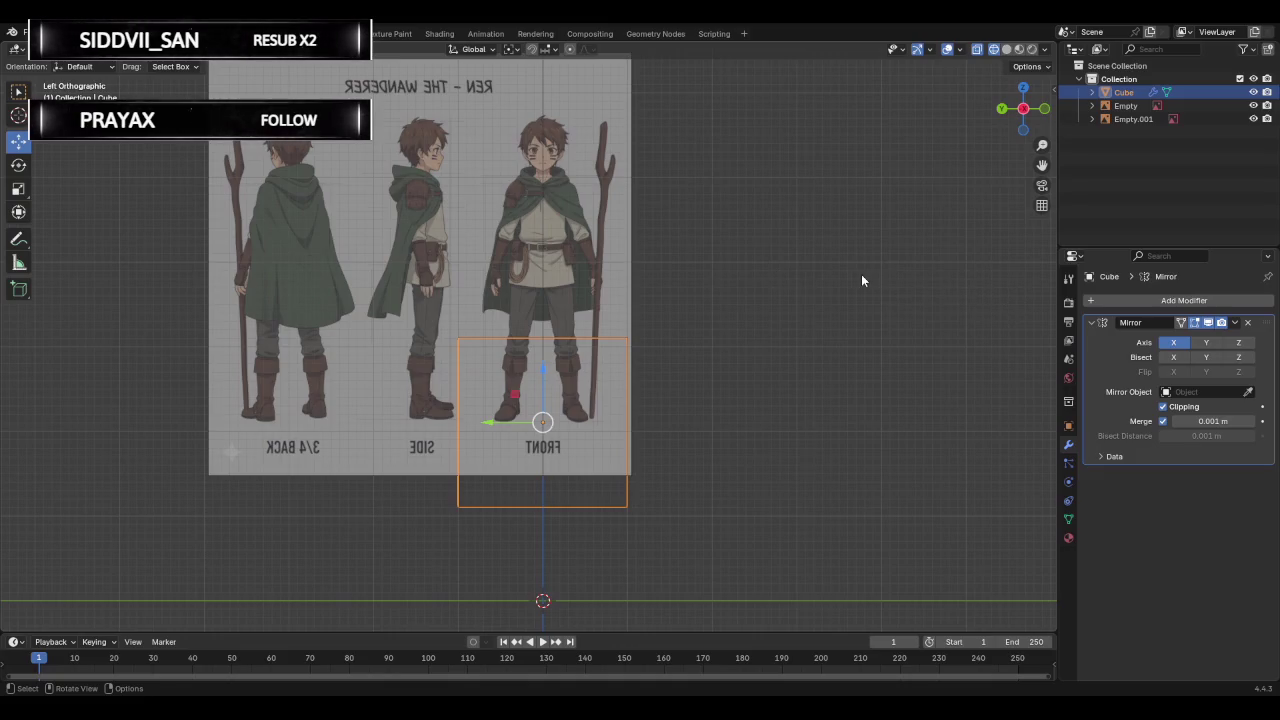
Add and apply a Subdivision Surface modifier to turn the cube into a sphere.
{"action": "scroll", "coordinate": [861, 276], "scroll_direction": "up", "scroll_amount": 1}
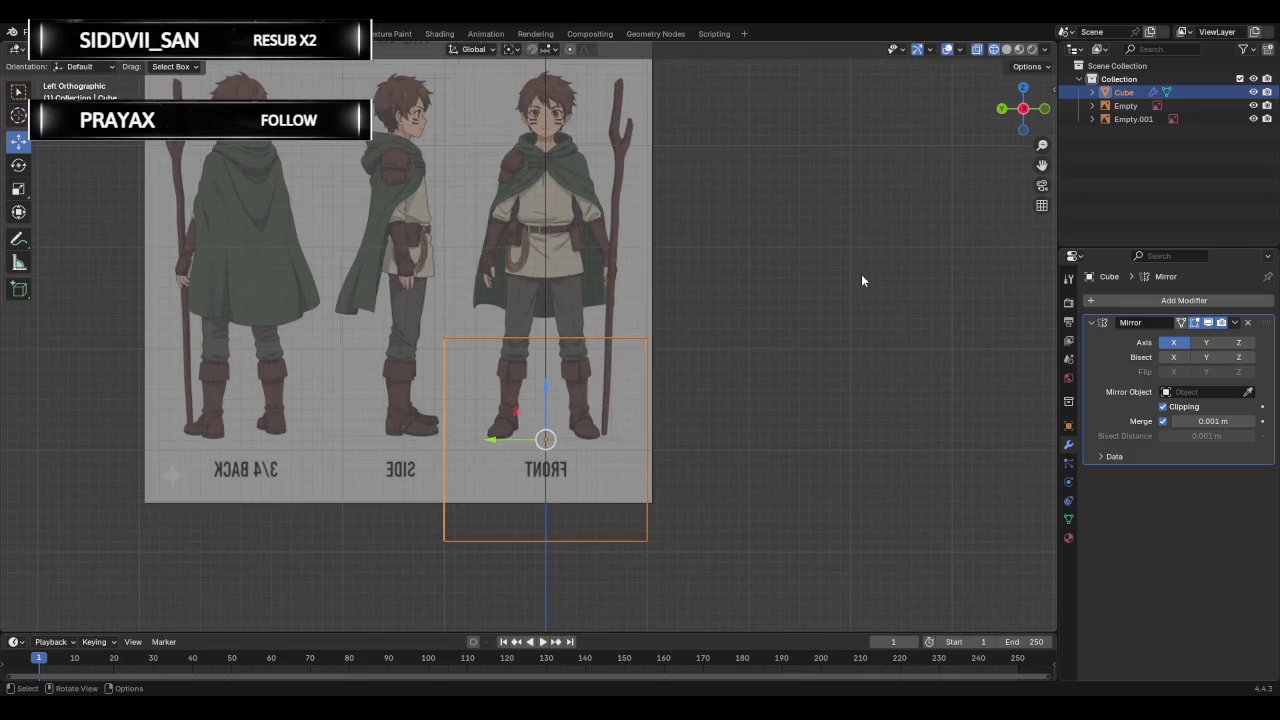
{"action": "left_click", "coordinate": [1140, 304]}
{"action": "key", "text": "space"}
{"action": "type", "text": "subd"}
{"action": "key", "text": "Return"}
{"action": "key", "text": "ctrl+a"}
Raise the sphere to head height and shrink it to roughly head size.
{"action": "key", "text": "g"}
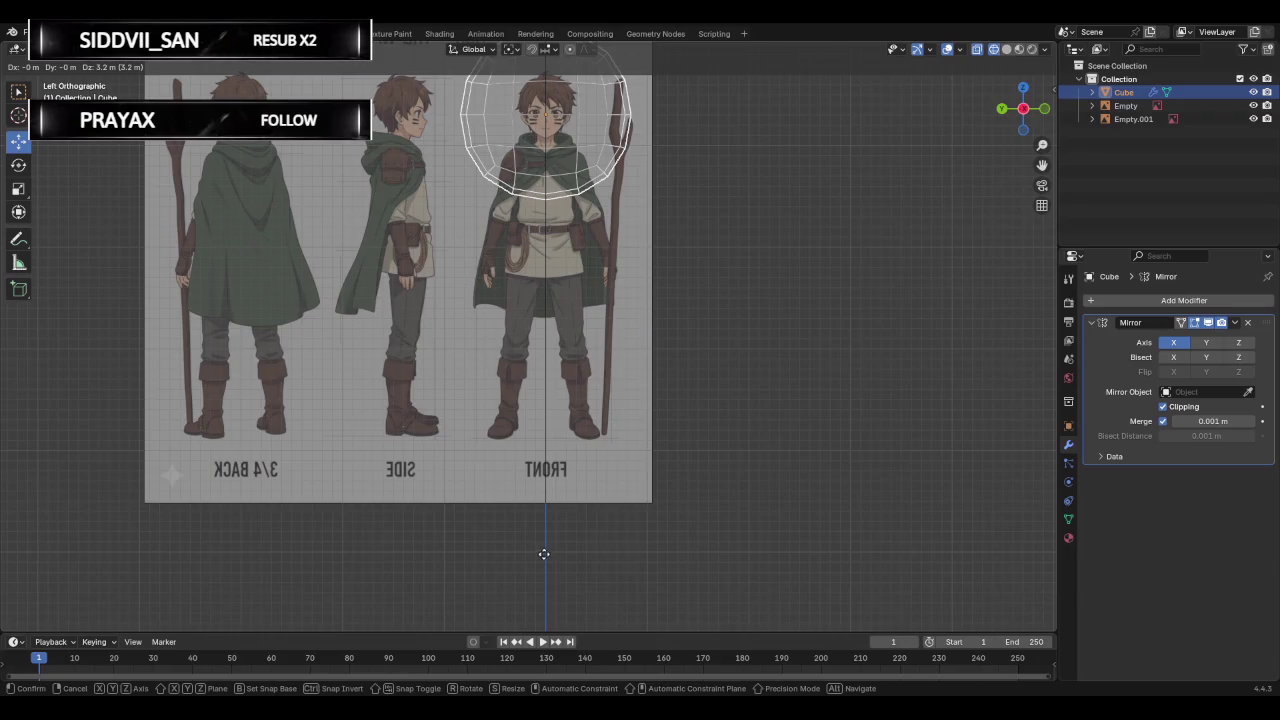
{"action": "left_click", "coordinate": [540, 563]}
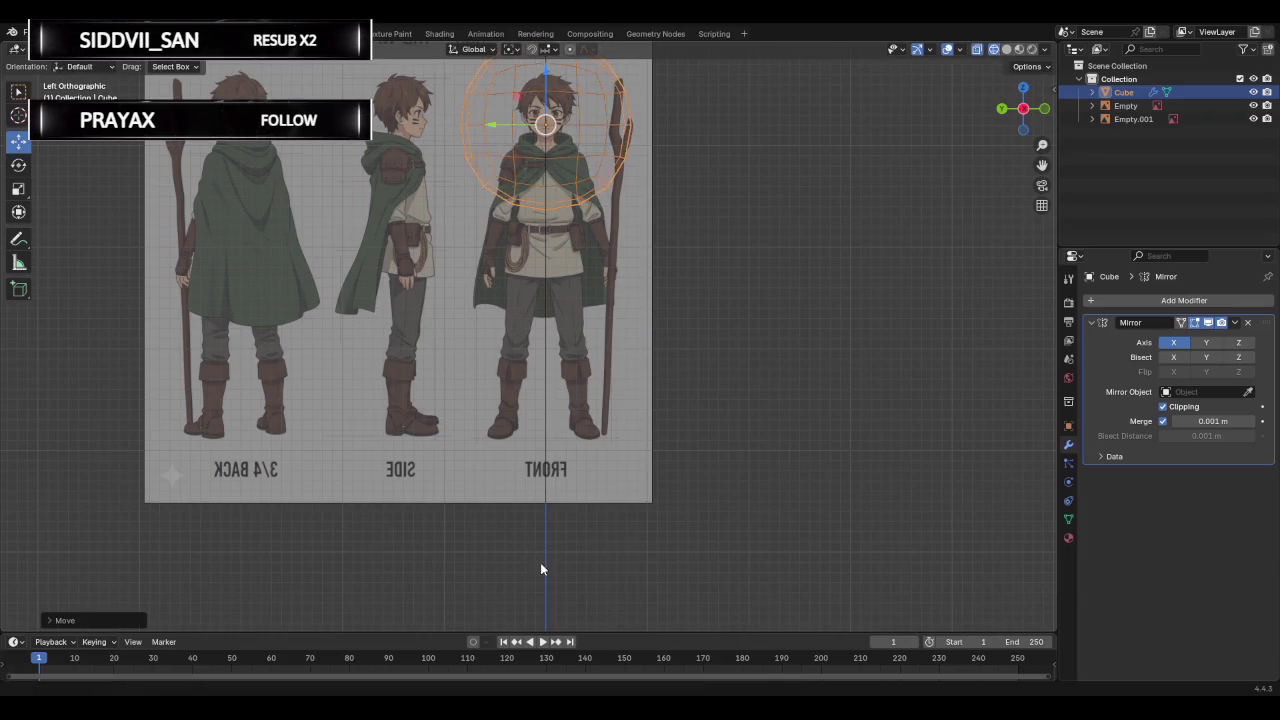
{"action": "key", "text": "s"}
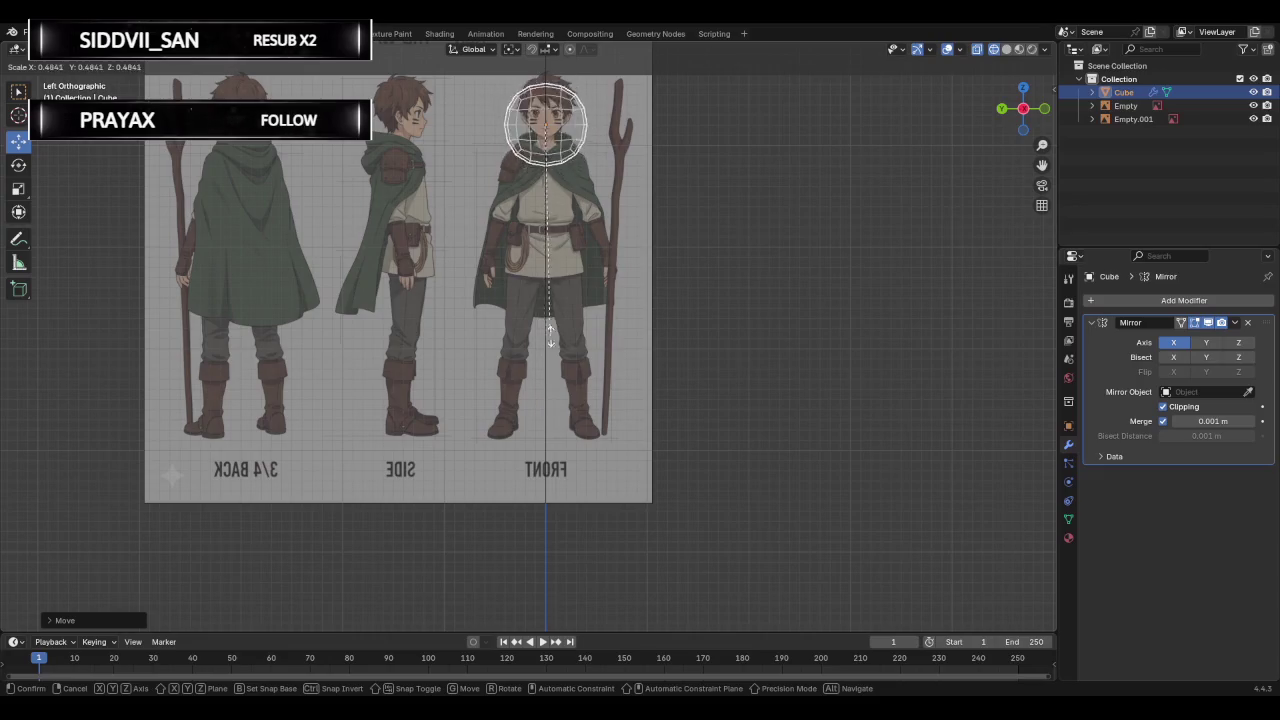
{"action": "left_click", "coordinate": [577, 234]}
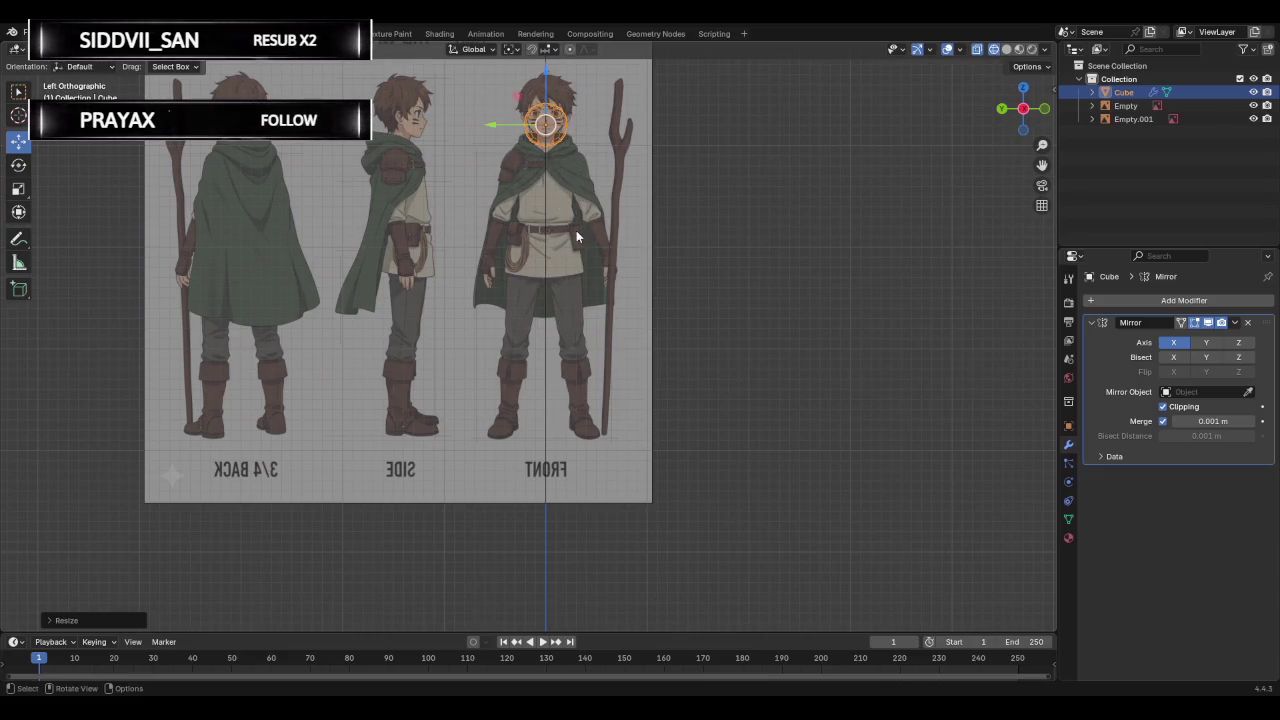
{"action": "scroll", "coordinate": [577, 262], "scroll_direction": "up", "scroll_amount": 3}
{"action": "mouse_move", "coordinate": [655, 213]}
{"action": "middle_mouse_down", "text": "shift"}
{"action": "mouse_move", "coordinate": [619, 603]}
{"action": "mouse_move", "coordinate": [629, 527]}
{"action": "middle_mouse_up", "text": "shift"}
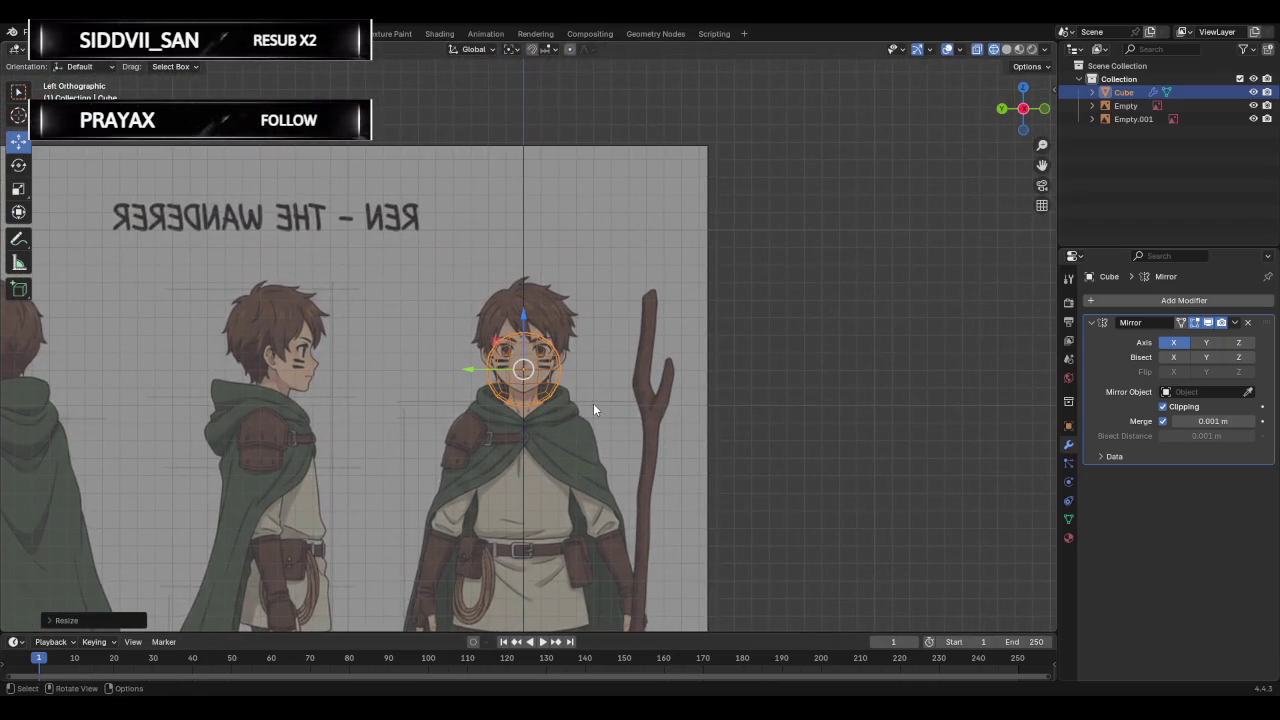
Move the sphere up onto the character's face on the reference sheet.
{"action": "key", "text": "g"}
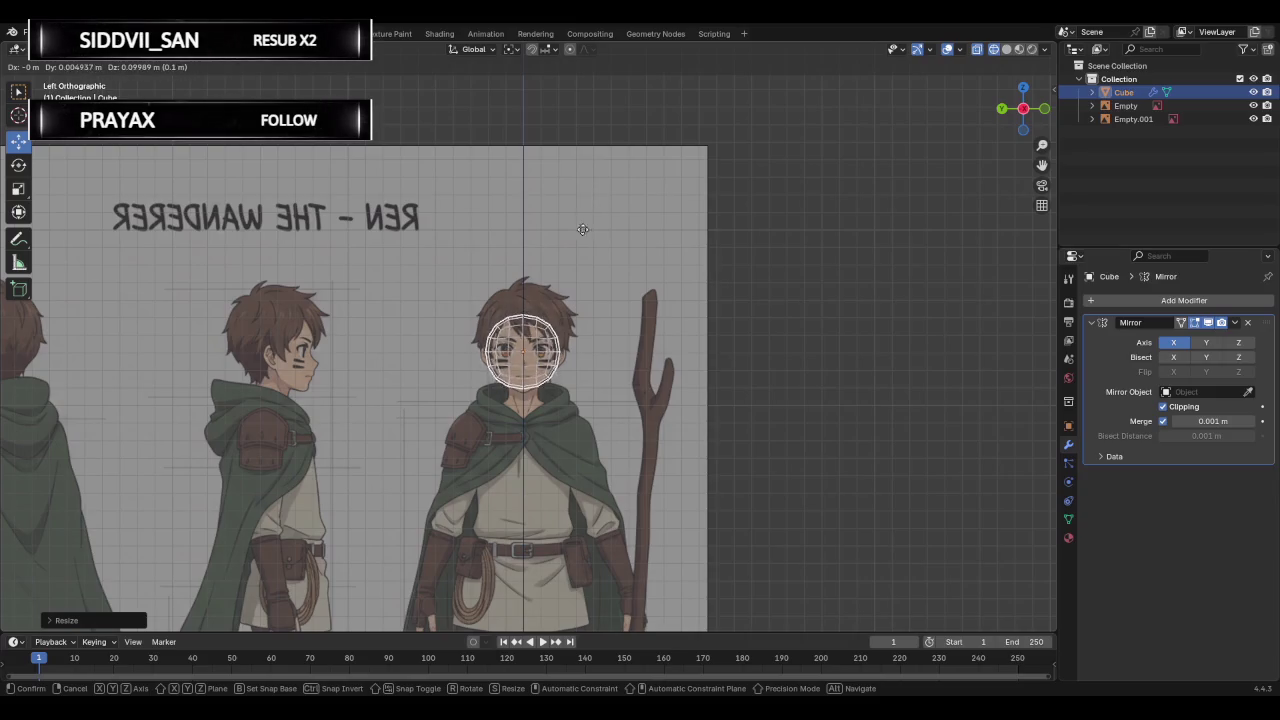
{"action": "left_click", "coordinate": [590, 210]}
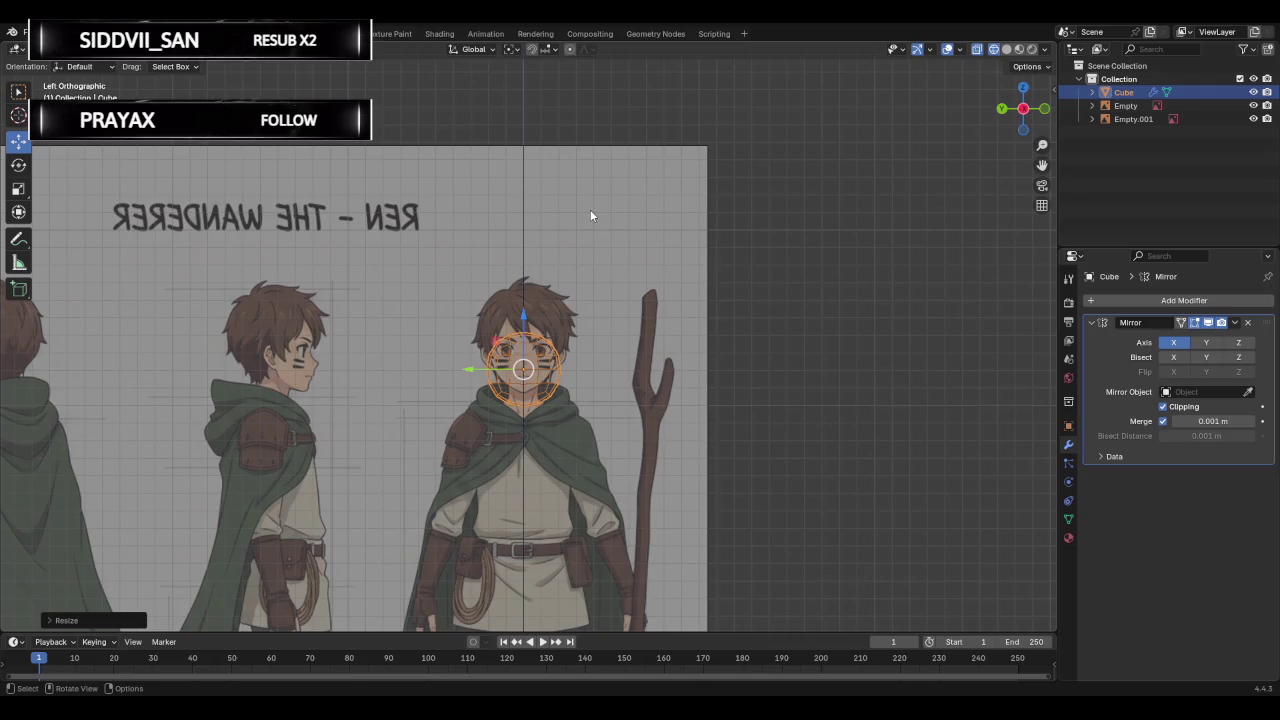
{"action": "key", "text": "g"}
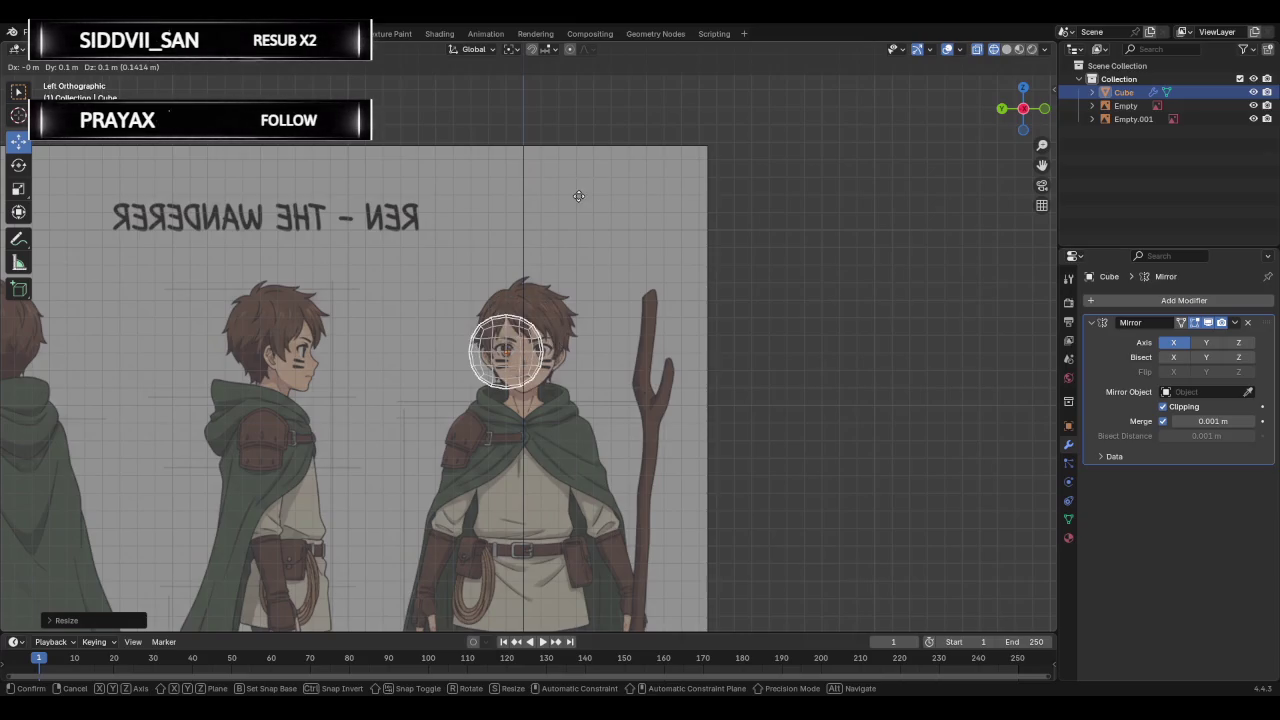
{"action": "left_click", "coordinate": [588, 193]}
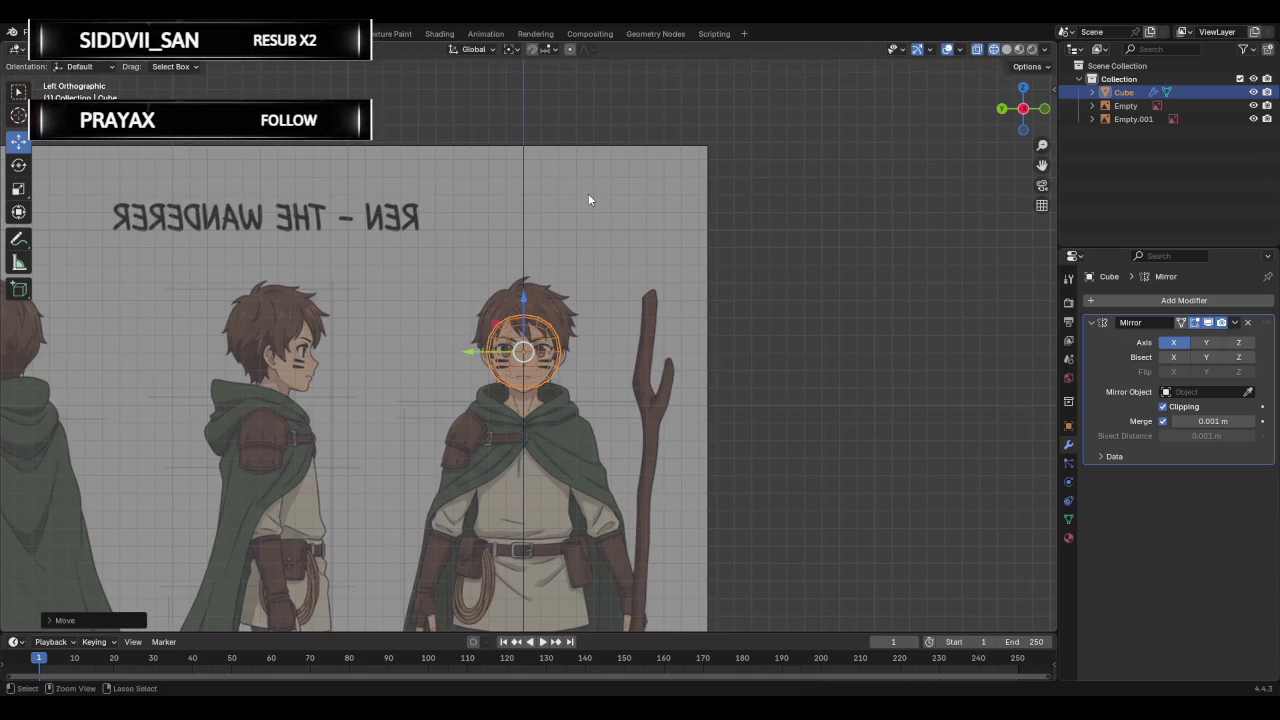
{"action": "scroll", "coordinate": [604, 217], "scroll_direction": "up", "scroll_amount": 4}
{"action": "left_click", "coordinate": [364, 258], "text": "shift"}
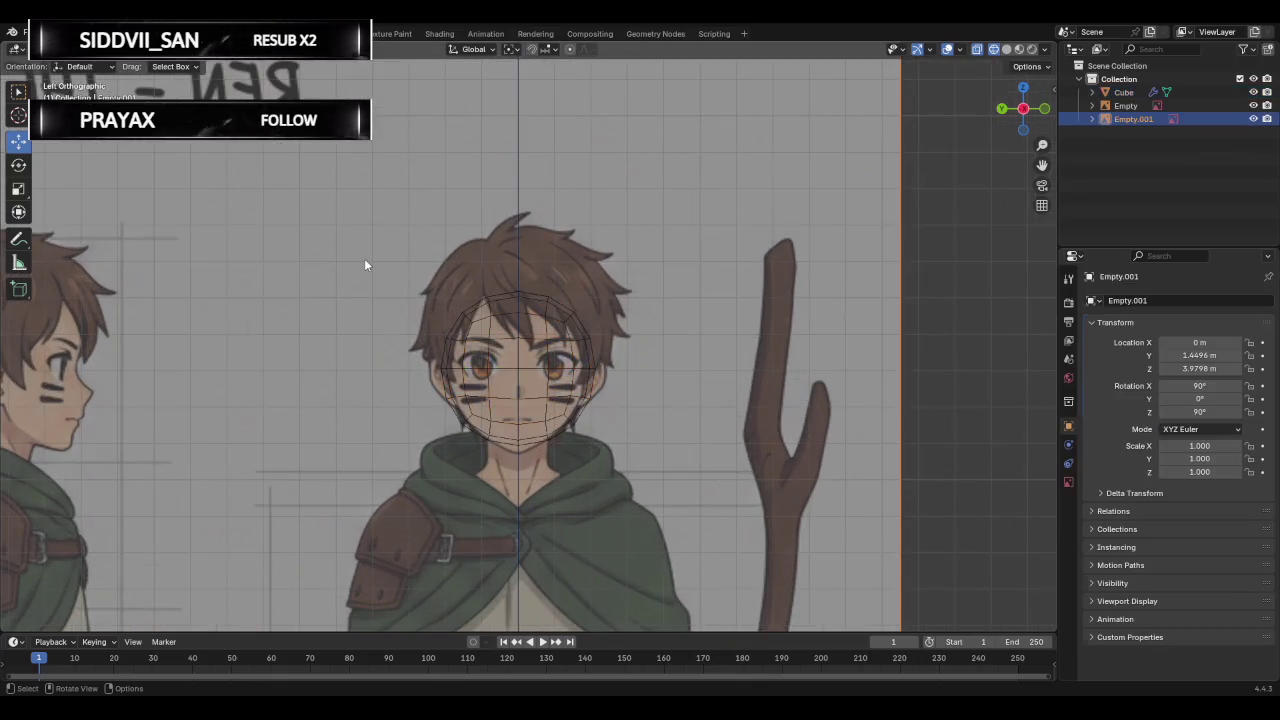
Select the sphere mesh and delete the left half of its vertices in Edit Mode.
{"action": "left_click", "coordinate": [463, 298]}
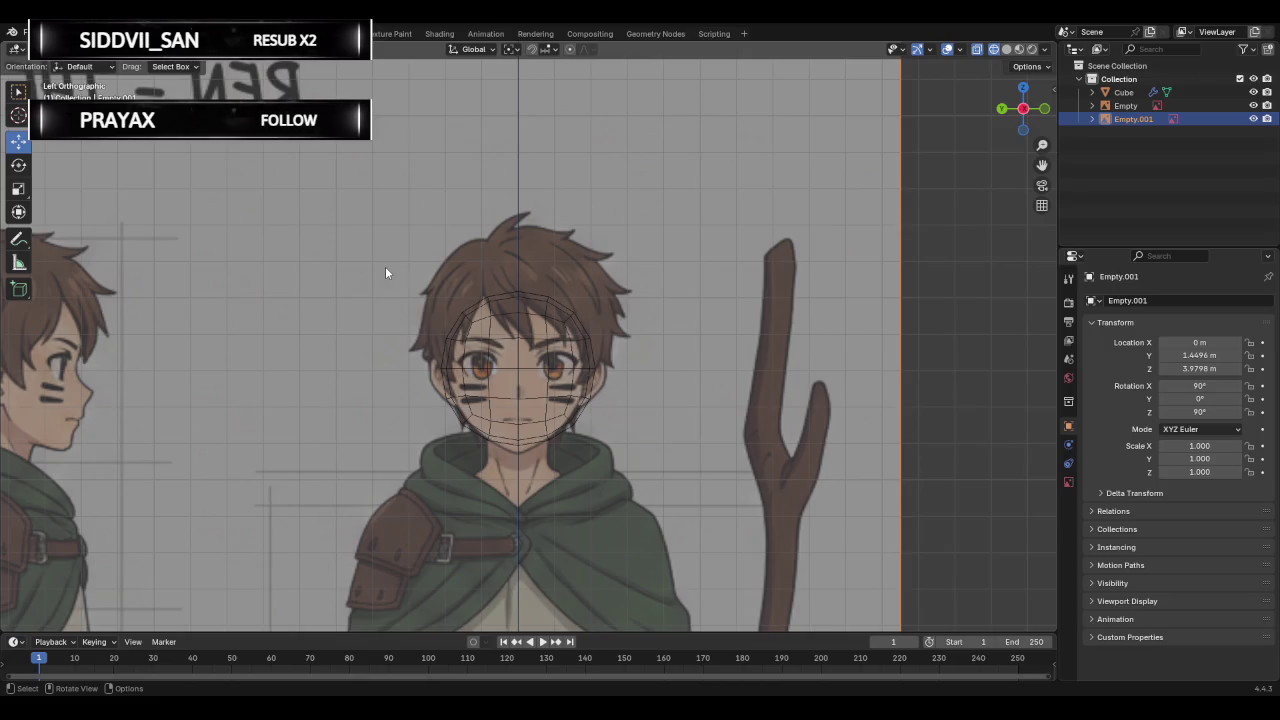
{"action": "key", "text": "a"}
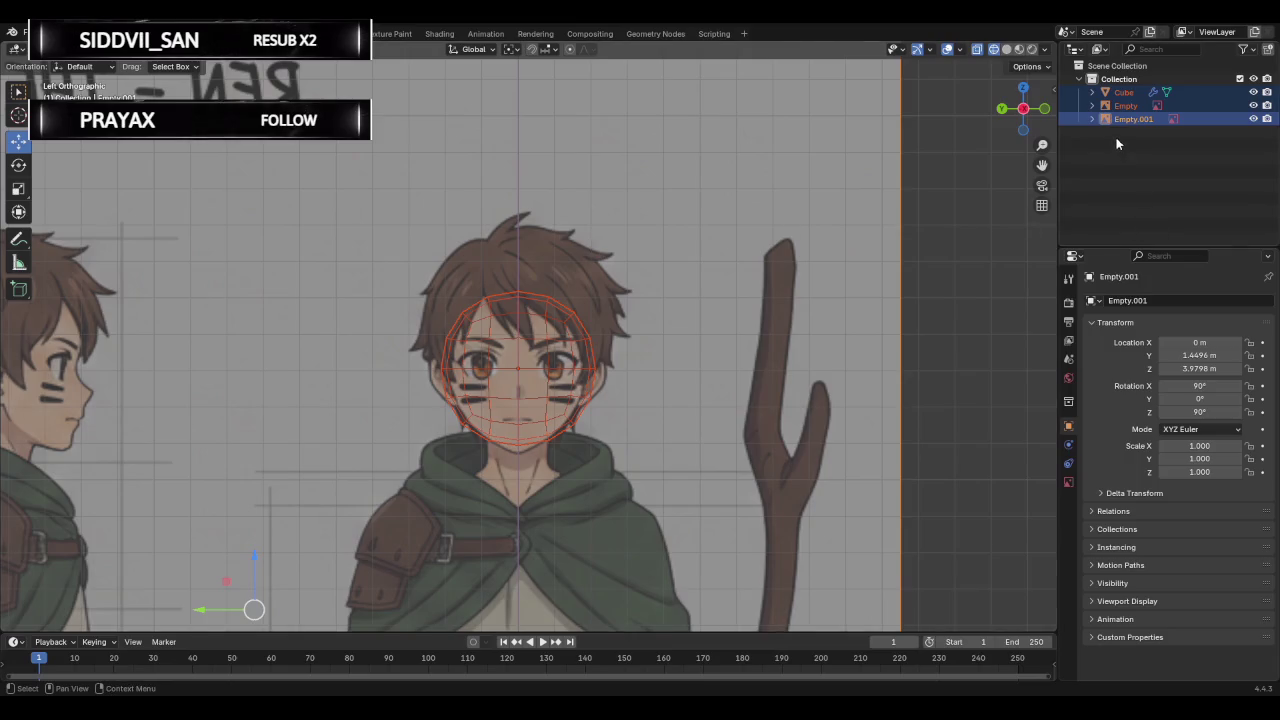
{"action": "left_click", "coordinate": [1124, 92]}
{"action": "key", "text": "Tab"}
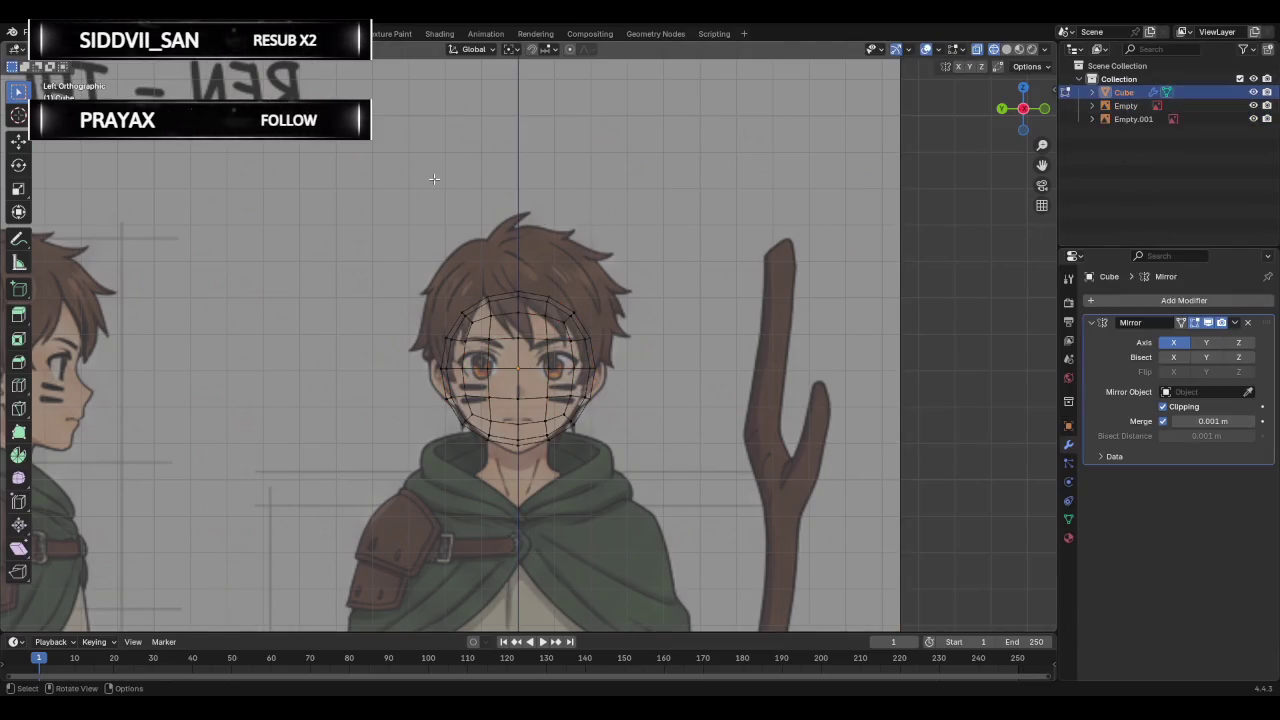
{"action": "mouse_move", "coordinate": [415, 265]}
{"action": "left_mouse_down"}
{"action": "mouse_move", "coordinate": [503, 507]}
{"action": "mouse_move", "coordinate": [505, 490]}
{"action": "left_mouse_up"}
{"action": "key", "text": "x"}
{"action": "left_click", "coordinate": [471, 486]}
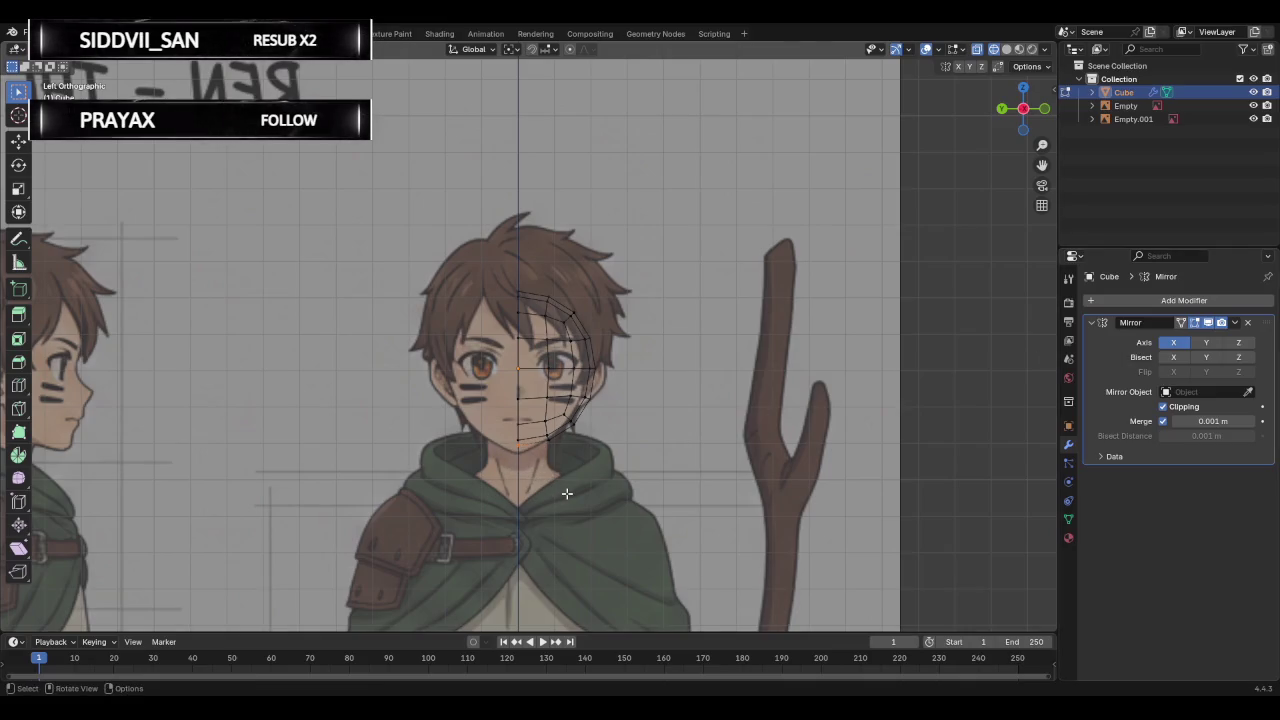
Inspect the half-head, return to side view, and enable Y-axis mirroring.
{"action": "middle_click_drag", "start_coordinate": [587, 488], "coordinate": [603, 486]}
{"action": "key", "text": "g"}
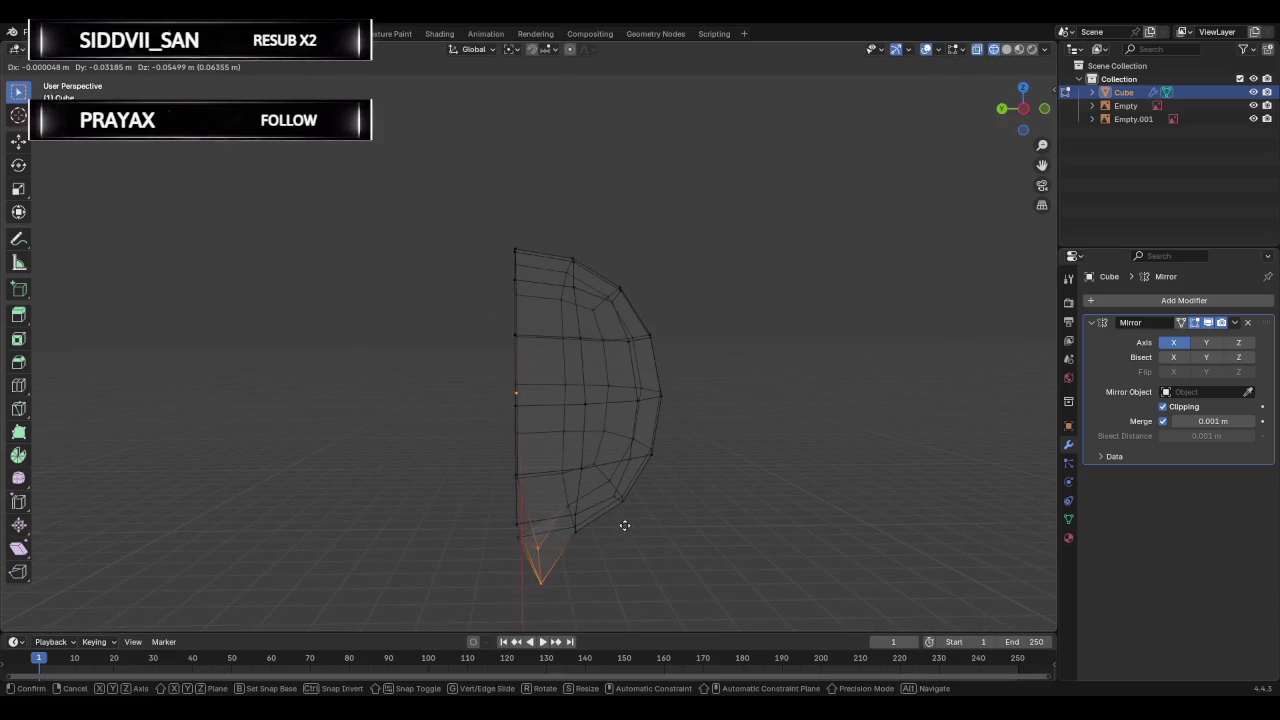
{"action": "key", "text": "Escape"}
{"action": "mouse_move", "coordinate": [409, 466]}
{"action": "middle_mouse_down"}
{"action": "mouse_move", "coordinate": [471, 474]}
{"action": "mouse_move", "coordinate": [520, 520]}
{"action": "mouse_move", "coordinate": [494, 514]}
{"action": "mouse_move", "coordinate": [658, 466]}
{"action": "mouse_move", "coordinate": [597, 479]}
{"action": "middle_mouse_up"}
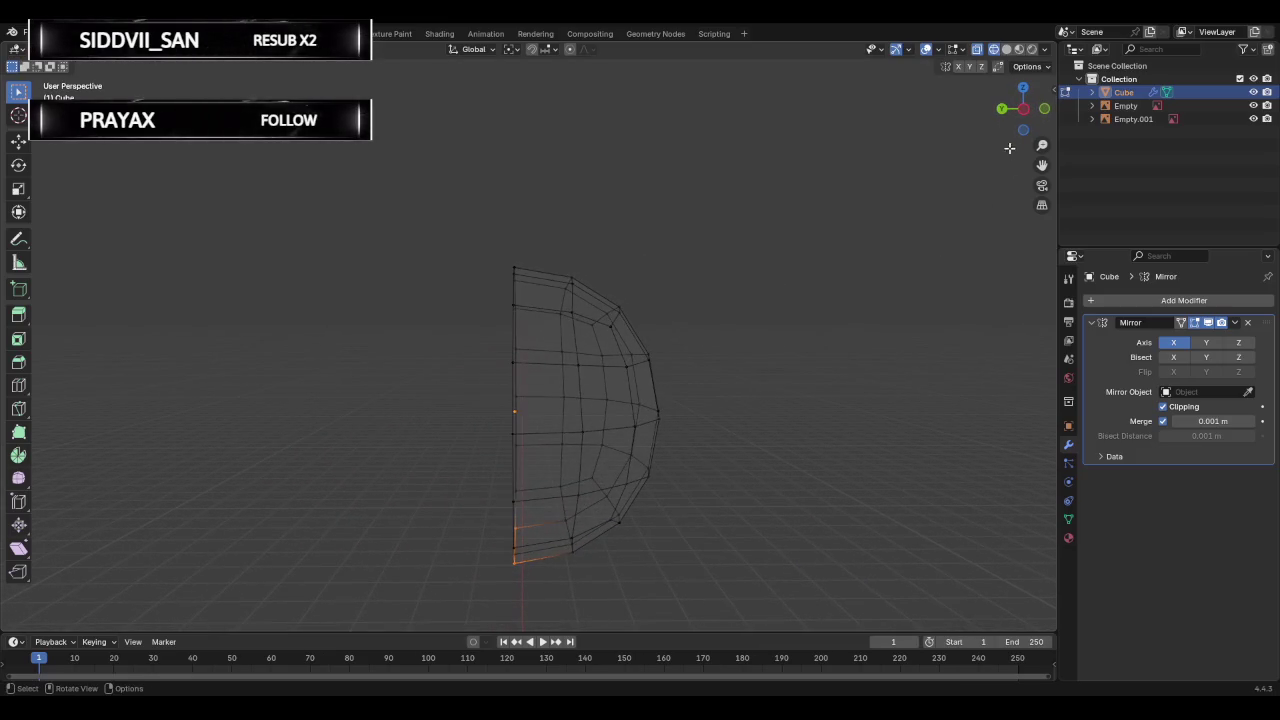
{"action": "left_click", "coordinate": [1023, 110]}
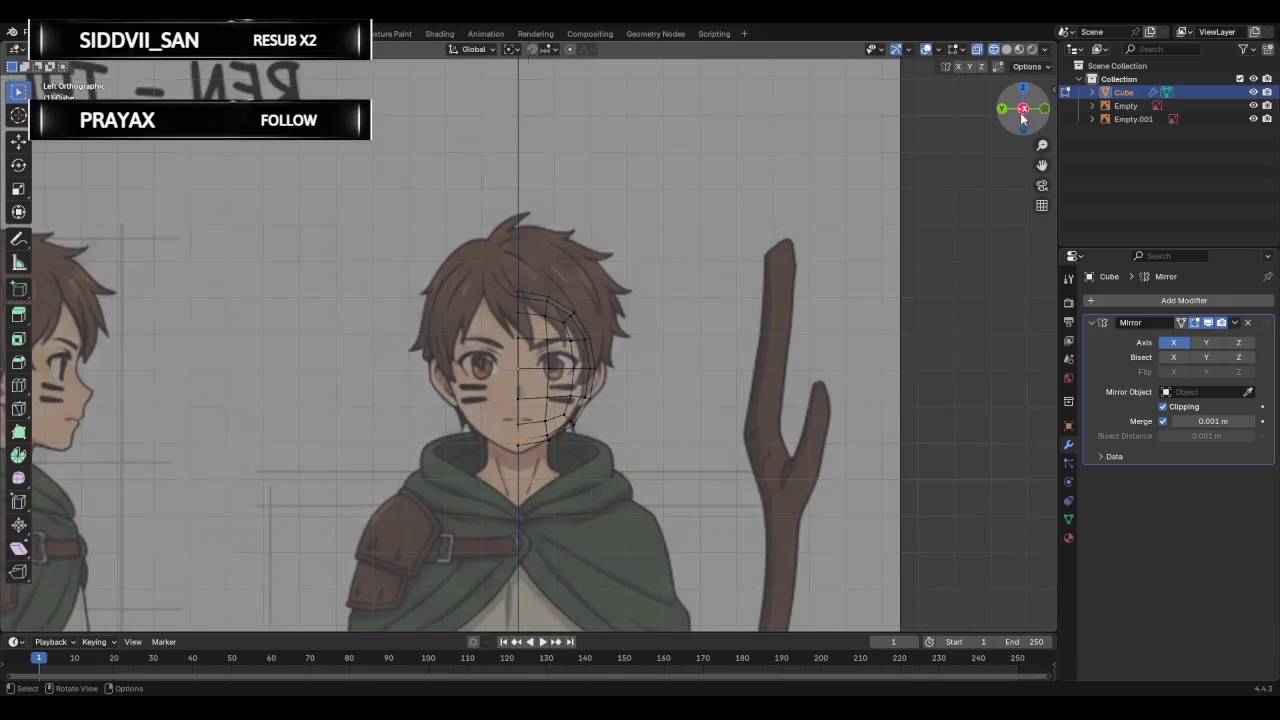
{"action": "left_click", "coordinate": [1206, 342]}
Set the head's Mirror modifier back to X only, select all, and view from the front.
{"action": "scroll", "coordinate": [664, 347], "scroll_direction": "up", "scroll_amount": 1}
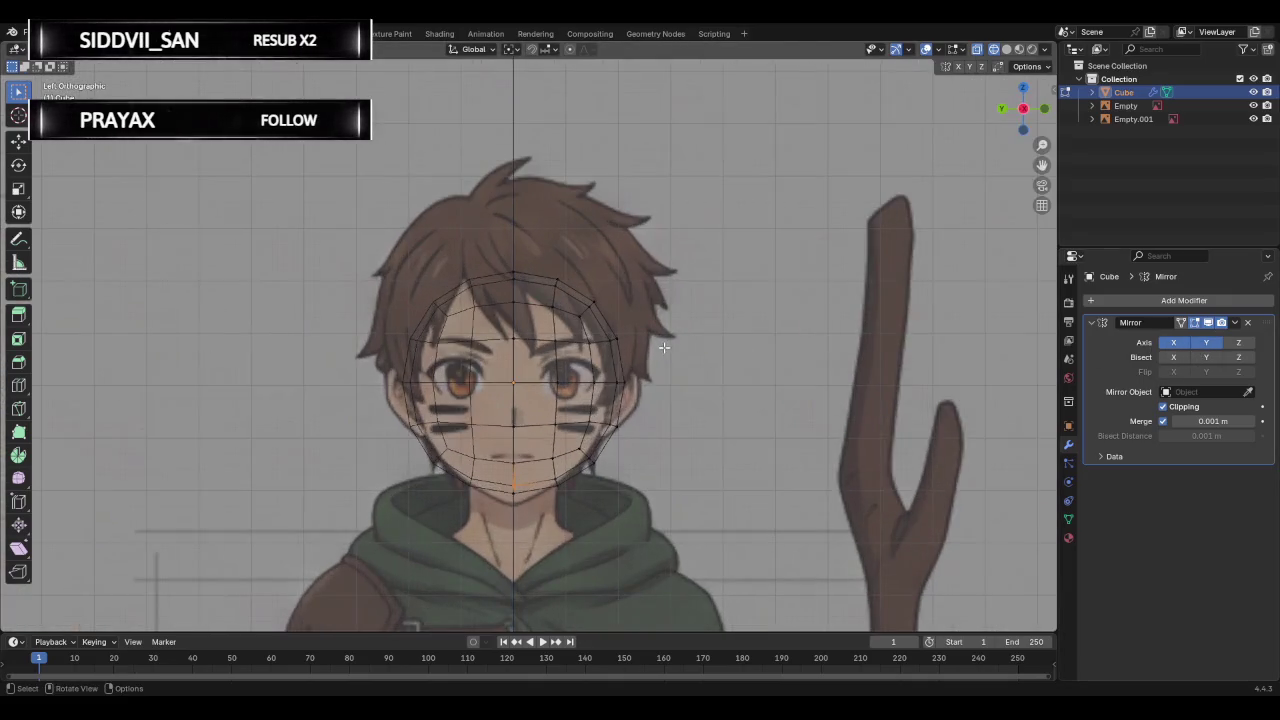
{"action": "scroll", "coordinate": [664, 347], "scroll_direction": "up", "scroll_amount": 3}
{"action": "scroll", "coordinate": [664, 347], "scroll_direction": "down", "scroll_amount": 1}
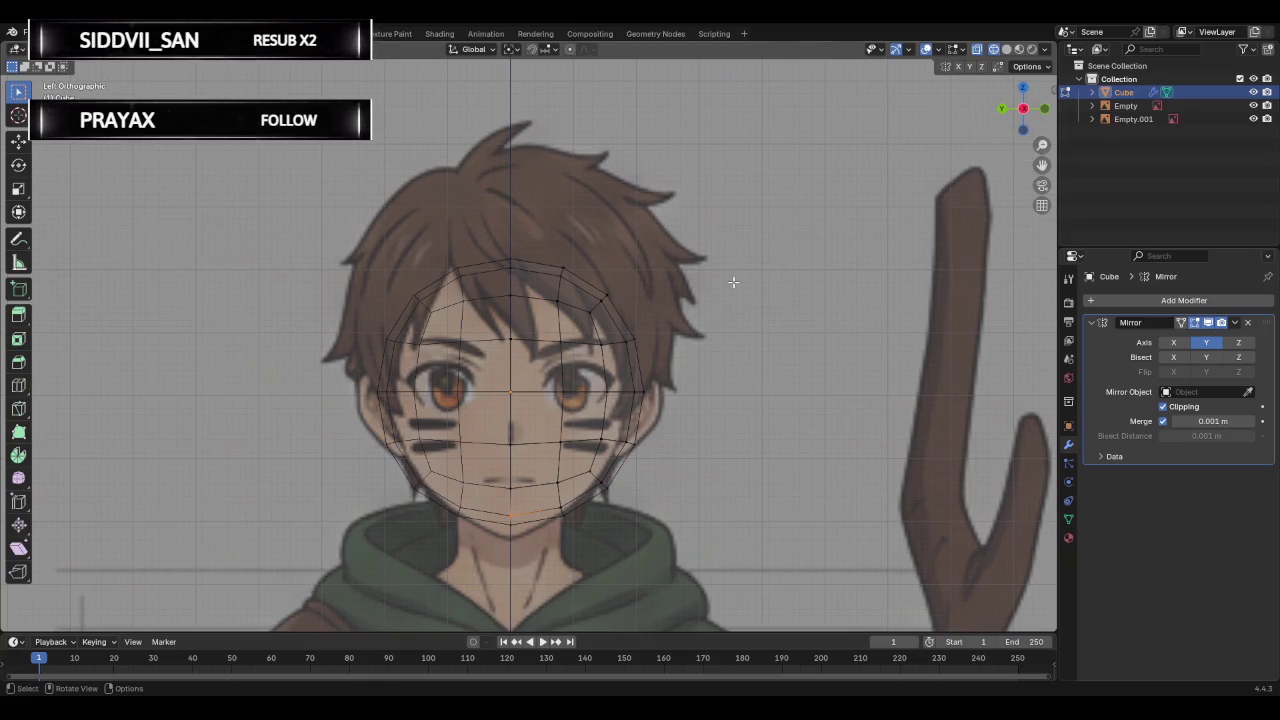
{"action": "left_click", "coordinate": [1173, 342]}
{"action": "left_click", "coordinate": [1206, 342]}
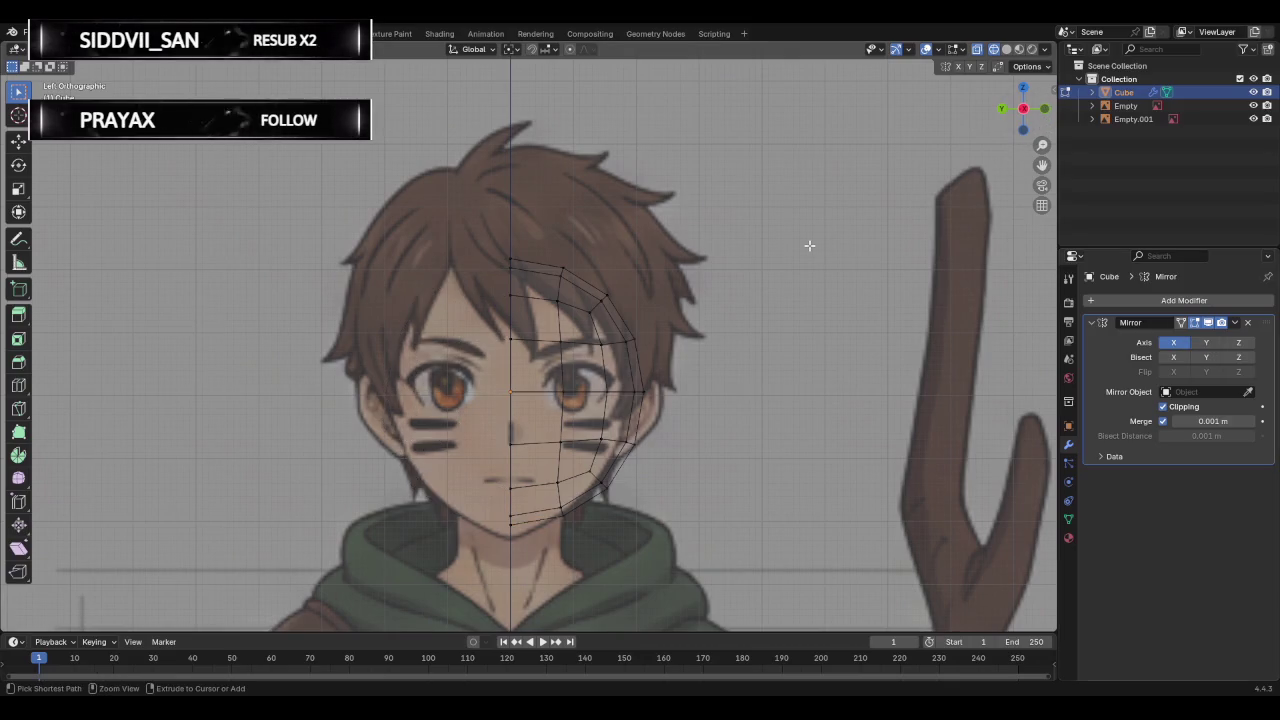
{"action": "key", "text": "a"}
{"action": "key", "text": "KP_1"}
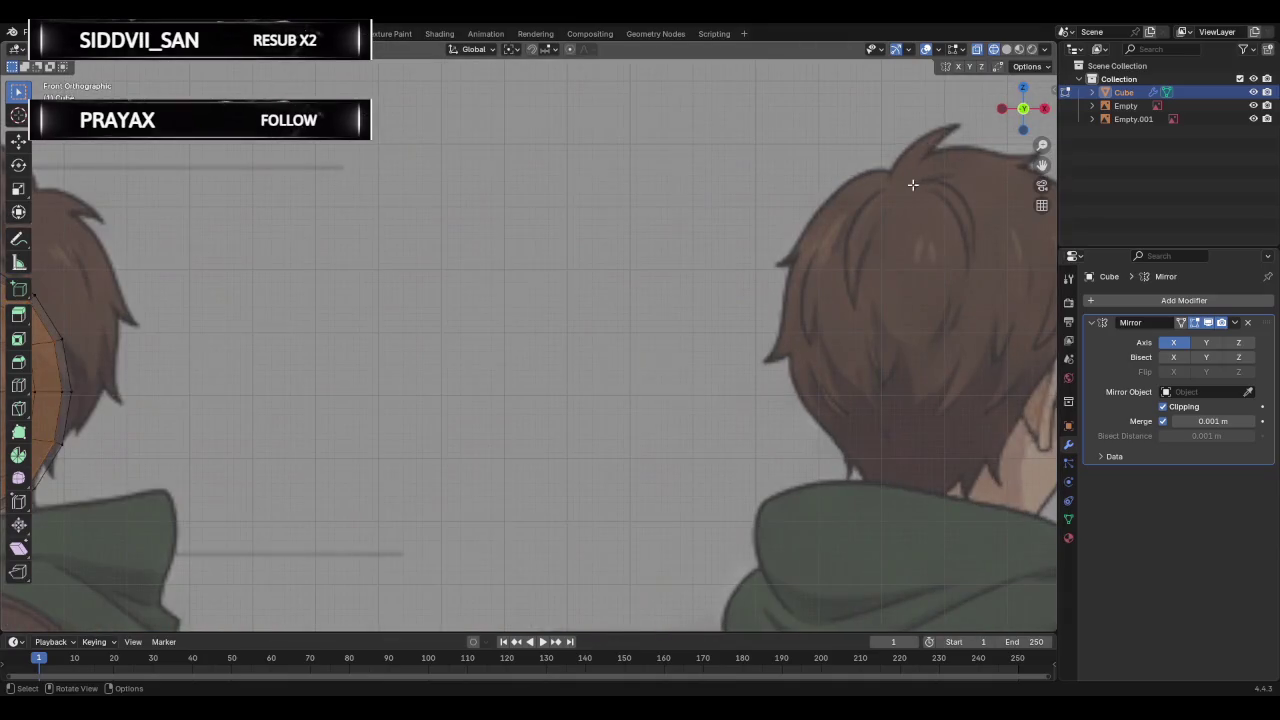
Shift the front reference image 0.5 m along X so the face sits behind the head mesh.
{"action": "scroll", "coordinate": [760, 230], "scroll_direction": "down", "scroll_amount": 3}
{"action": "scroll", "coordinate": [623, 284], "scroll_direction": "down", "scroll_amount": 2}
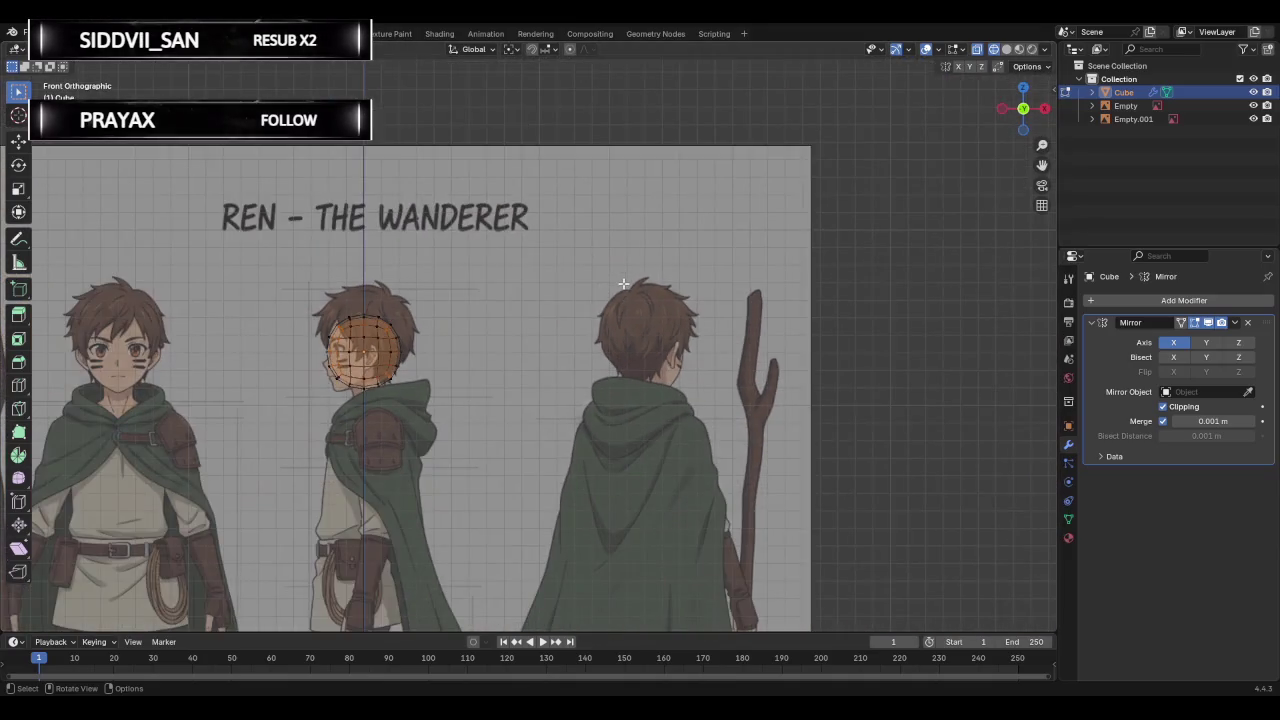
{"action": "scroll", "coordinate": [623, 284], "scroll_direction": "down", "scroll_amount": 1}
{"action": "scroll", "coordinate": [623, 284], "scroll_direction": "down", "scroll_amount": 1}
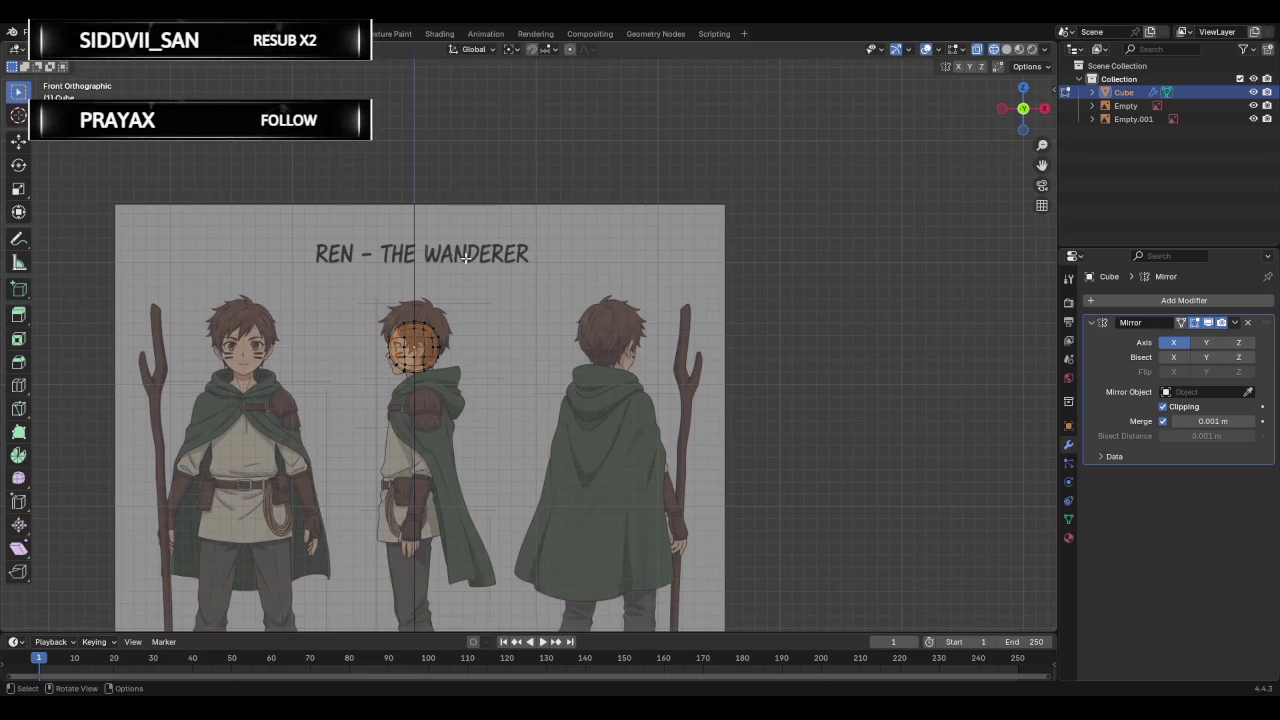
{"action": "left_click", "coordinate": [1122, 106]}
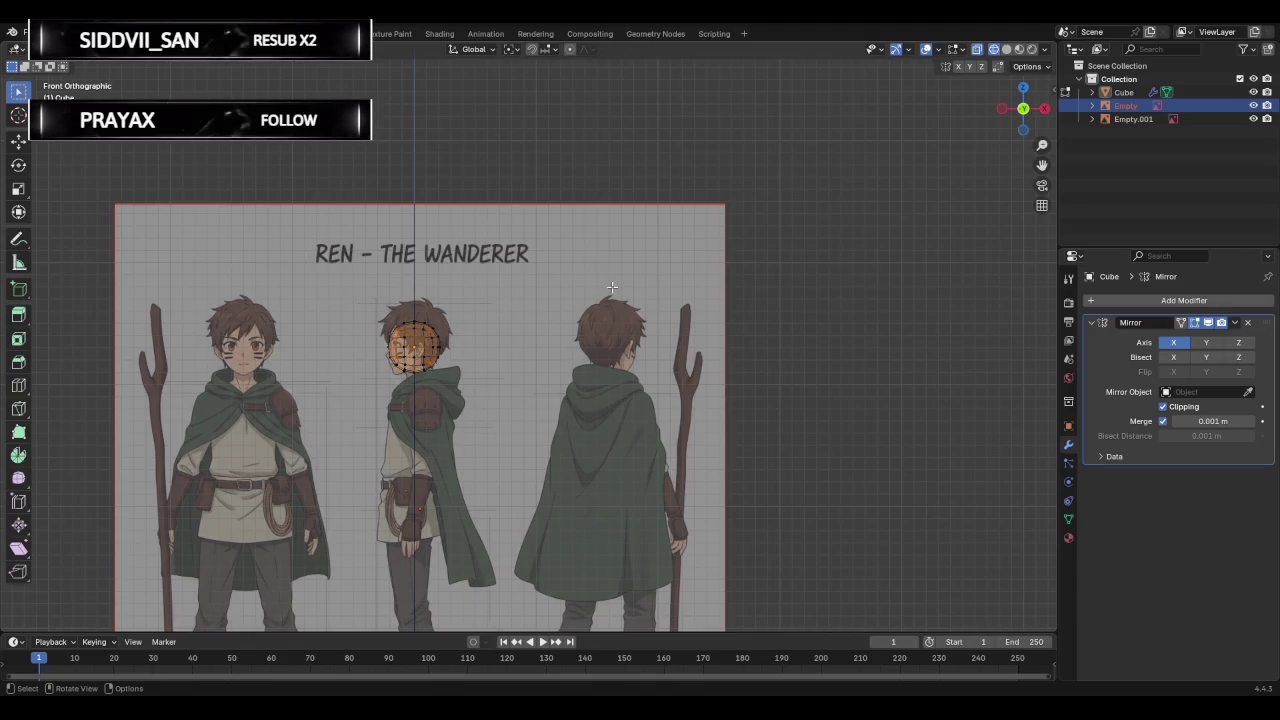
{"action": "key", "text": "g"}
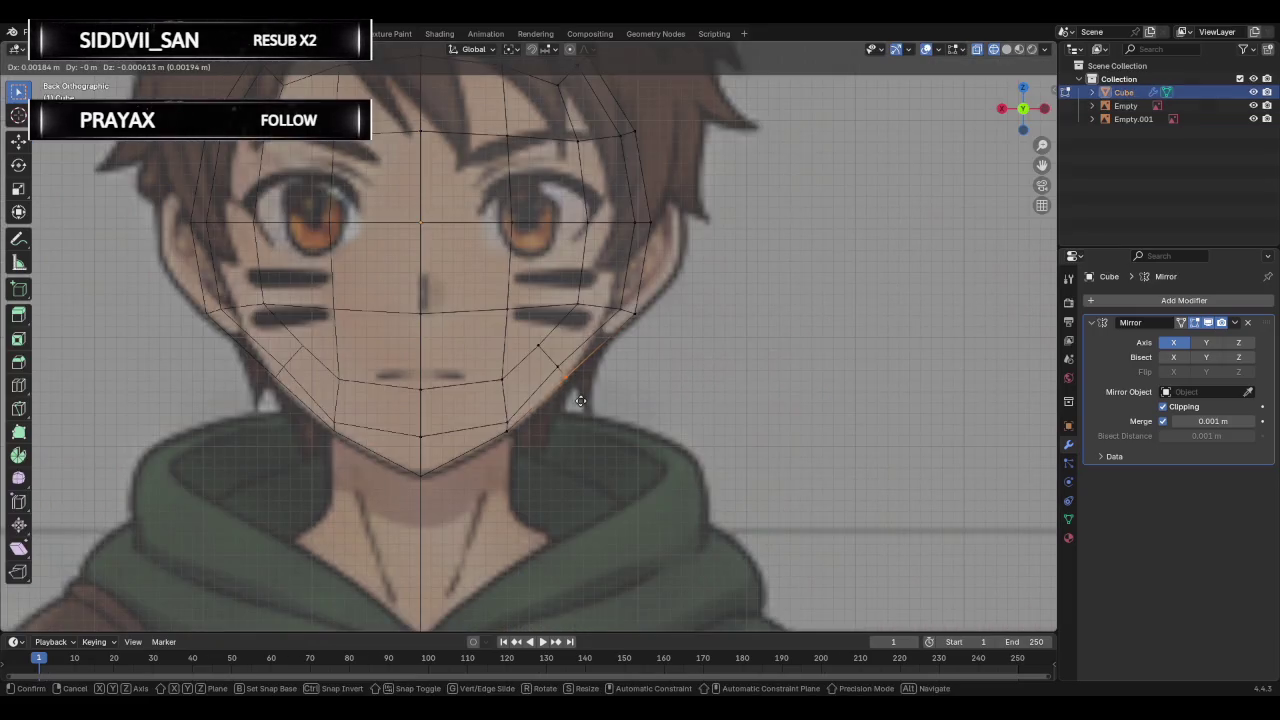
Box-select the real half of the face mesh and scale it down slightly.
{"action": "scroll", "coordinate": [636, 360], "scroll_direction": "down", "scroll_amount": 1}
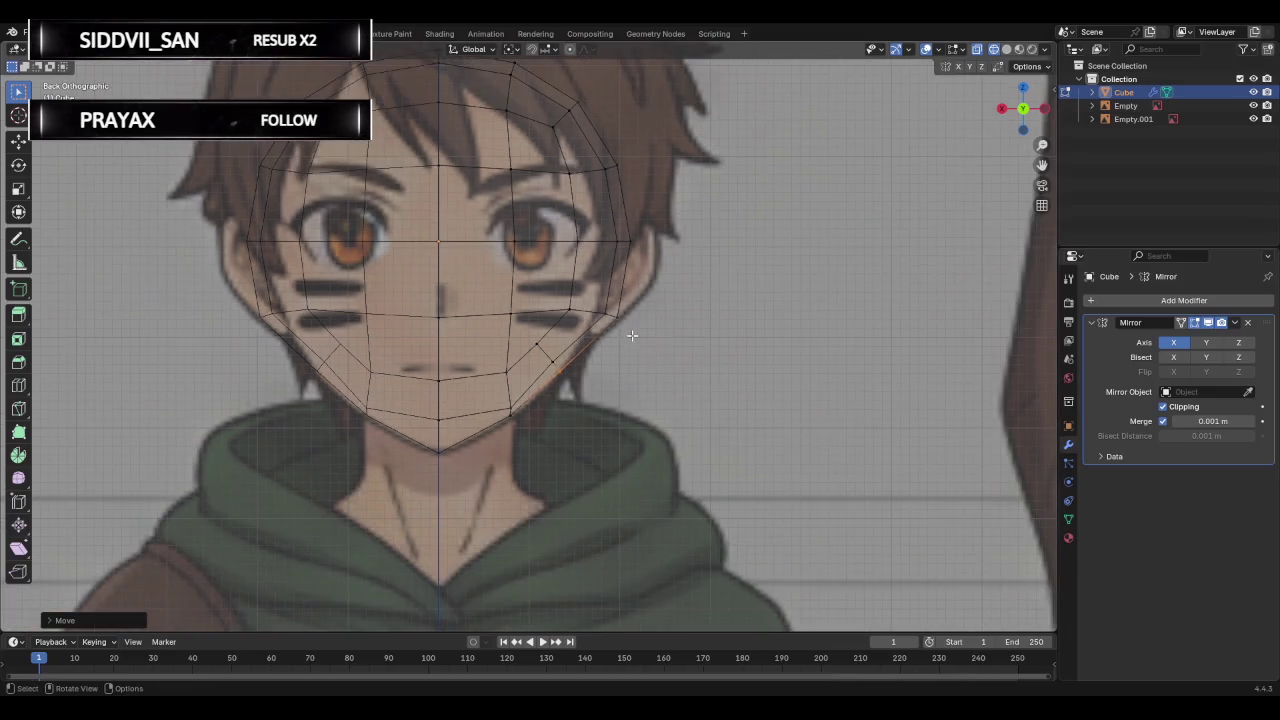
{"action": "scroll", "coordinate": [640, 317], "scroll_direction": "down", "scroll_amount": 1}
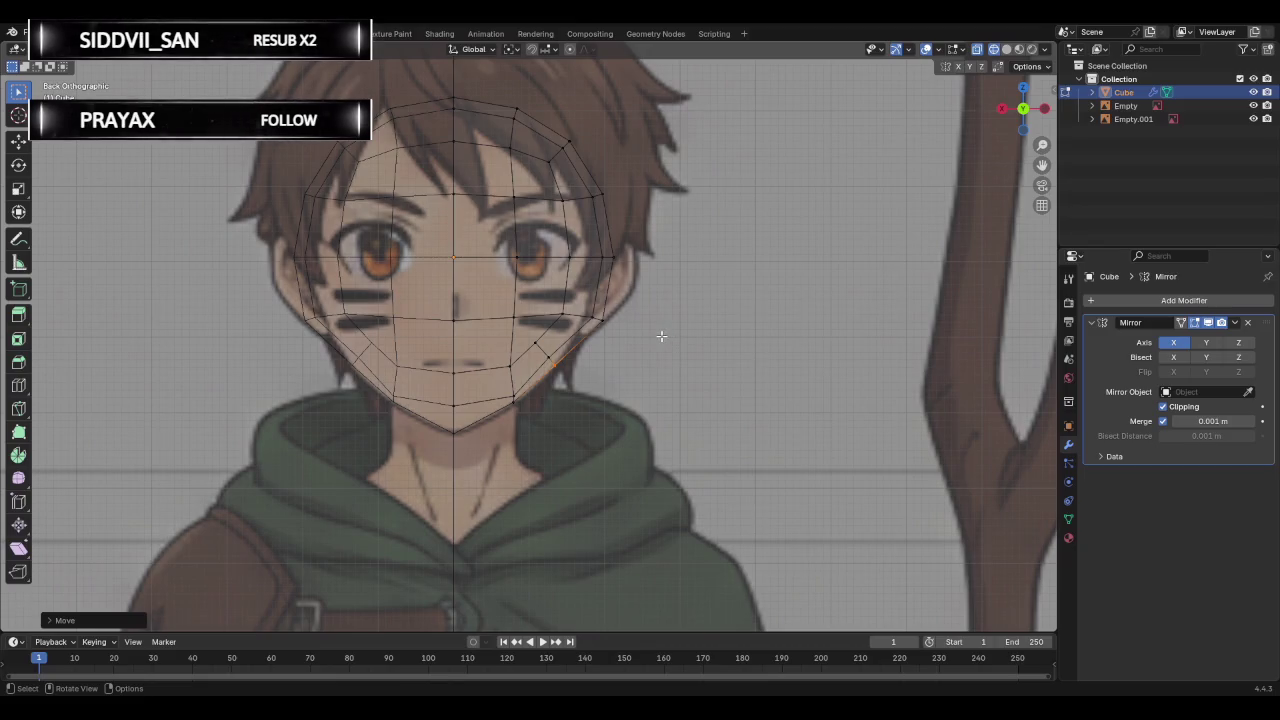
{"action": "mouse_move", "coordinate": [258, 84]}
{"action": "left_mouse_down"}
{"action": "mouse_move", "coordinate": [334, 184]}
{"action": "mouse_move", "coordinate": [778, 543]}
{"action": "left_mouse_up"}
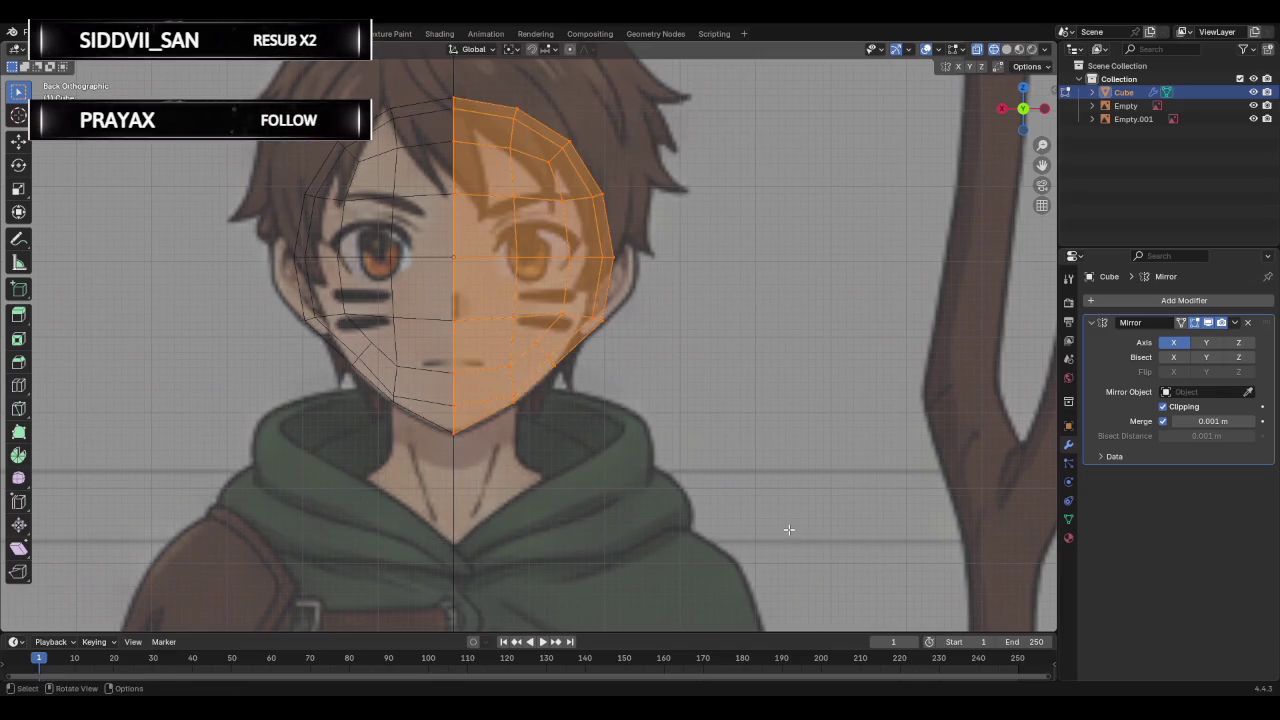
{"action": "key", "text": "s"}
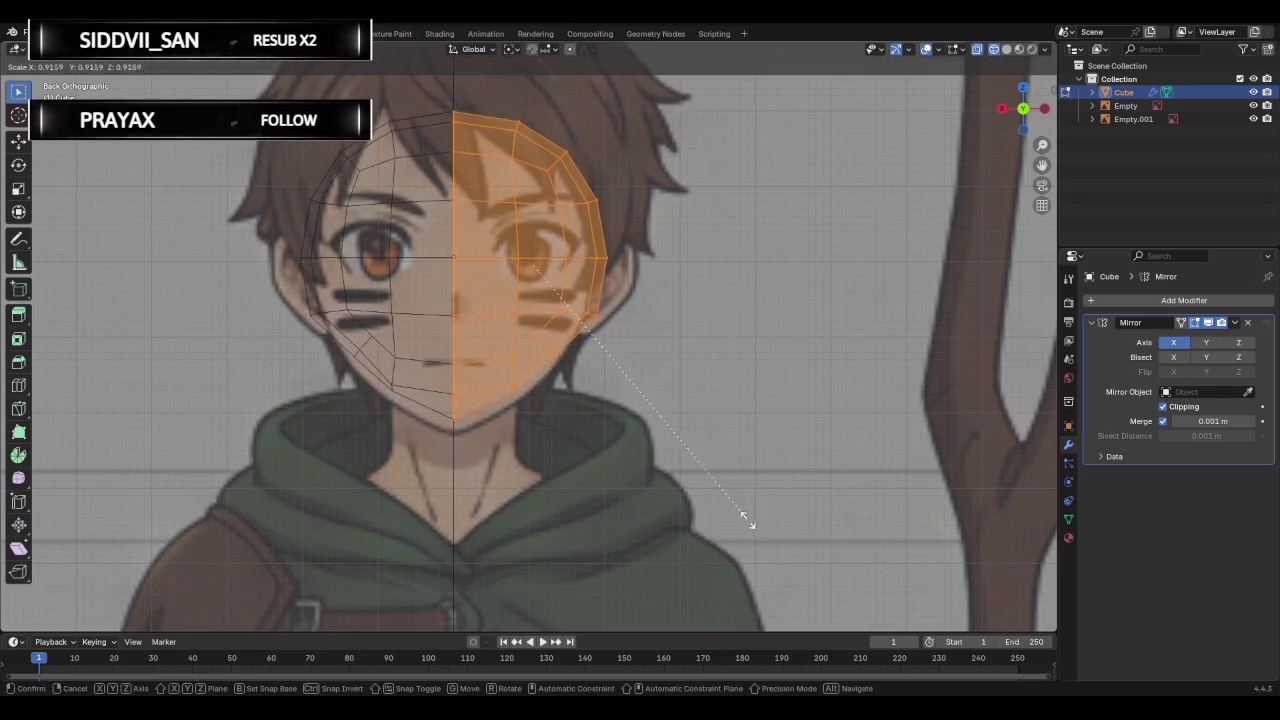
{"action": "left_click", "coordinate": [677, 512]}
Move the chin-bottom vertex down to the chin and two jaw vertices onto the drawn jawline.
{"action": "left_click", "coordinate": [418, 437]}
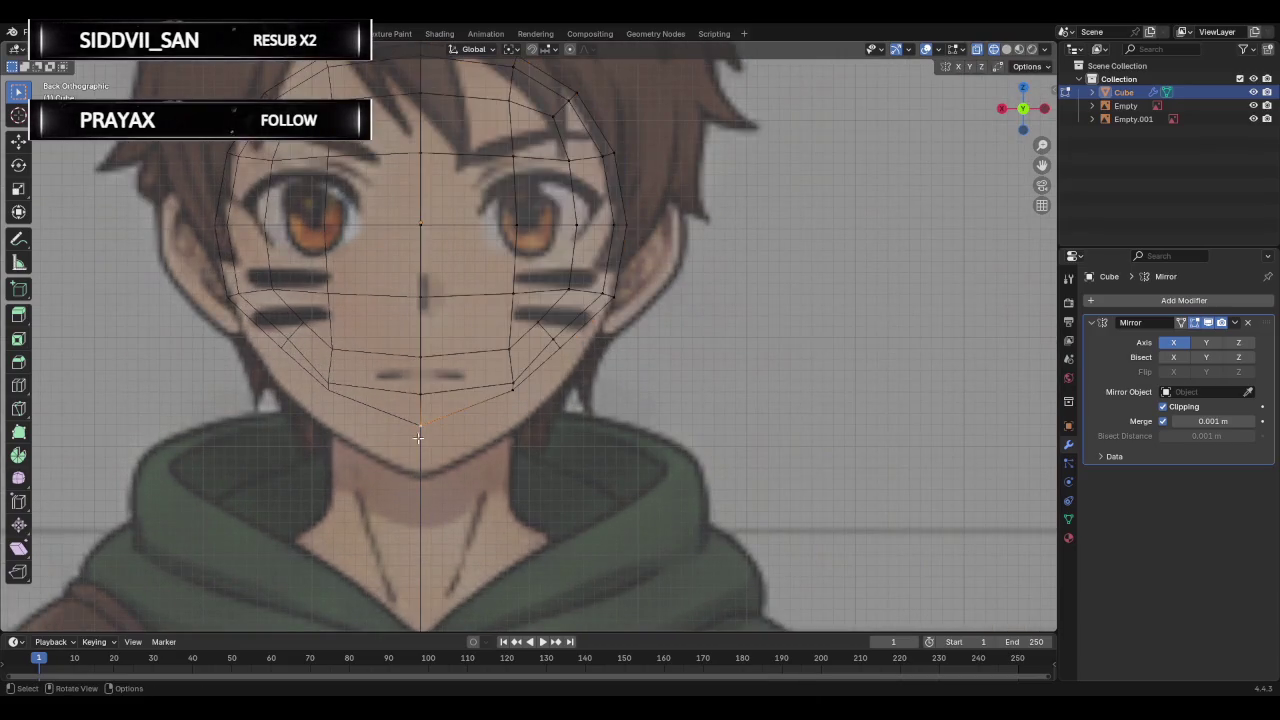
{"action": "key", "text": "g"}
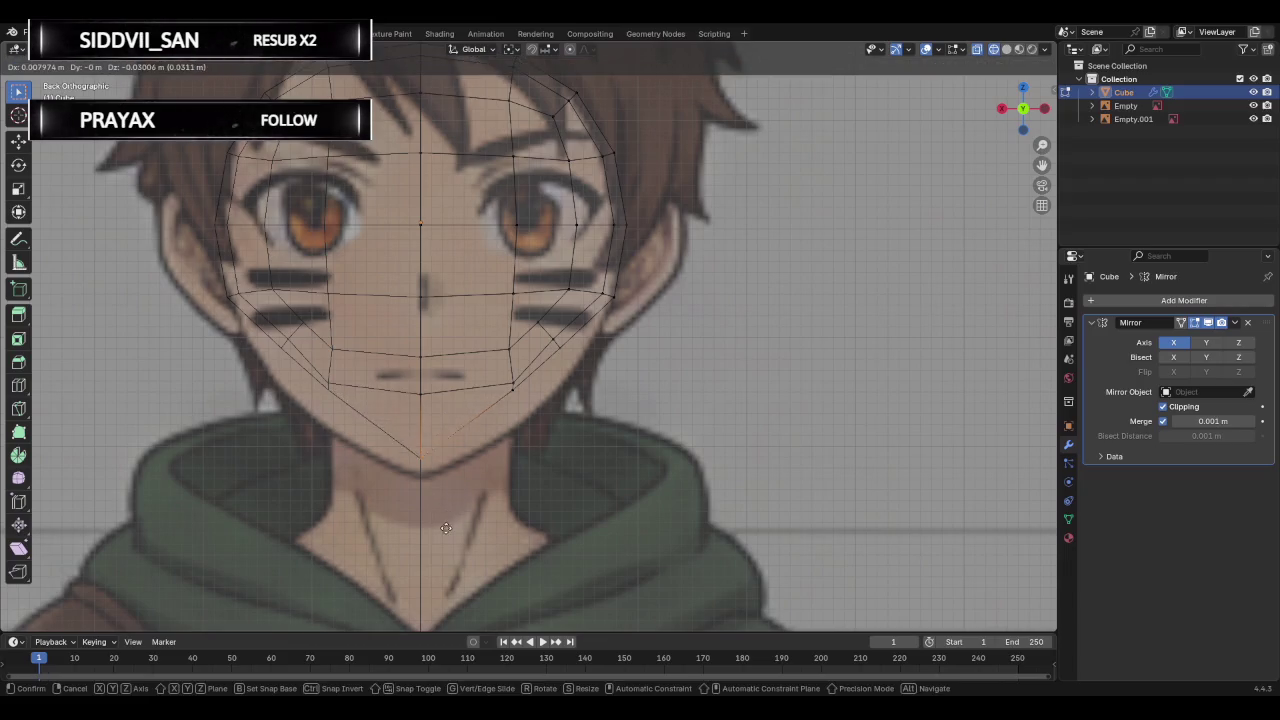
{"action": "left_click", "coordinate": [443, 546]}
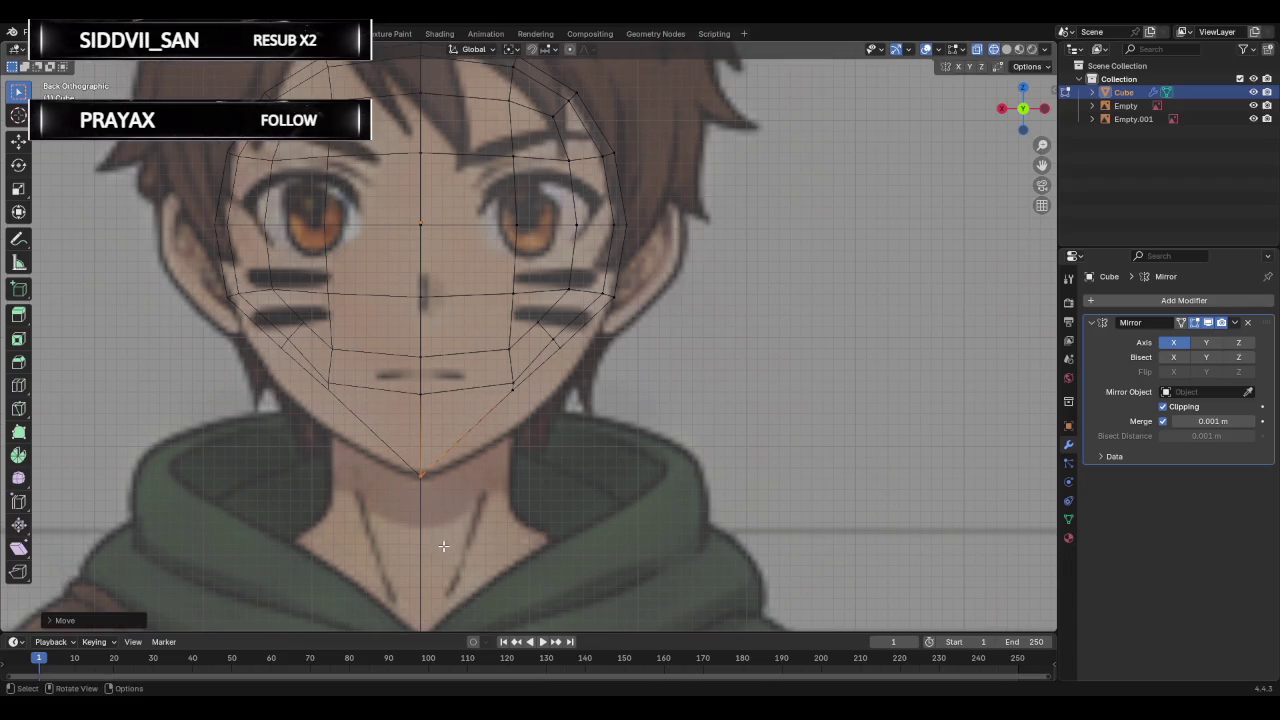
{"action": "left_click", "coordinate": [528, 428]}
{"action": "left_click", "coordinate": [510, 386]}
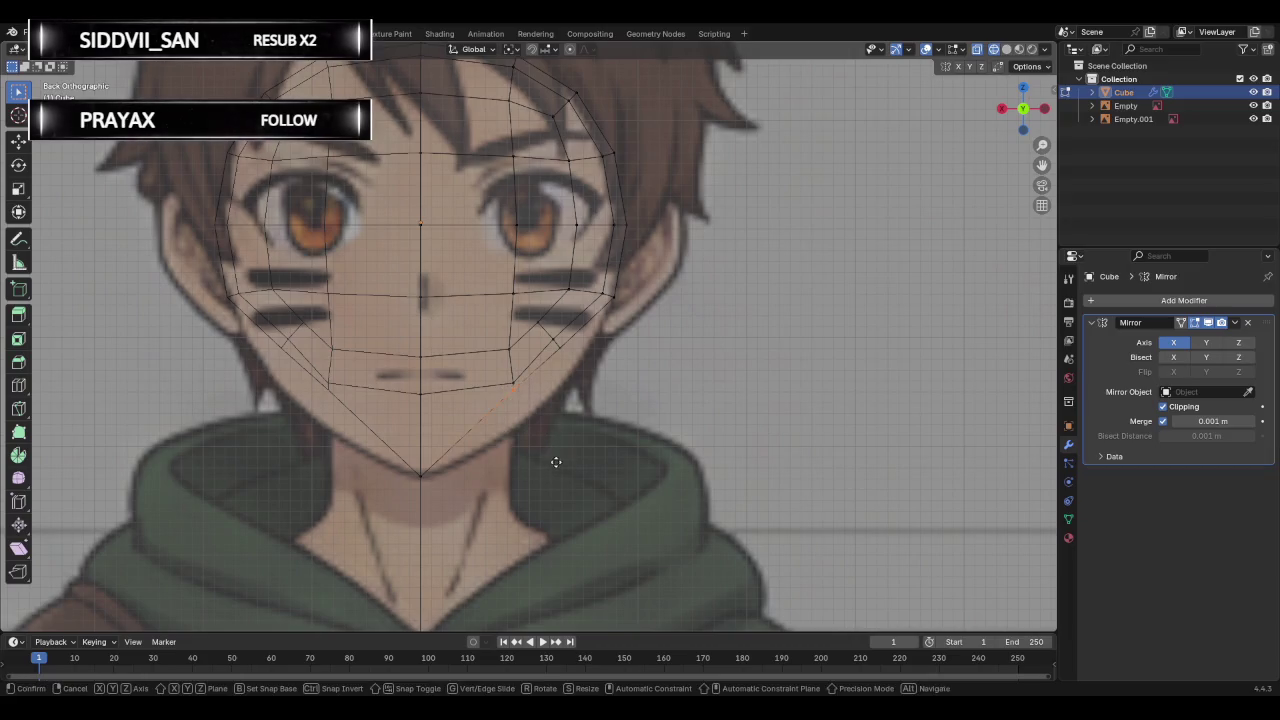
{"action": "key", "text": "g"}
{"action": "left_click", "coordinate": [570, 487]}
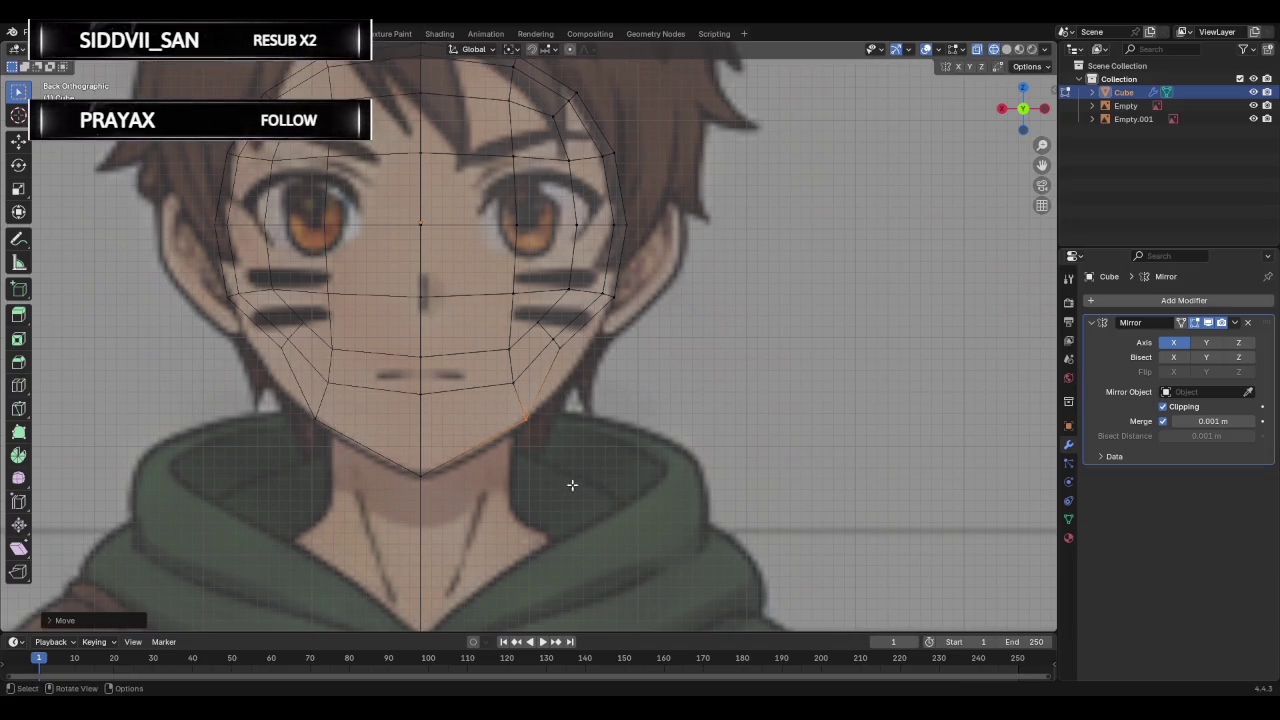
{"action": "left_click", "coordinate": [556, 347]}
{"action": "key", "text": "g"}
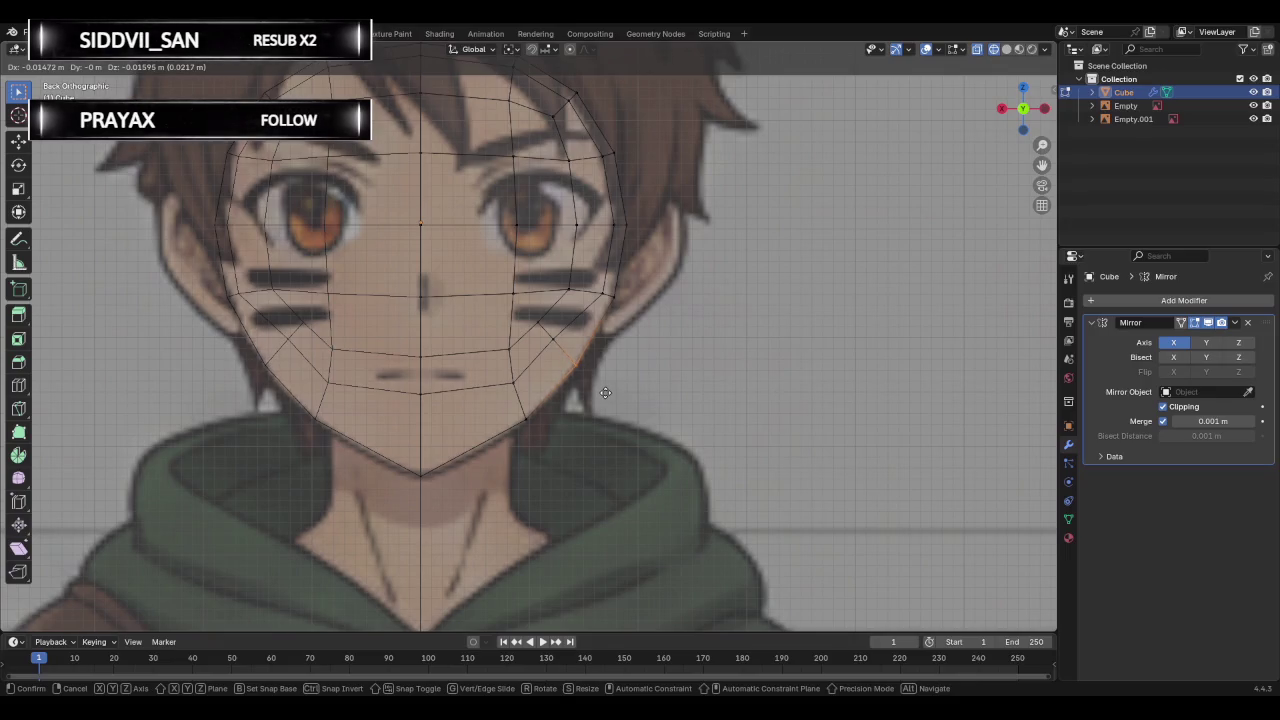
{"action": "left_click", "coordinate": [606, 390]}
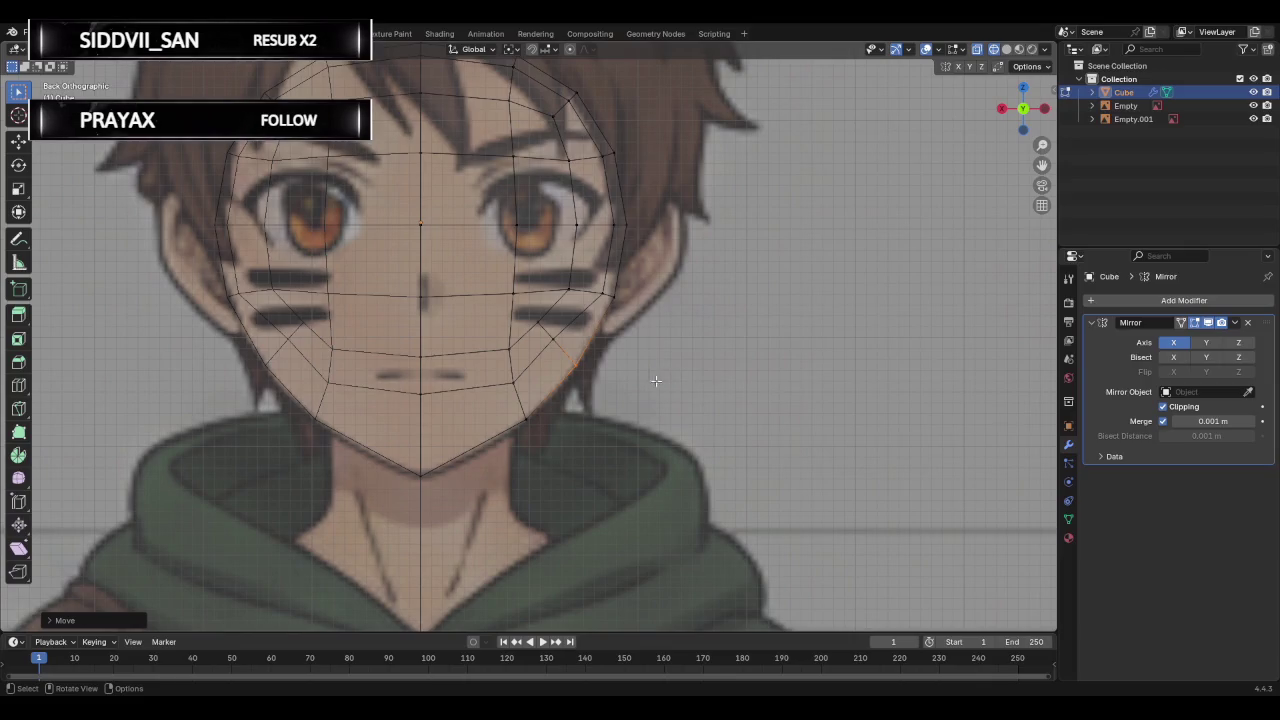
Set the cheek edge onto the jaw outline, then switch to the Left Orthographic side view.
{"action": "left_click", "coordinate": [571, 363]}
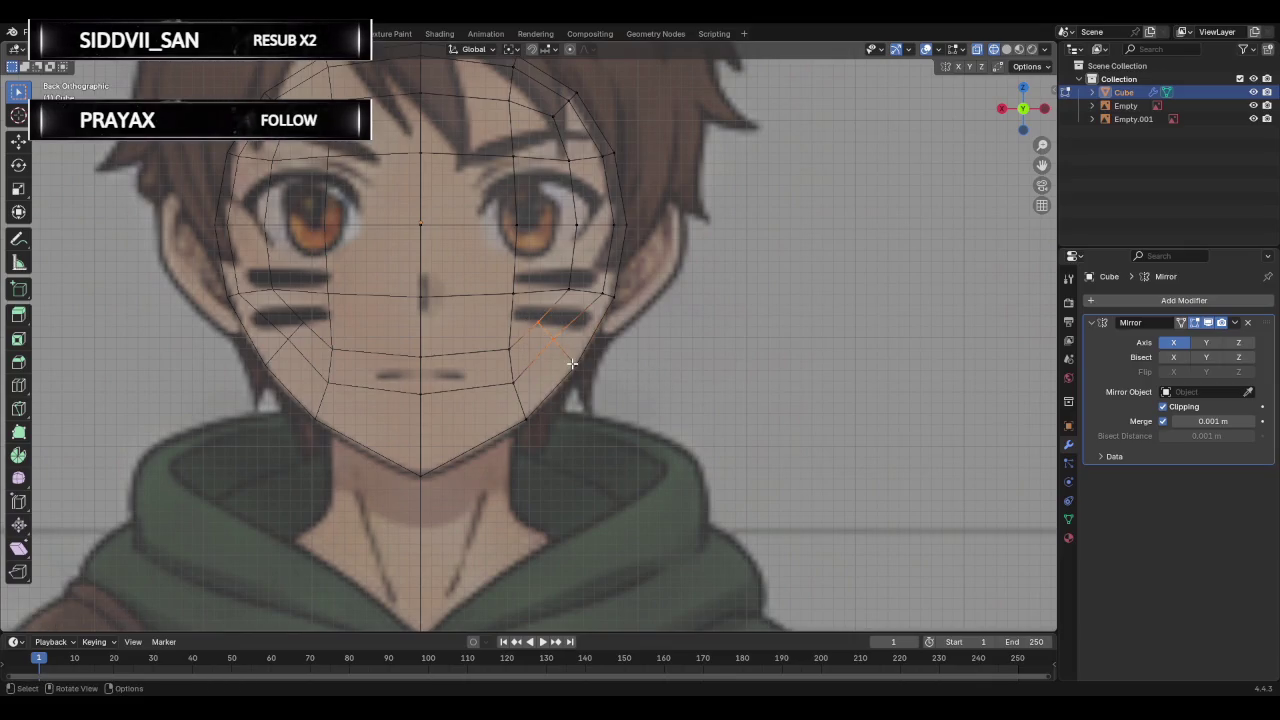
{"action": "key", "text": "g"}
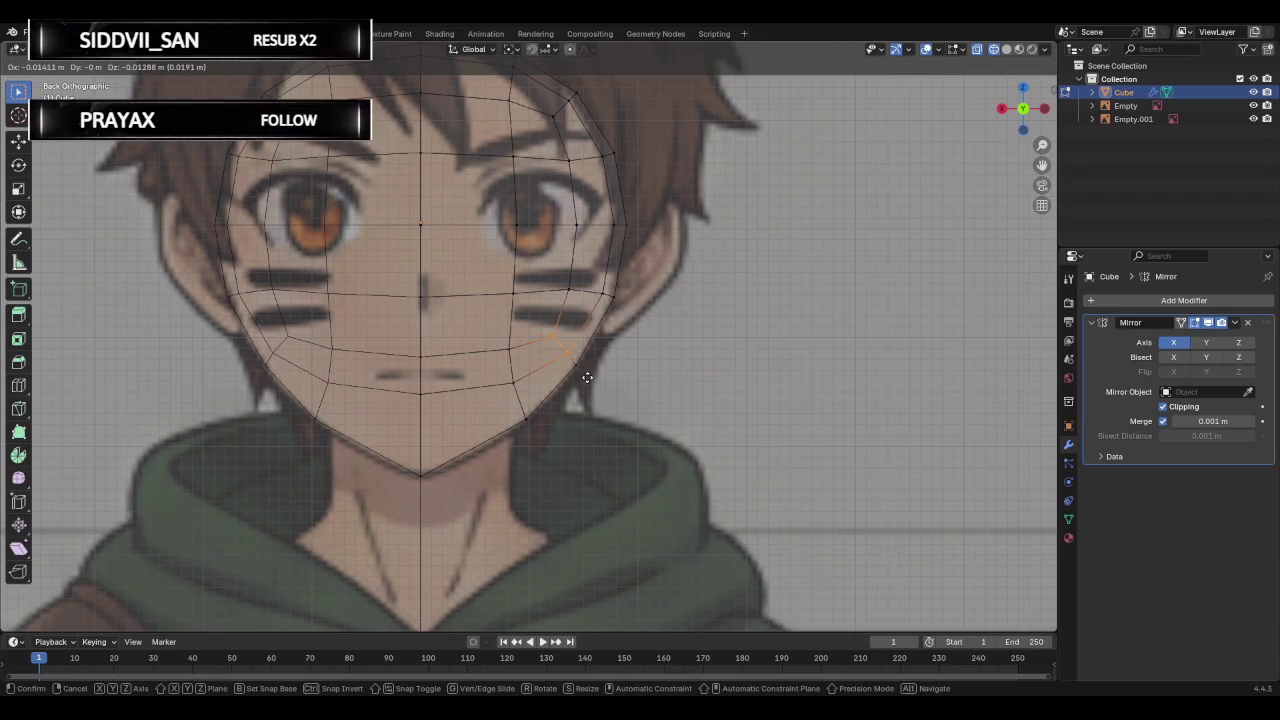
{"action": "left_click", "coordinate": [588, 378]}
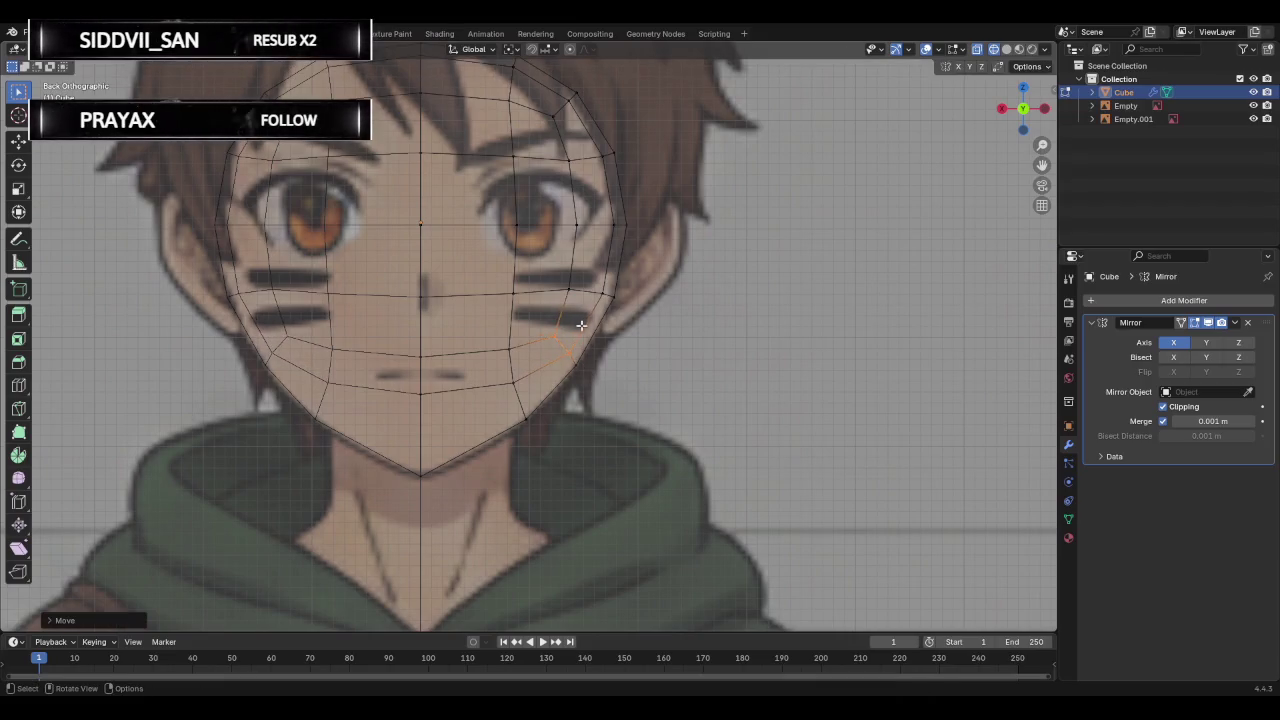
{"action": "scroll", "coordinate": [581, 325], "scroll_direction": "down", "scroll_amount": 2}
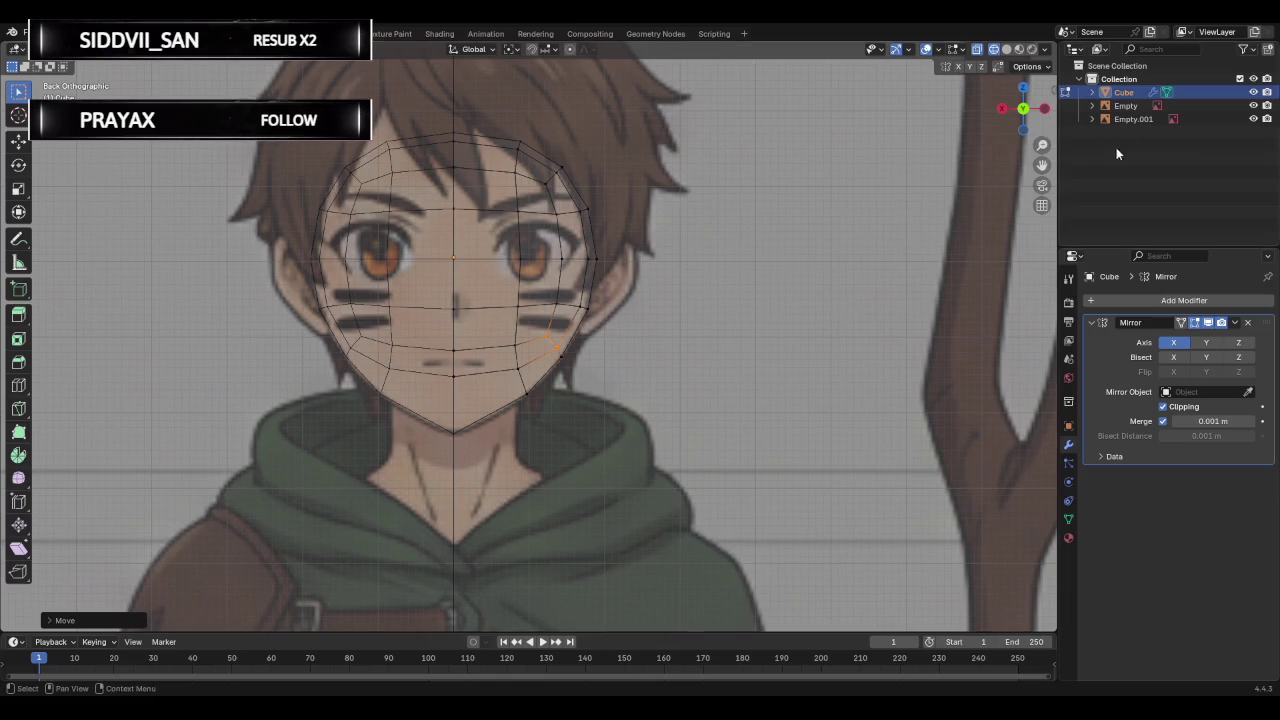
{"action": "left_click_drag", "start_coordinate": [1022, 110], "coordinate": [1041, 108]}
{"action": "left_click", "coordinate": [1041, 108]}
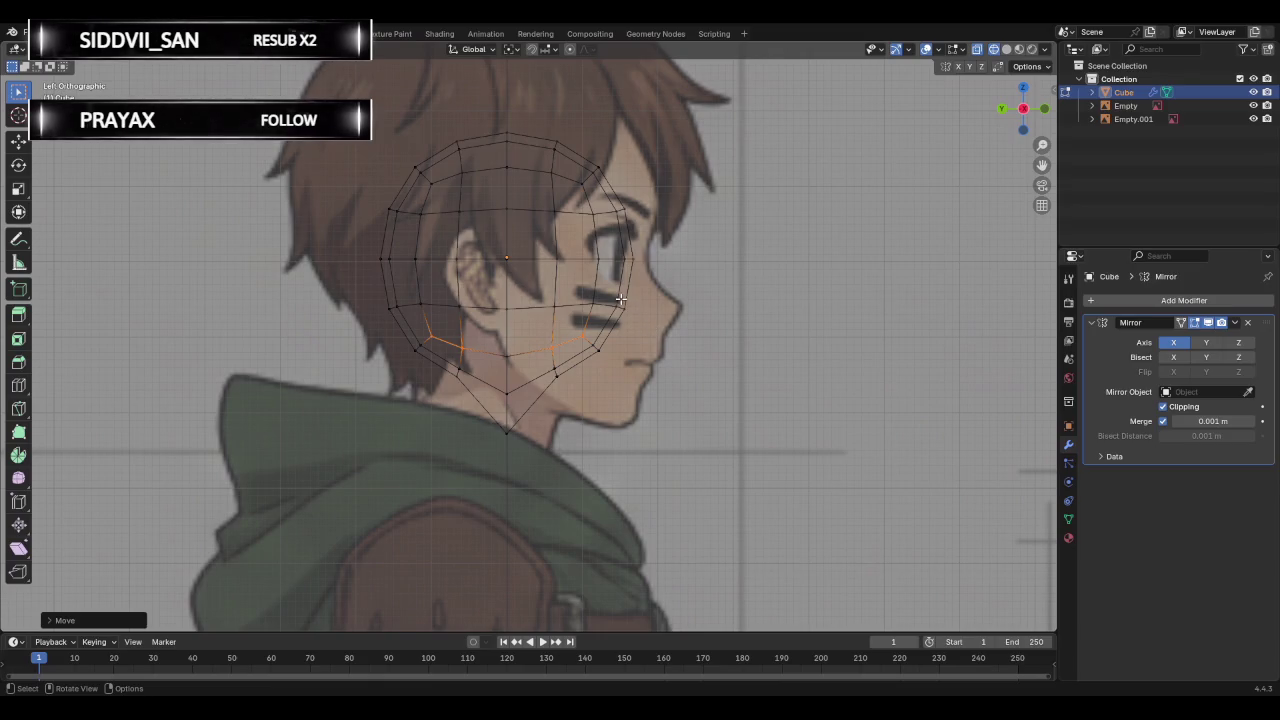
Place the eye-level vertex on the face profile and move the chin and jaw onto the reference chin.
{"action": "left_click", "coordinate": [625, 258]}
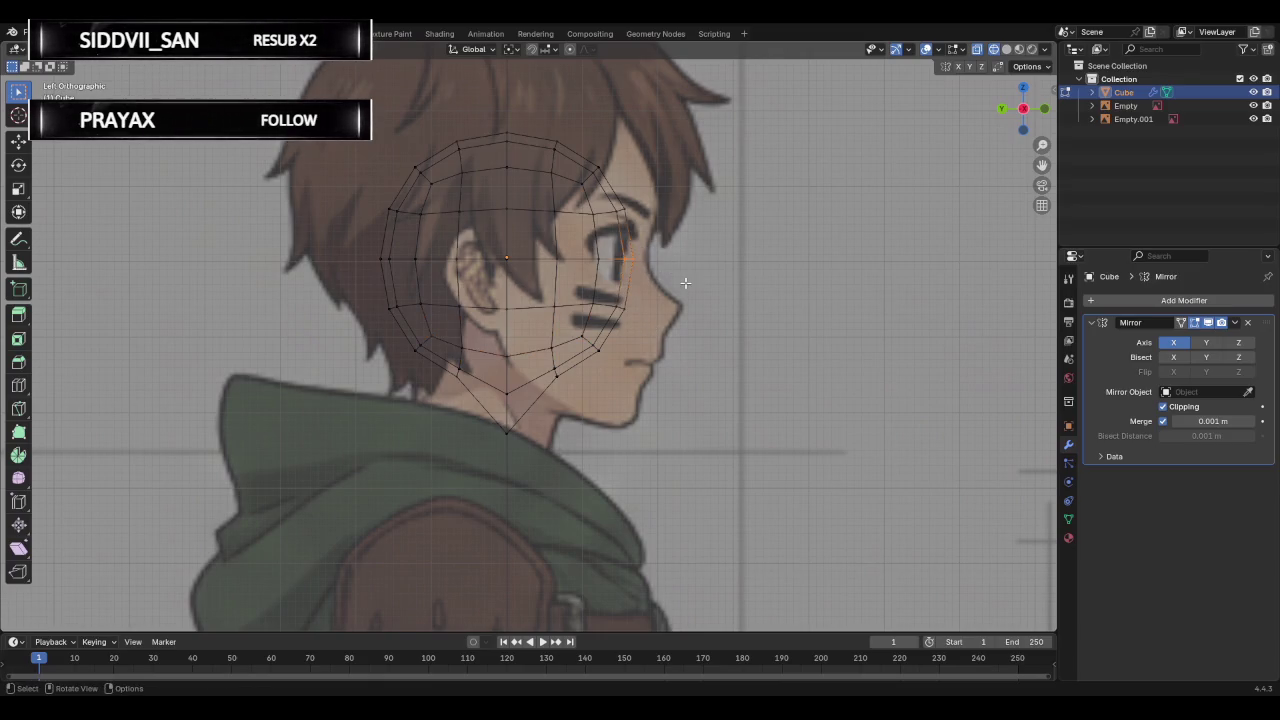
{"action": "key", "text": "g"}
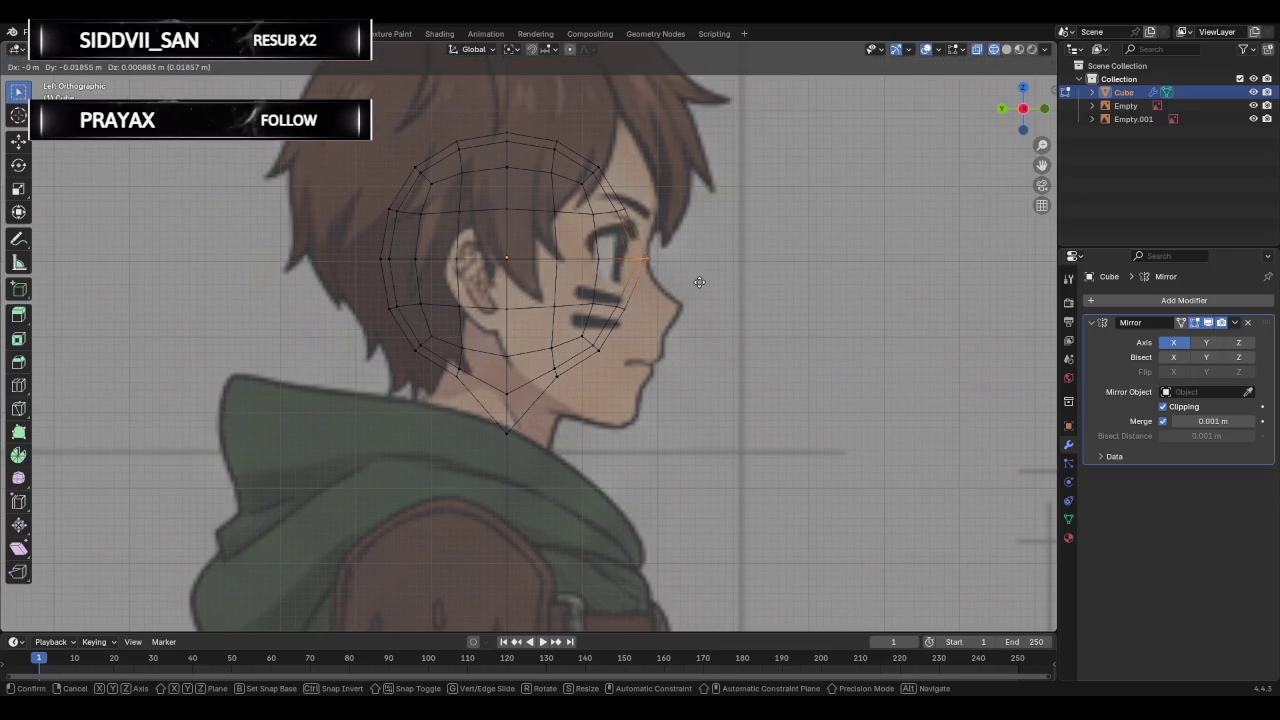
{"action": "left_click", "coordinate": [699, 282]}
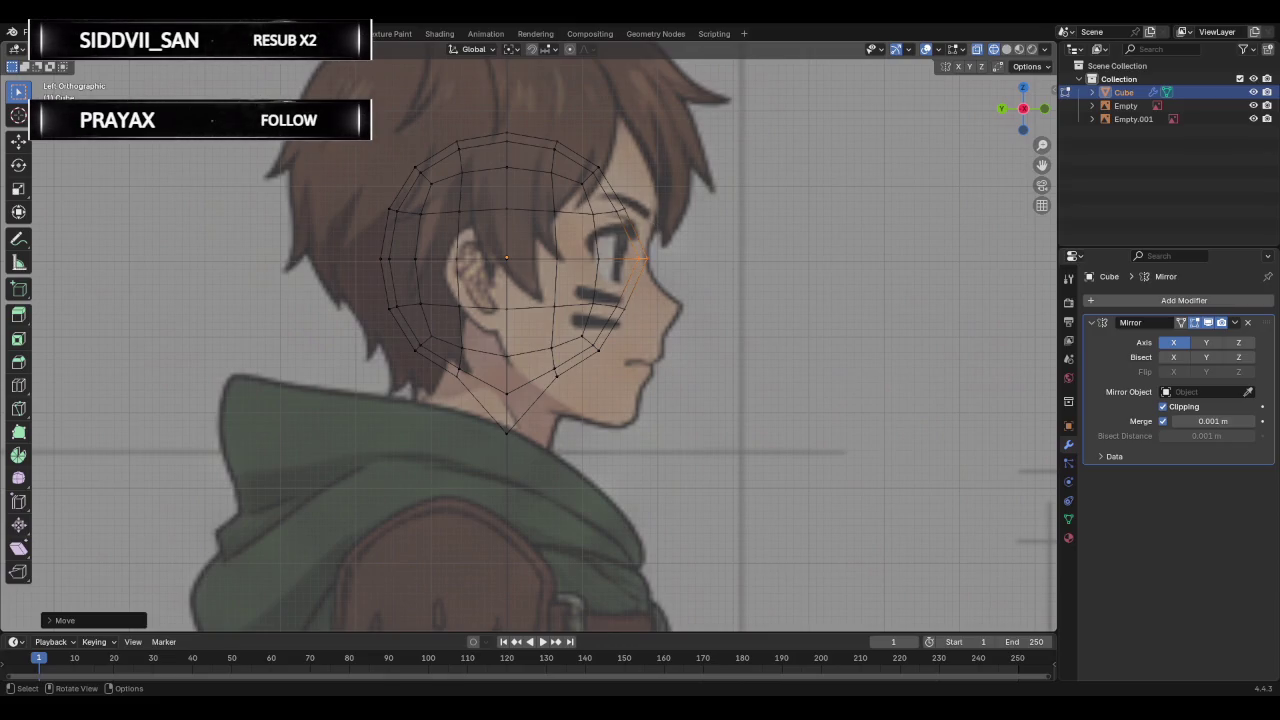
{"action": "scroll", "coordinate": [637, 378], "scroll_direction": "up", "scroll_amount": 2}
{"action": "left_click", "coordinate": [615, 340]}
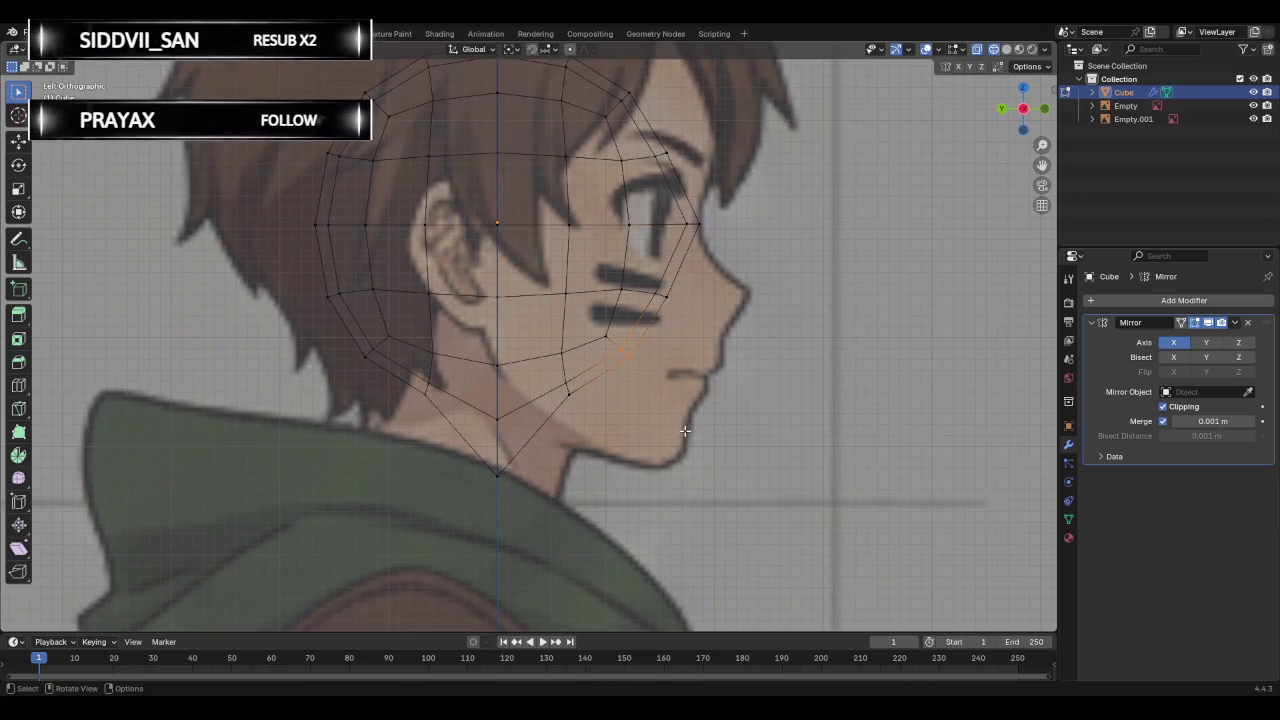
{"action": "key", "text": "g"}
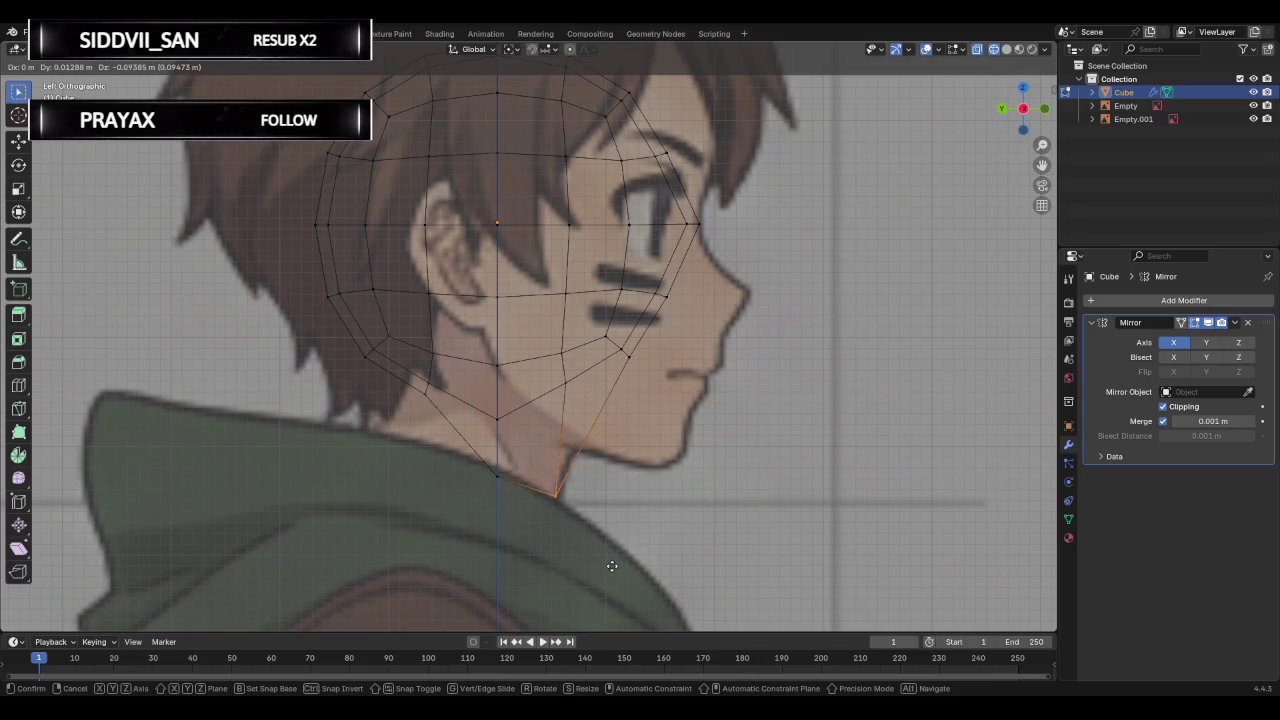
{"action": "left_click", "coordinate": [521, 457]}
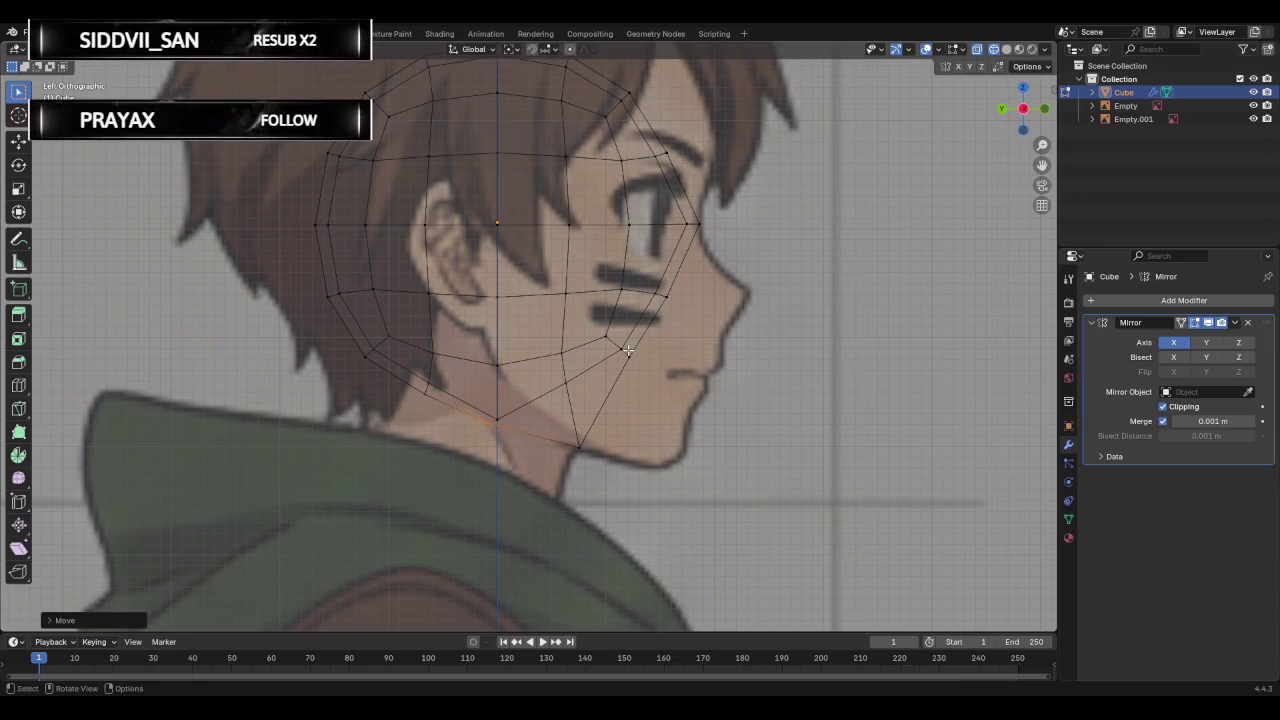
{"action": "left_click_drag", "start_coordinate": [627, 349], "coordinate": [700, 455]}
{"action": "key", "text": "g"}
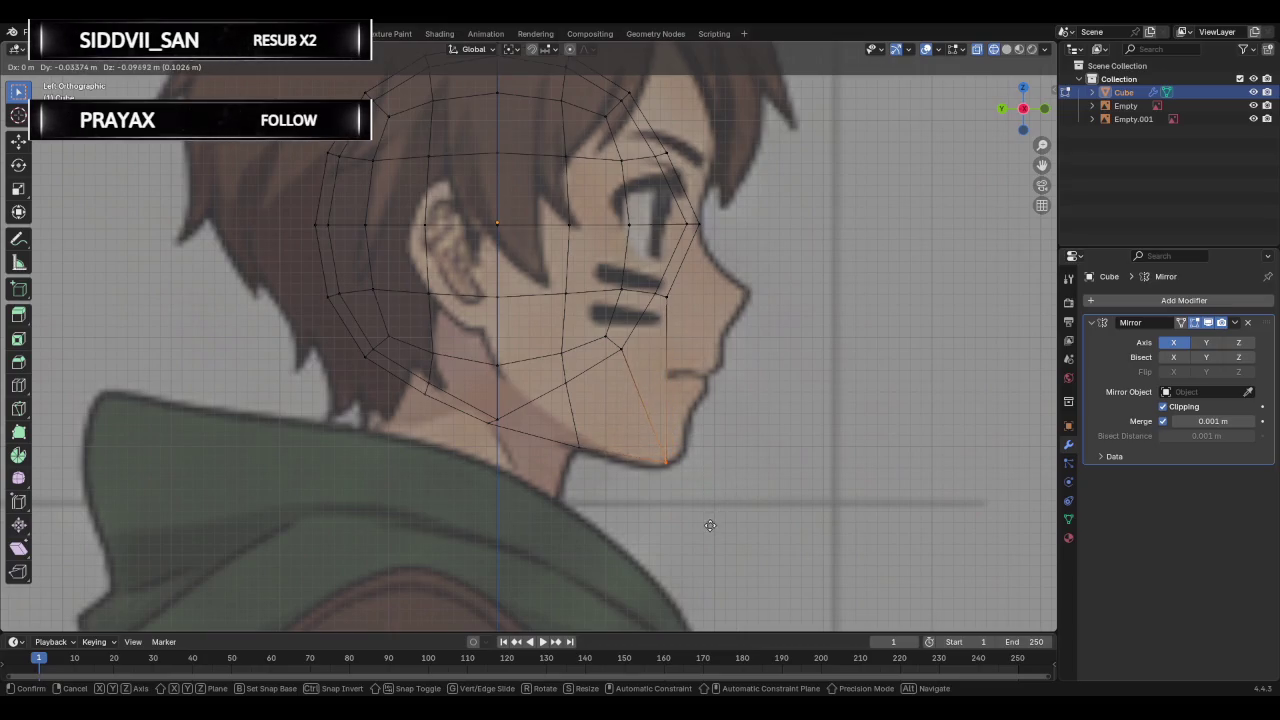
{"action": "left_click", "coordinate": [709, 528]}
Pull a cheek vertex out to form the nose tip and shift another cheek vertex forward.
{"action": "left_click", "coordinate": [667, 309]}
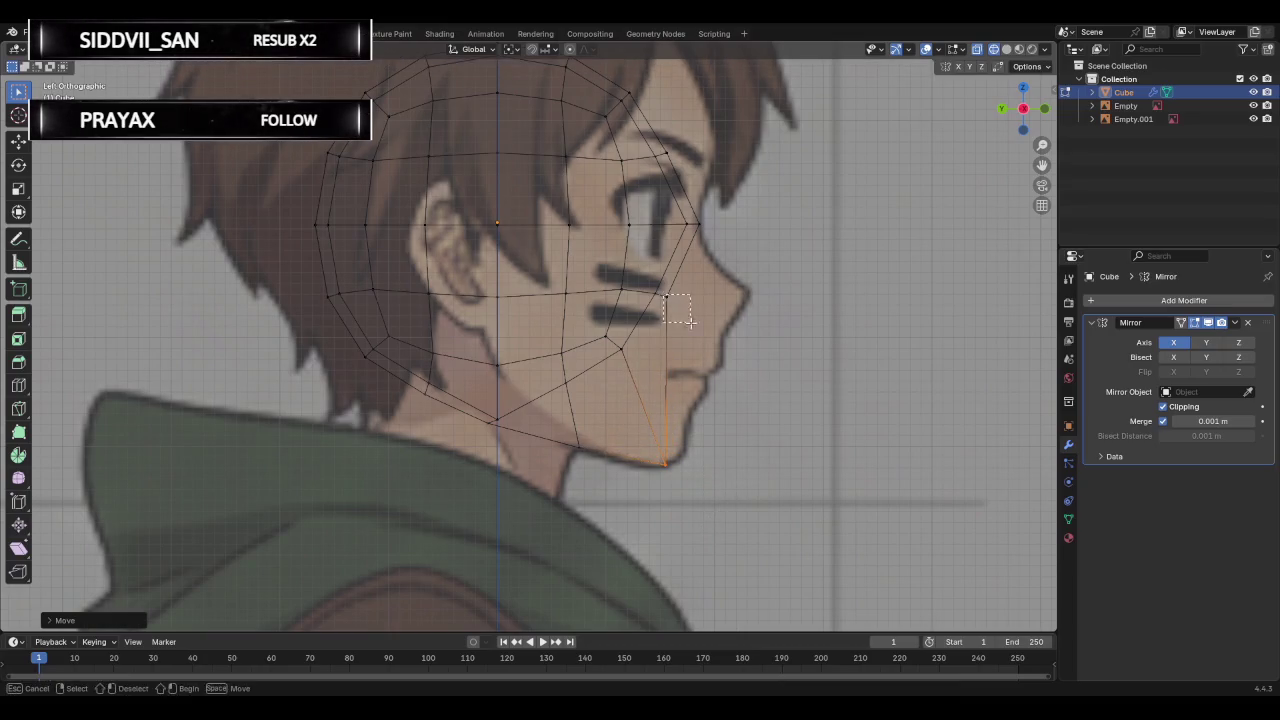
{"action": "key", "text": "g"}
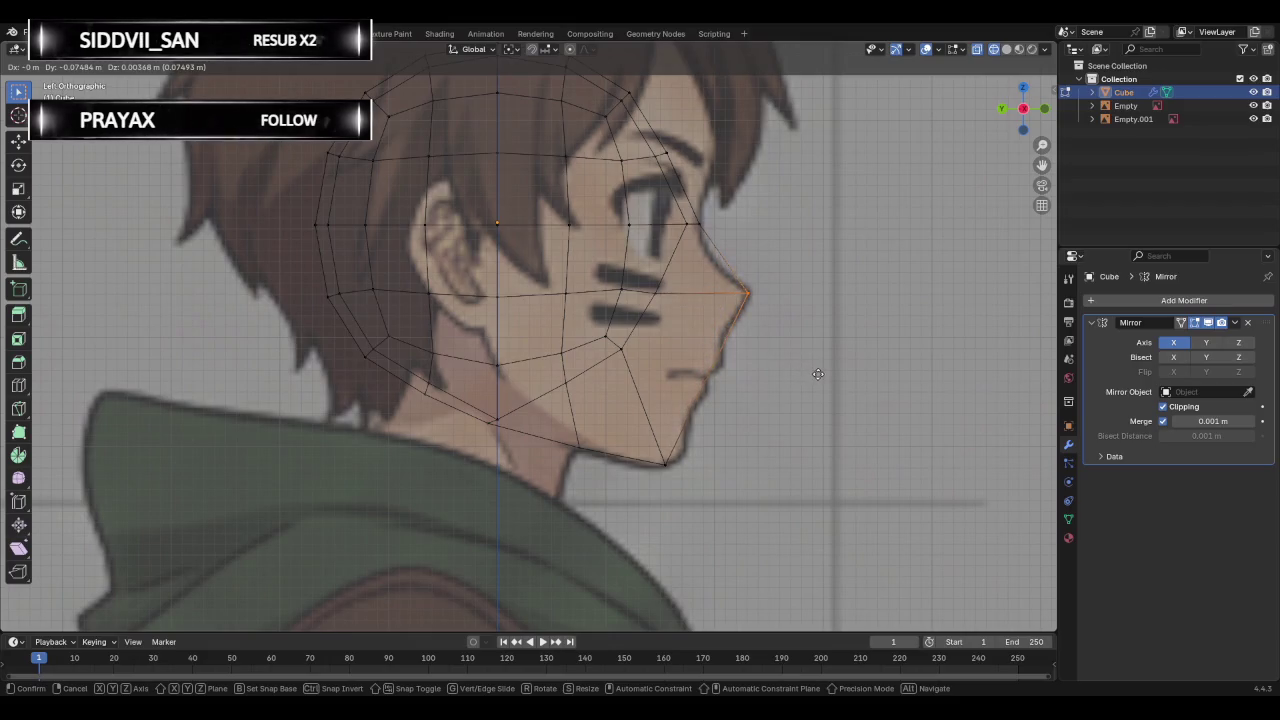
{"action": "left_click", "coordinate": [814, 372]}
{"action": "left_click", "coordinate": [617, 344]}
{"action": "key", "text": "g"}
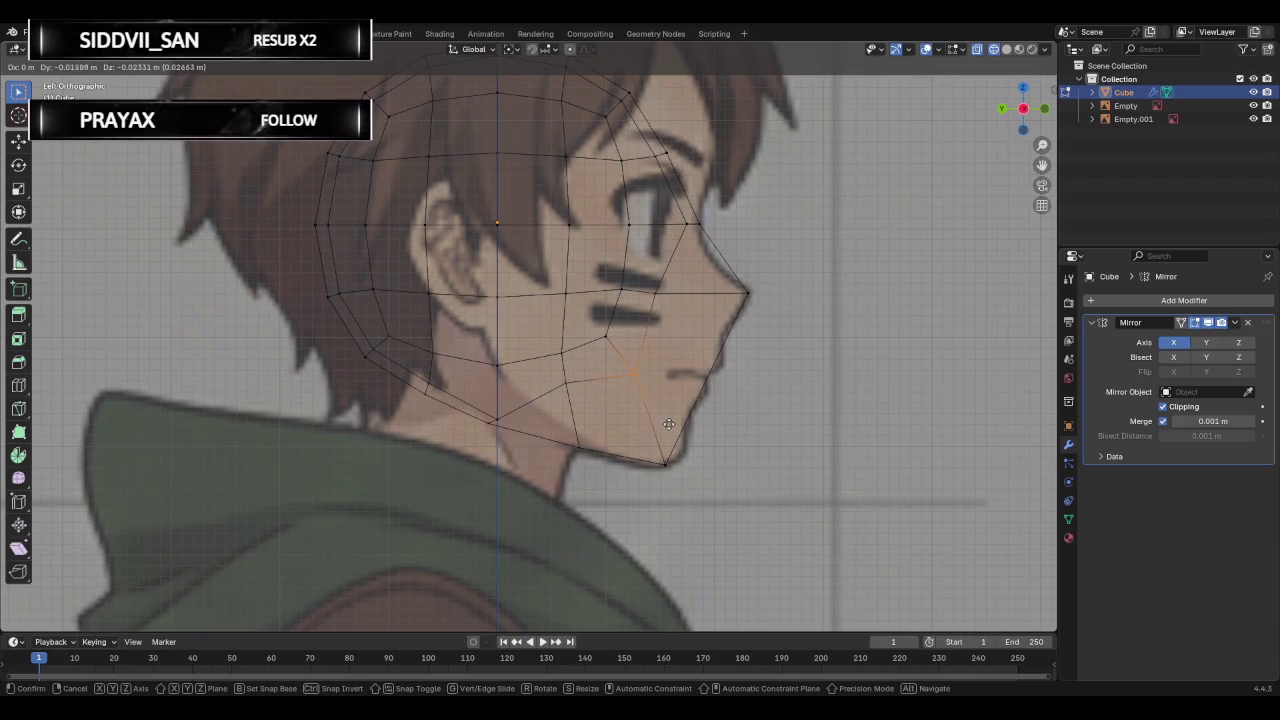
{"action": "right_click", "coordinate": [672, 424]}
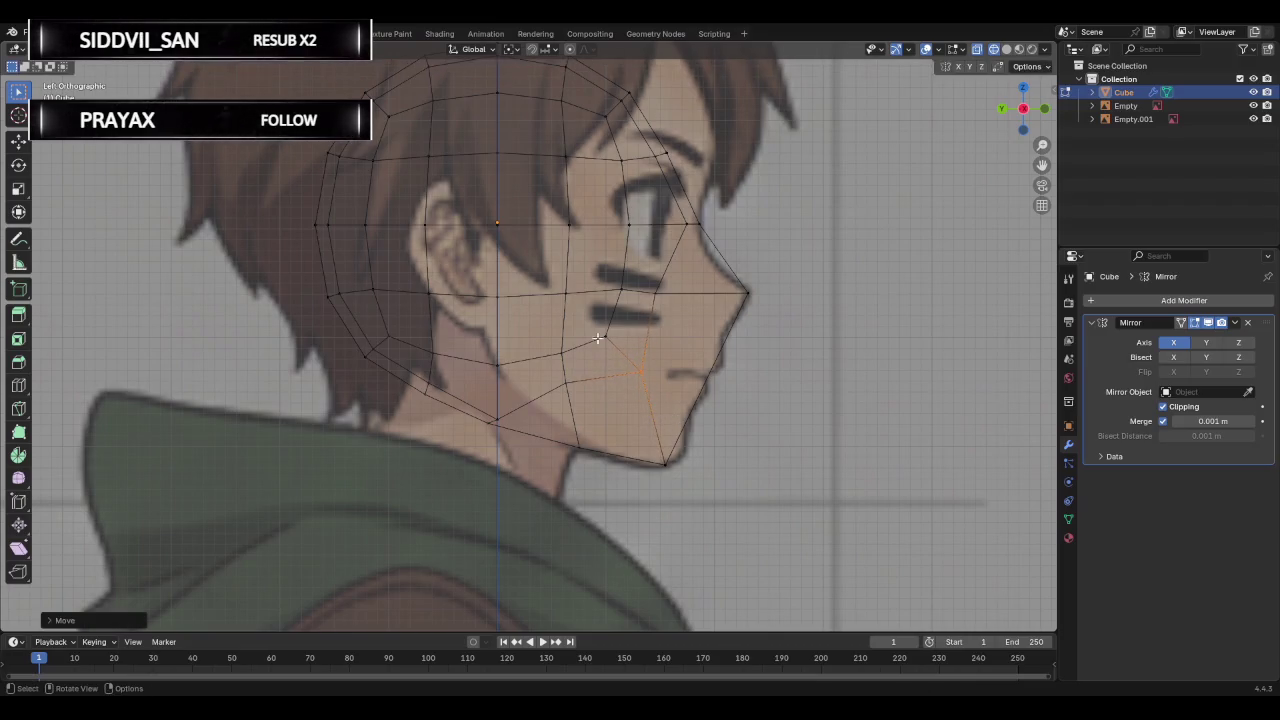
{"action": "key", "text": "g"}
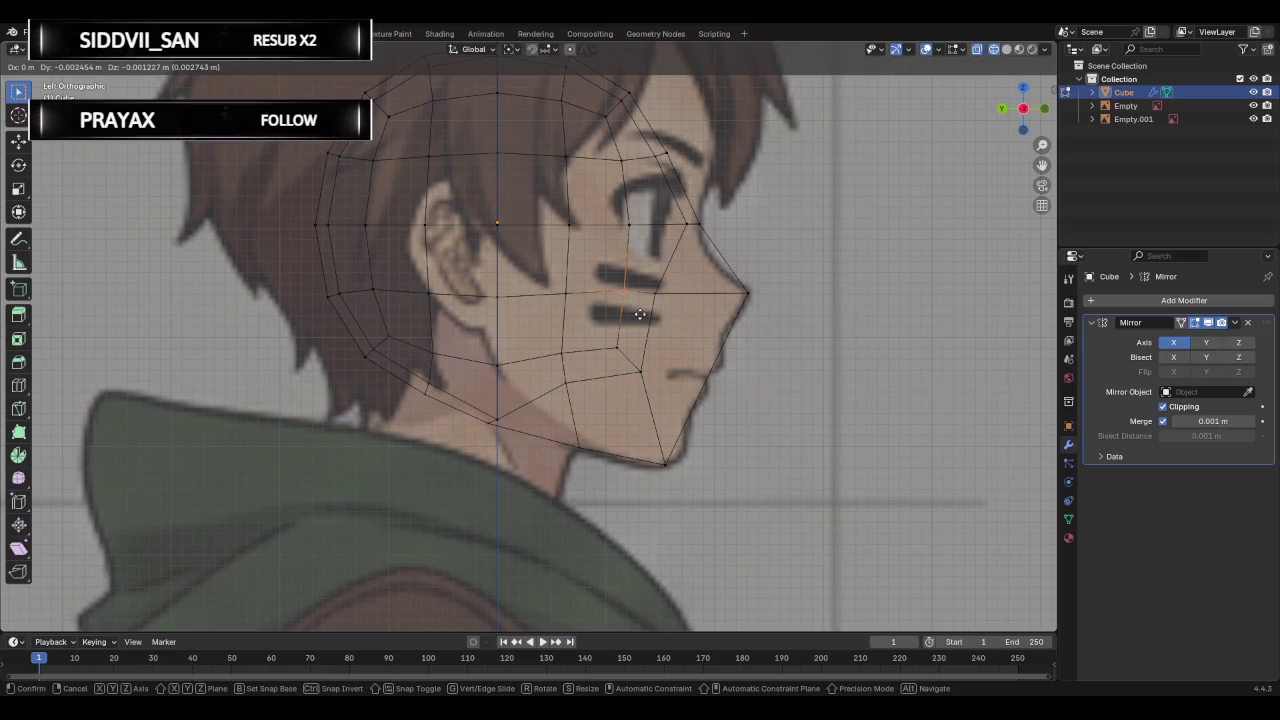
{"action": "left_click", "coordinate": [639, 317]}
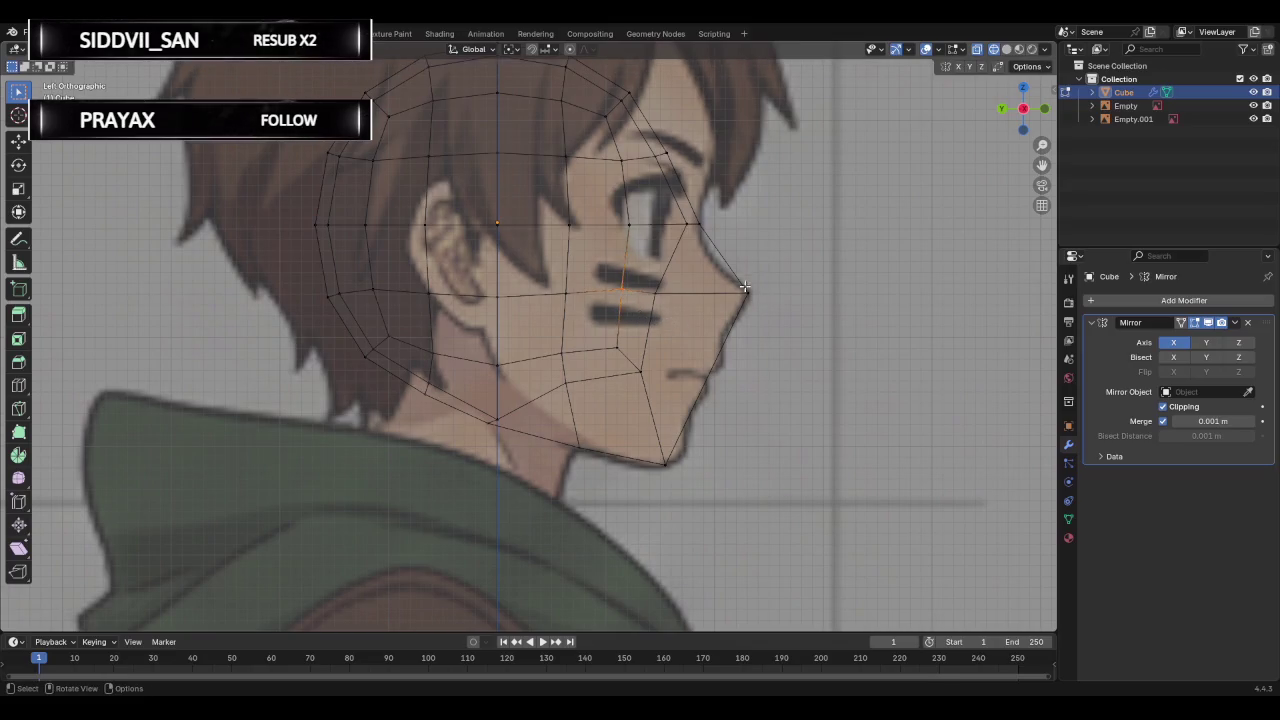
{"action": "key", "text": "g"}
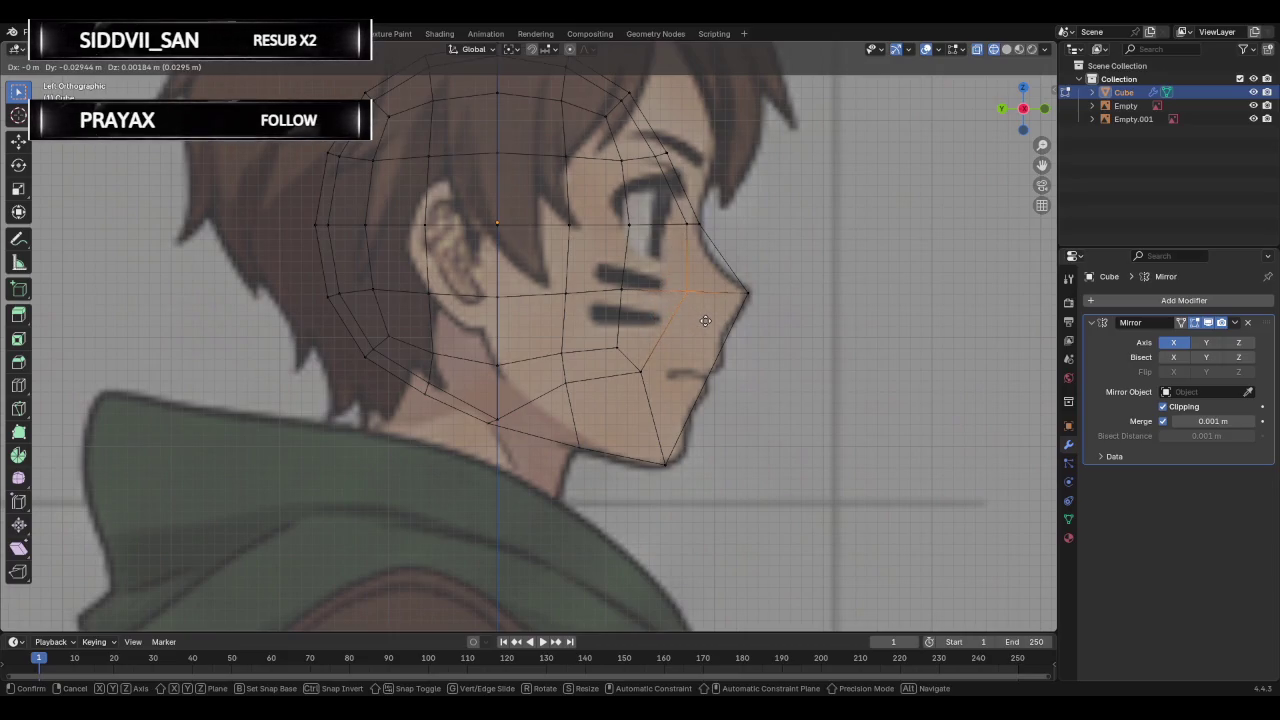
{"action": "left_click", "coordinate": [705, 320]}
Place a nose bridge vertex onto the side profile outline.
{"action": "left_click", "coordinate": [705, 242]}
{"action": "key", "text": "g"}
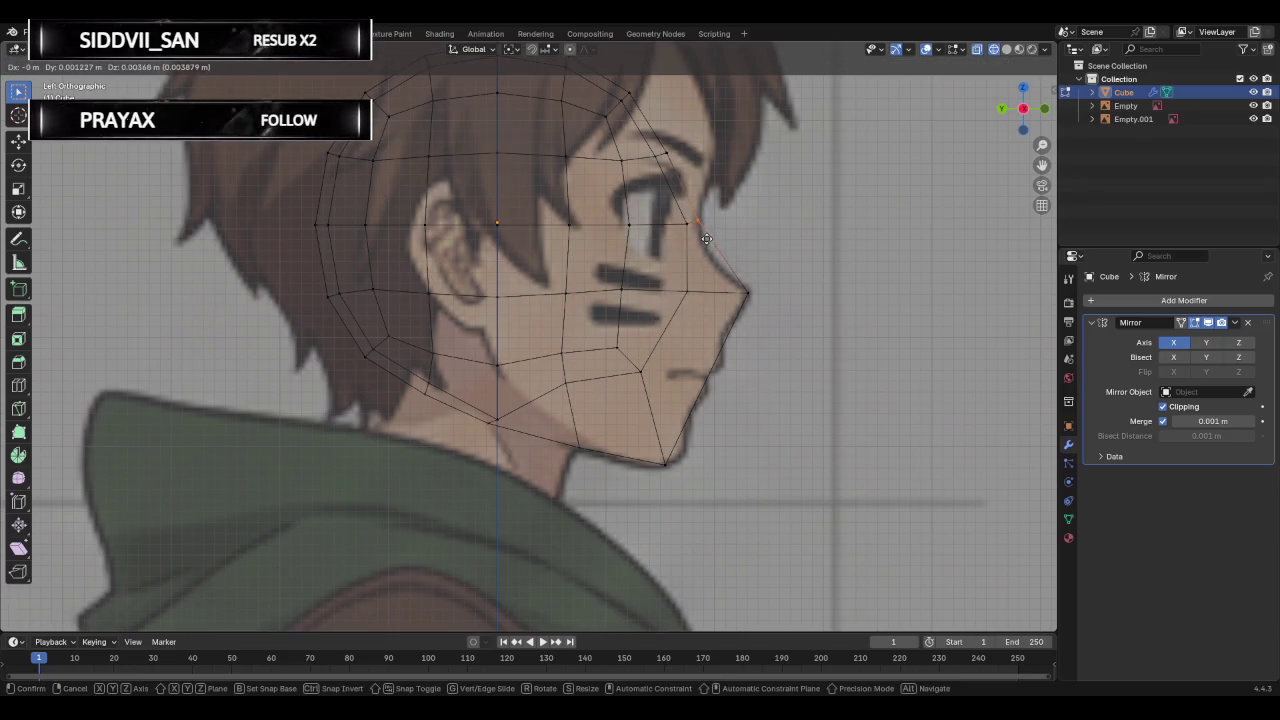
{"action": "left_click", "coordinate": [707, 240]}
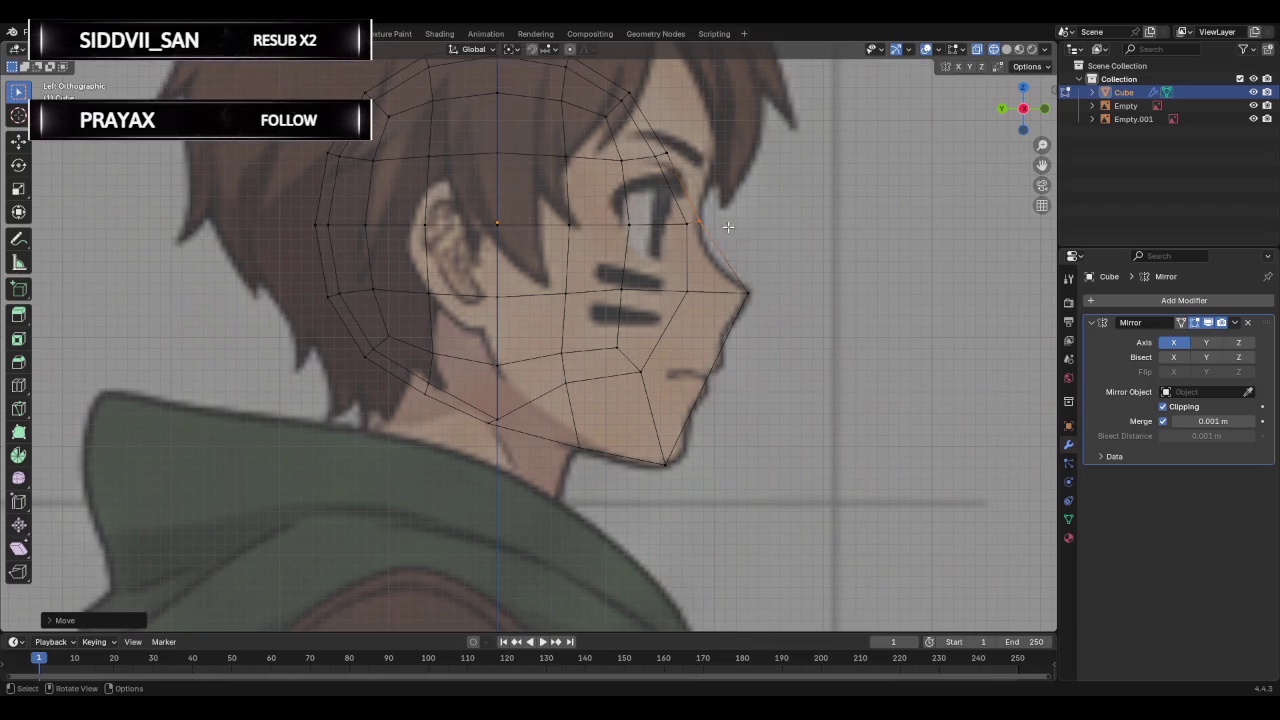
{"action": "scroll", "coordinate": [703, 176], "scroll_direction": "down", "scroll_amount": 2}
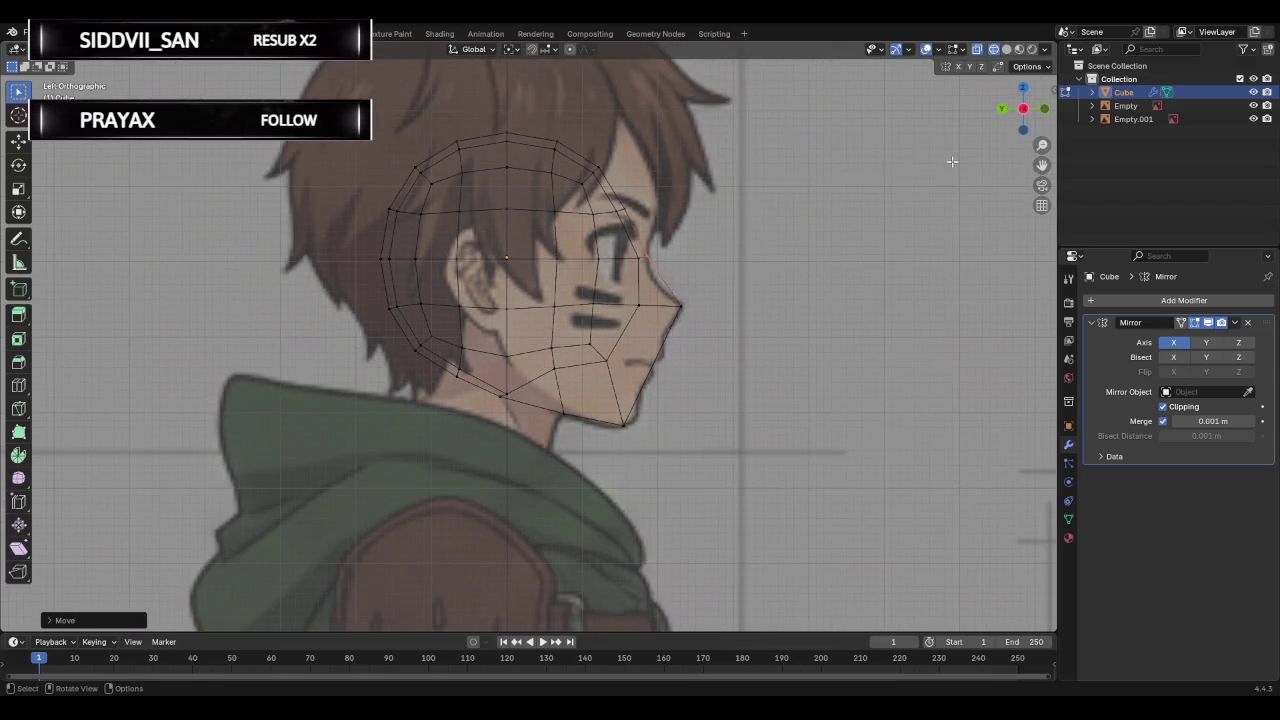
Push the forehead vertex outward and raise a hairline vertex up over the front hair.
{"action": "middle_click_drag", "start_coordinate": [620, 203], "coordinate": [562, 298], "text": "shift"}
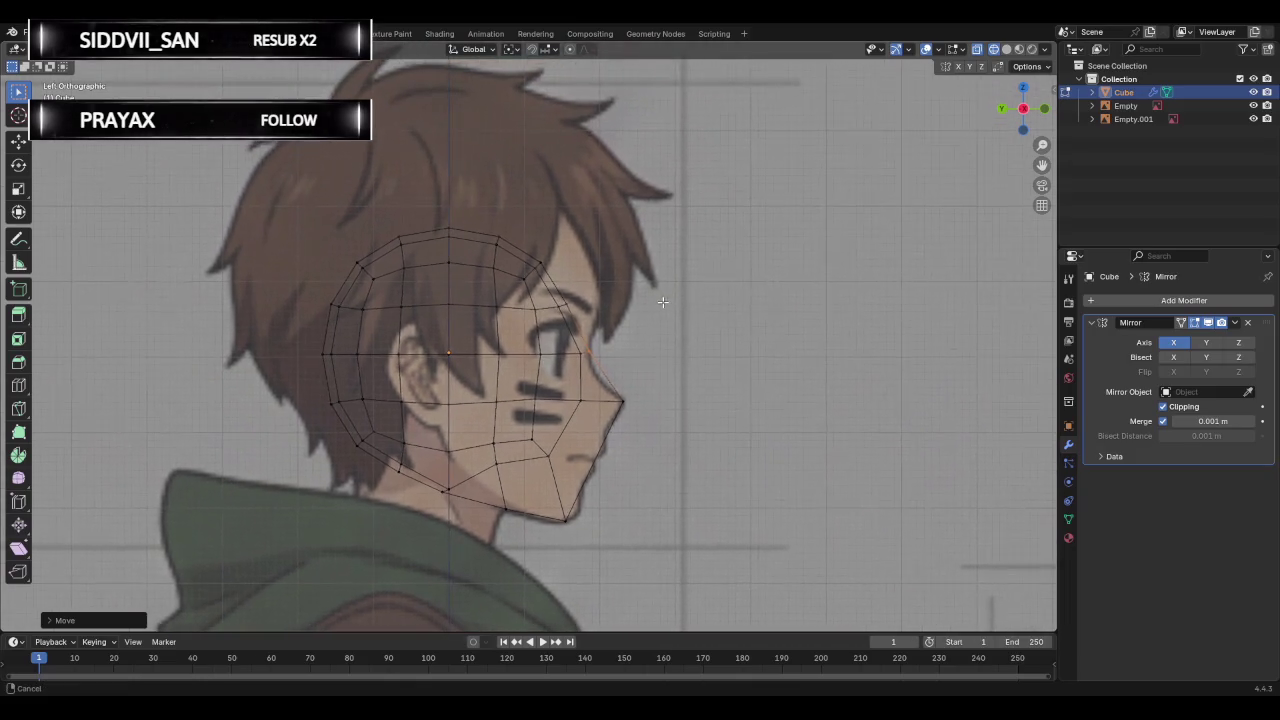
{"action": "left_click", "coordinate": [575, 312]}
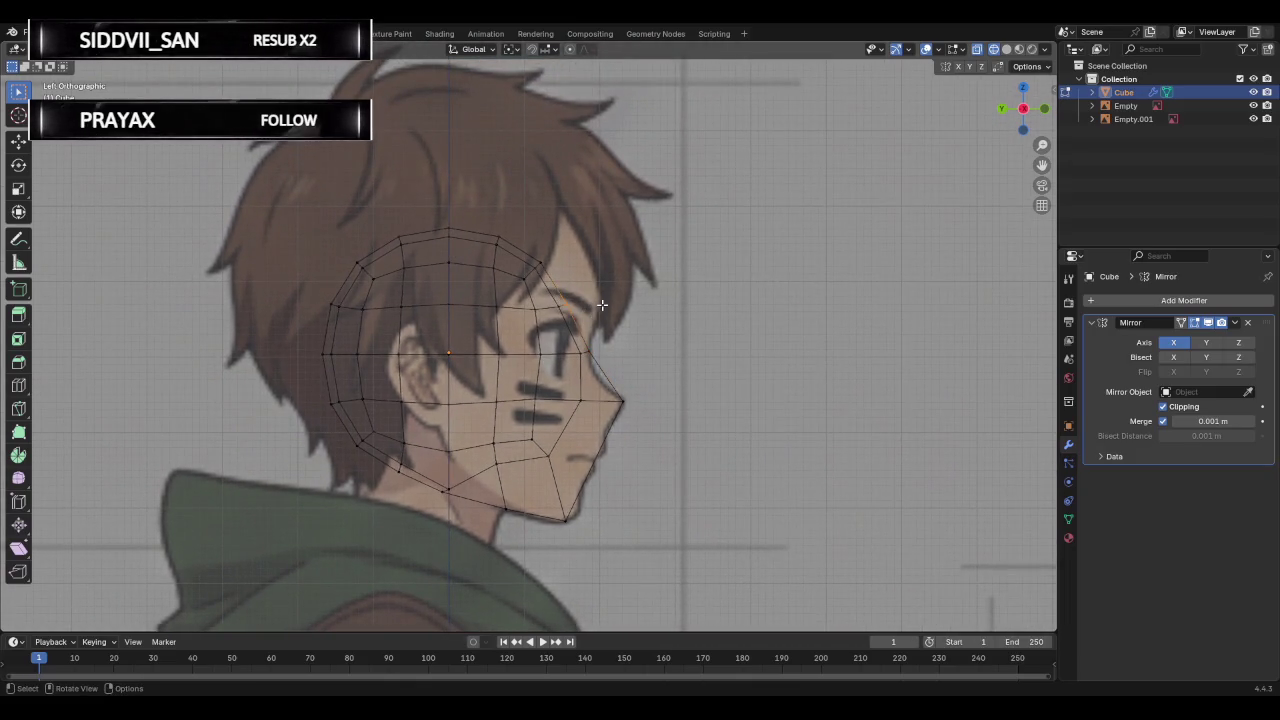
{"action": "scroll", "coordinate": [602, 304], "scroll_direction": "up", "scroll_amount": 2}
{"action": "scroll", "coordinate": [608, 290], "scroll_direction": "up", "scroll_amount": 1}
{"action": "left_click", "coordinate": [615, 283]}
{"action": "key", "text": "g"}
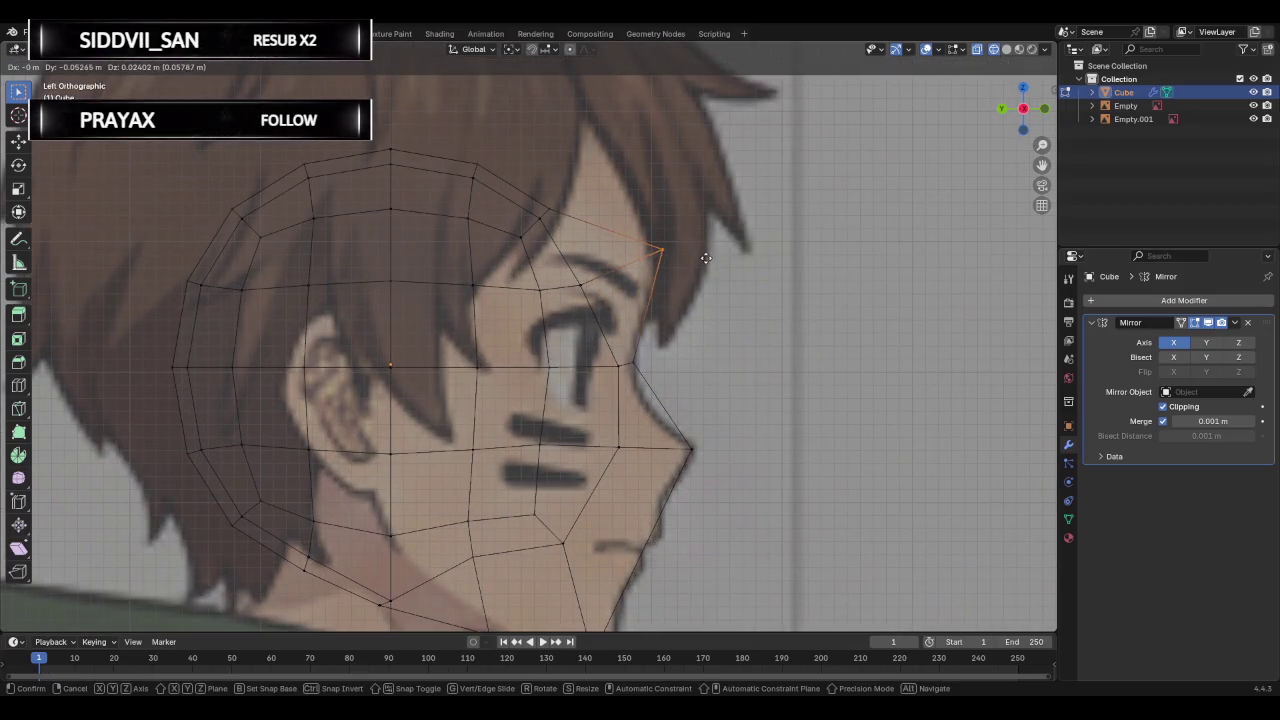
{"action": "left_click", "coordinate": [703, 253]}
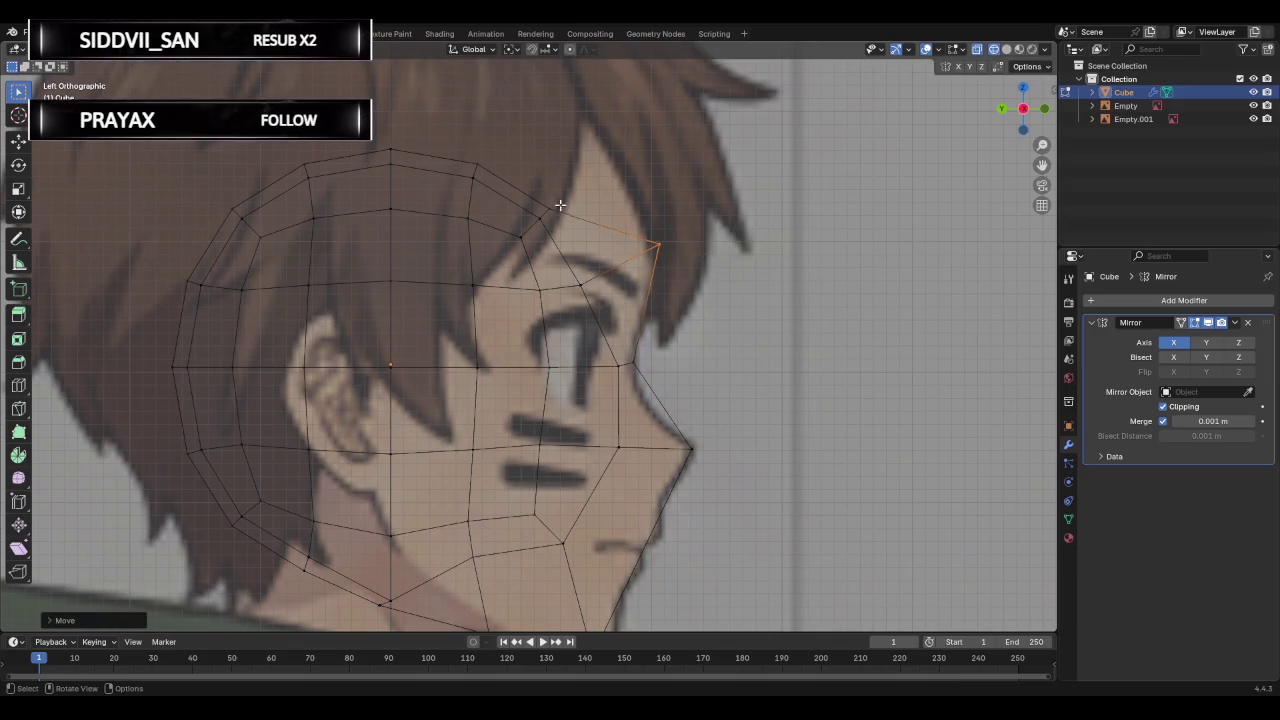
{"action": "left_click", "coordinate": [541, 215]}
{"action": "key", "text": "g"}
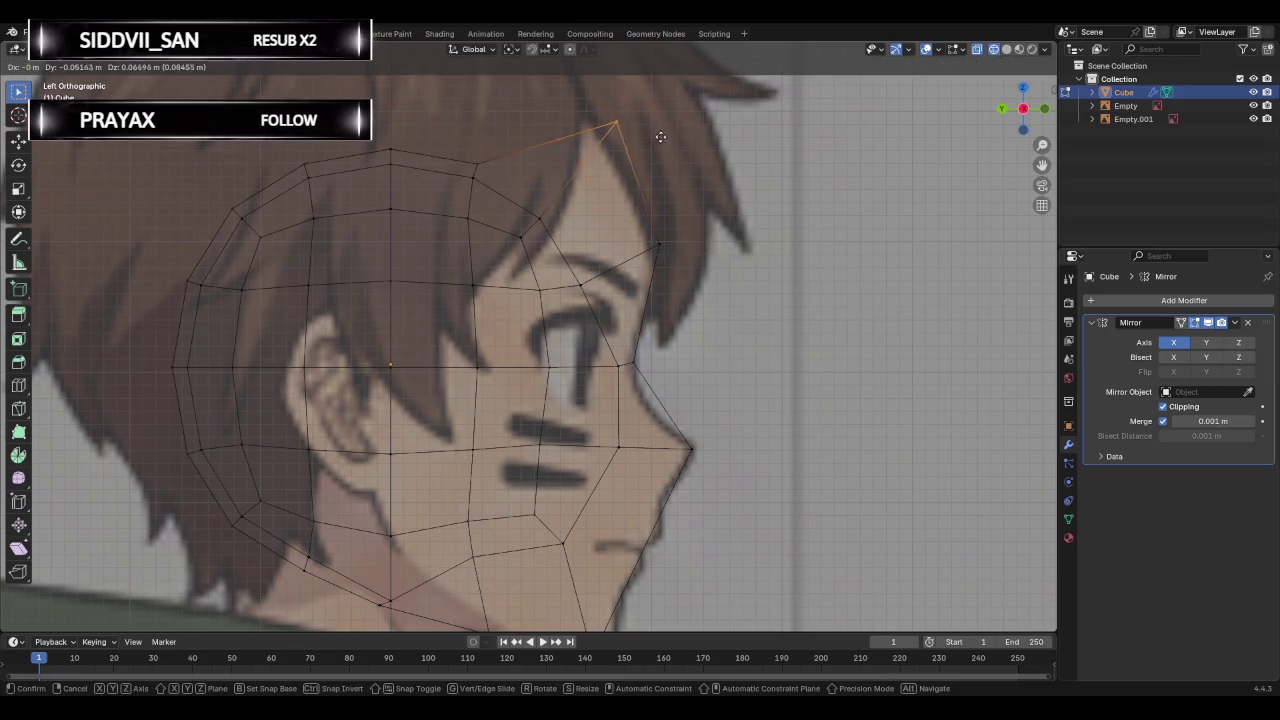
{"action": "left_click", "coordinate": [678, 123]}
Nudge a brow vertex and raise the top-of-head vertices up and back over the hair.
{"action": "scroll", "coordinate": [560, 180], "scroll_direction": "down", "scroll_amount": 1}
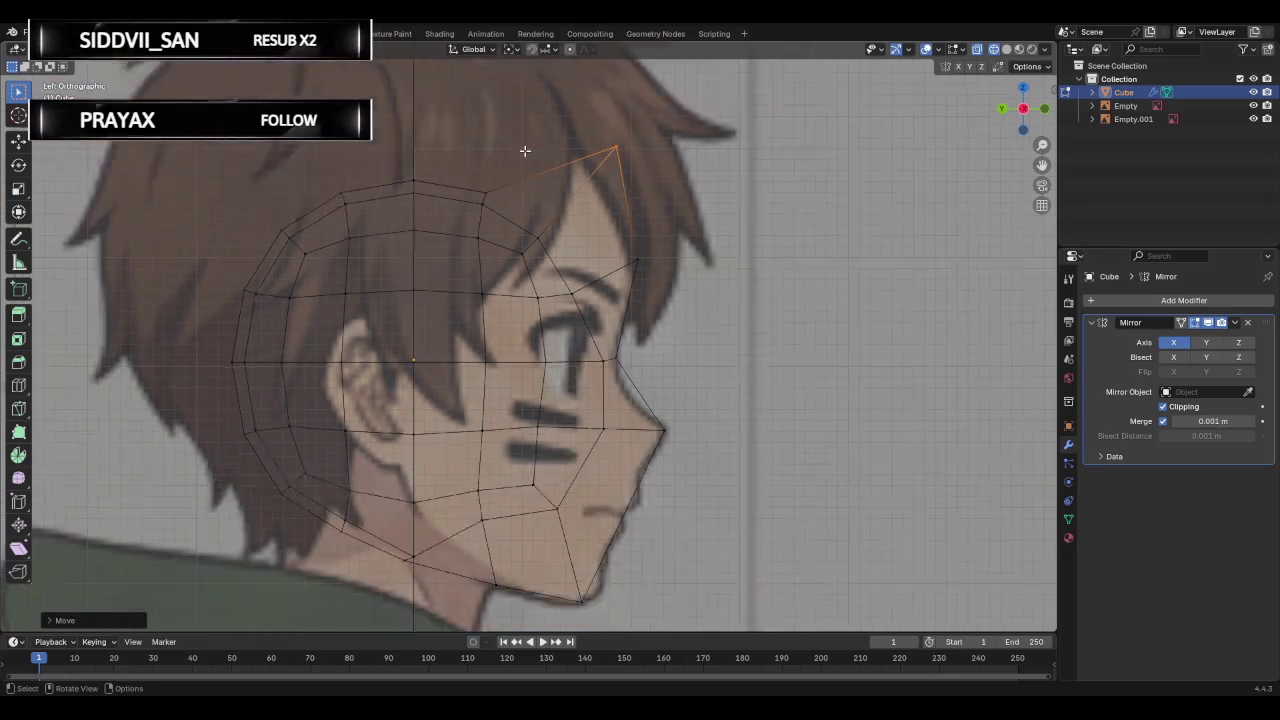
{"action": "scroll", "coordinate": [506, 211], "scroll_direction": "down", "scroll_amount": 1}
{"action": "left_click", "coordinate": [490, 219]}
{"action": "key", "text": "g"}
{"action": "left_click", "coordinate": [490, 206]}
{"action": "key", "text": "g"}
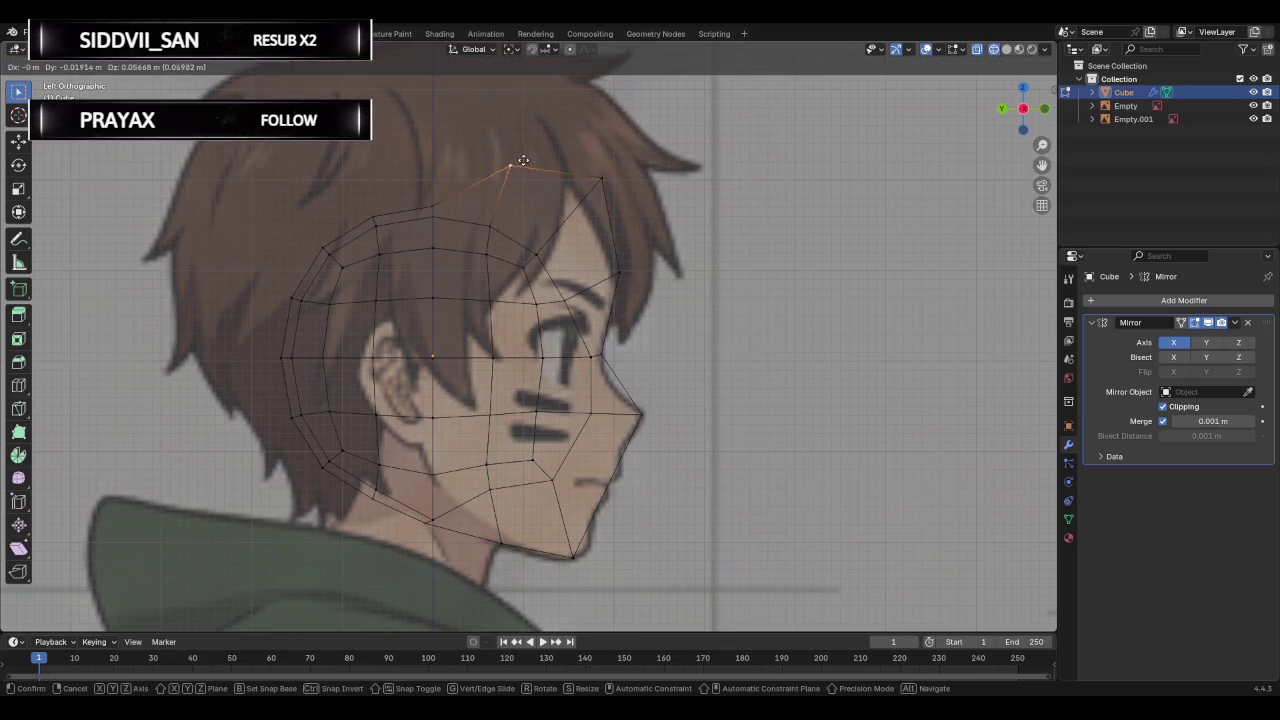
{"action": "left_click", "coordinate": [532, 106]}
{"action": "left_click", "coordinate": [429, 196]}
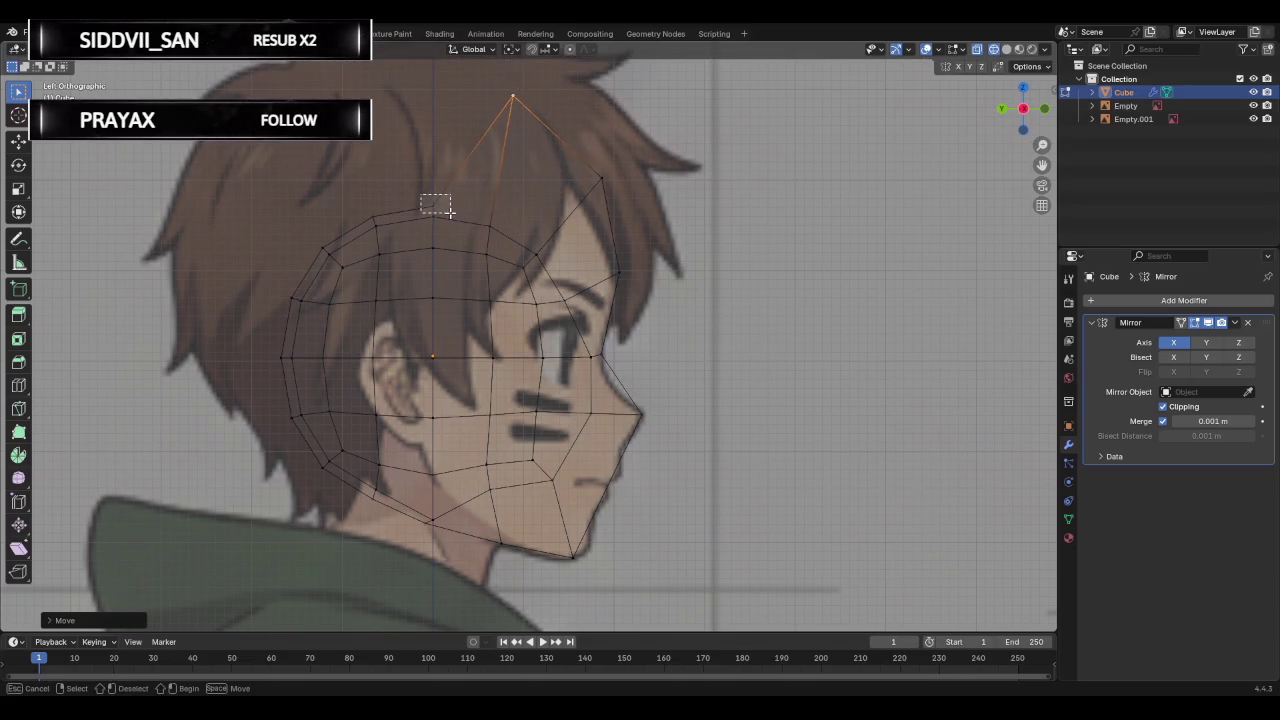
{"action": "key", "text": "g"}
{"action": "left_click", "coordinate": [370, 110]}
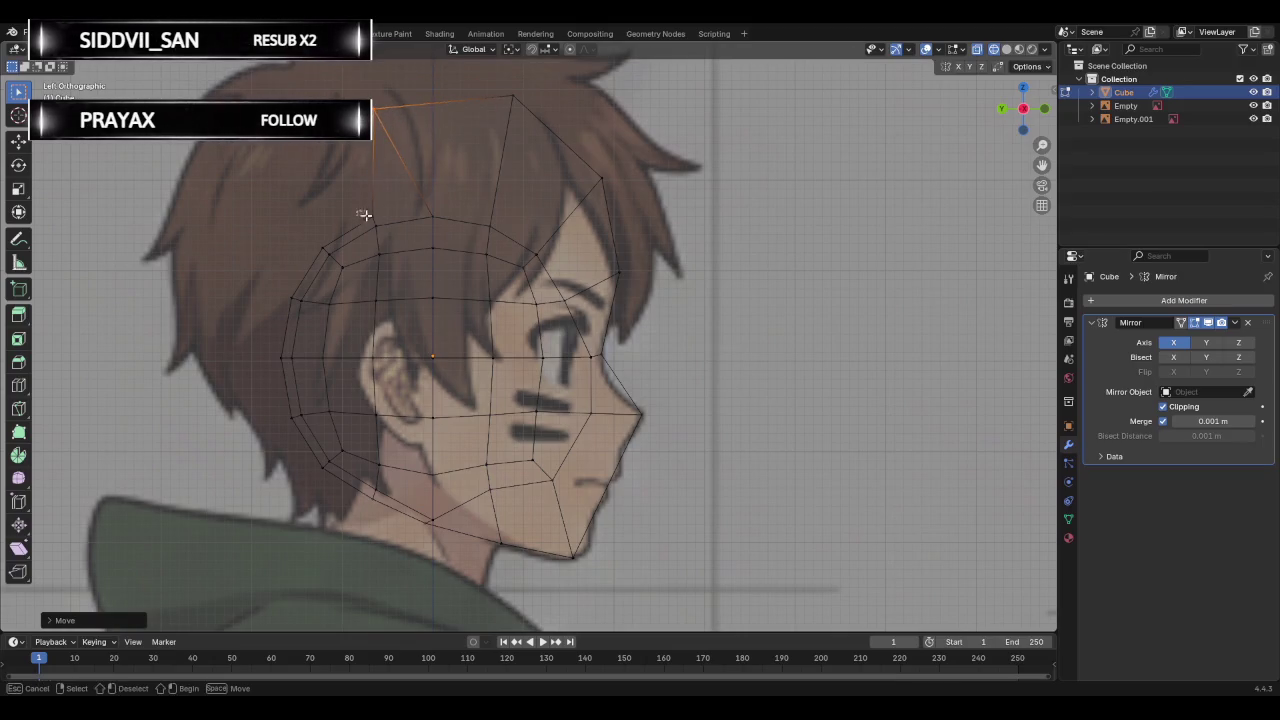
Pull the upper back-of-head vertices out to the hair's back edge.
{"action": "left_click", "coordinate": [368, 219]}
{"action": "key", "text": "g"}
{"action": "left_click", "coordinate": [302, 150]}
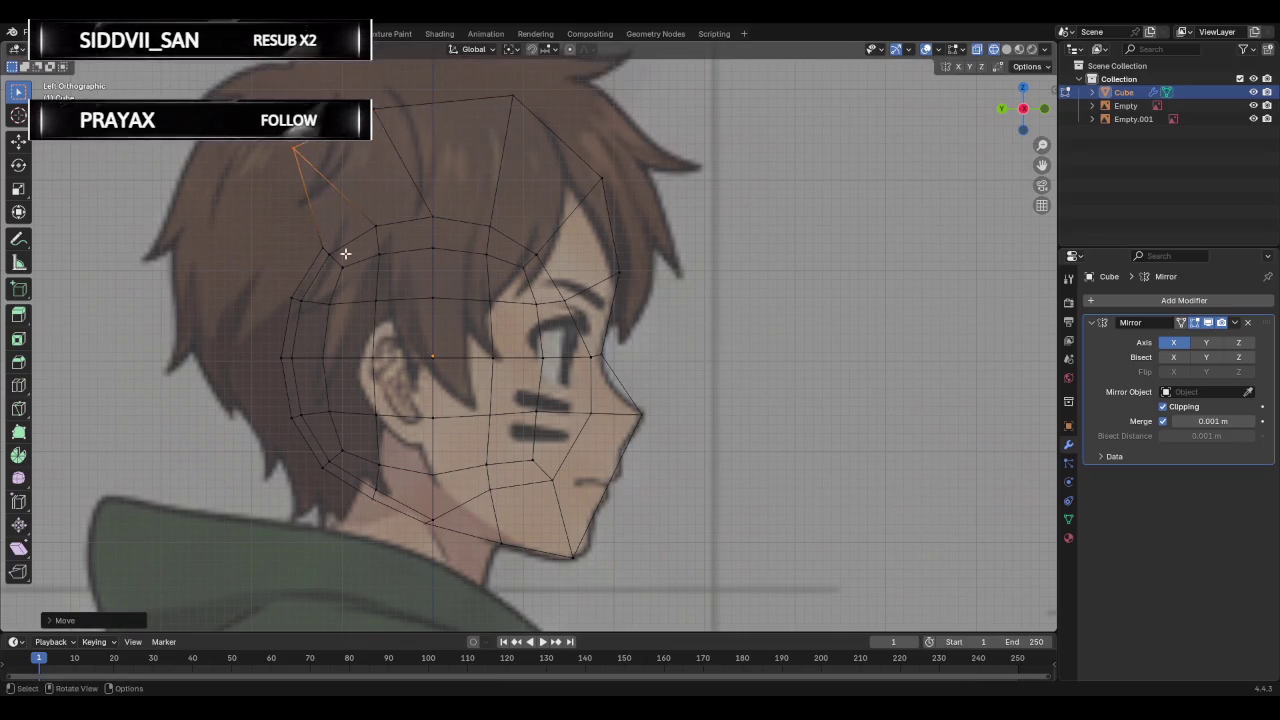
{"action": "left_click", "coordinate": [322, 247]}
{"action": "key", "text": "g"}
{"action": "left_click", "coordinate": [220, 200]}
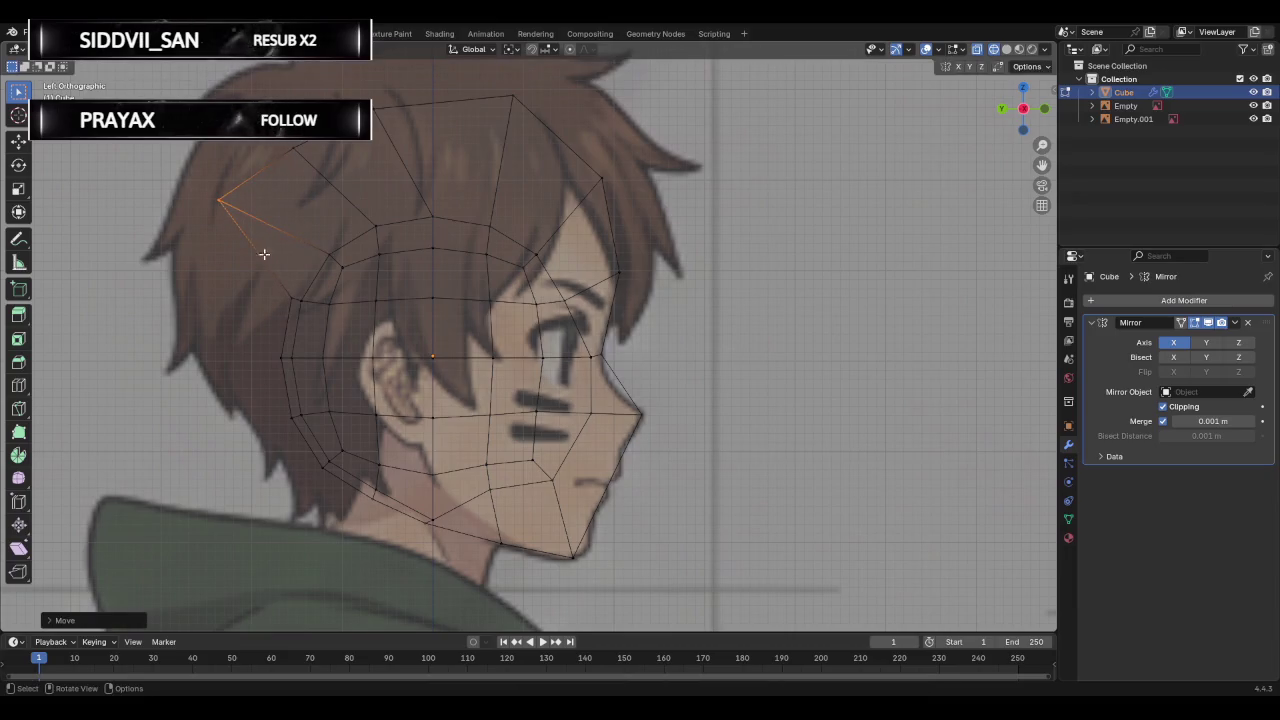
{"action": "left_click", "coordinate": [285, 299]}
{"action": "key", "text": "g"}
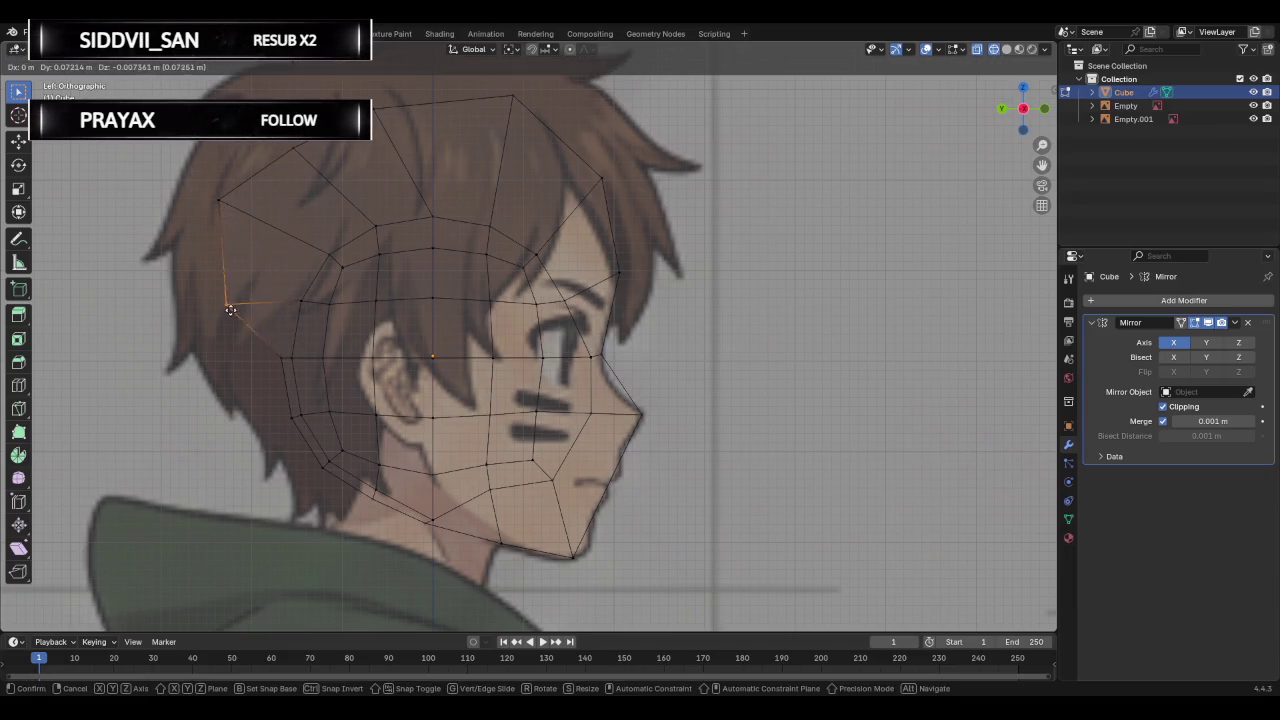
{"action": "left_click", "coordinate": [228, 306]}
Move the lower back and nape vertices out to the hair outline.
{"action": "left_click", "coordinate": [274, 353]}
{"action": "key", "text": "g"}
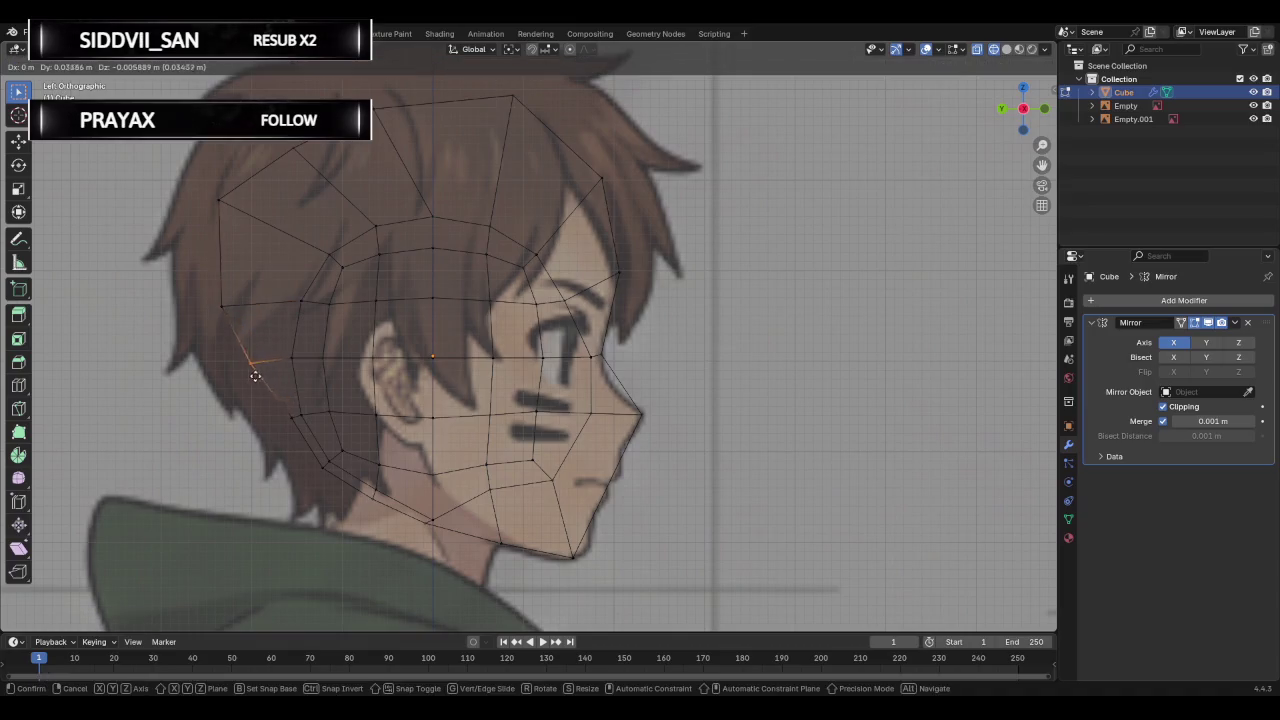
{"action": "left_click", "coordinate": [228, 380]}
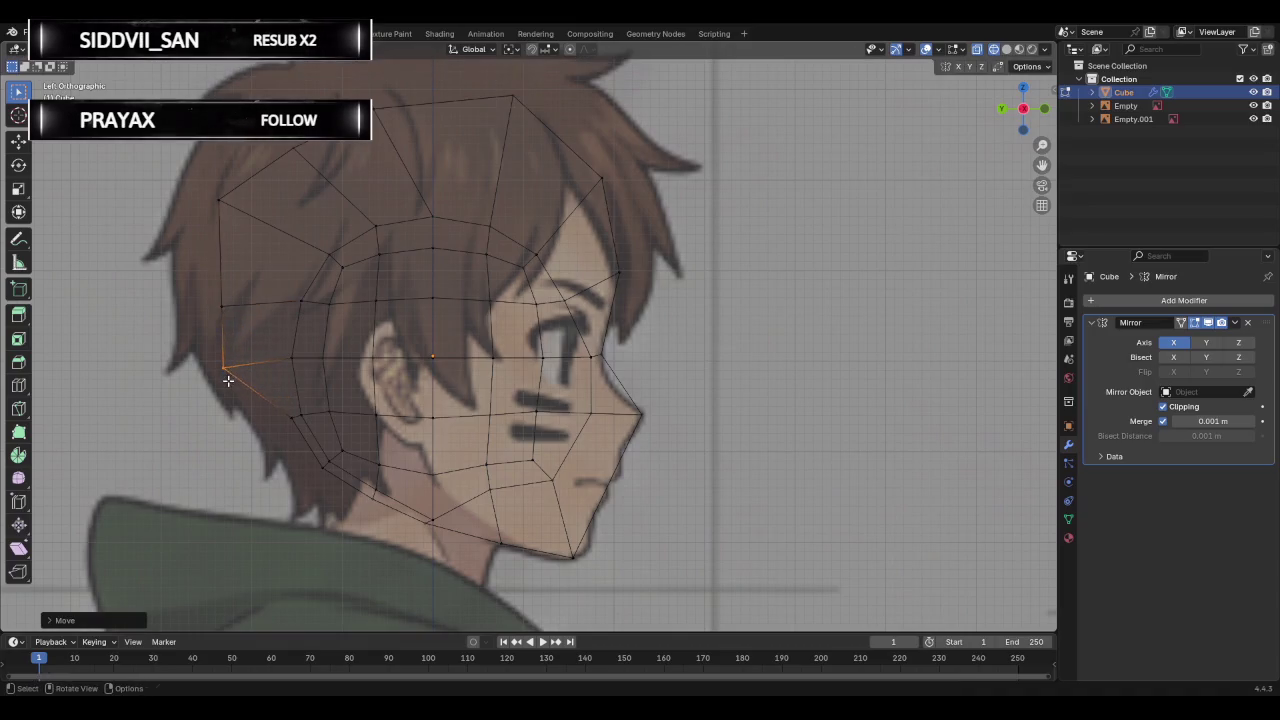
{"action": "left_click", "coordinate": [291, 417]}
{"action": "key", "text": "g"}
{"action": "left_click", "coordinate": [261, 459]}
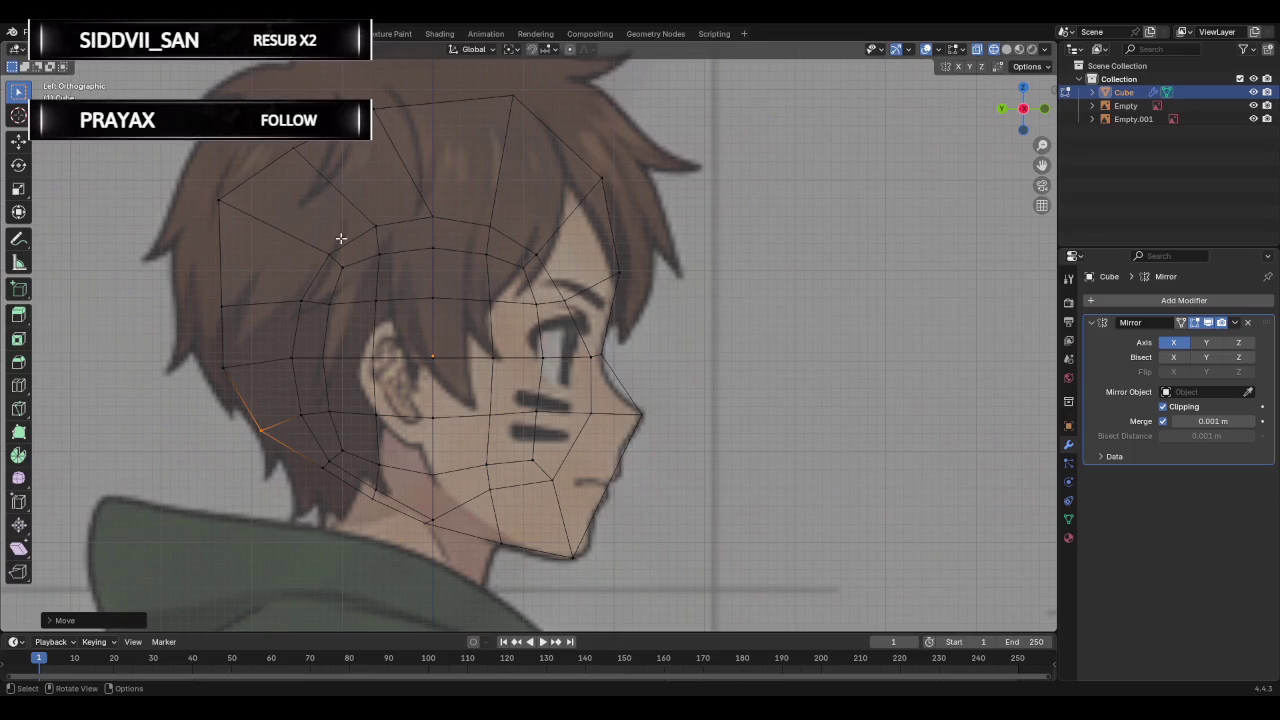
Reposition the upper back vertex along the hair and slightly adjust the top front vertex.
{"action": "left_click_drag", "start_coordinate": [207, 192], "coordinate": [257, 229]}
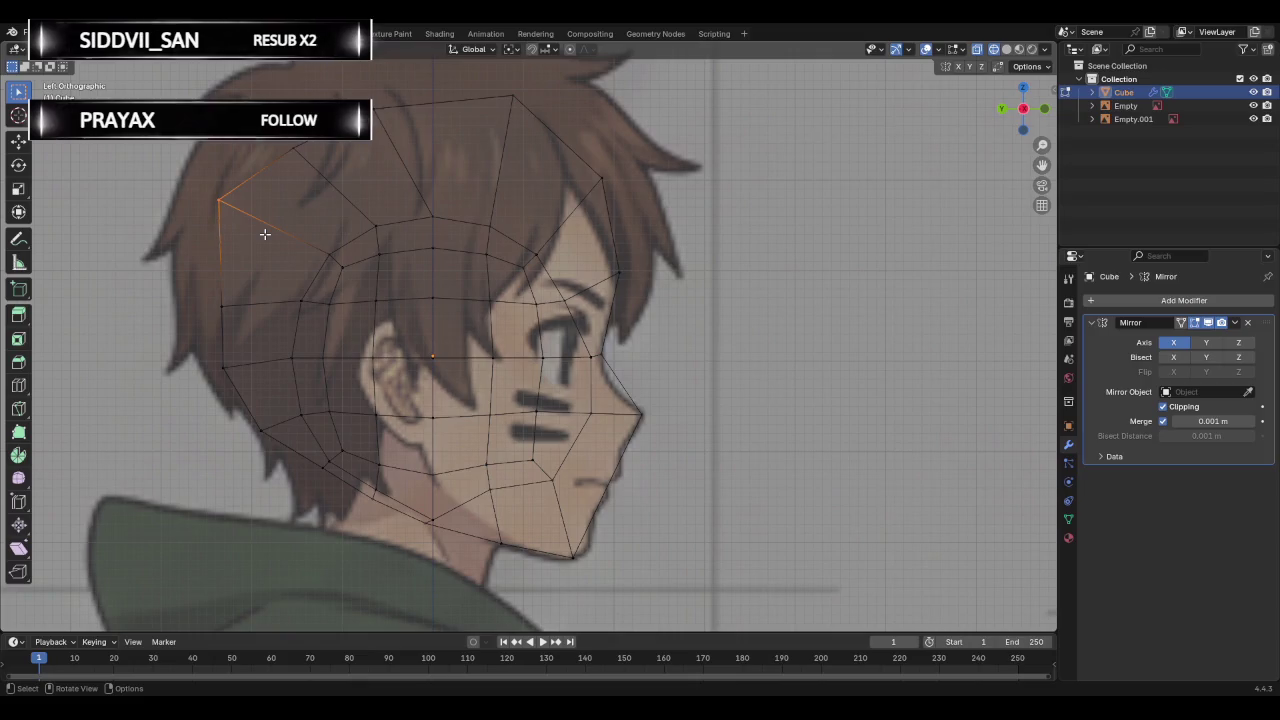
{"action": "key", "text": "g"}
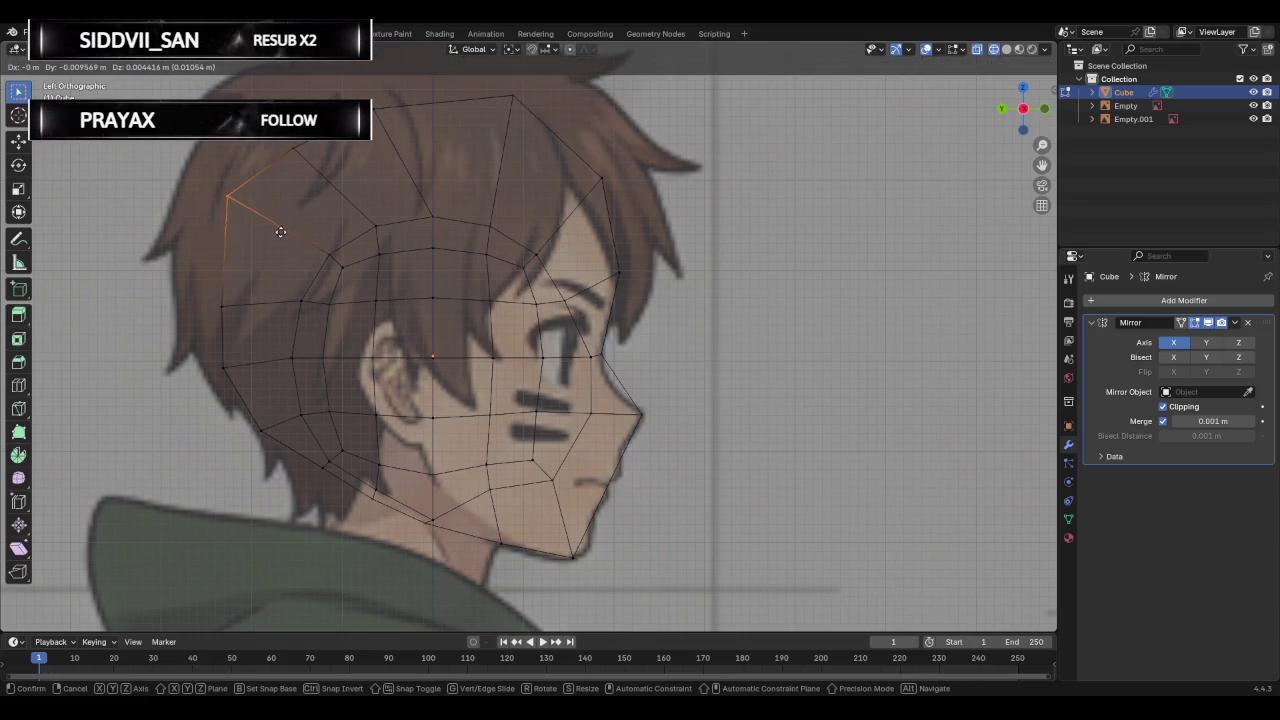
{"action": "left_click", "coordinate": [285, 232]}
{"action": "left_click", "coordinate": [618, 190]}
{"action": "key", "text": "g"}
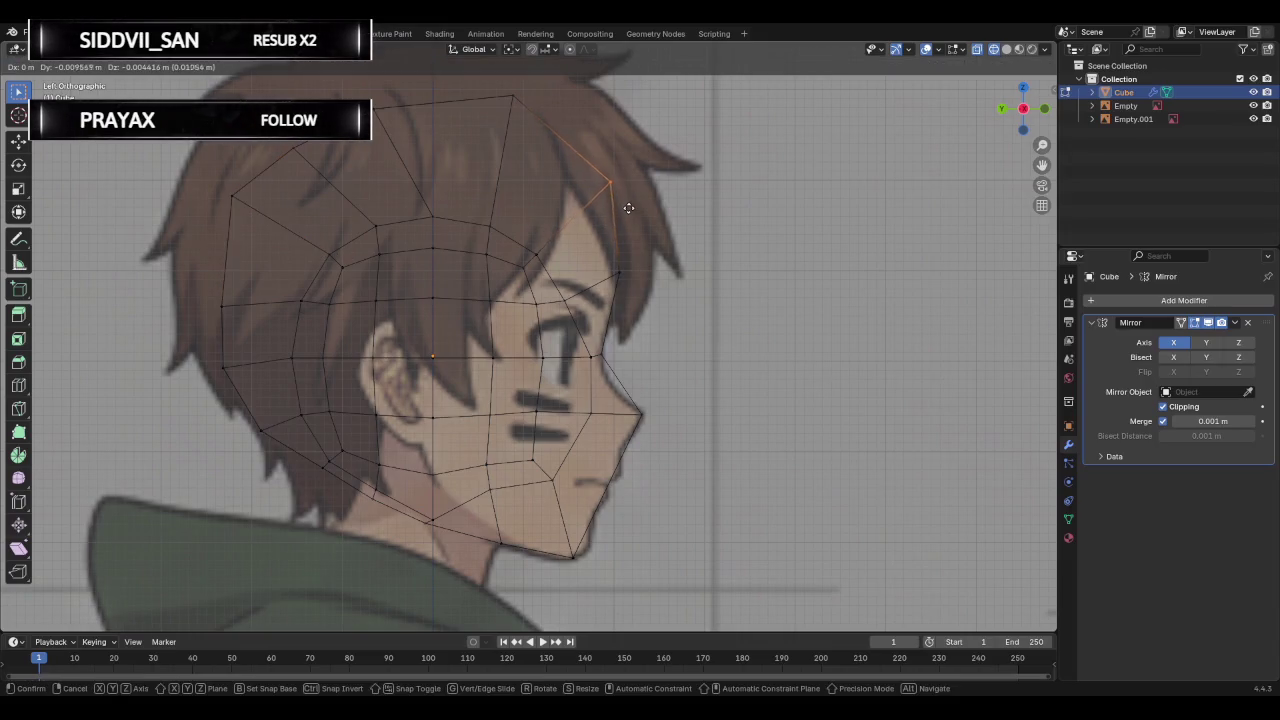
{"action": "left_click", "coordinate": [630, 208]}
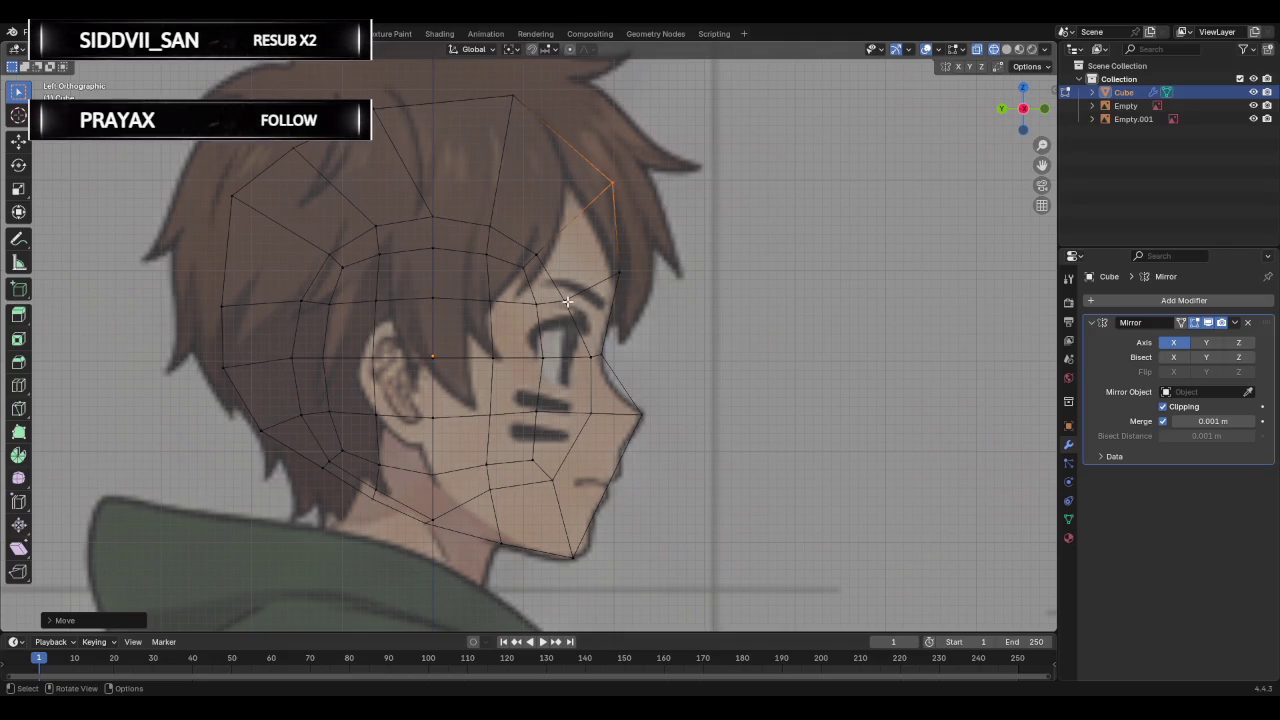
Move two inner cranium vertices up to fill the skull gap evenly, then inspect in 3D.
{"action": "left_click_drag", "start_coordinate": [420, 205], "coordinate": [454, 234]}
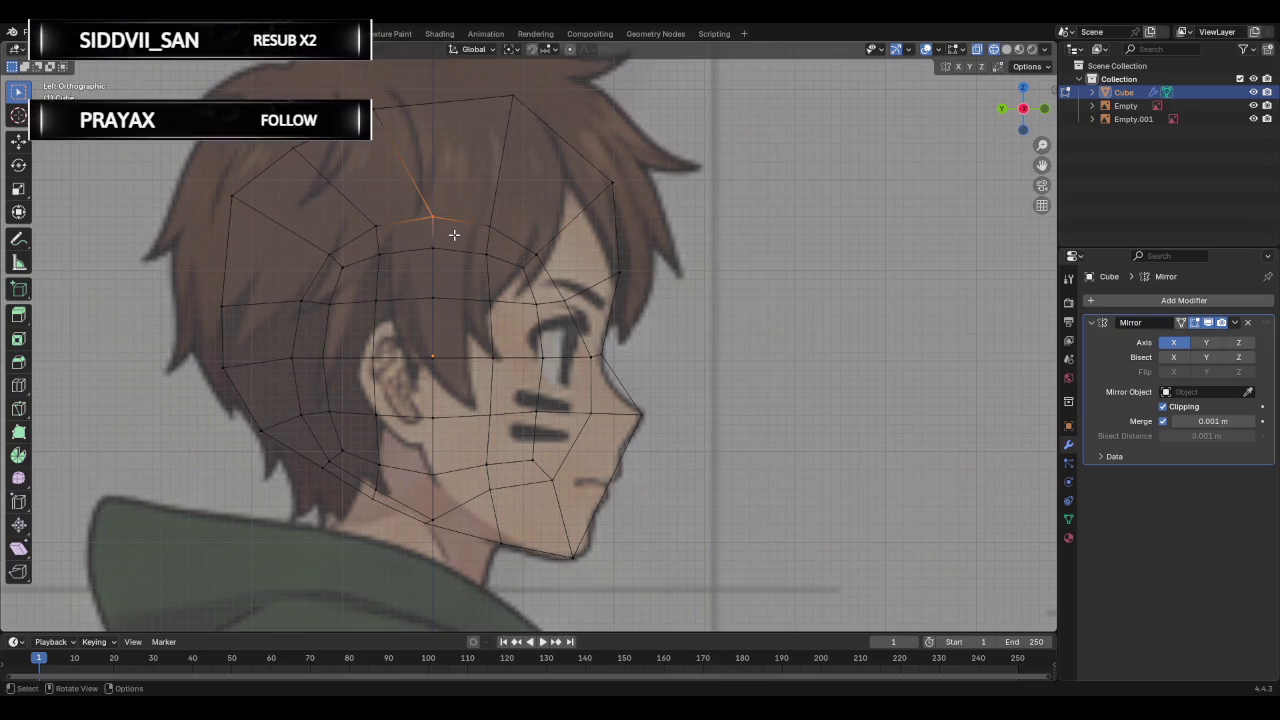
{"action": "key", "text": "g"}
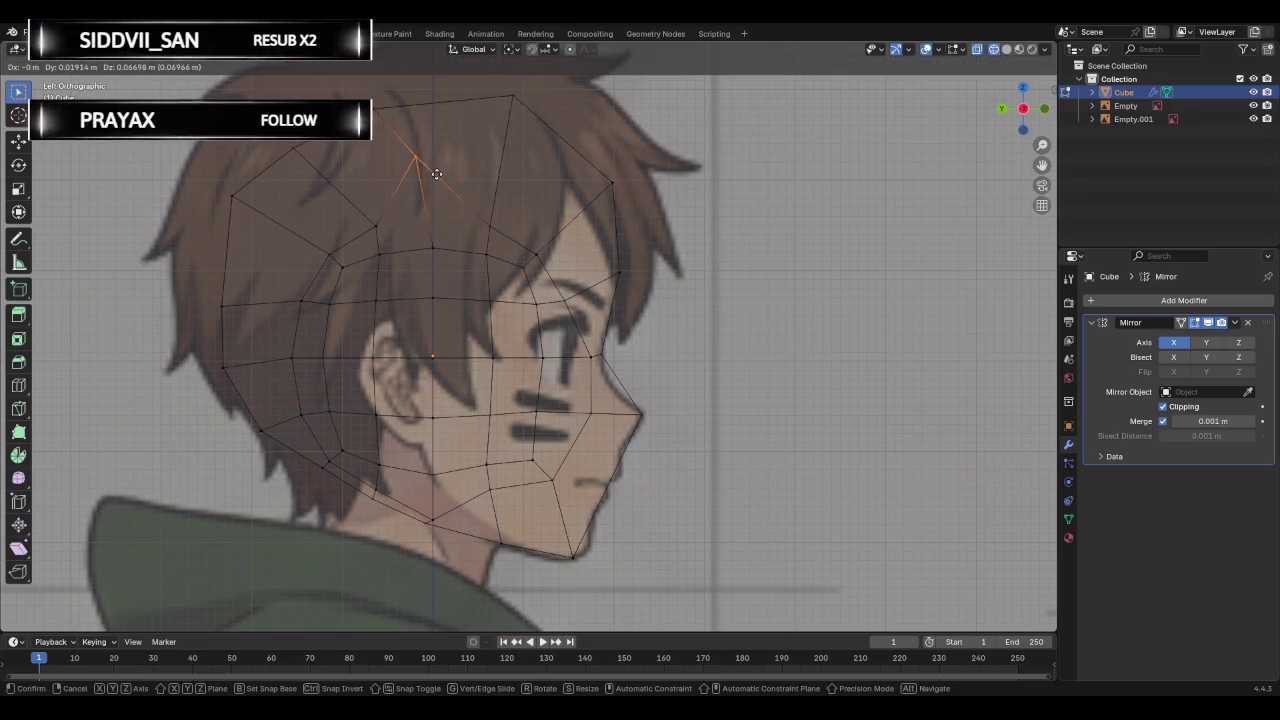
{"action": "left_click", "coordinate": [464, 201]}
{"action": "left_click_drag", "start_coordinate": [464, 201], "coordinate": [528, 248]}
{"action": "key", "text": "g"}
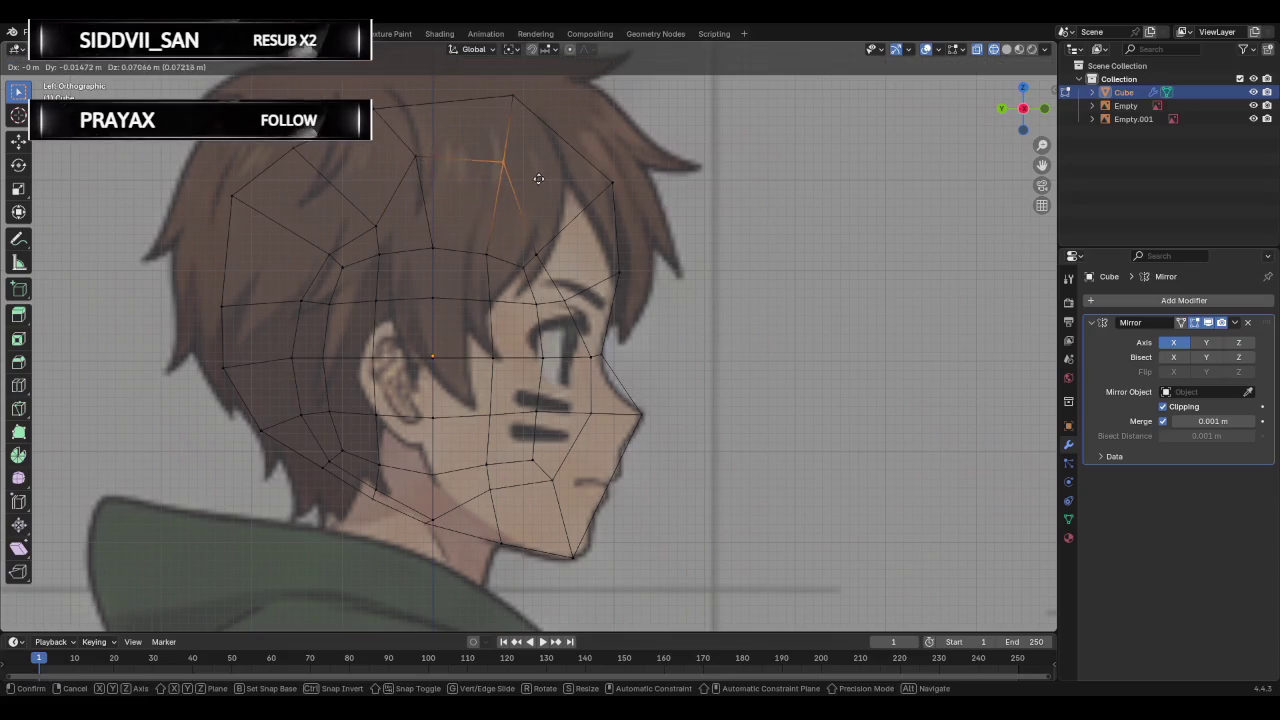
{"action": "key", "text": "g"}
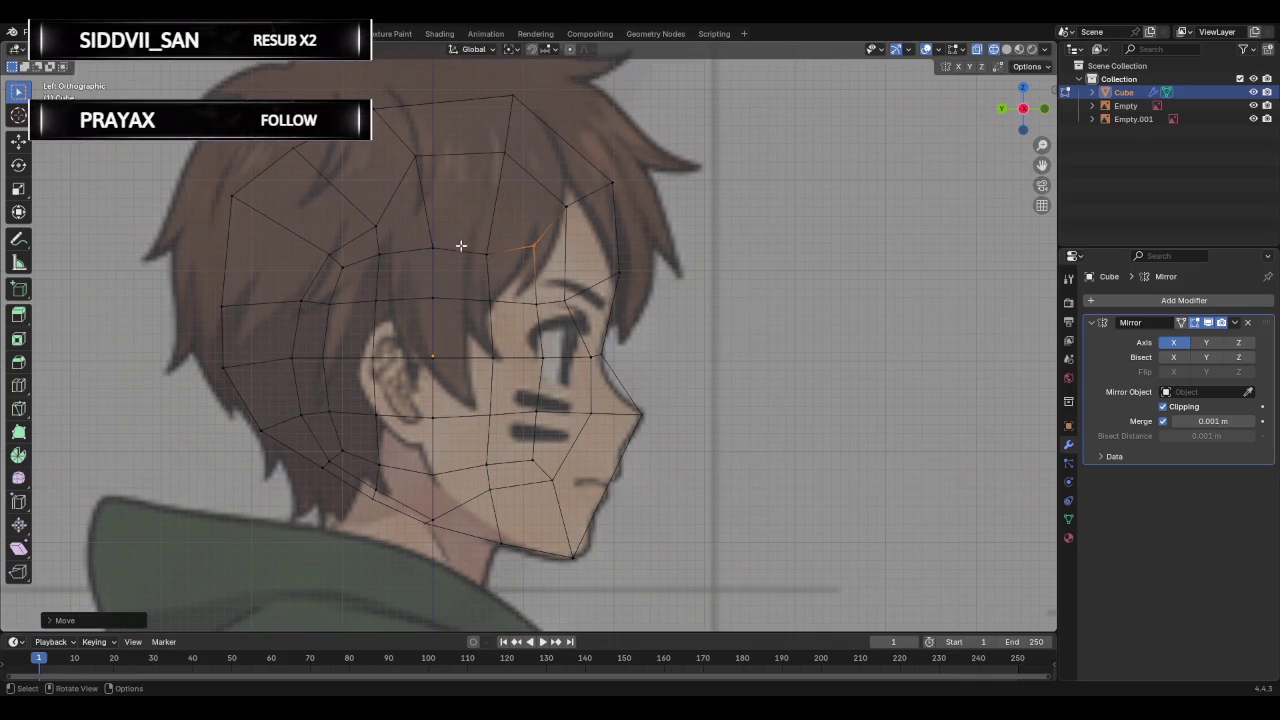
{"action": "left_click", "coordinate": [501, 275]}
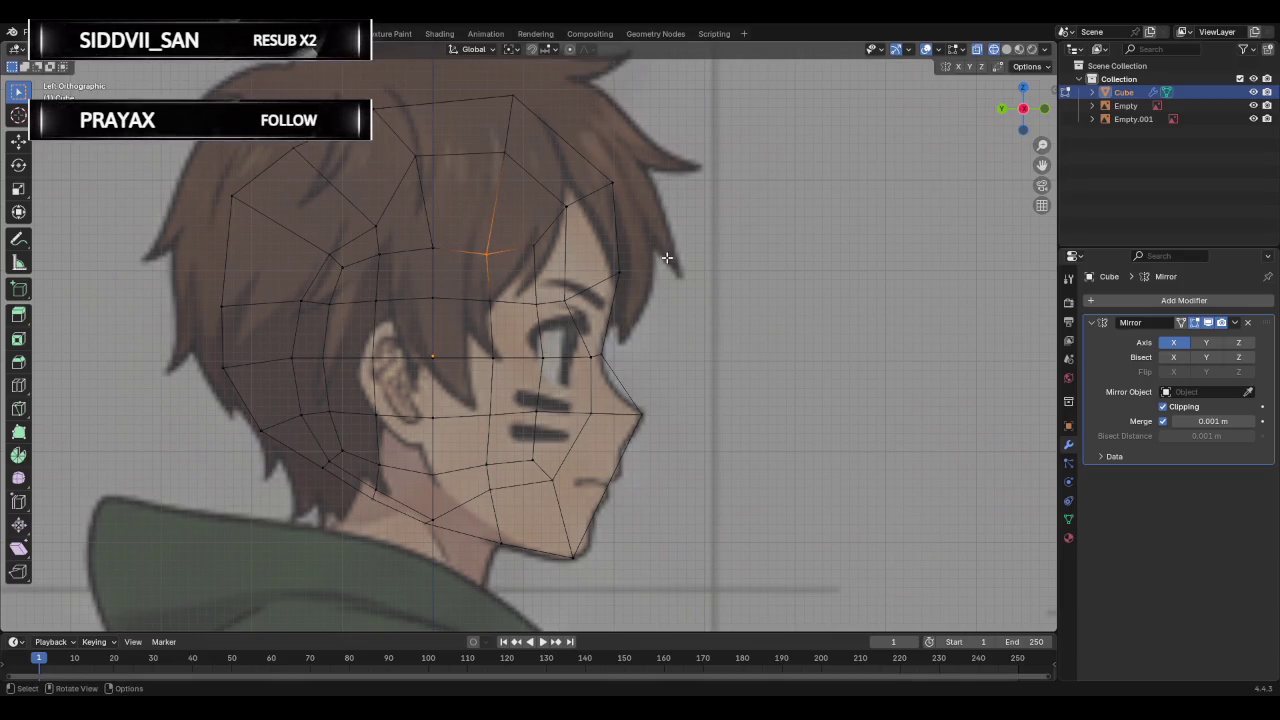
{"action": "mouse_move", "coordinate": [689, 250]}
{"action": "middle_mouse_down"}
{"action": "mouse_move", "coordinate": [487, 337]}
{"action": "mouse_move", "coordinate": [714, 331]}
{"action": "mouse_move", "coordinate": [462, 345]}
{"action": "mouse_move", "coordinate": [517, 337]}
{"action": "middle_mouse_up"}
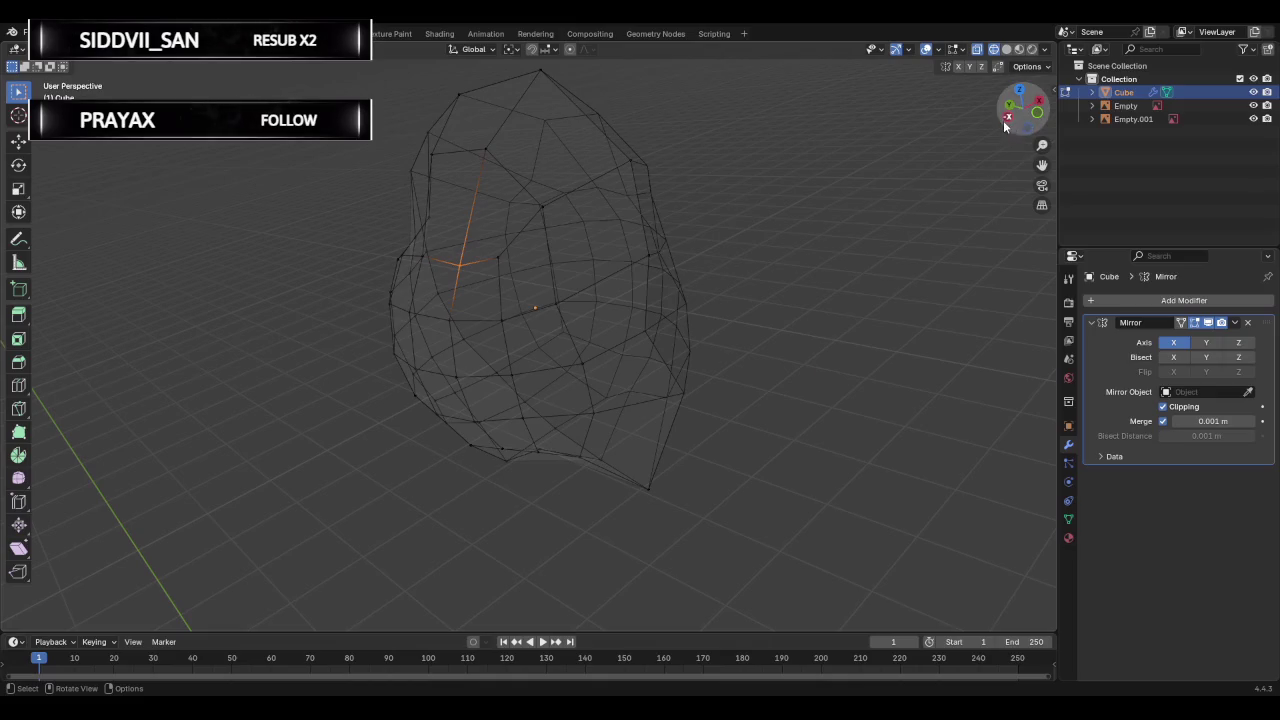
Return to Left view, undo the stray extruded forehead vertex, and reposition the forehead vertex.
{"action": "left_click", "coordinate": [1006, 127]}
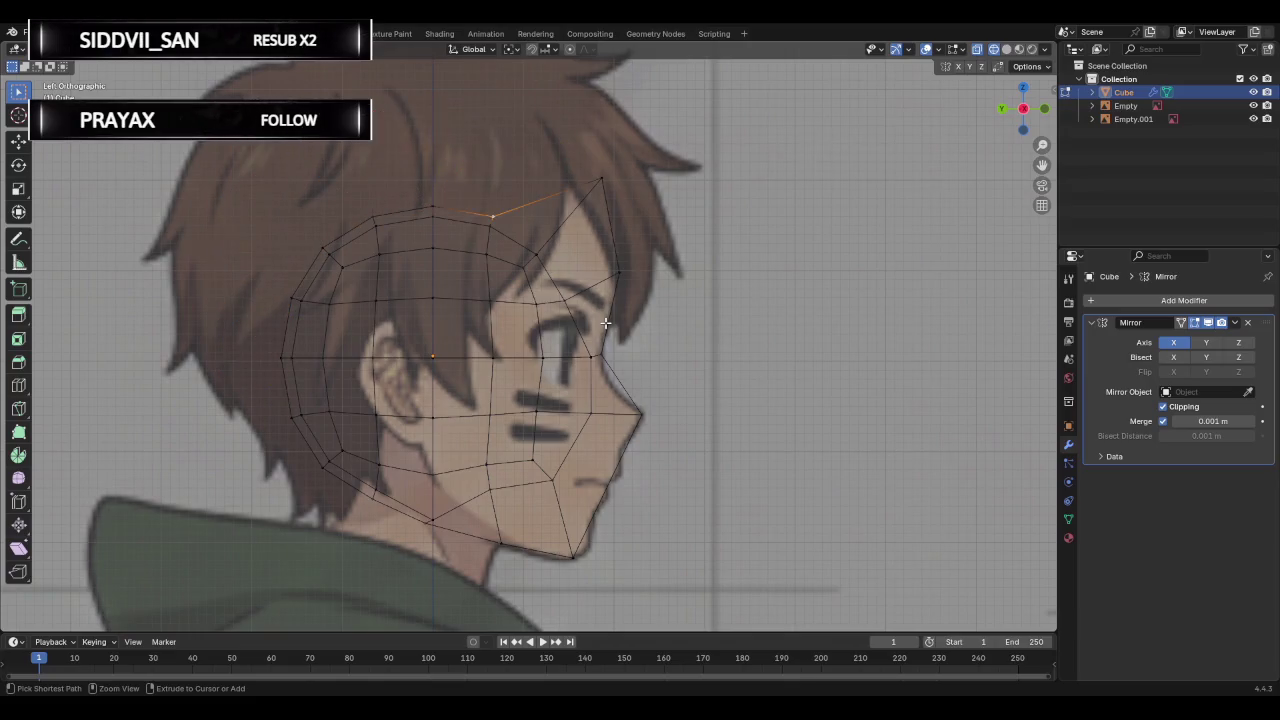
{"action": "key", "text": "ctrl+z"}
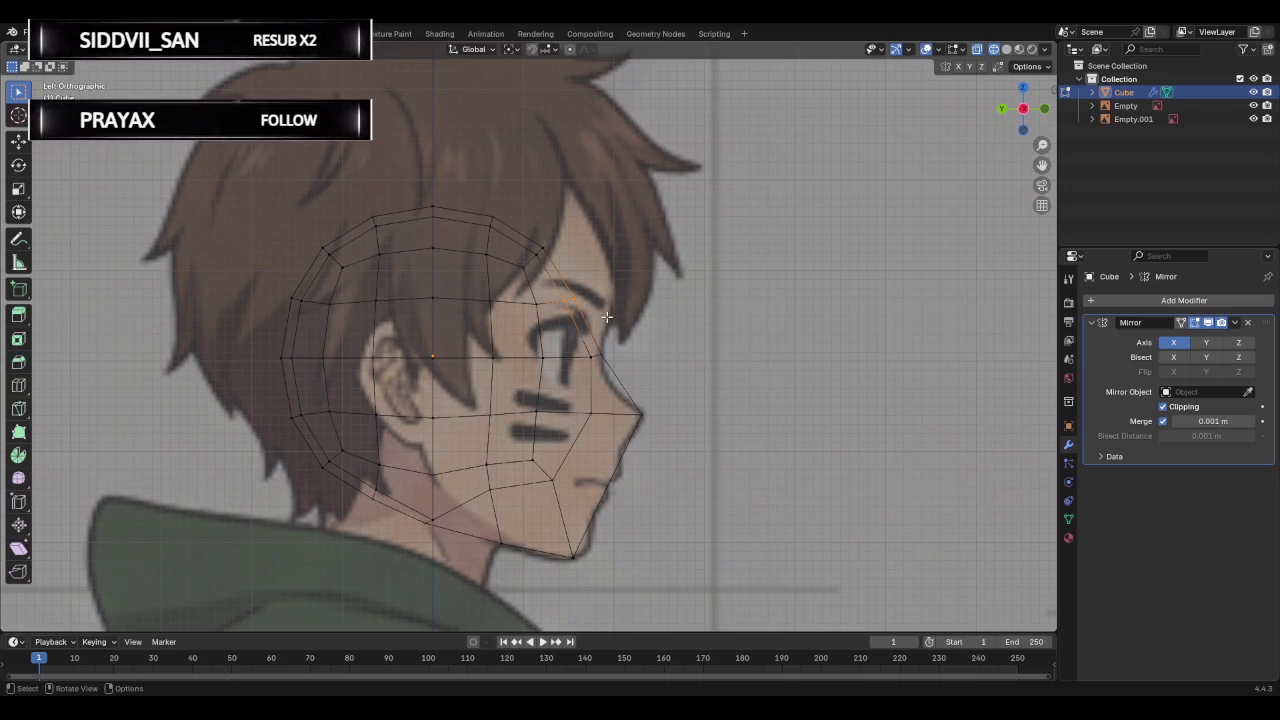
{"action": "key", "text": "g"}
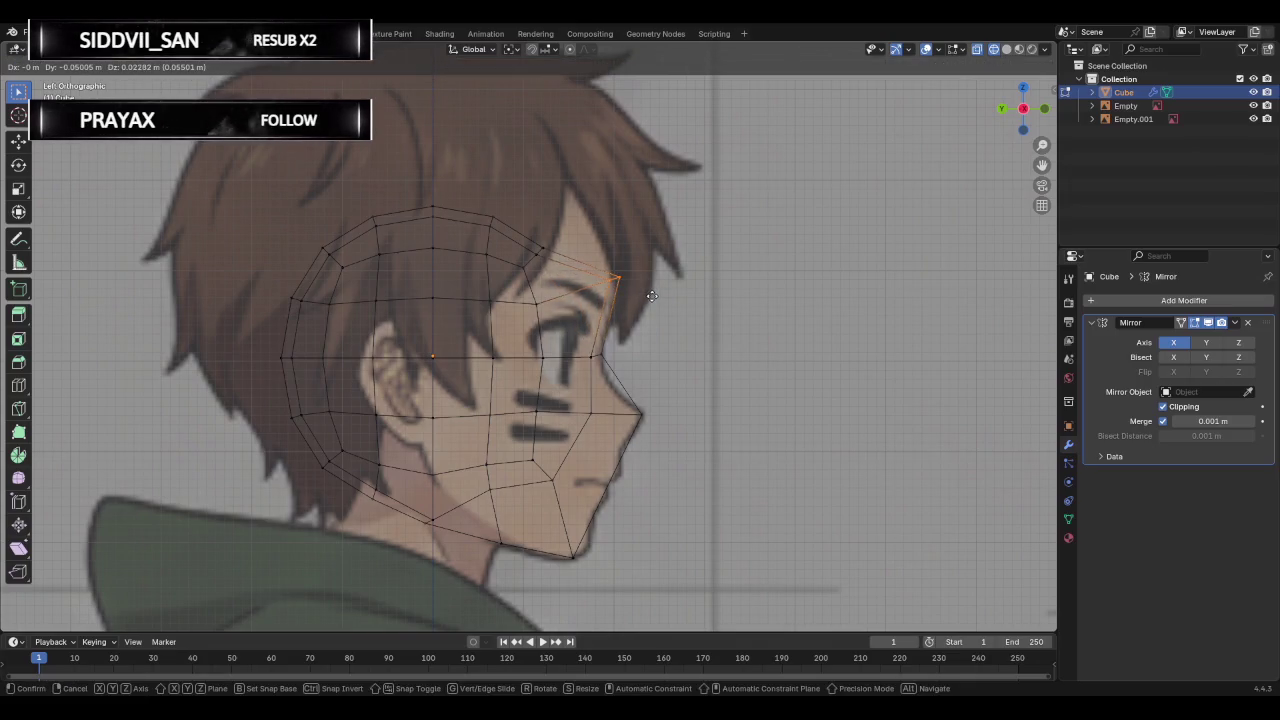
{"action": "left_click", "coordinate": [651, 296]}
Cancel a move of the forehead vertex near the fringe and undo the previous forehead move.
{"action": "left_click_drag", "start_coordinate": [556, 266], "coordinate": [525, 227]}
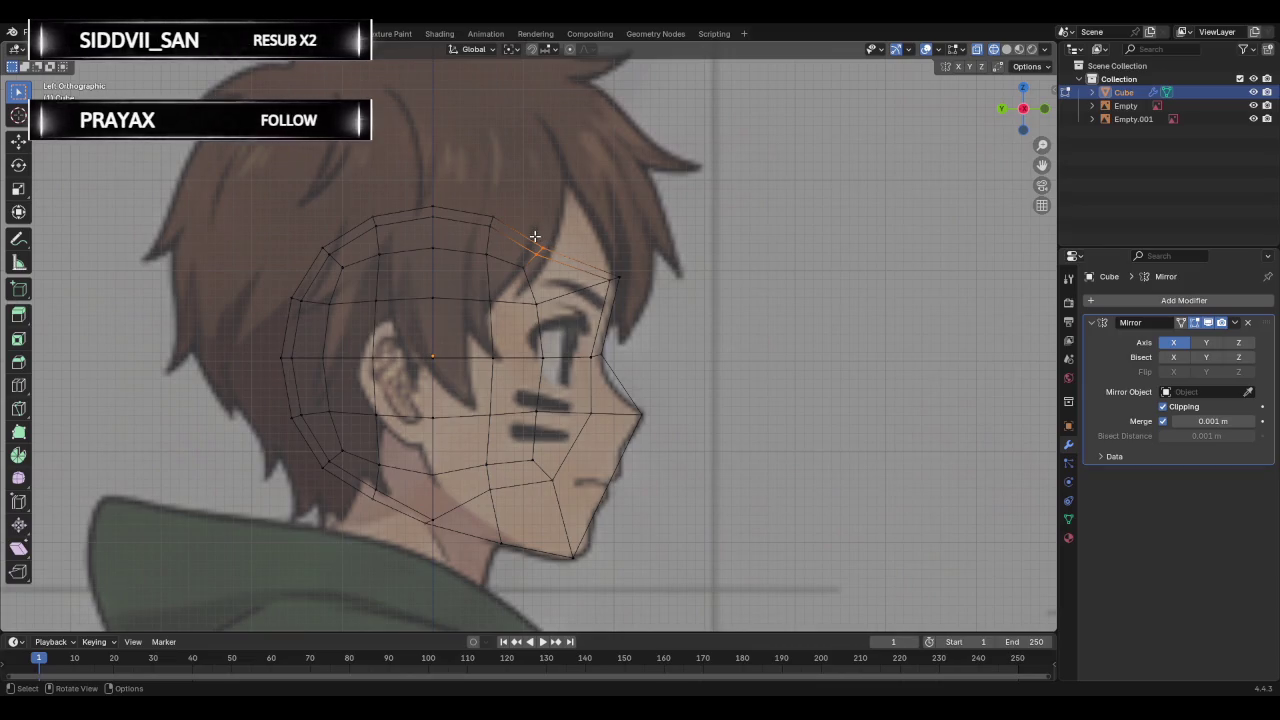
{"action": "key", "text": "g"}
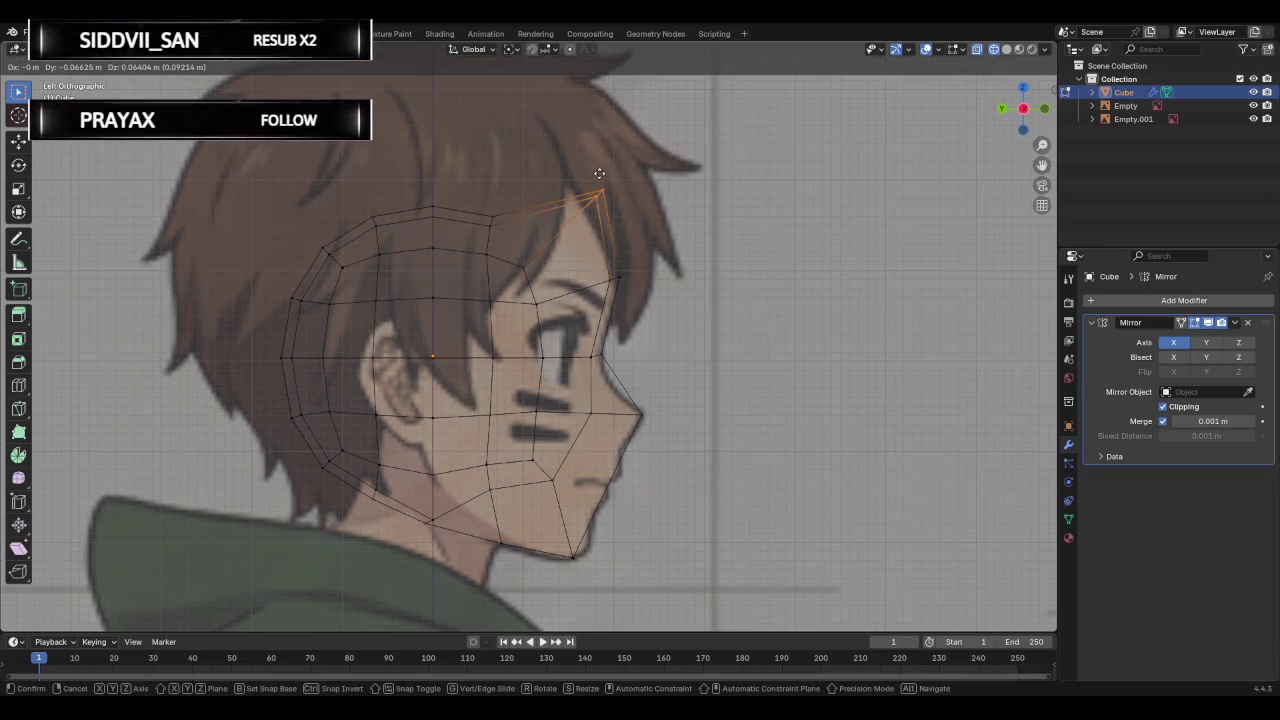
{"action": "right_click", "coordinate": [597, 213]}
{"action": "key", "text": "ctrl+z"}
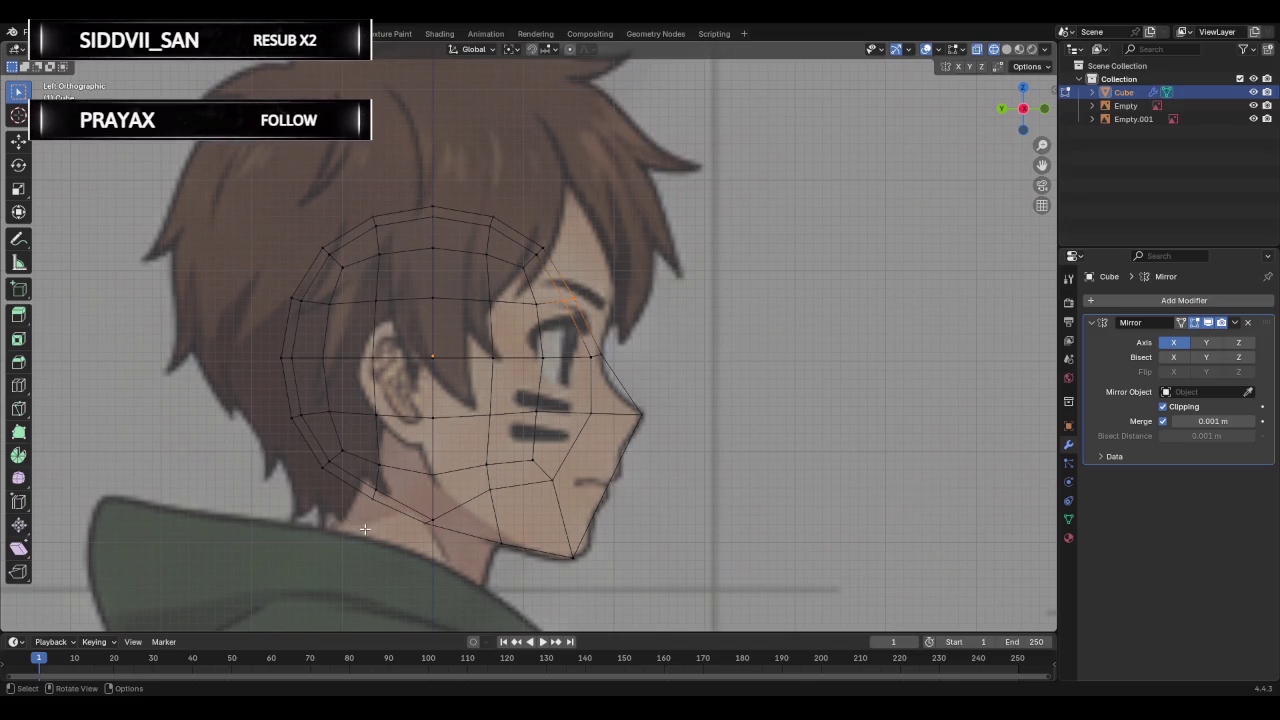
Move the back half of the head's faces up and back.
{"action": "mouse_move", "coordinate": [385, 537]}
{"action": "left_mouse_down"}
{"action": "mouse_move", "coordinate": [274, 152]}
{"action": "mouse_move", "coordinate": [263, 183]}
{"action": "left_mouse_up"}
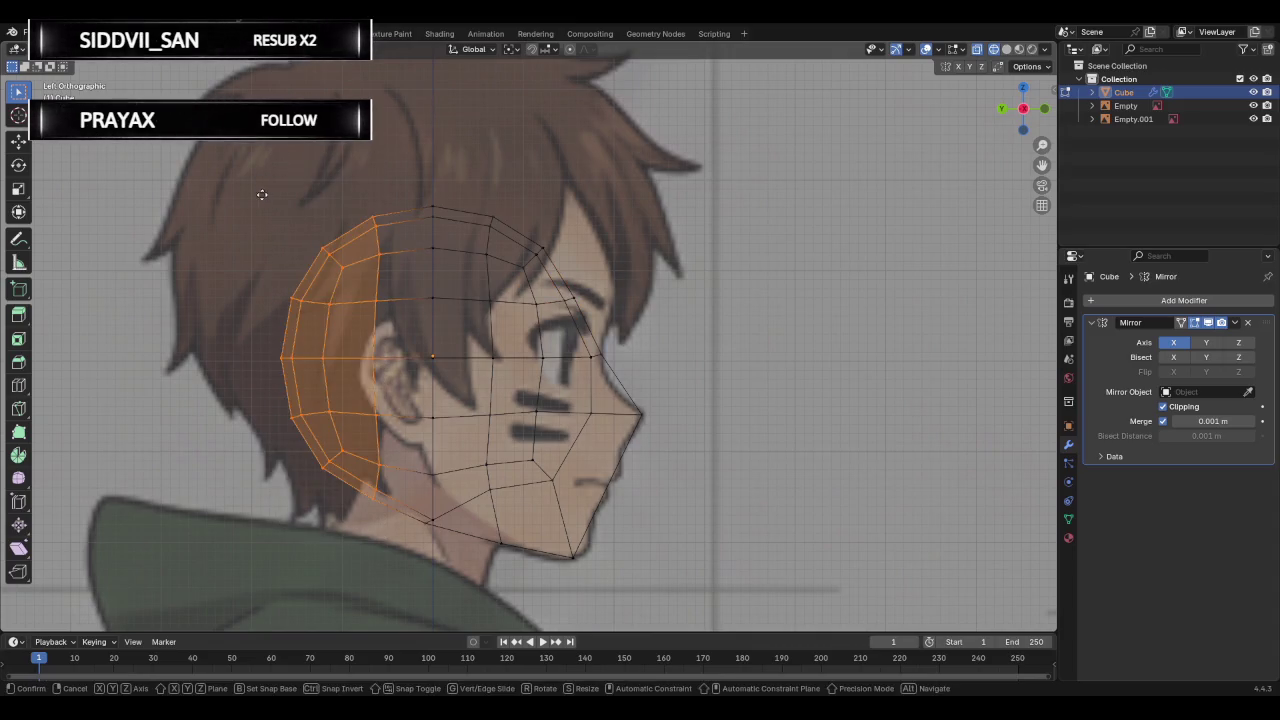
{"action": "key", "text": "g"}
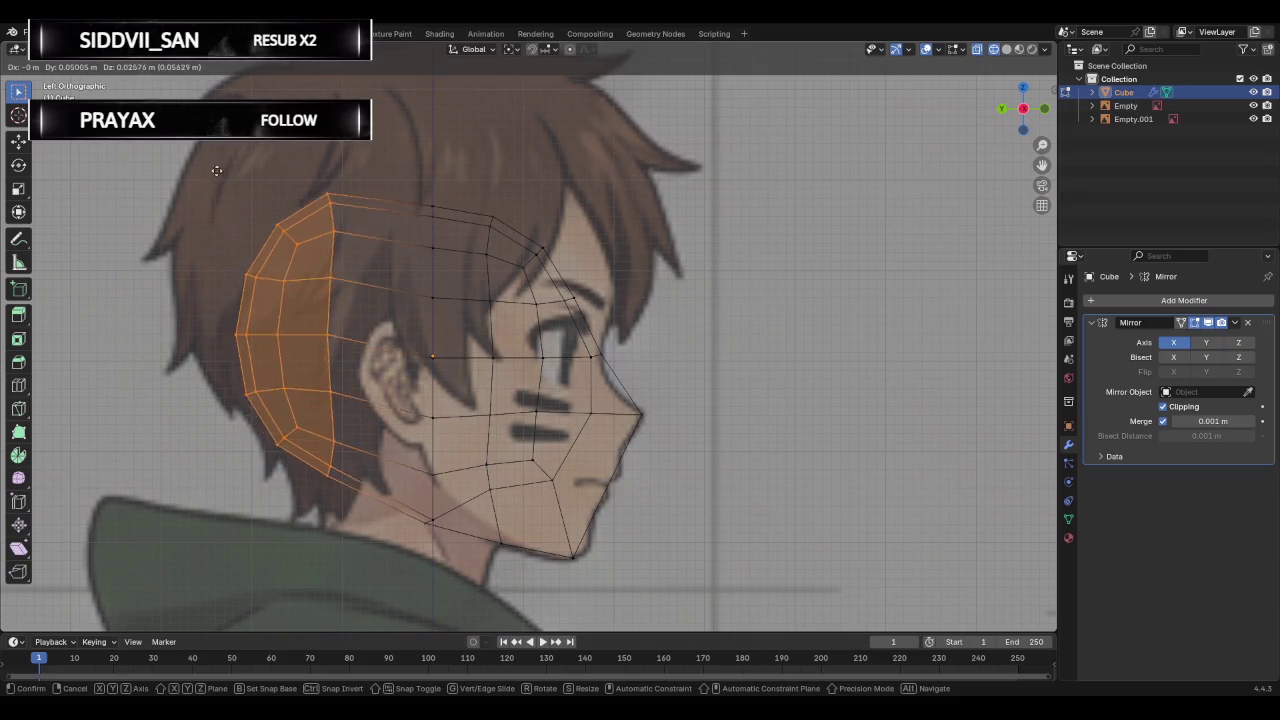
{"action": "key", "text": "Escape"}
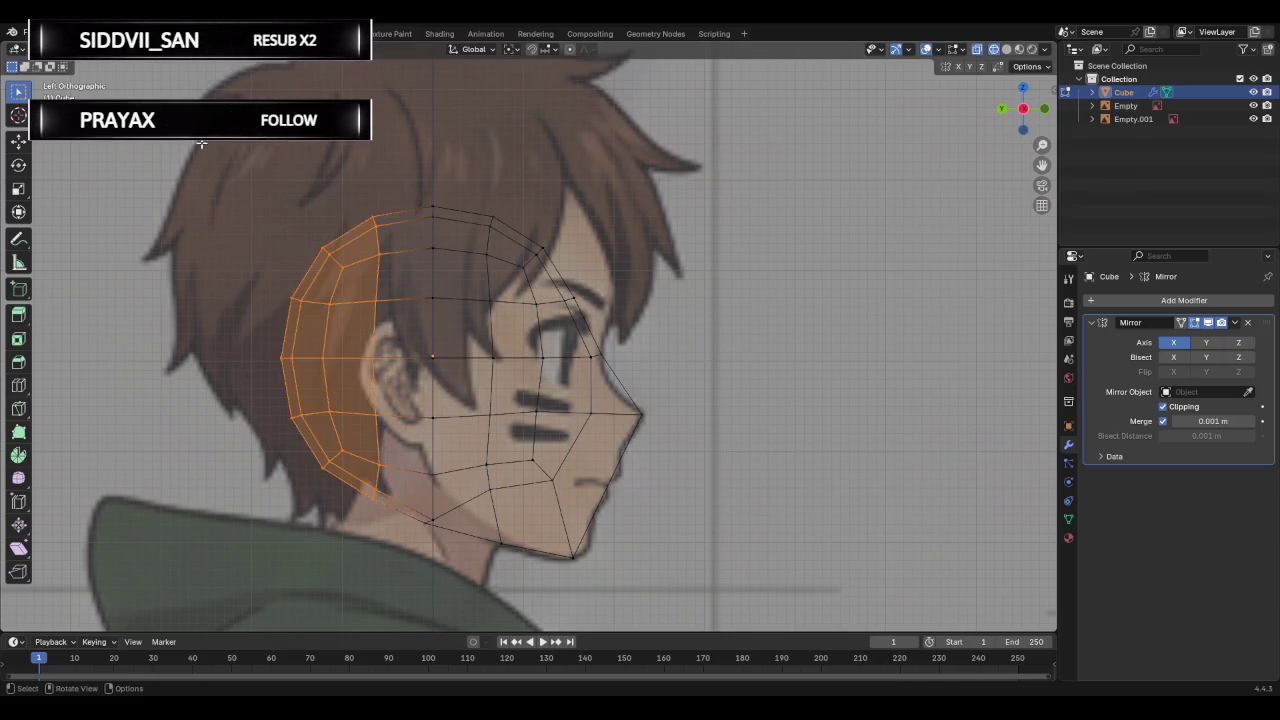
{"action": "left_click_drag", "start_coordinate": [234, 146], "coordinate": [436, 563]}
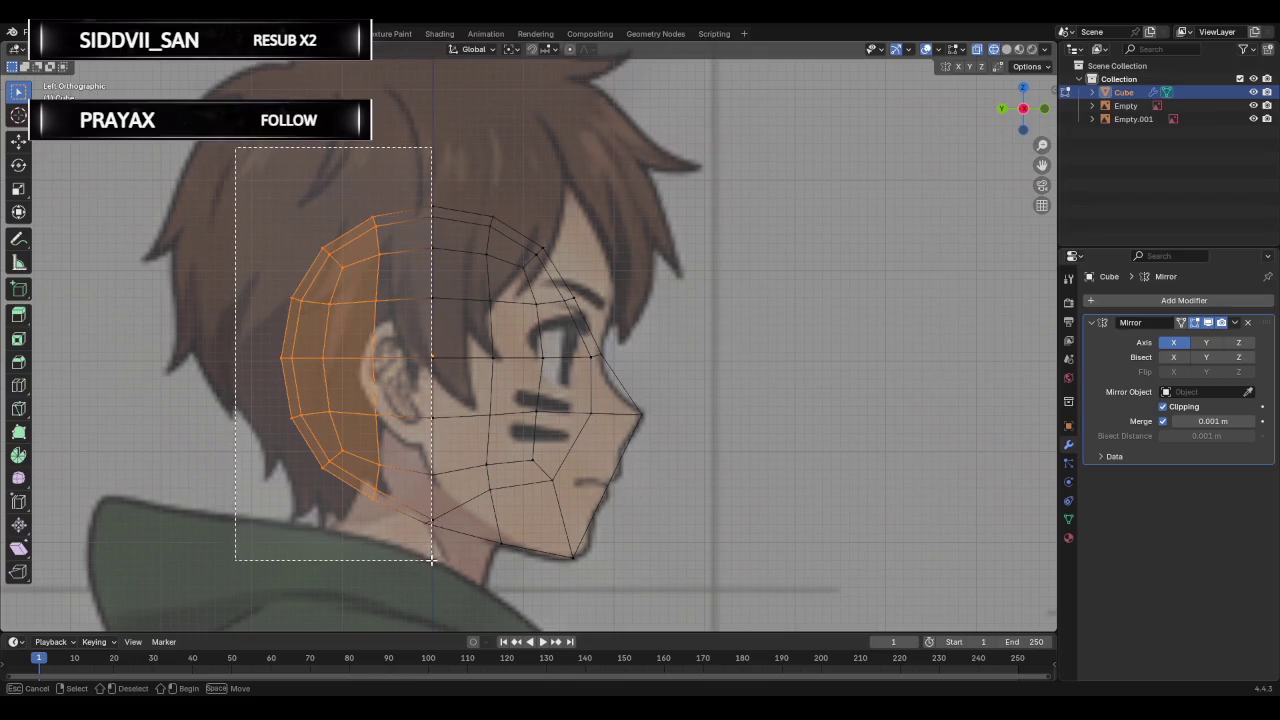
{"action": "key", "text": "g"}
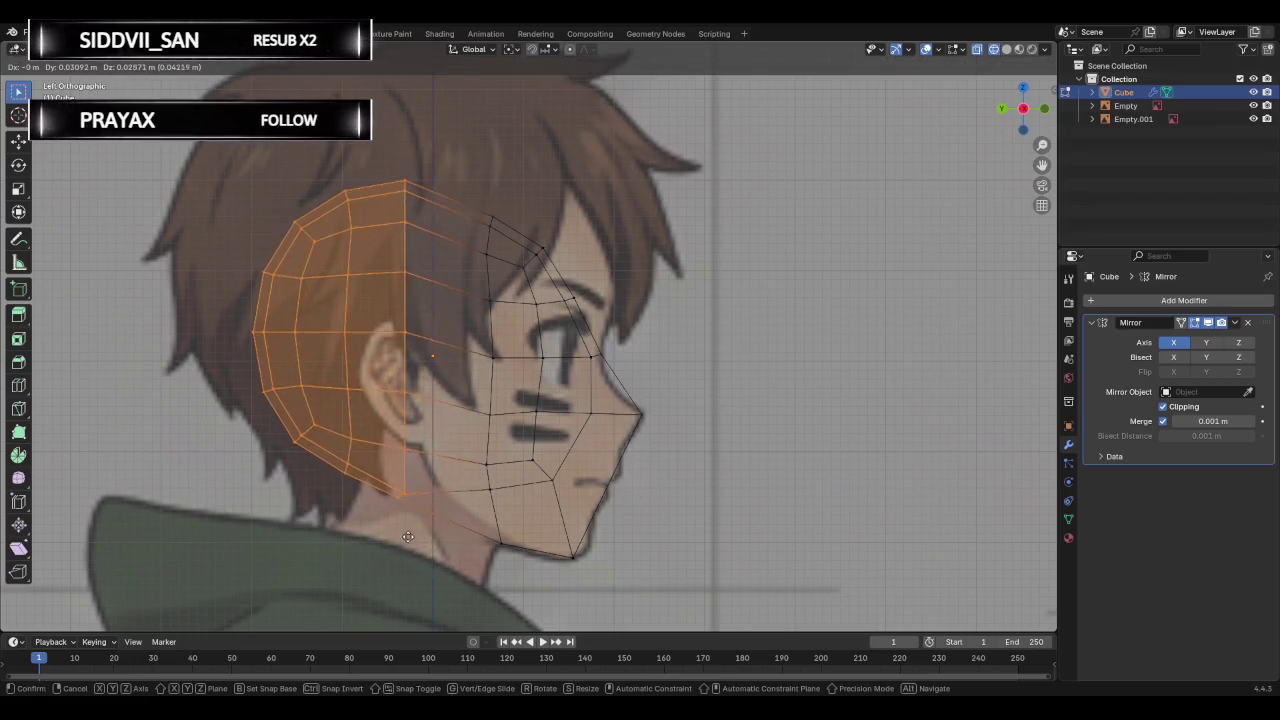
{"action": "left_click", "coordinate": [367, 512]}
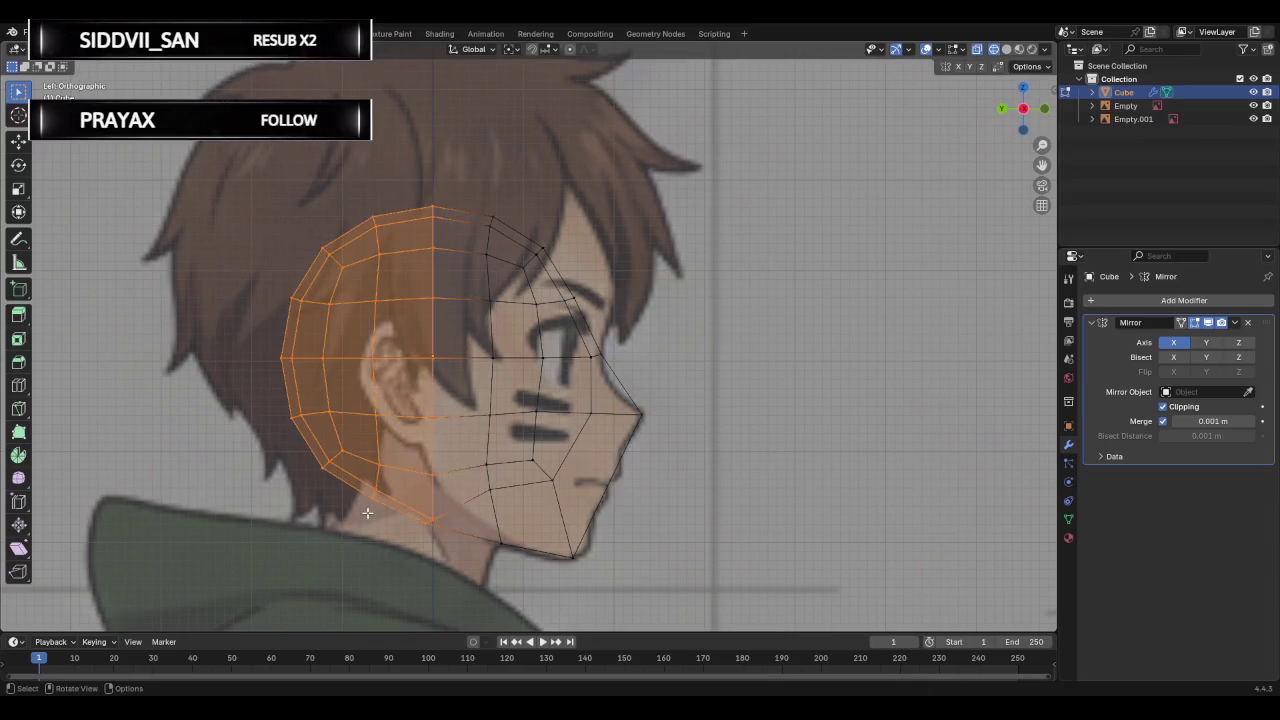
{"action": "left_click", "coordinate": [268, 201]}
Try selecting upper back-of-head faces and a top-edge vertex, cancelling each trial move.
{"action": "left_click_drag", "start_coordinate": [228, 176], "coordinate": [425, 405]}
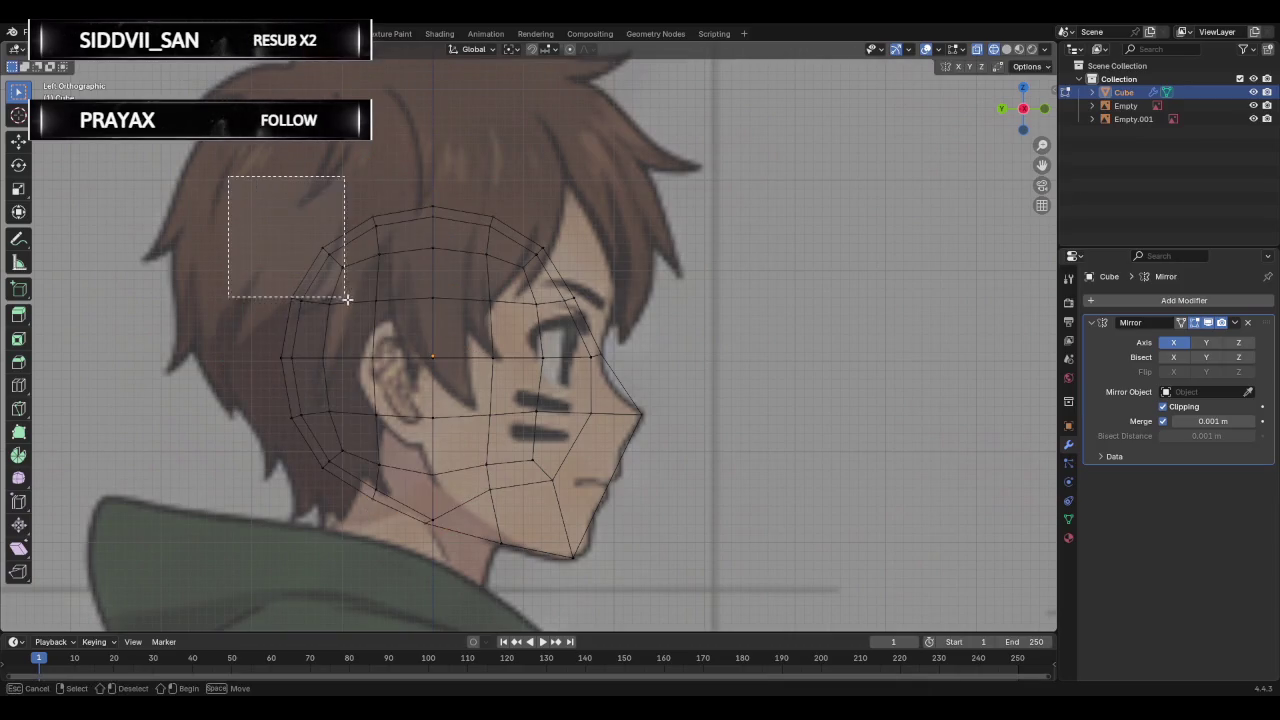
{"action": "key", "text": "g"}
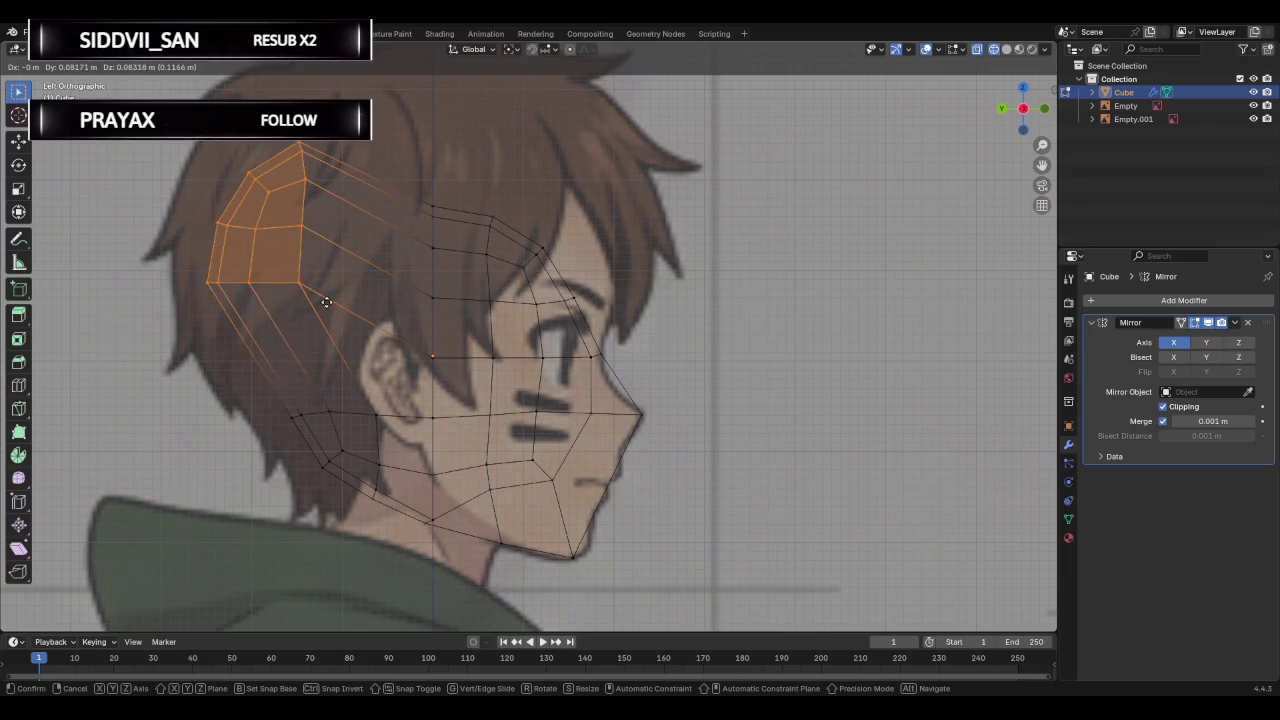
{"action": "right_click", "coordinate": [327, 306]}
{"action": "left_click_drag", "start_coordinate": [242, 184], "coordinate": [425, 428]}
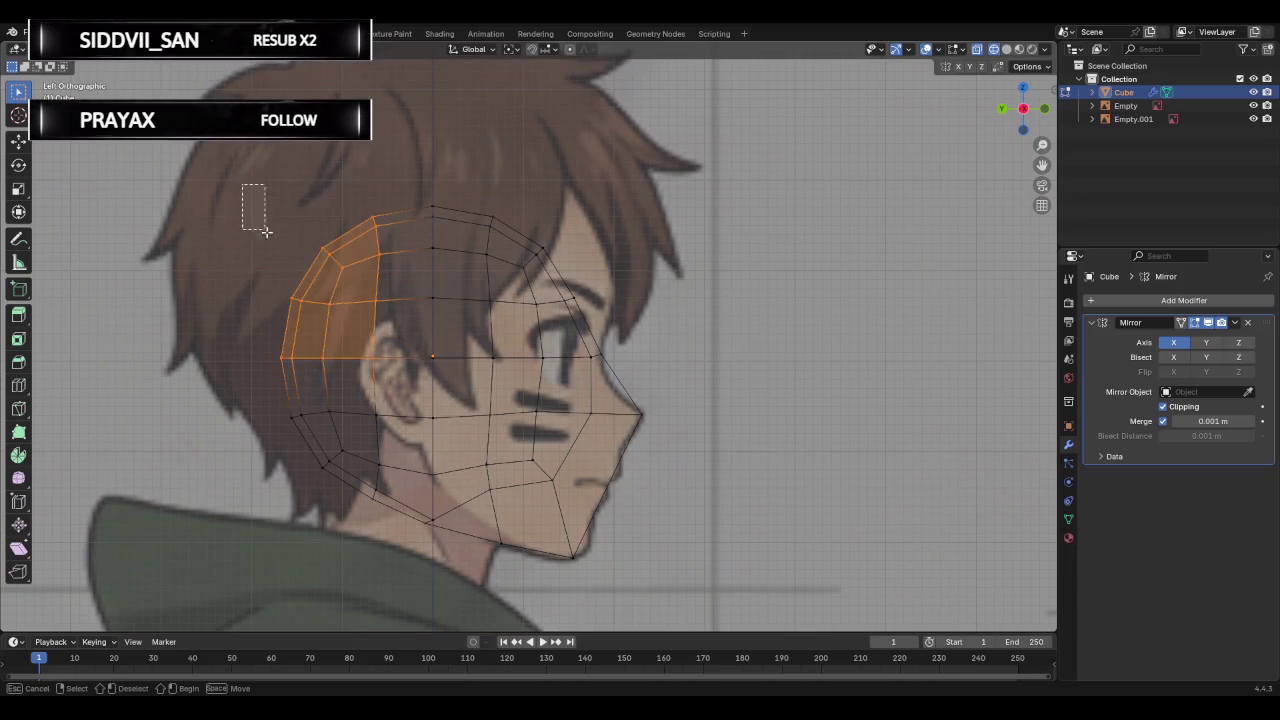
{"action": "key", "text": "g"}
{"action": "right_click", "coordinate": [385, 375]}
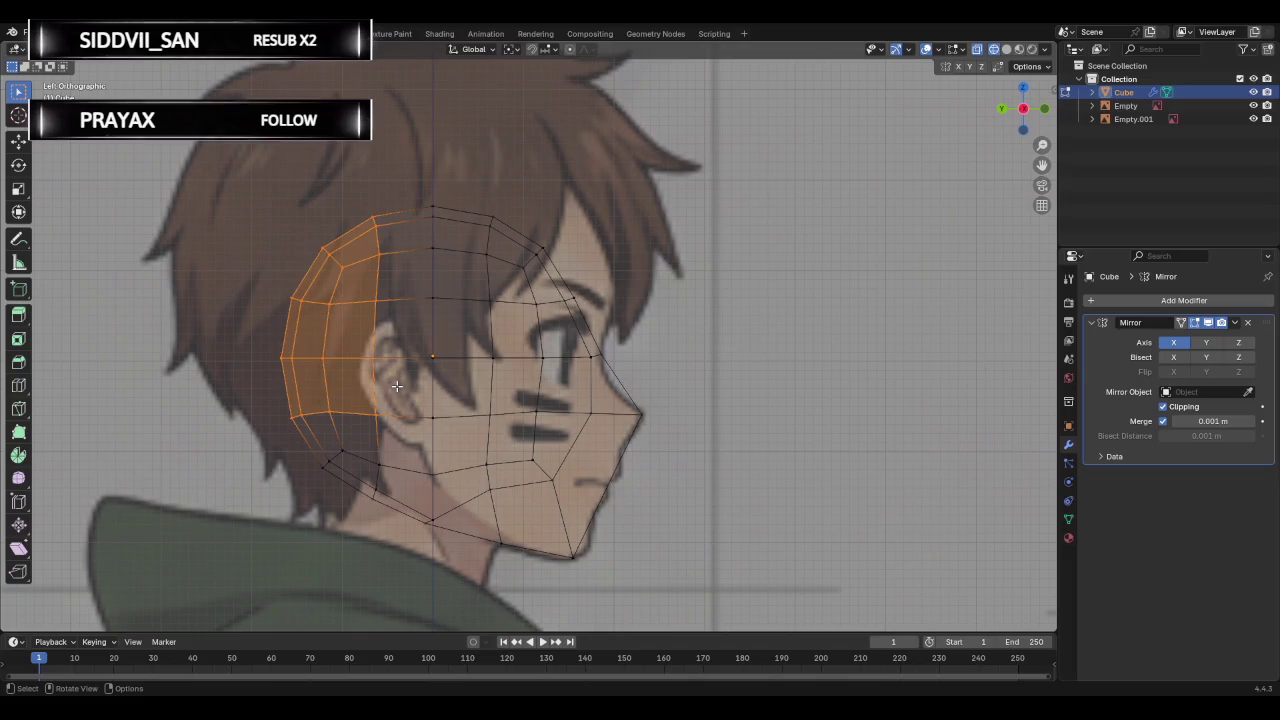
{"action": "left_click", "coordinate": [277, 203]}
{"action": "left_click_drag", "start_coordinate": [246, 189], "coordinate": [371, 314]}
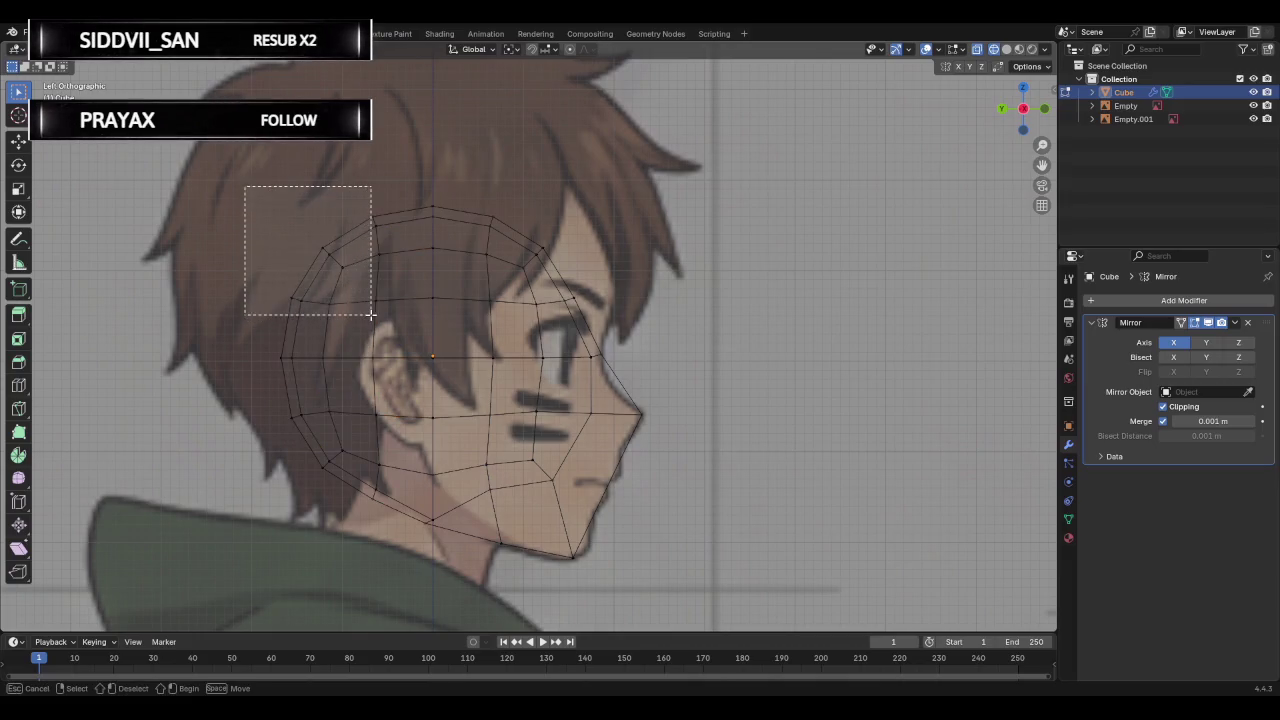
{"action": "left_click", "coordinate": [337, 221]}
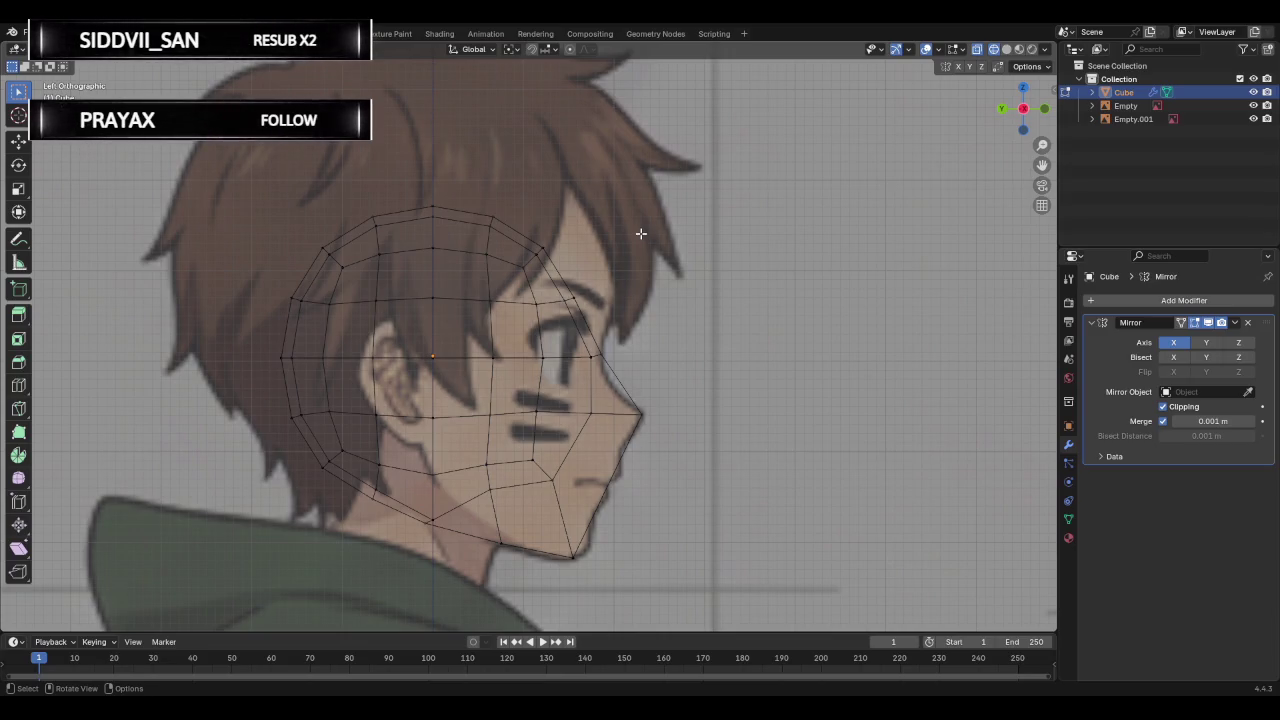
Enlarge the entire head mesh, then undo and redo the enlargement.
{"action": "mouse_move", "coordinate": [148, 158]}
{"action": "left_mouse_down"}
{"action": "mouse_move", "coordinate": [349, 366]}
{"action": "mouse_move", "coordinate": [749, 640]}
{"action": "left_mouse_up"}
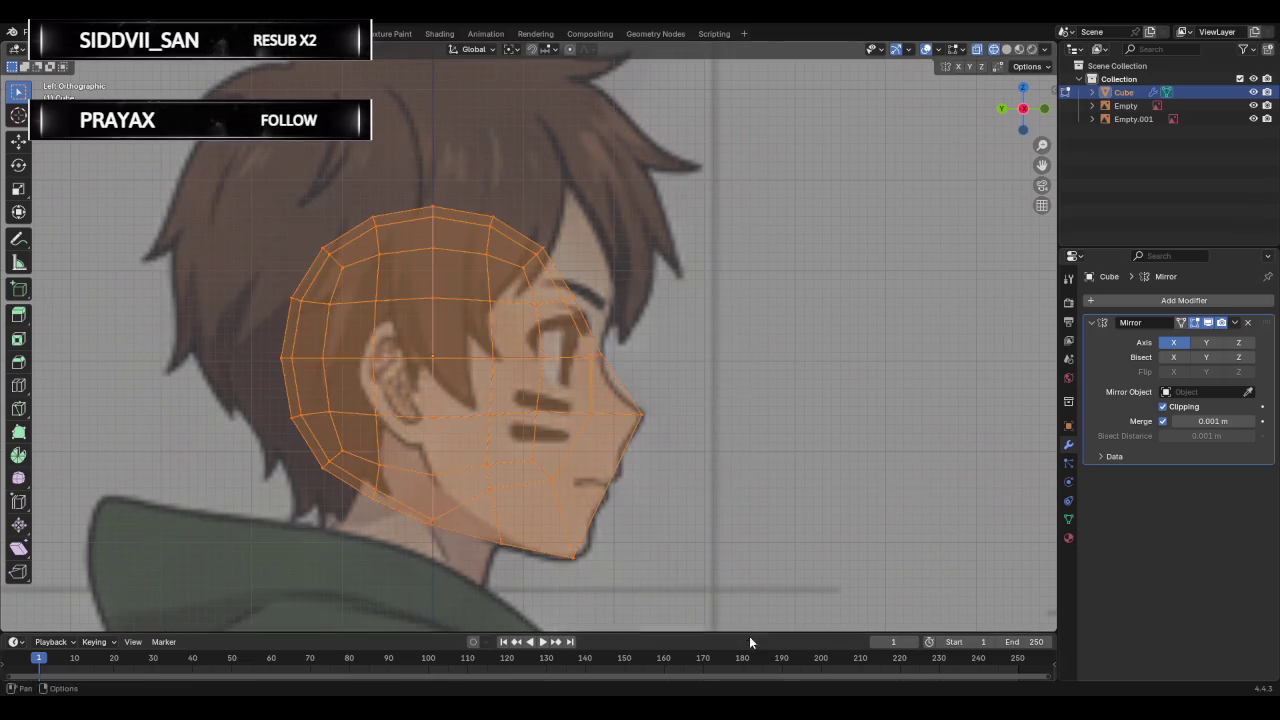
{"action": "key", "text": "s"}
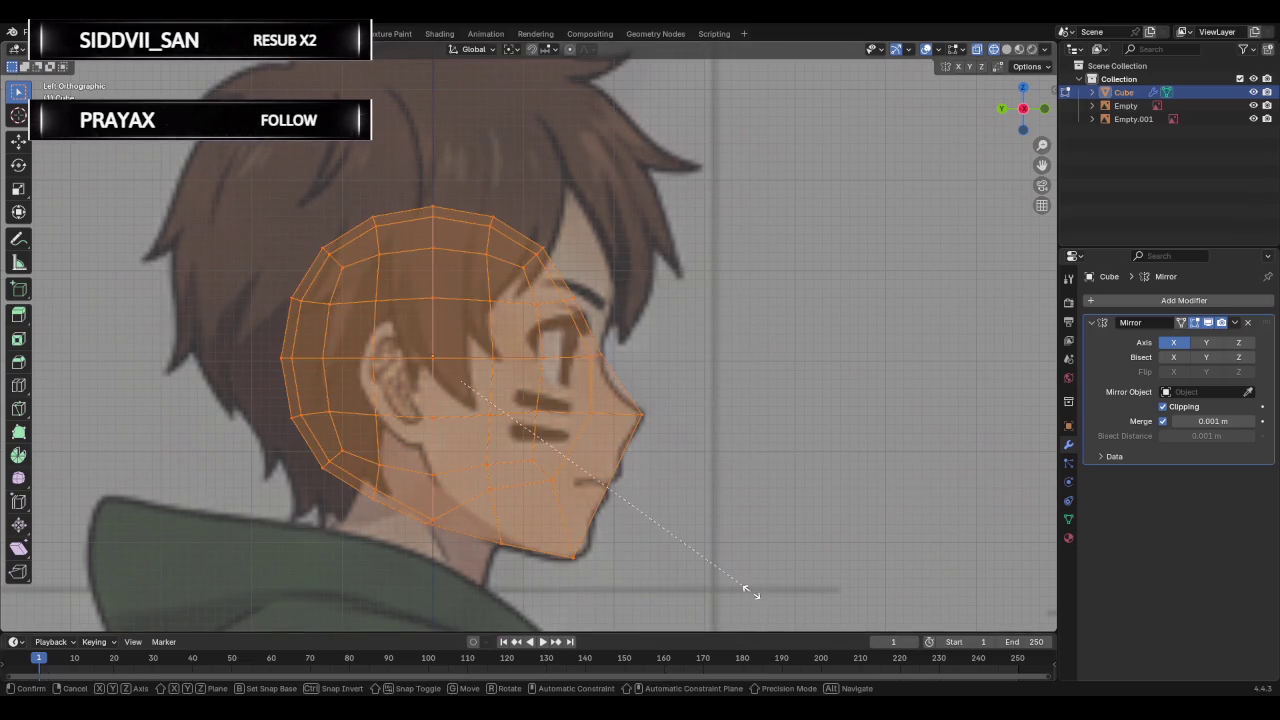
{"action": "left_click", "coordinate": [960, 627]}
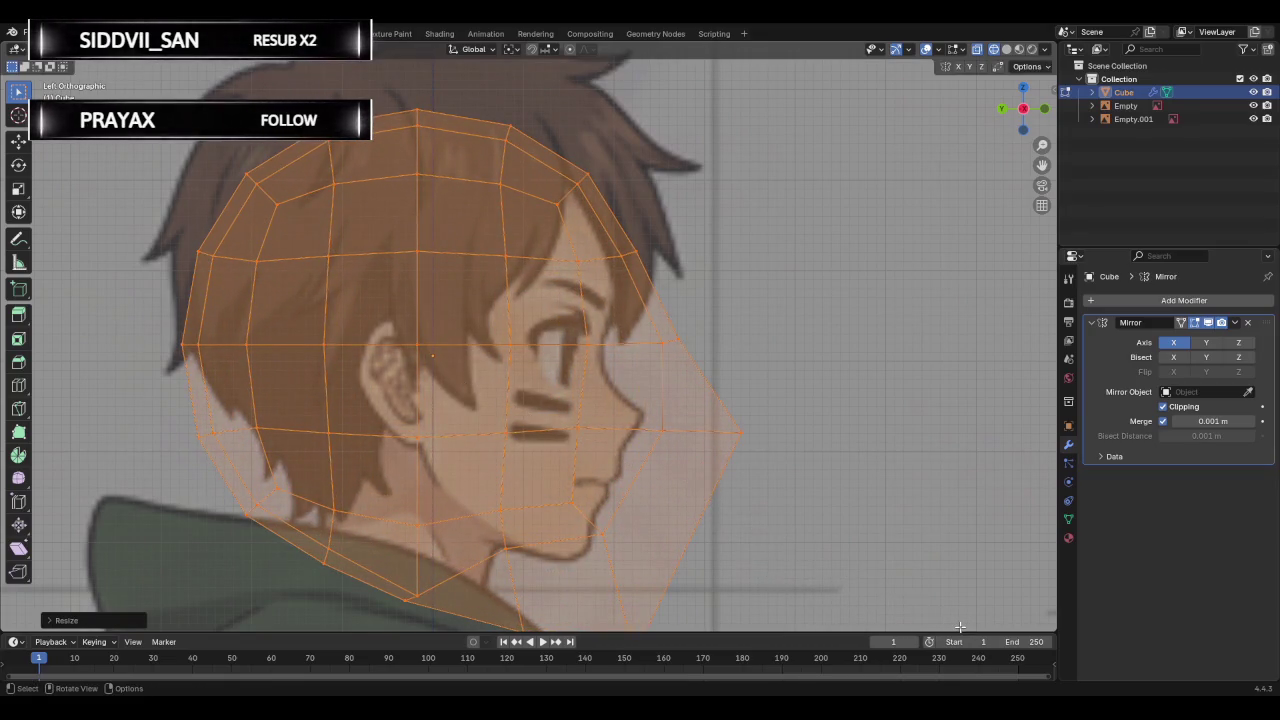
{"action": "key", "text": "g"}
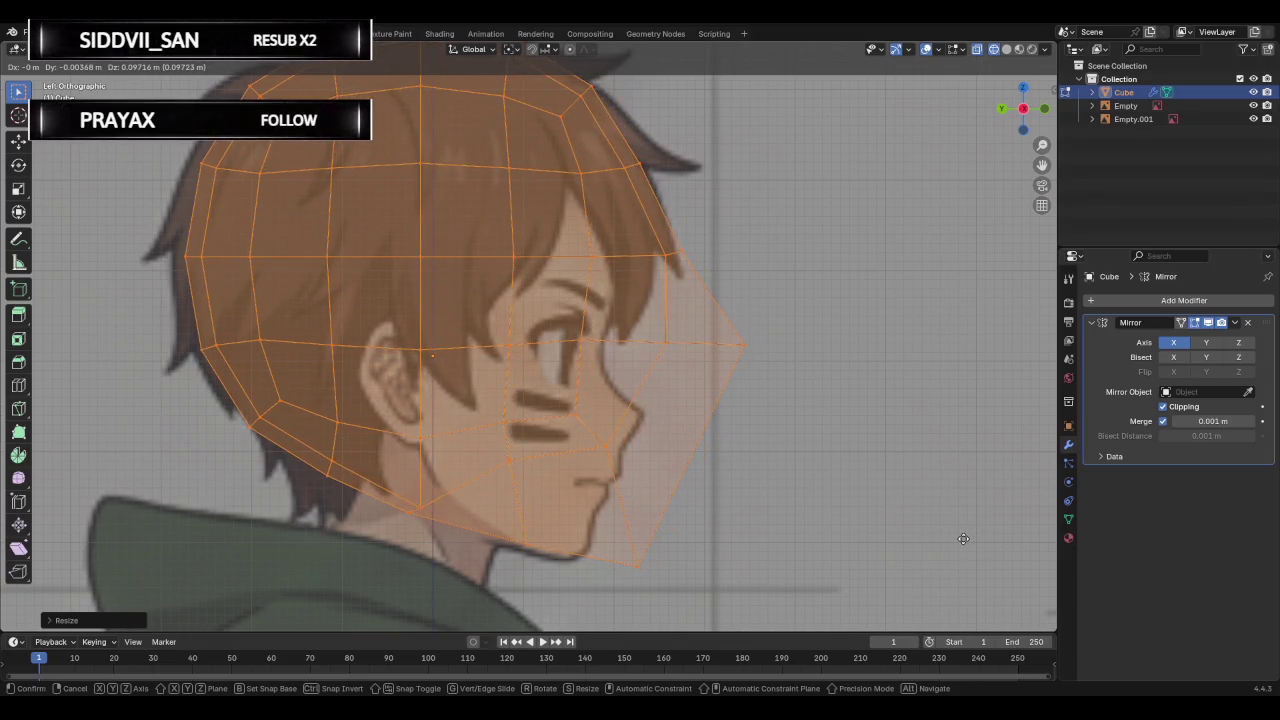
{"action": "key", "text": "Escape"}
{"action": "key", "text": "ctrl+z"}
{"action": "key", "text": "ctrl+z"}
{"action": "key", "text": "ctrl+shift+z"}
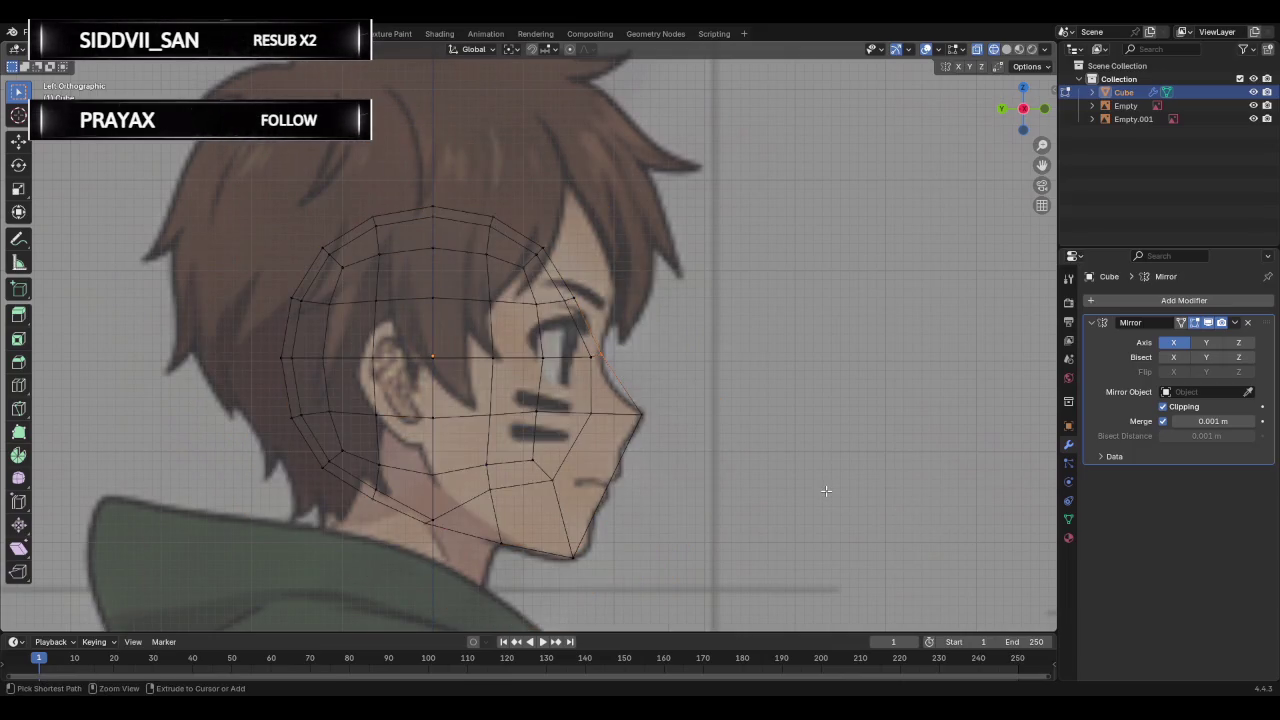
{"action": "key", "text": "ctrl+shift+z"}
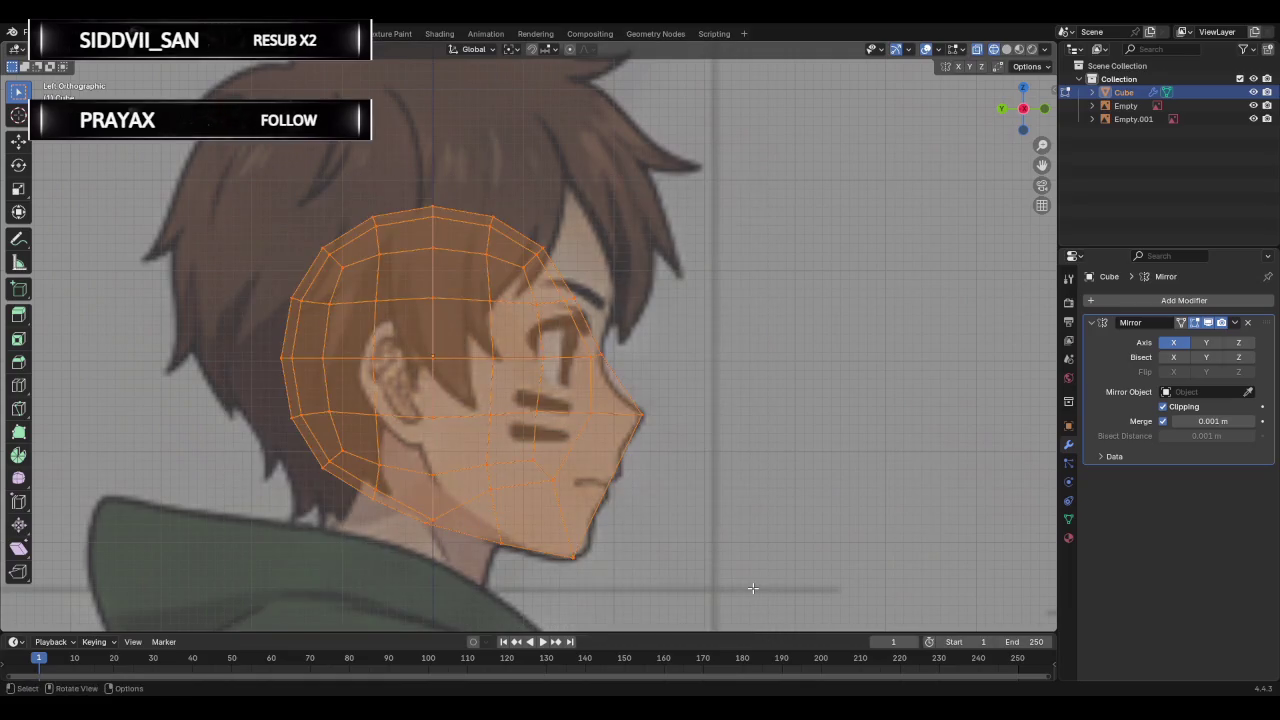
Scale the whole head up and raise it toward the side-reference head.
{"action": "key", "text": "s"}
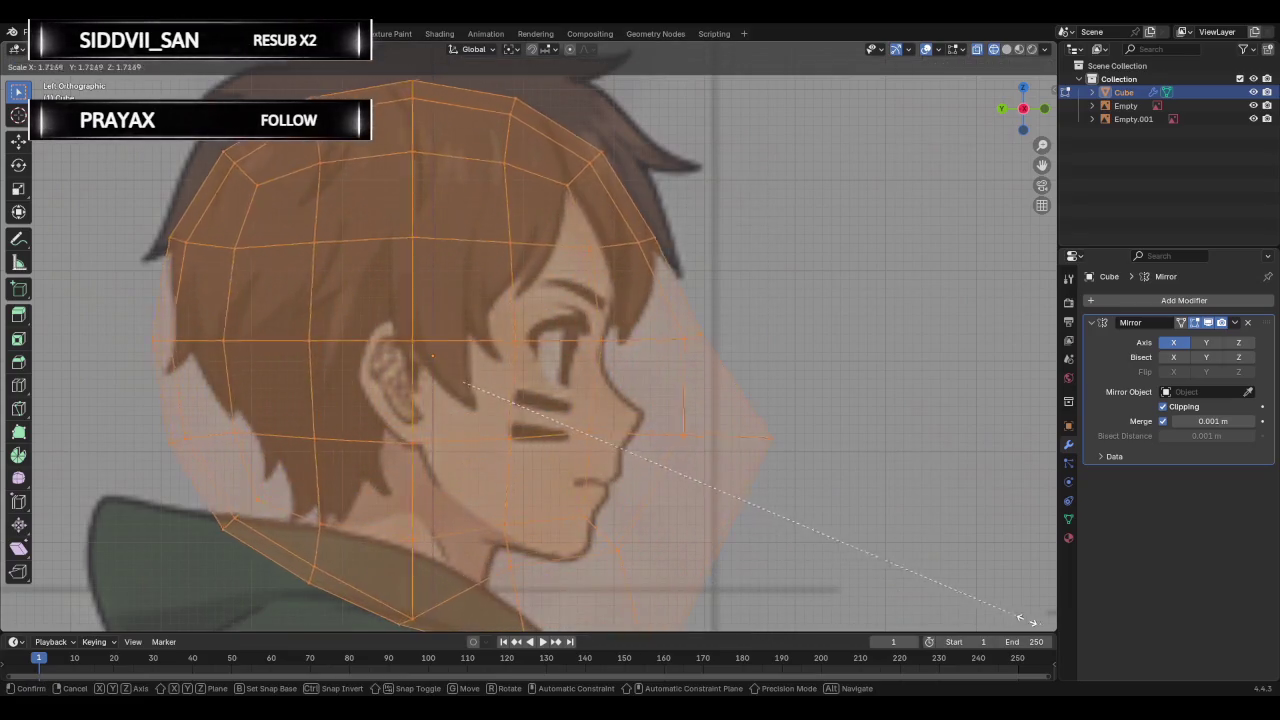
{"action": "key", "text": "Escape"}
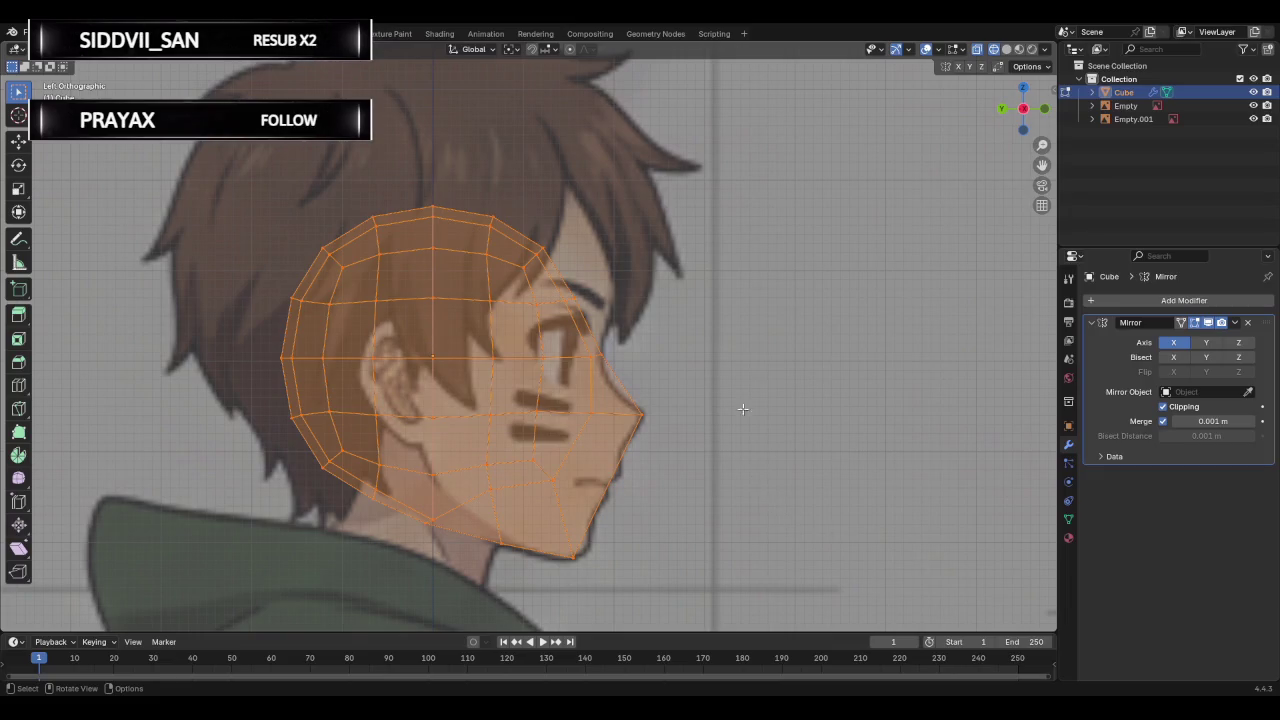
{"action": "key", "text": "s"}
{"action": "left_click", "coordinate": [909, 241]}
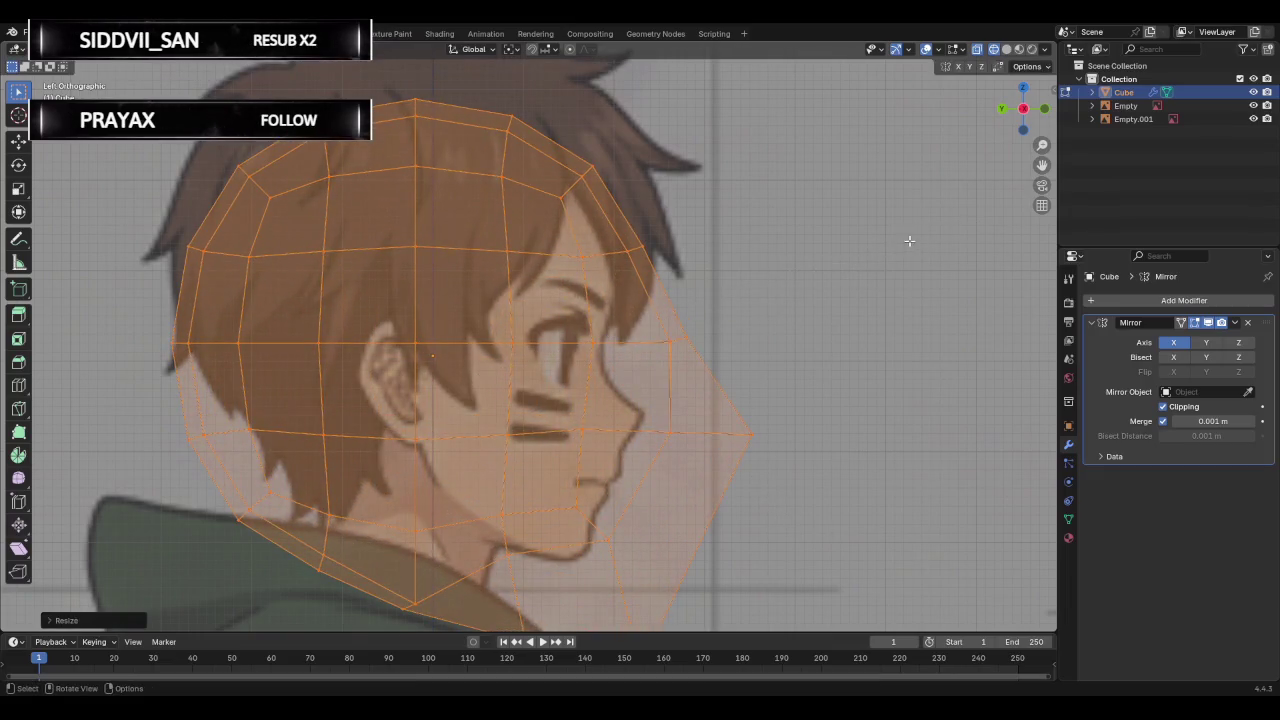
{"action": "key", "text": "g"}
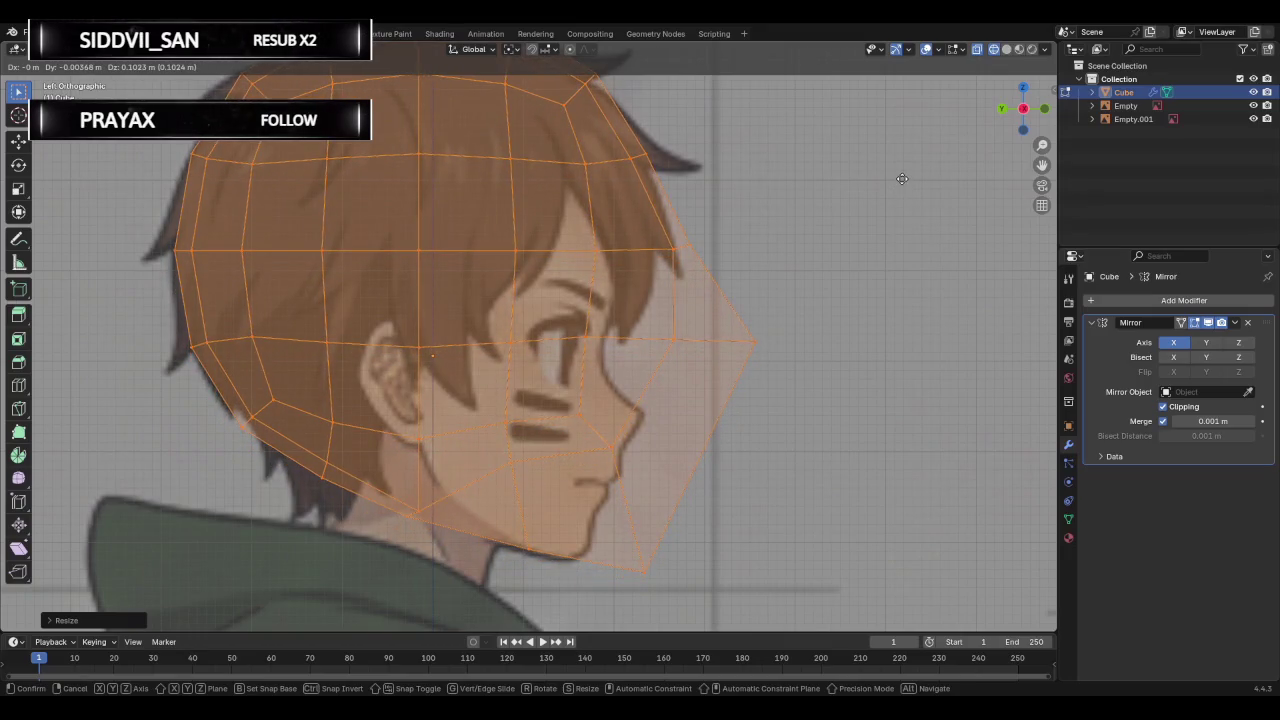
{"action": "left_click", "coordinate": [900, 177]}
Shrink the head to about 0.84 and reposition it over the side-view head.
{"action": "key", "text": "s"}
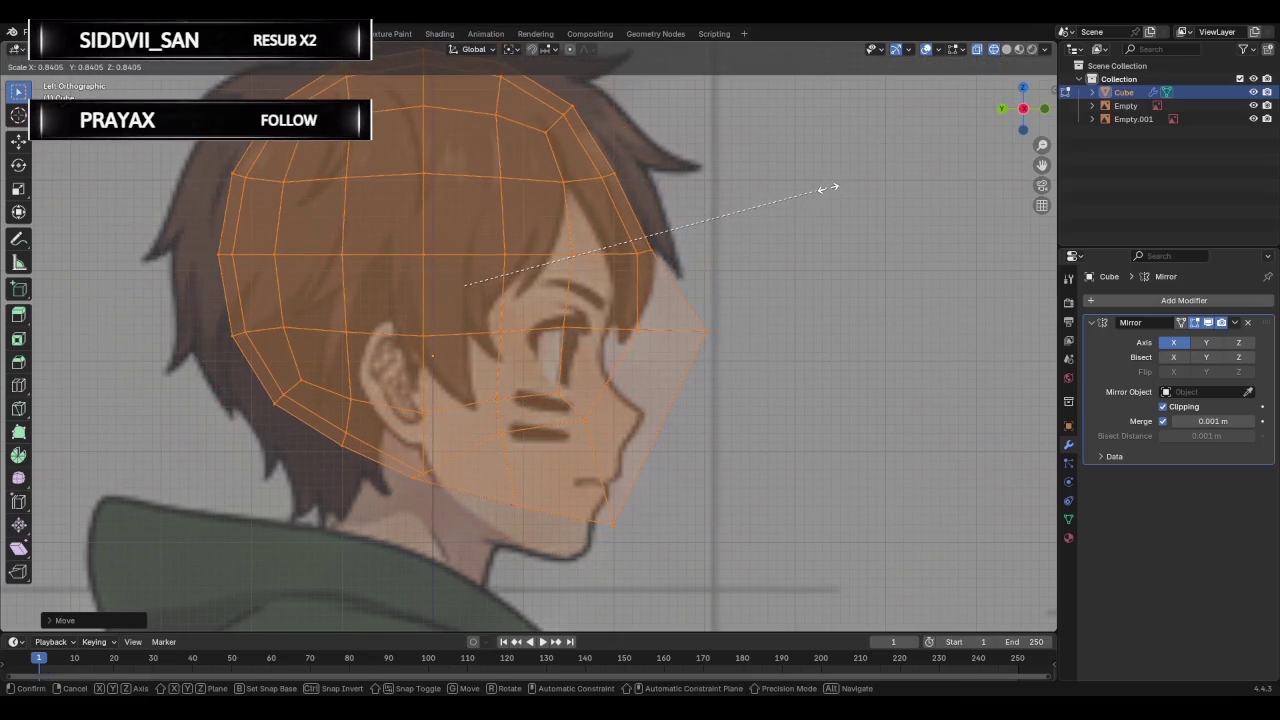
{"action": "left_click", "coordinate": [828, 187]}
{"action": "key", "text": "a"}
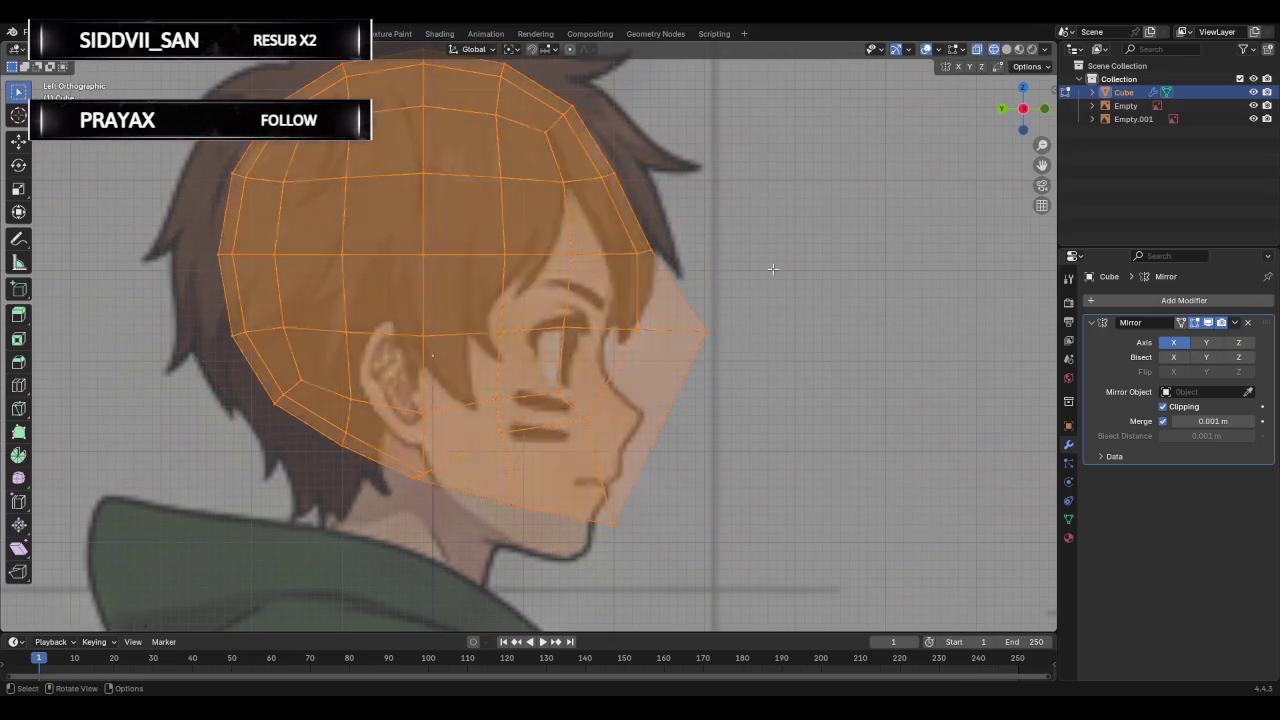
{"action": "right_click", "coordinate": [772, 274]}
{"action": "key", "text": "g"}
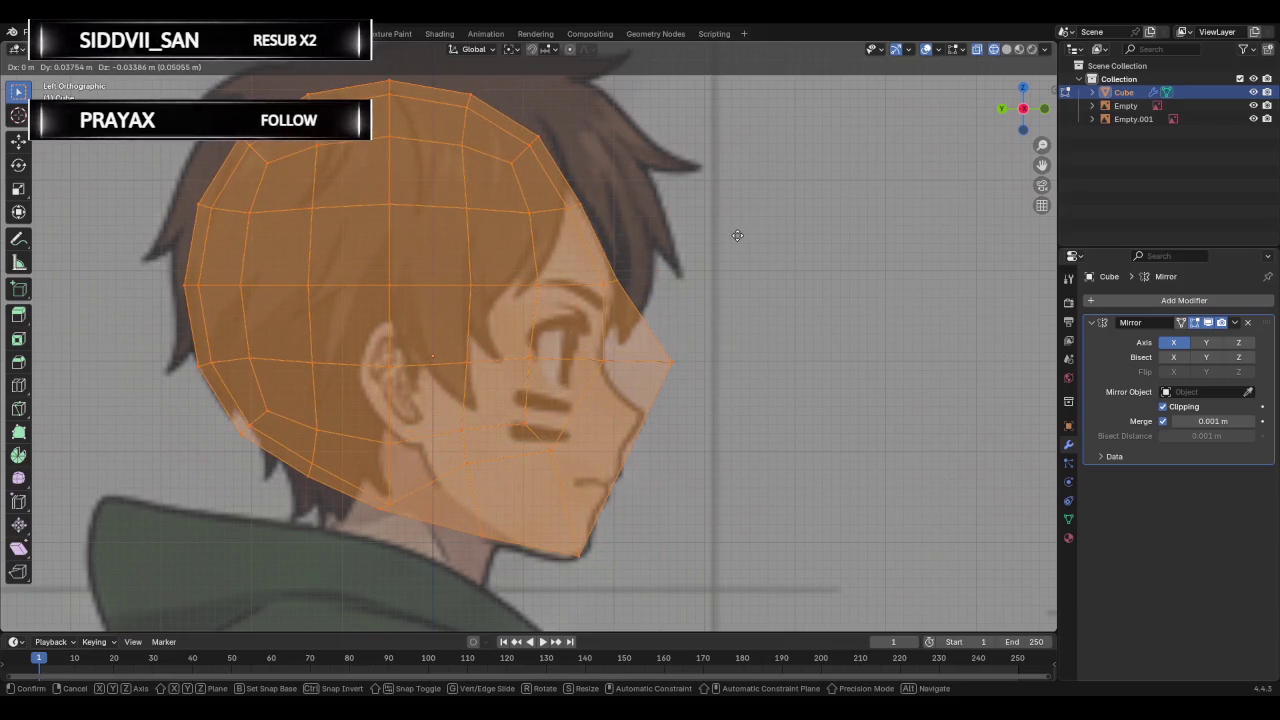
{"action": "left_click", "coordinate": [737, 235]}
Move the nose tip vertex onto the reference nose.
{"action": "key", "text": "alt+a"}
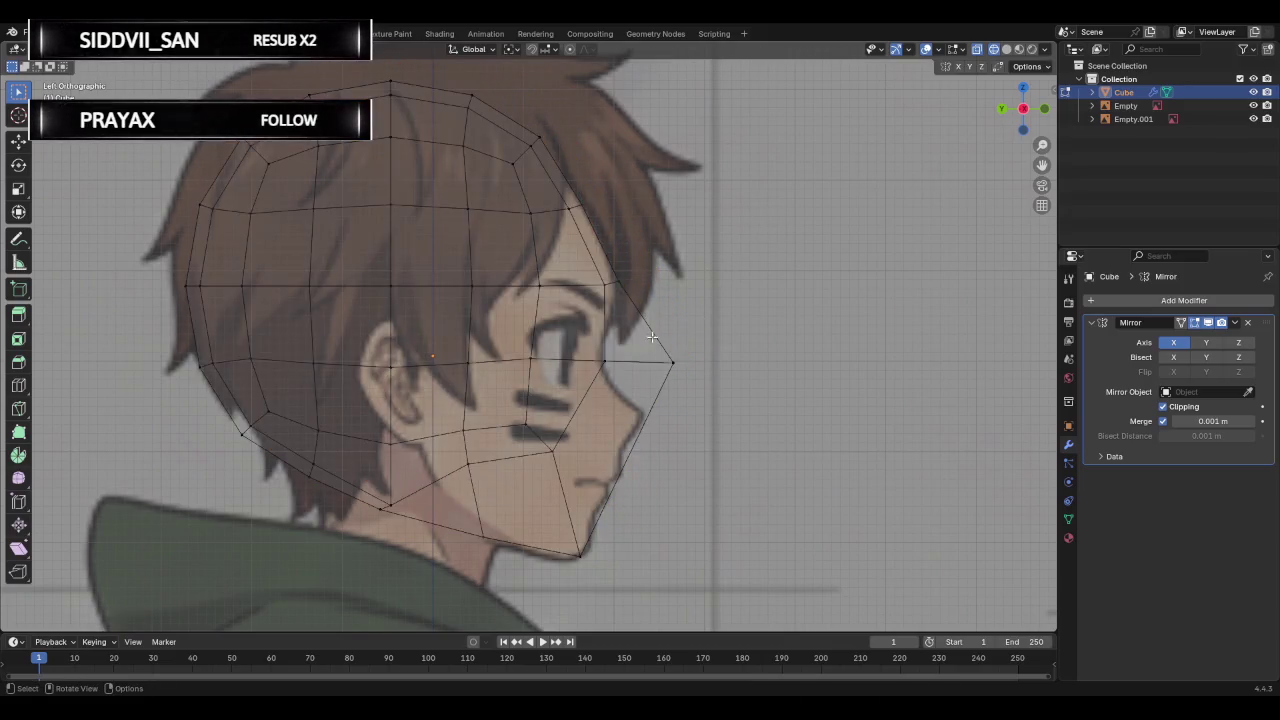
{"action": "key", "text": "g"}
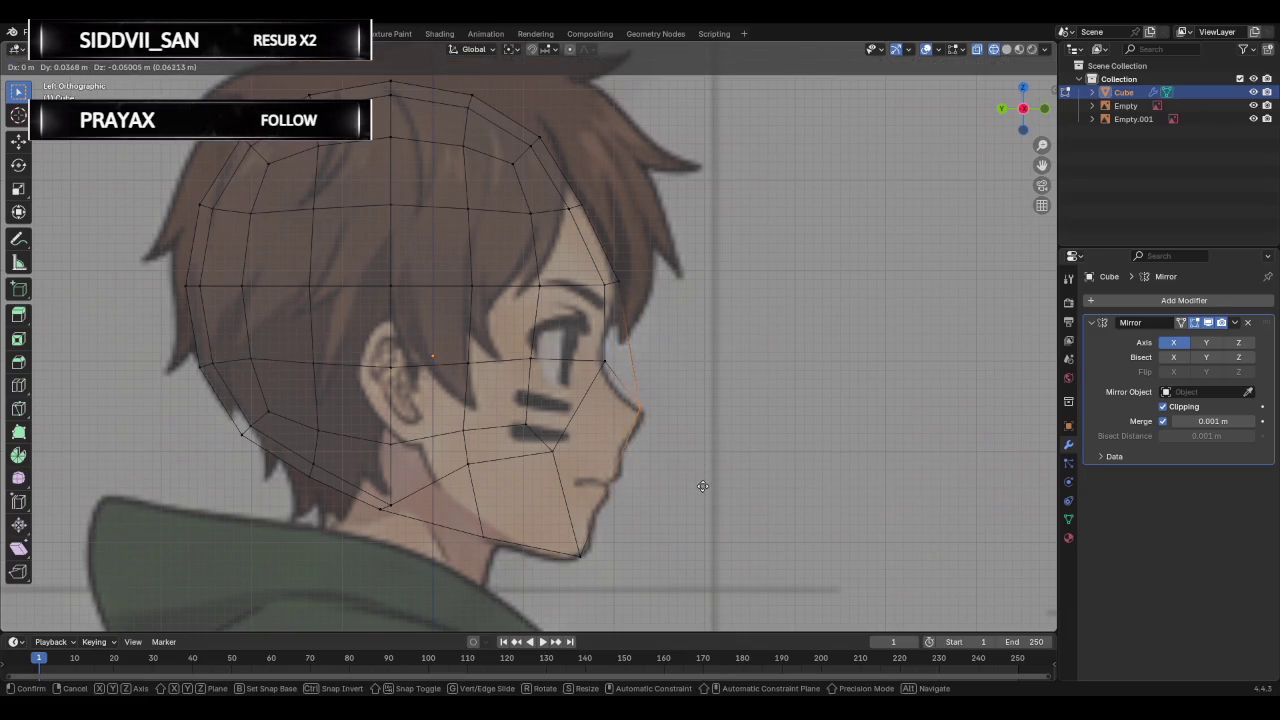
{"action": "left_click", "coordinate": [705, 491]}
{"action": "left_click", "coordinate": [604, 361]}
{"action": "key", "text": "g"}
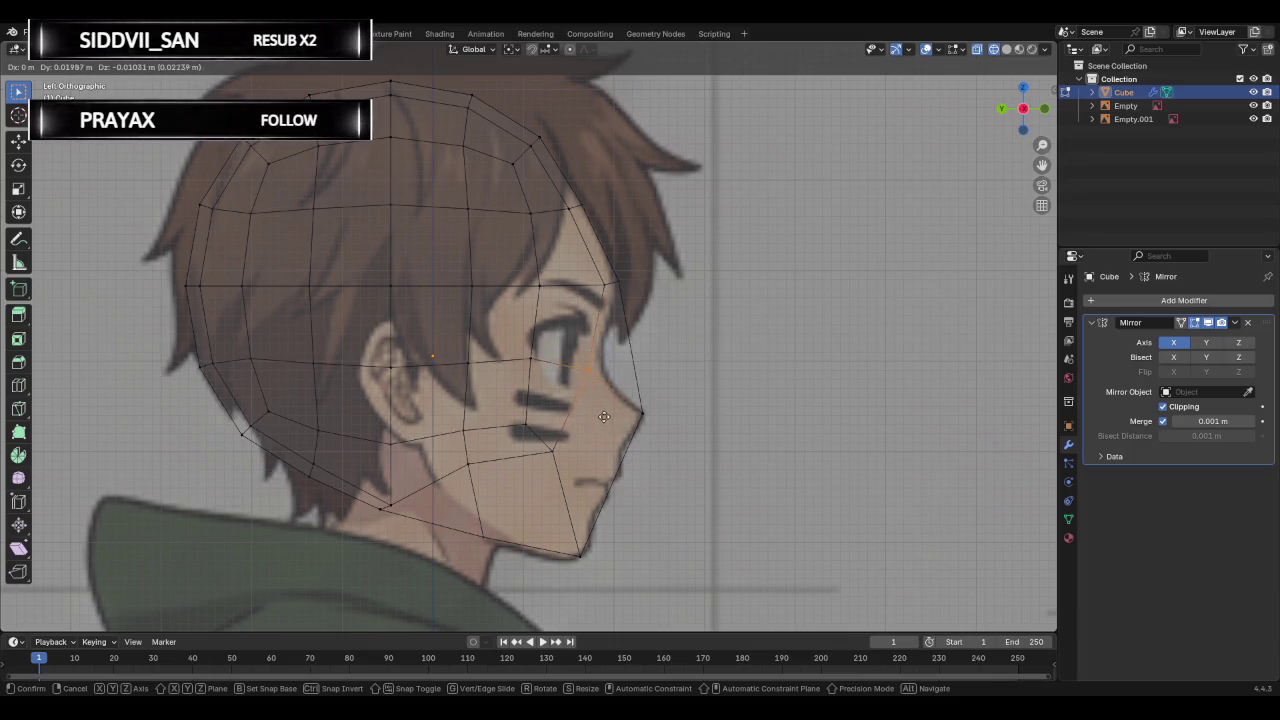
{"action": "right_click", "coordinate": [592, 430]}
Pull the forehead vertex slightly back and test-move the nose-top vertex.
{"action": "left_click", "coordinate": [612, 281]}
{"action": "key", "text": "g"}
{"action": "left_click", "coordinate": [629, 312]}
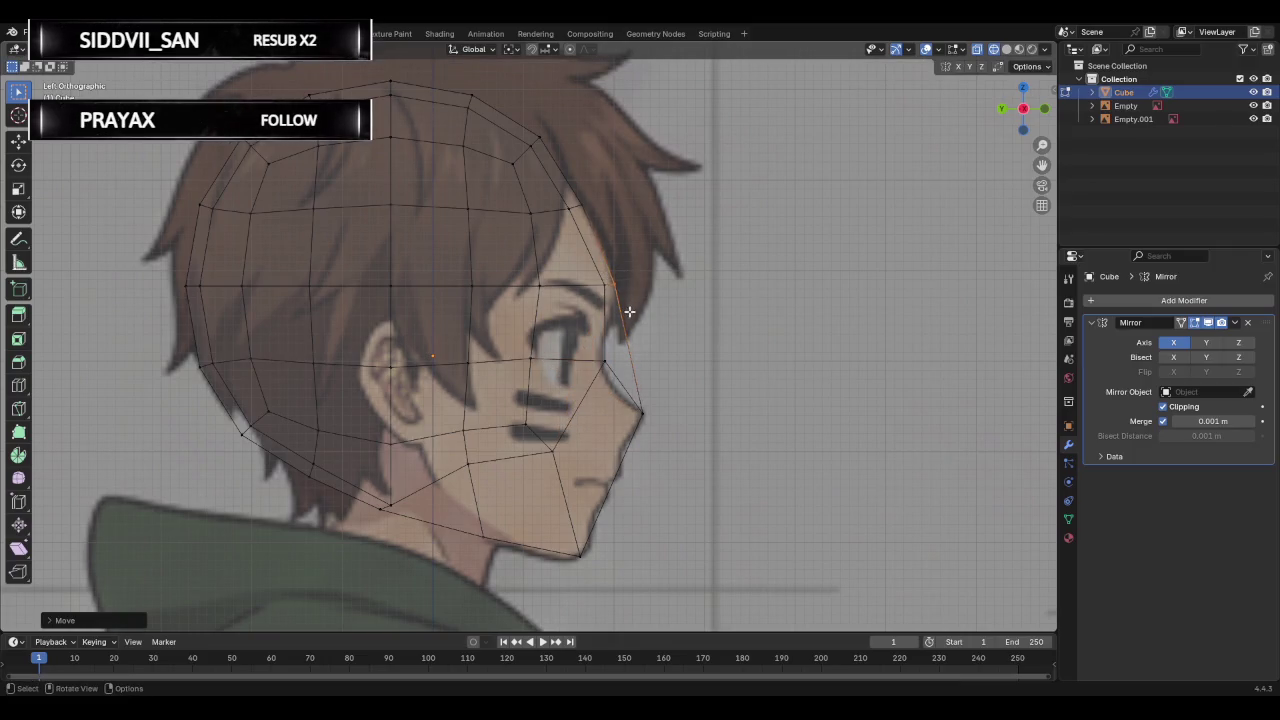
{"action": "left_click", "coordinate": [597, 357]}
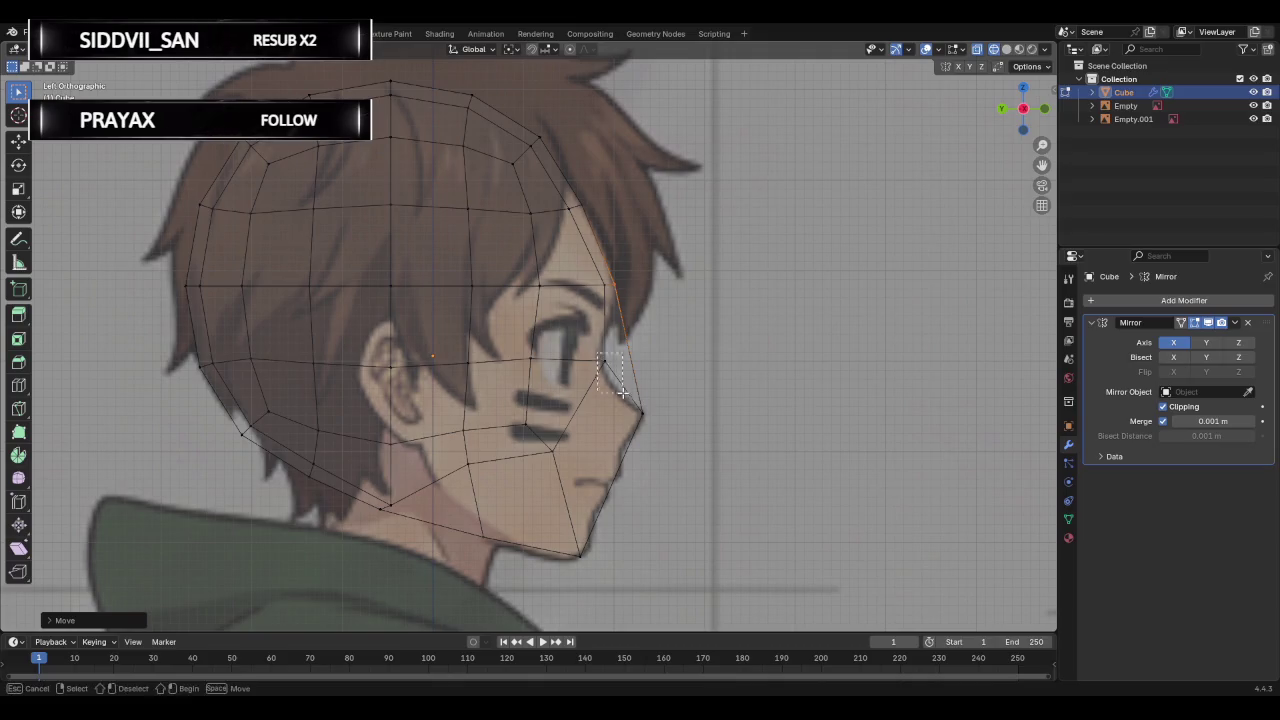
{"action": "key", "text": "g"}
{"action": "right_click", "coordinate": [602, 400]}
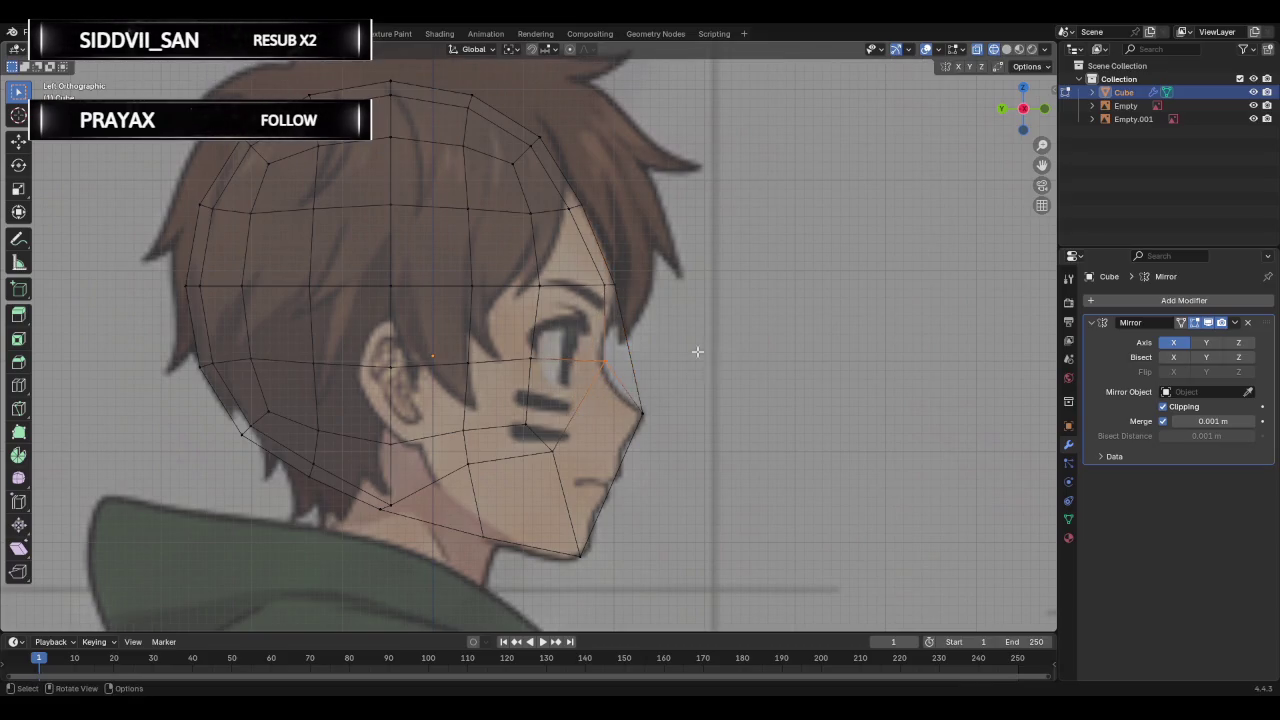
Orbit into perspective and select the left half of the head.
{"action": "scroll", "coordinate": [697, 351], "scroll_direction": "down", "scroll_amount": 2}
{"action": "middle_click_drag", "start_coordinate": [678, 336], "coordinate": [371, 360]}
{"action": "mouse_move", "coordinate": [389, 123]}
{"action": "left_mouse_down"}
{"action": "mouse_move", "coordinate": [609, 394]}
{"action": "mouse_move", "coordinate": [612, 497]}
{"action": "left_mouse_up"}
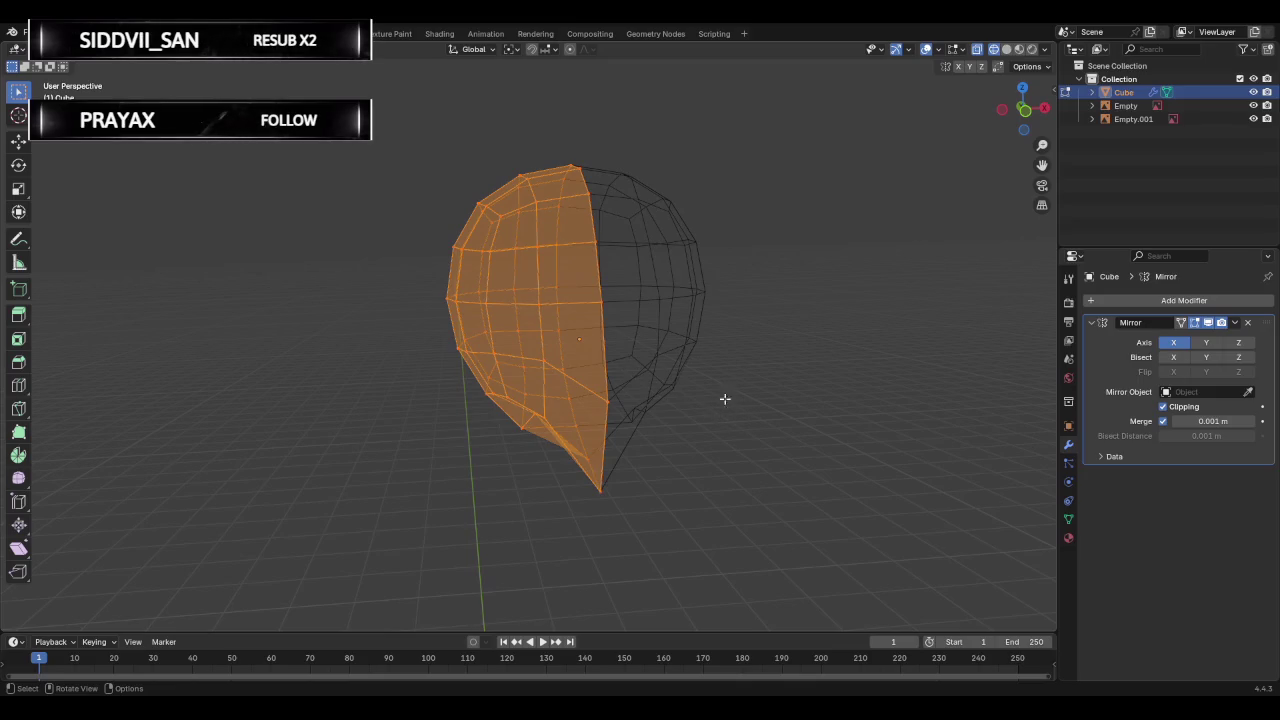
Delete the old half-head mesh in the front view.
{"action": "left_click", "coordinate": [1027, 114]}
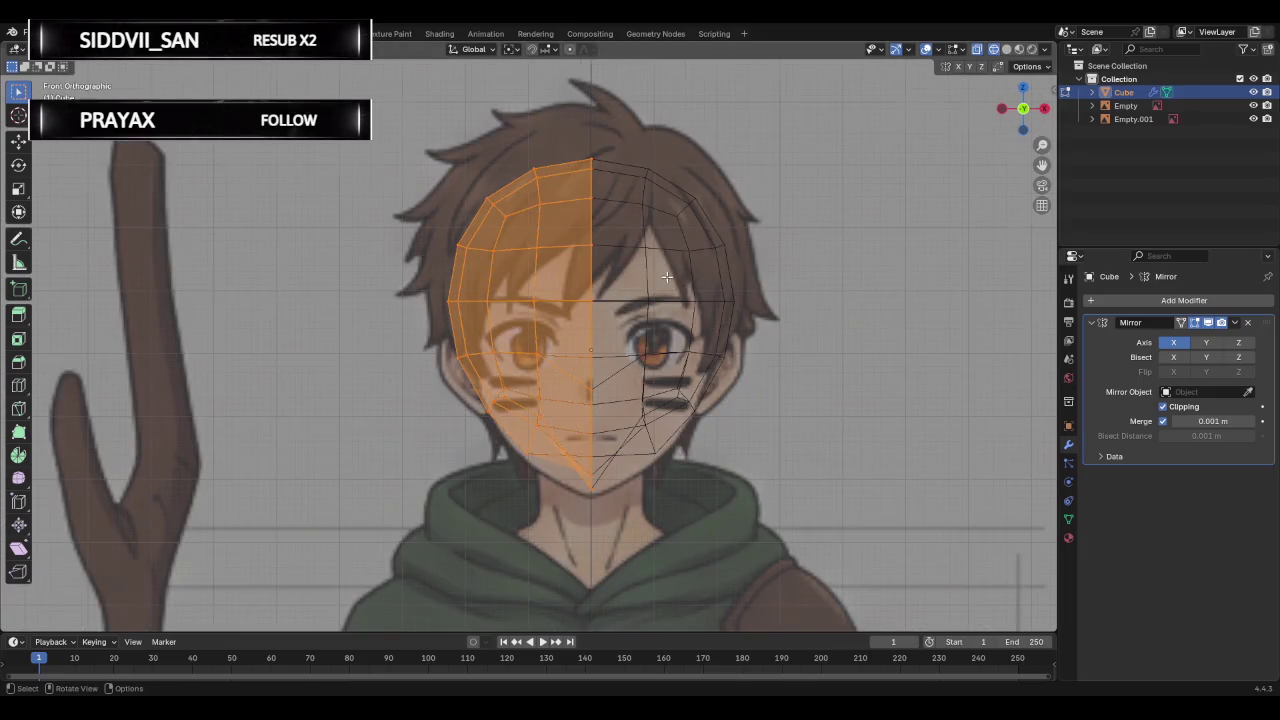
{"action": "scroll", "coordinate": [667, 277], "scroll_direction": "down", "scroll_amount": 2}
{"action": "left_click_drag", "start_coordinate": [428, 188], "coordinate": [686, 468]}
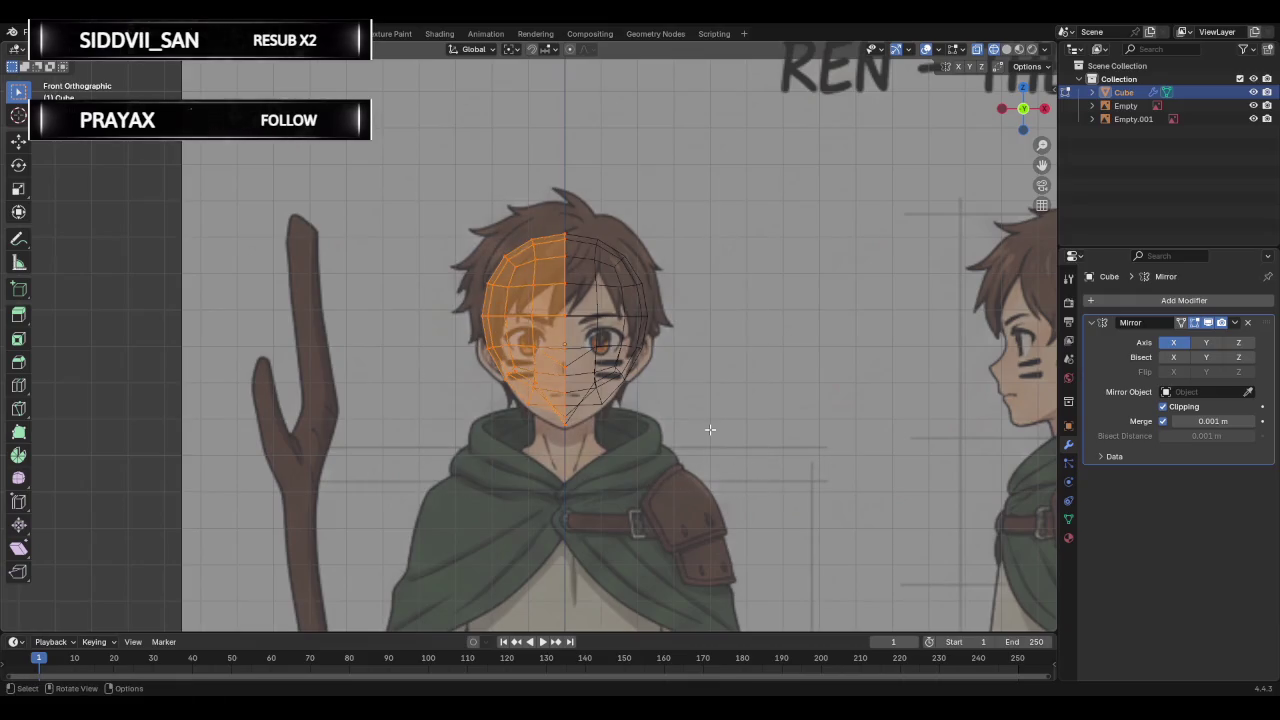
{"action": "key", "text": "Tab"}
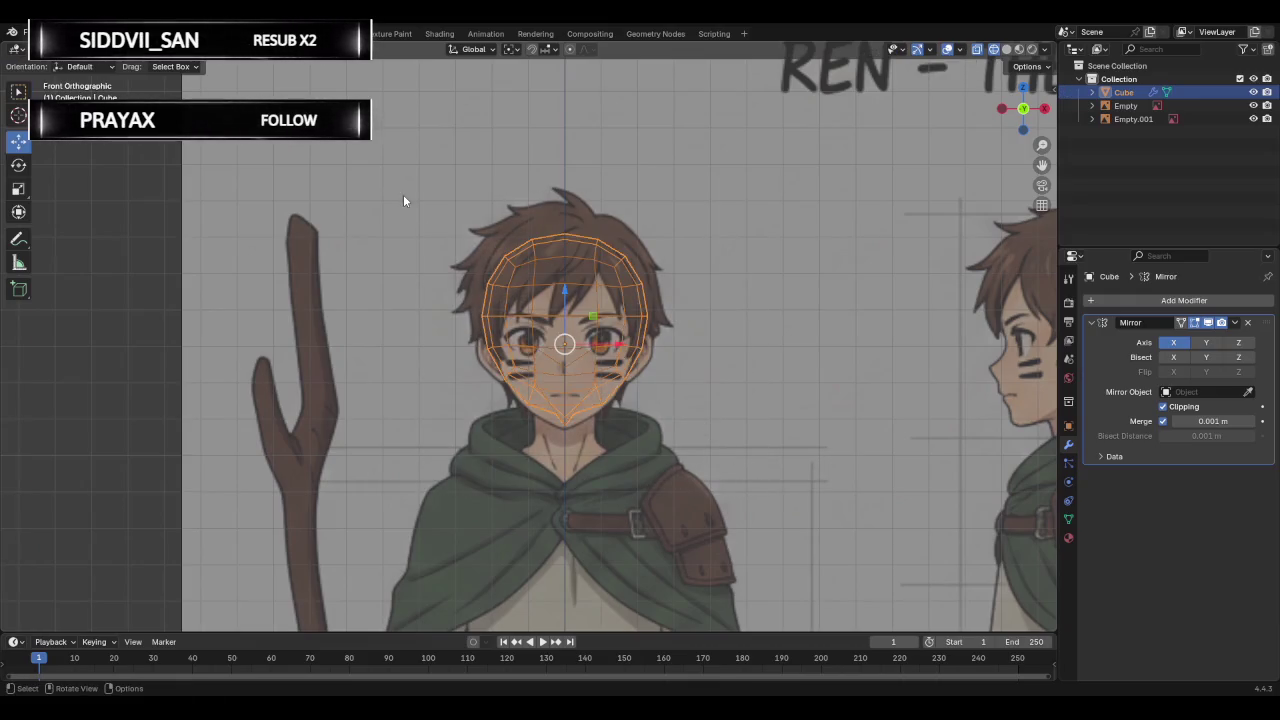
{"action": "key", "text": "Delete"}
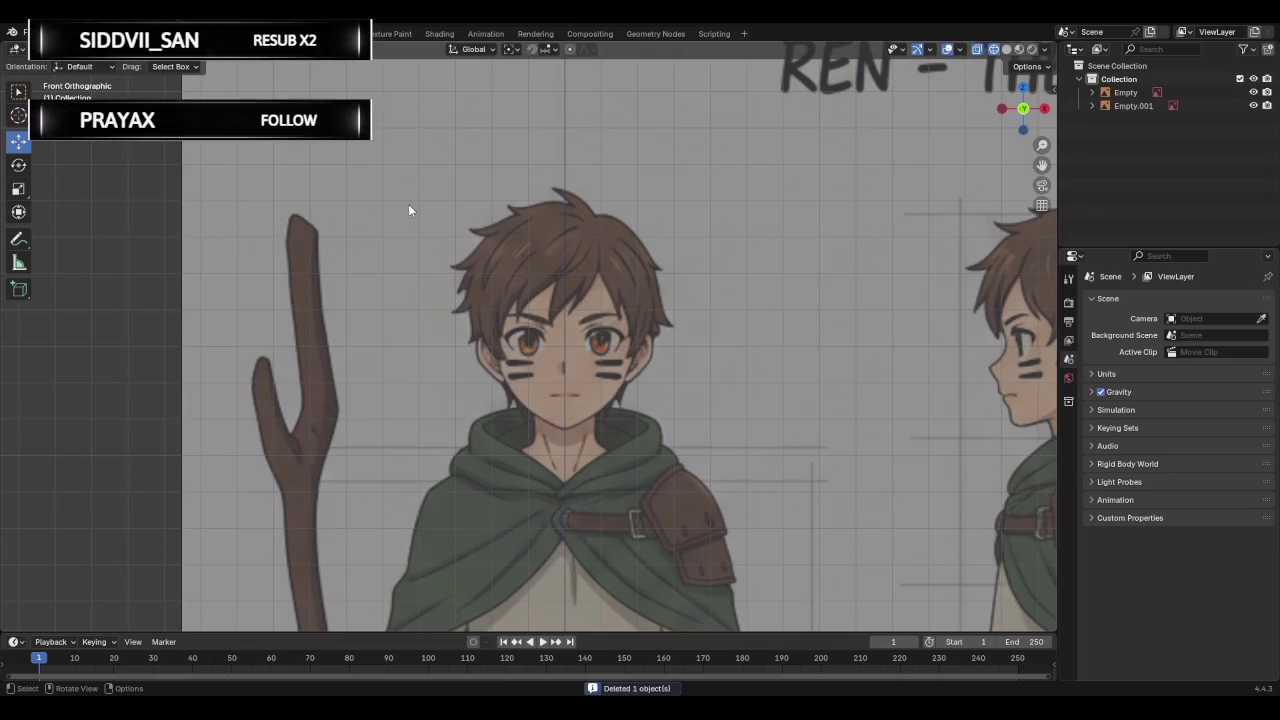
Add a new cube and check it from the left and front views.
{"action": "key", "text": "shift+a"}
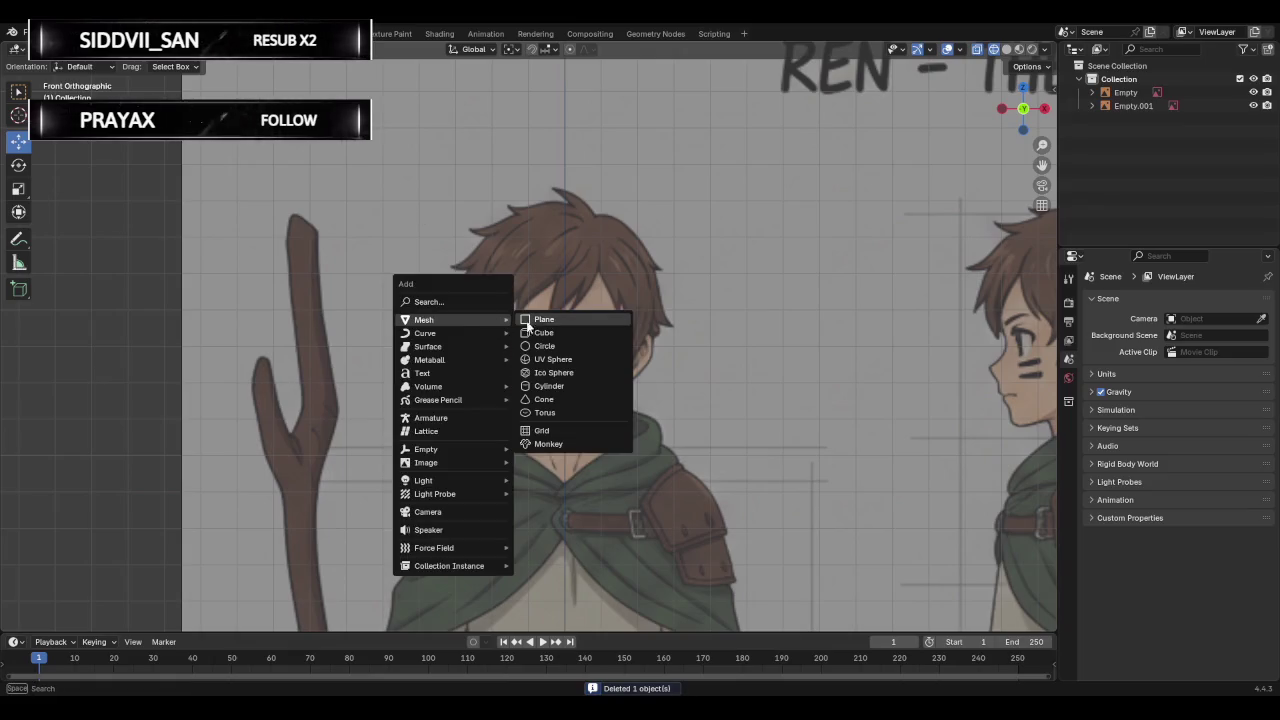
{"action": "left_click", "coordinate": [557, 333]}
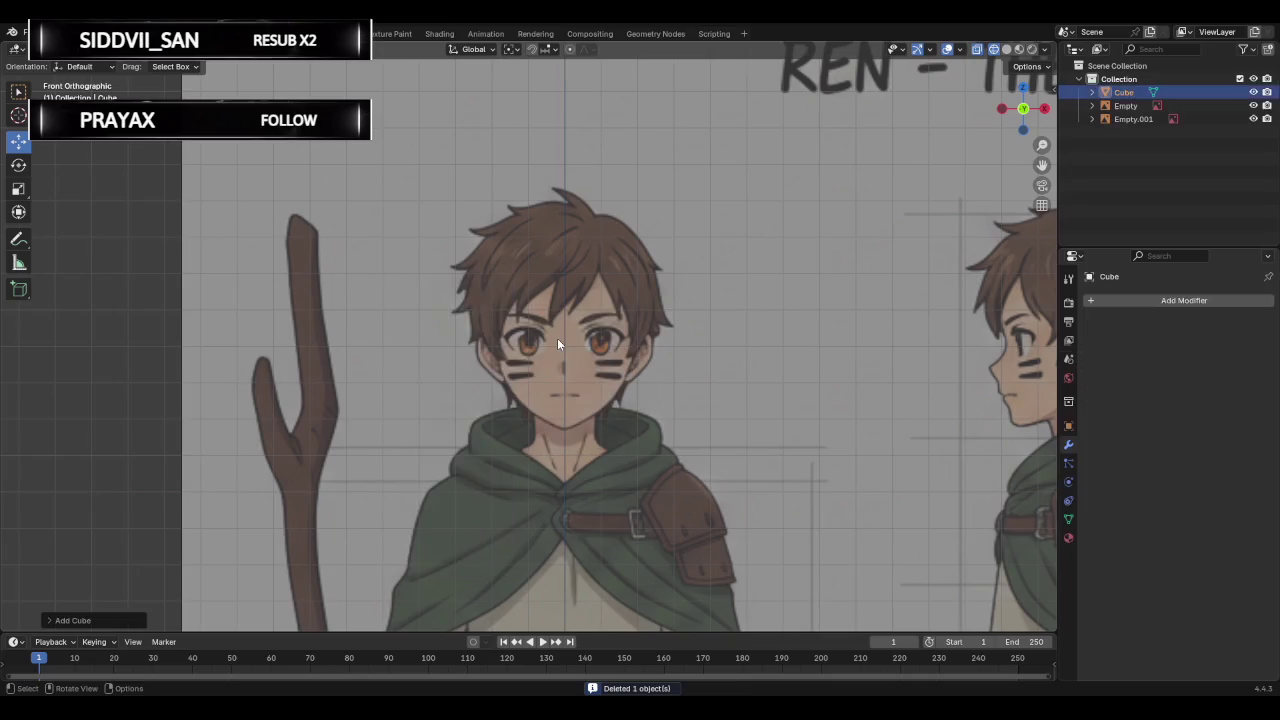
{"action": "scroll", "coordinate": [557, 346], "scroll_direction": "down", "scroll_amount": 1}
{"action": "scroll", "coordinate": [557, 346], "scroll_direction": "down", "scroll_amount": 5}
{"action": "scroll", "coordinate": [557, 346], "scroll_direction": "down", "scroll_amount": 2}
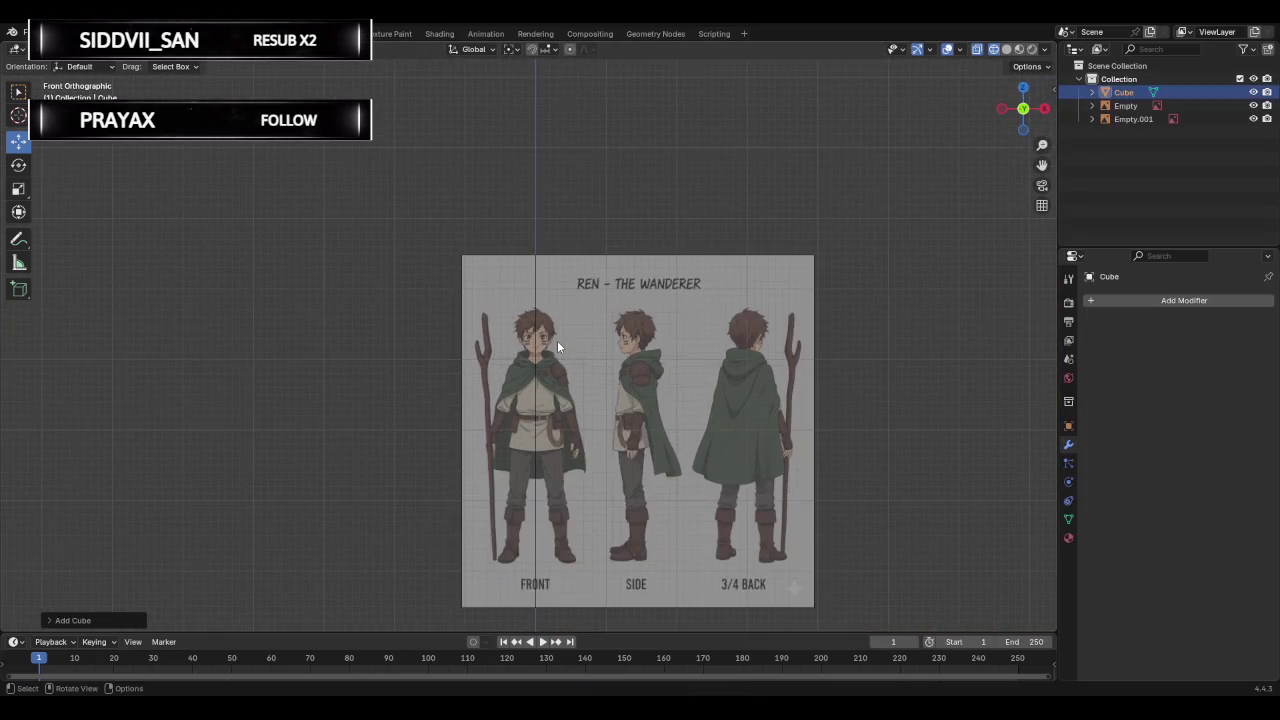
{"action": "scroll", "coordinate": [557, 340], "scroll_direction": "up", "scroll_amount": 4}
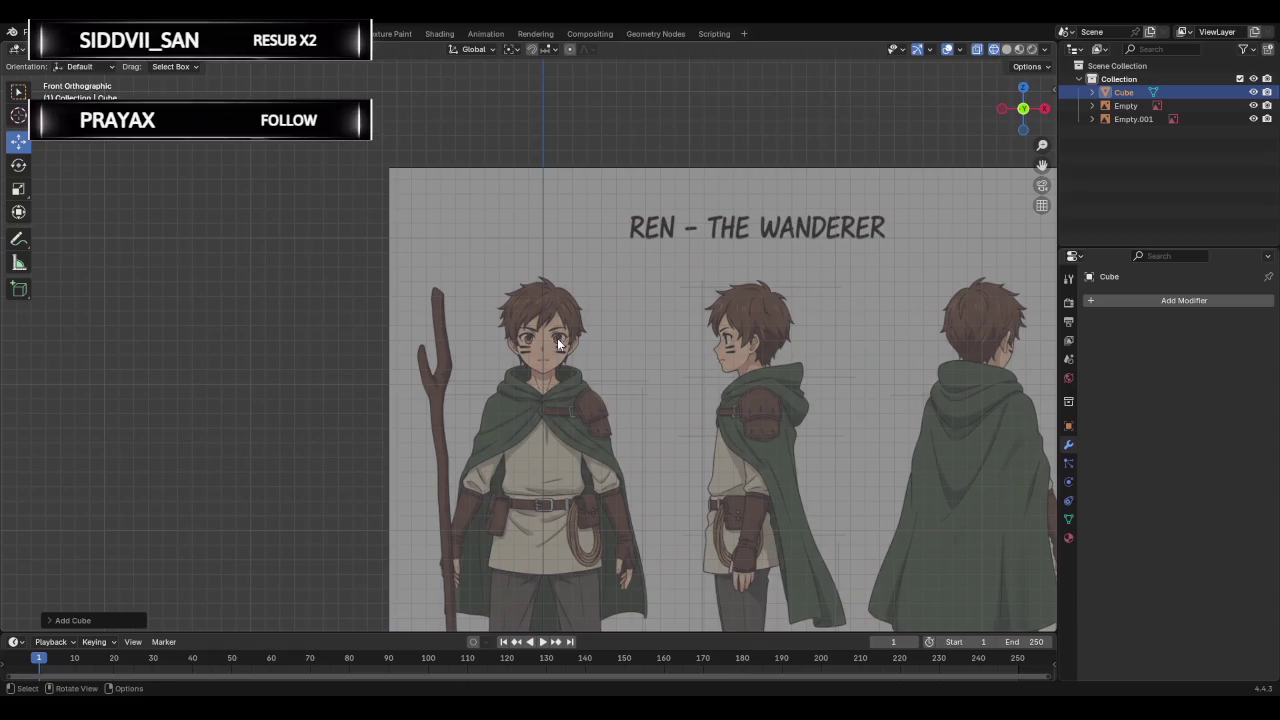
{"action": "scroll", "coordinate": [754, 315], "scroll_direction": "down", "scroll_amount": 3}
{"action": "mouse_move", "coordinate": [450, 330]}
{"action": "middle_mouse_down"}
{"action": "mouse_move", "coordinate": [543, 354]}
{"action": "mouse_move", "coordinate": [760, 449]}
{"action": "mouse_move", "coordinate": [674, 437]}
{"action": "mouse_move", "coordinate": [1007, 127]}
{"action": "middle_mouse_up"}
{"action": "left_click", "coordinate": [1015, 118]}
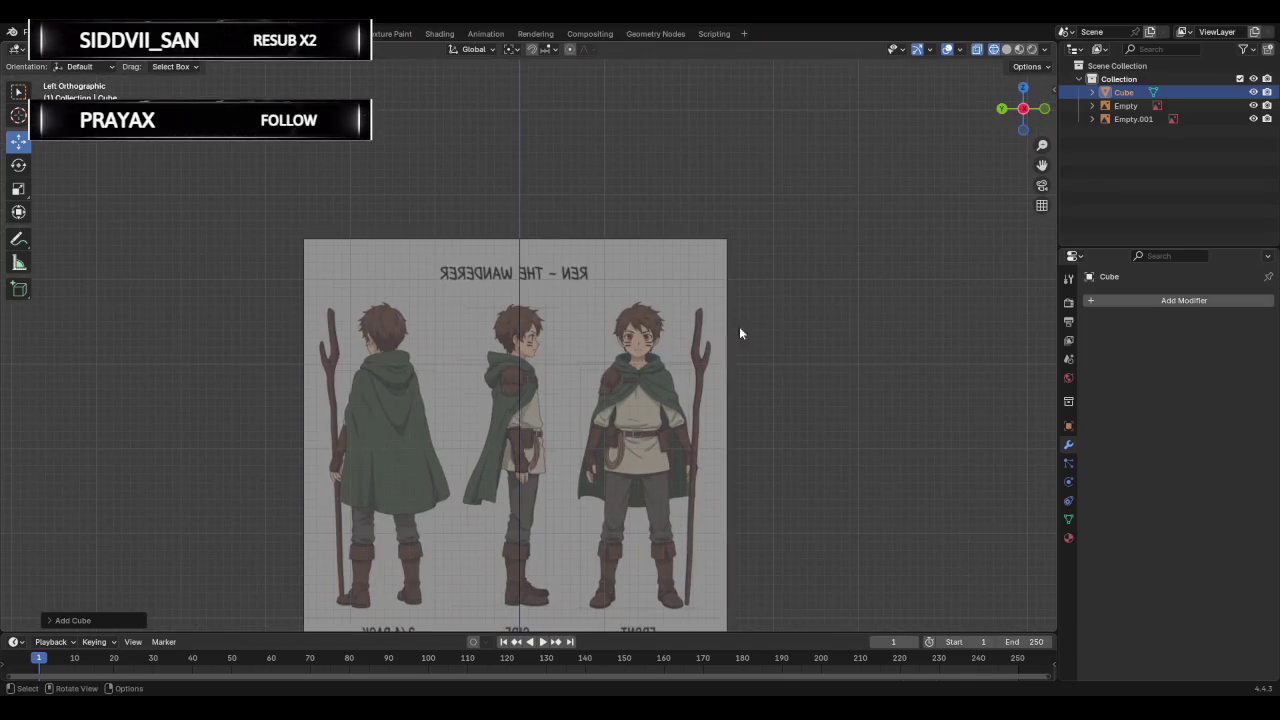
{"action": "left_click", "coordinate": [1044, 108]}
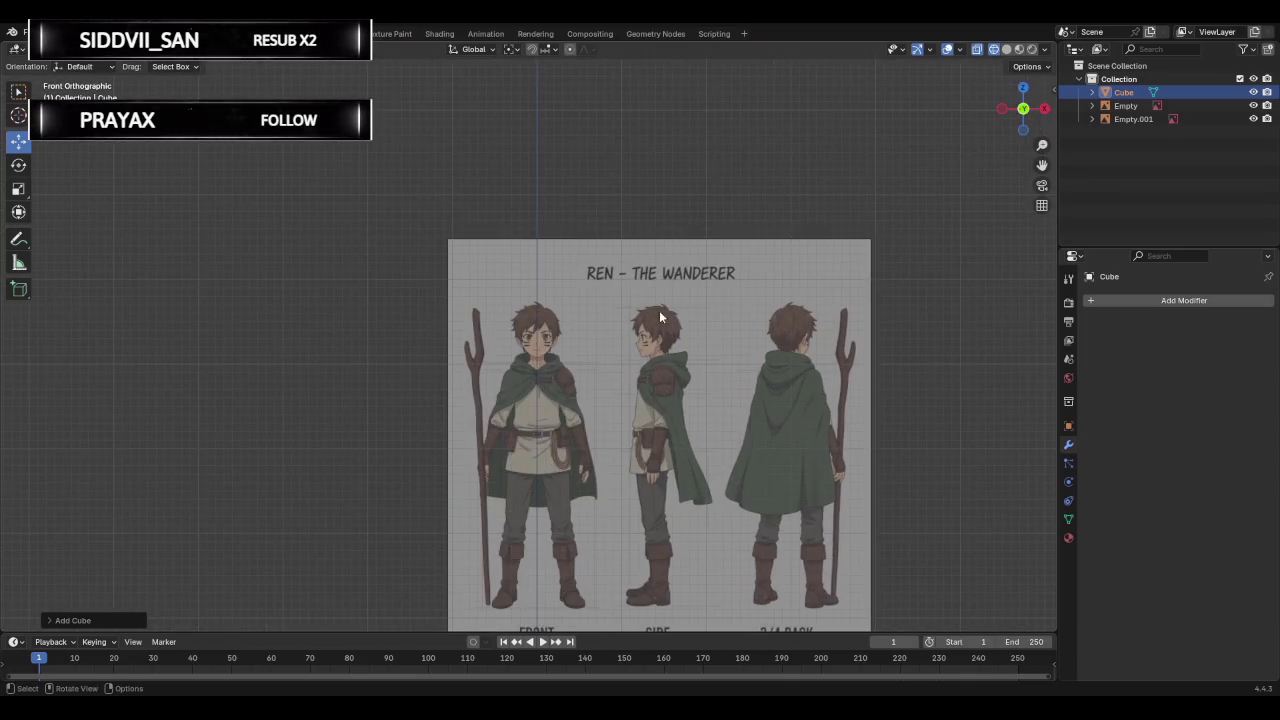
{"action": "scroll", "coordinate": [659, 310], "scroll_direction": "down", "scroll_amount": 3}
Raise the cube onto the character's head in the front reference.
{"action": "key", "text": "s"}
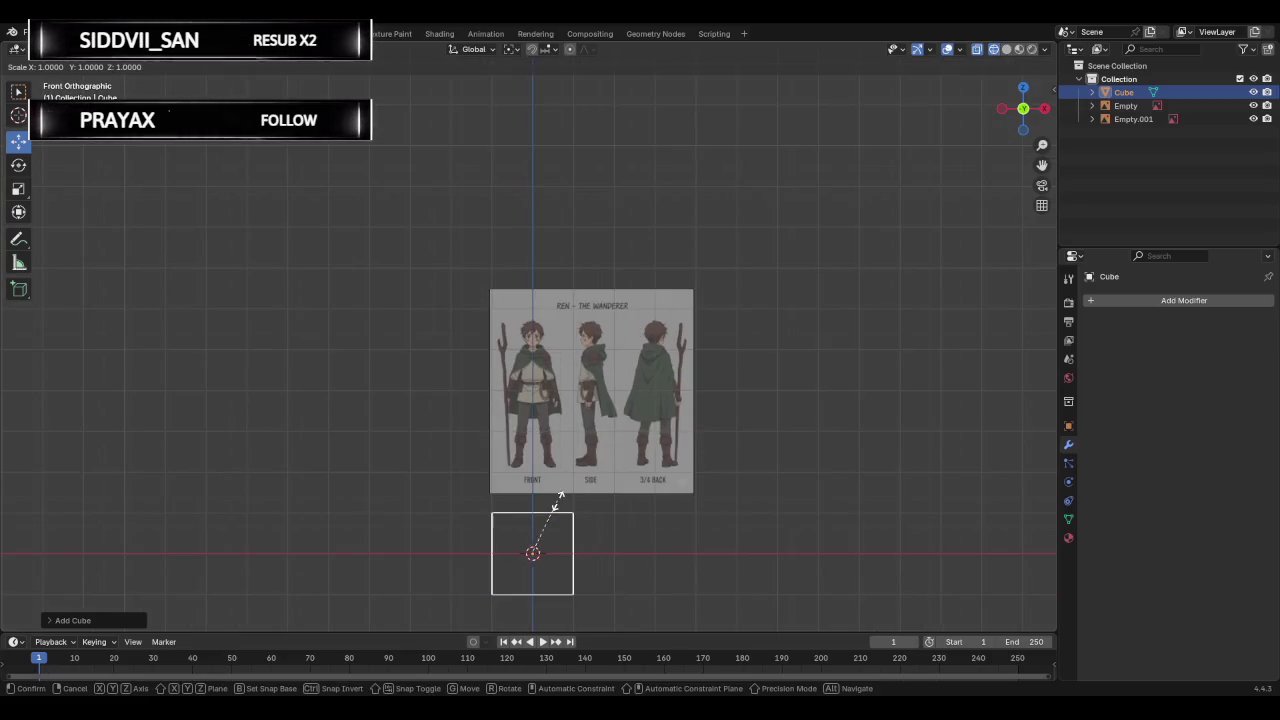
{"action": "right_click", "coordinate": [560, 497]}
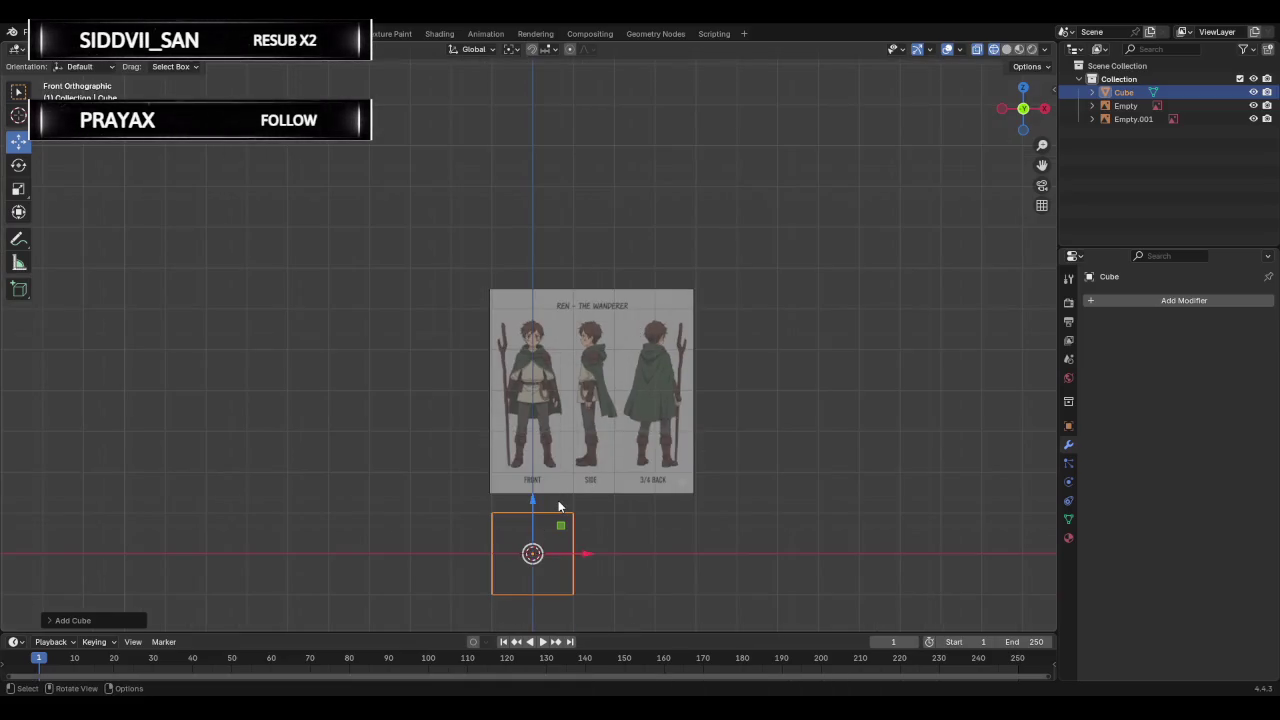
{"action": "key", "text": "s"}
{"action": "right_click", "coordinate": [558, 507]}
{"action": "key", "text": "g"}
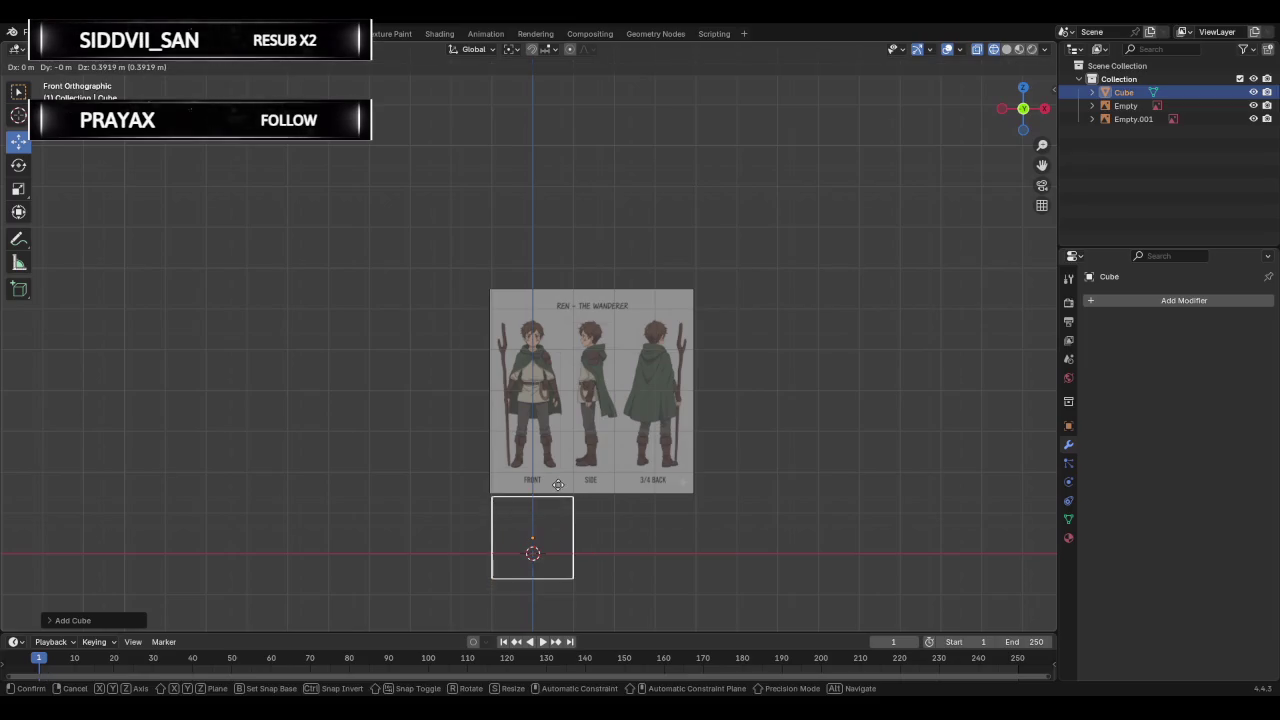
{"action": "left_click", "coordinate": [557, 284]}
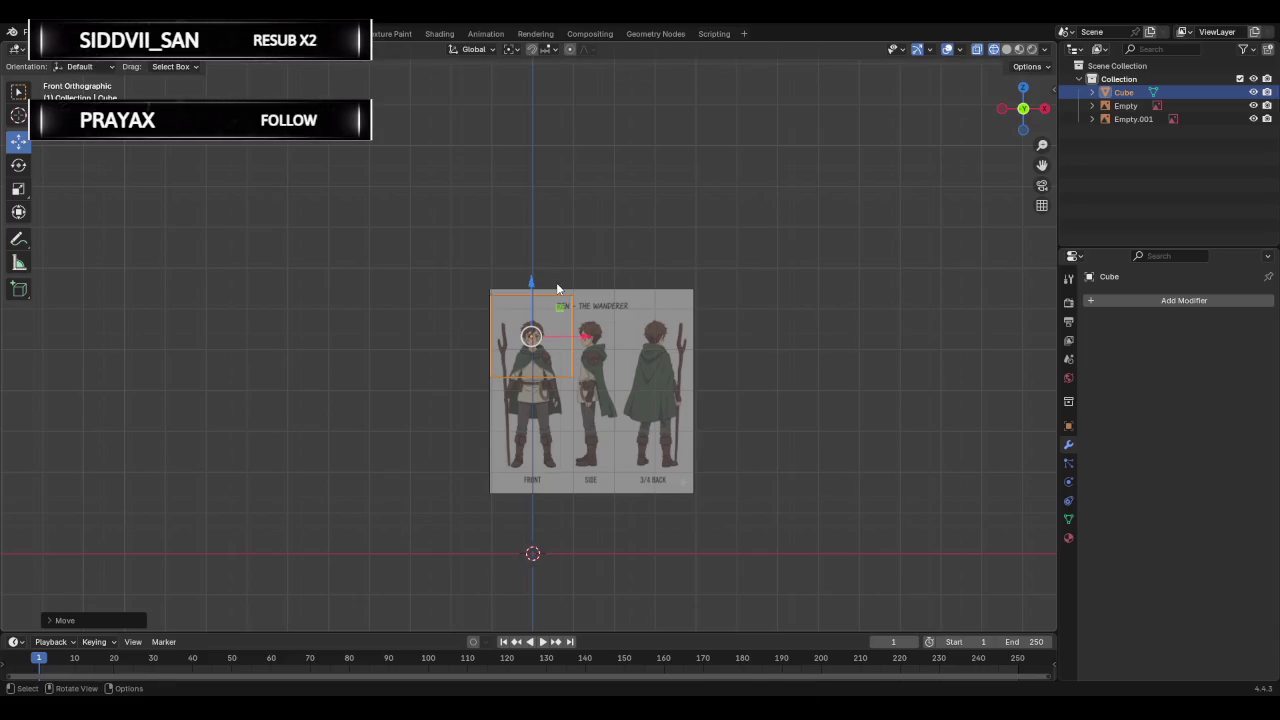
{"action": "key", "text": "ctrl"}
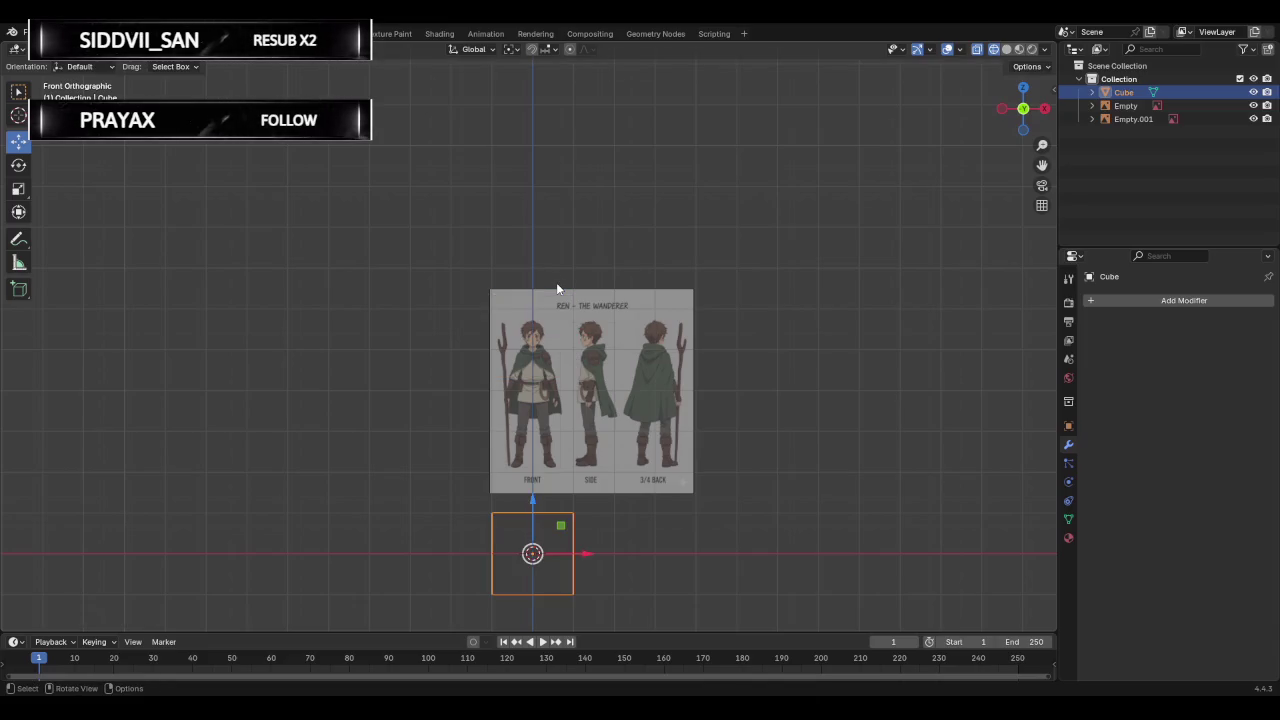
{"action": "key", "text": "g"}
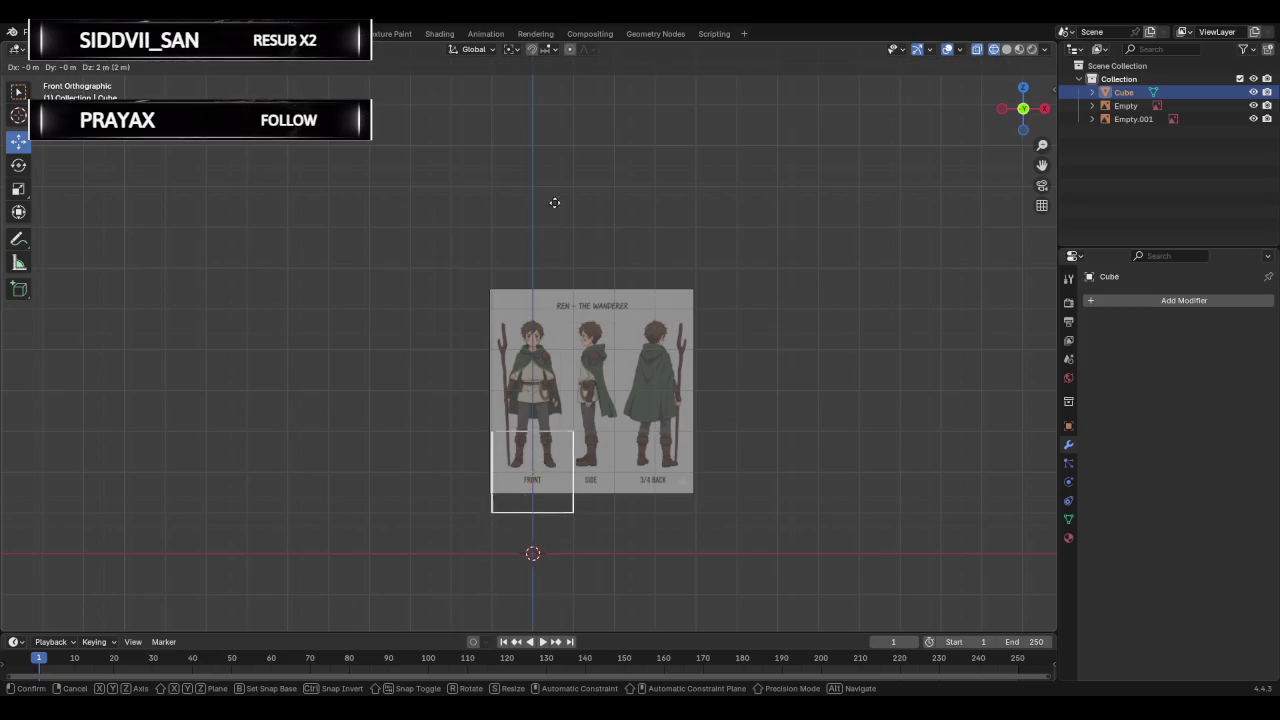
{"action": "left_click", "coordinate": [555, 66]}
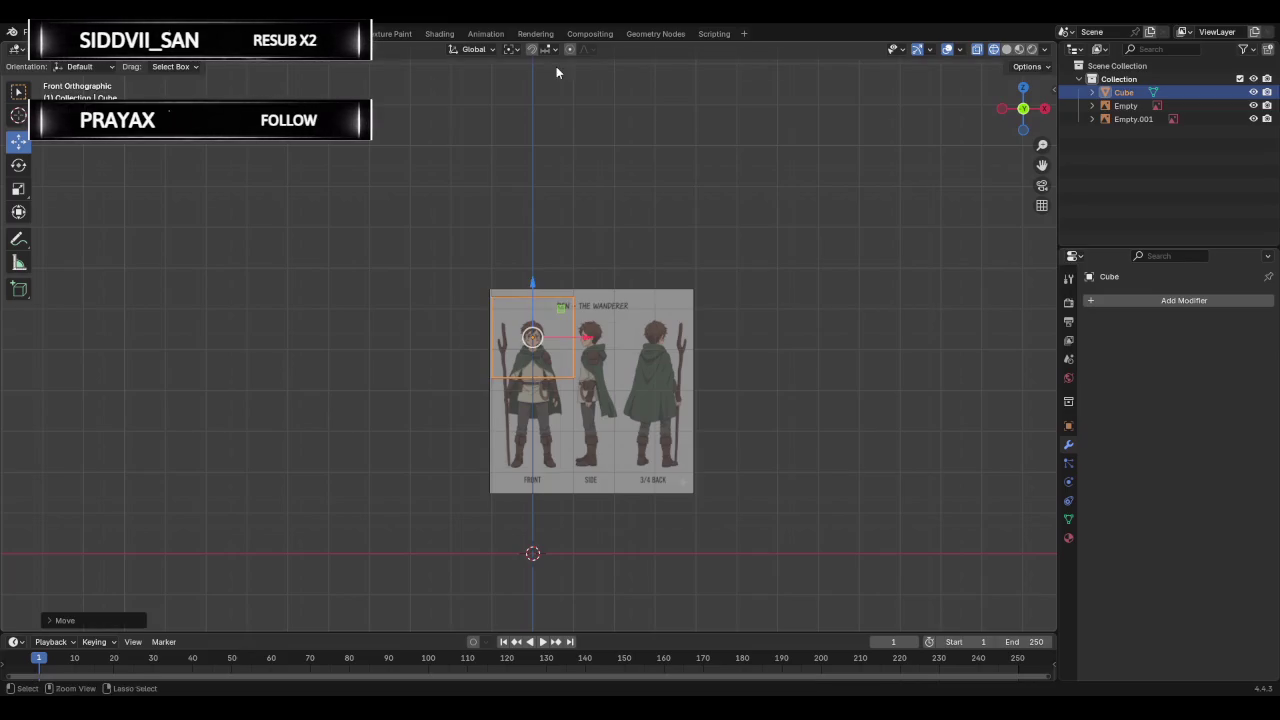
Shrink the cube to roughly the size of the face.
{"action": "key", "text": "s"}
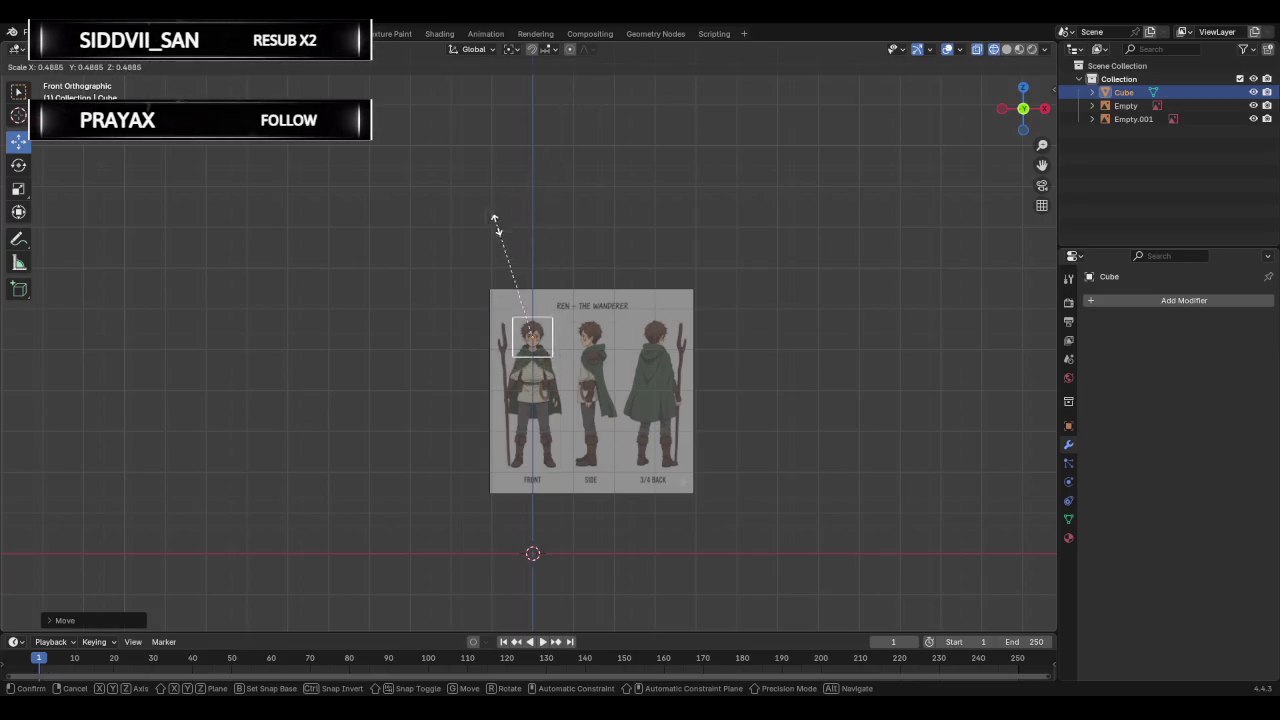
{"action": "left_click", "coordinate": [483, 317]}
{"action": "scroll", "coordinate": [619, 292], "scroll_direction": "up", "scroll_amount": 2}
{"action": "scroll", "coordinate": [625, 311], "scroll_direction": "up", "scroll_amount": 8}
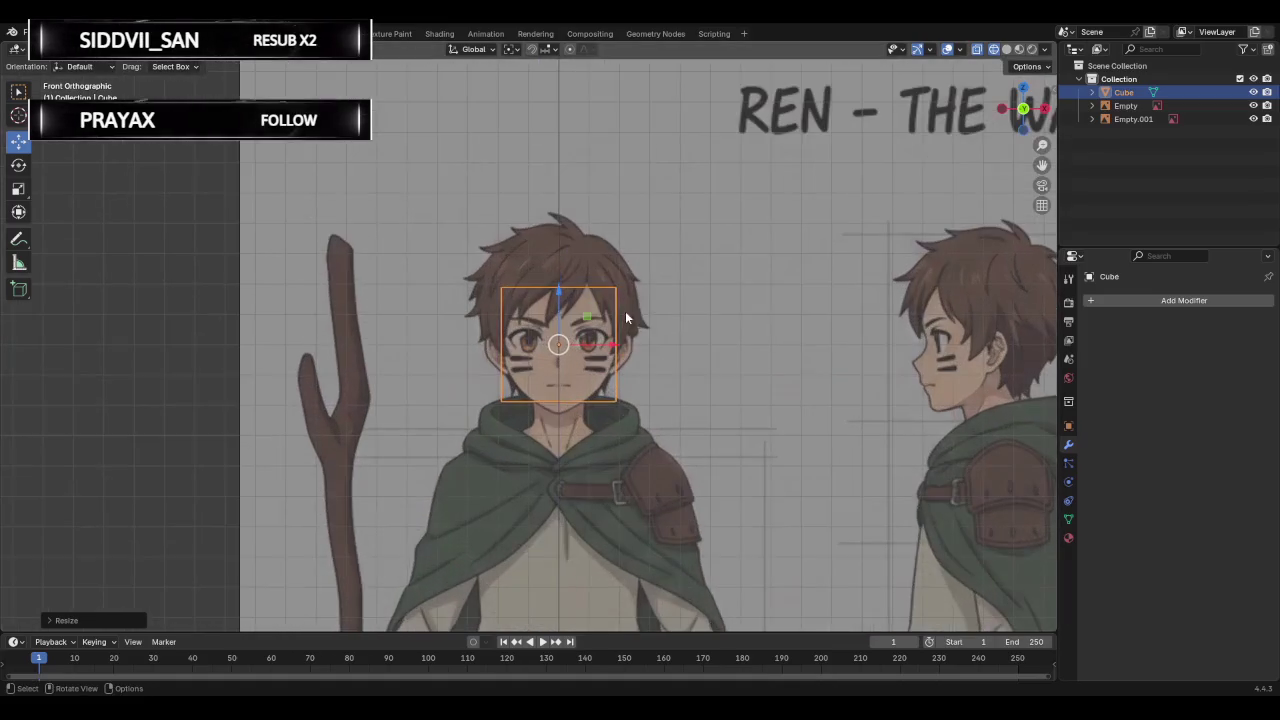
Add a Subdivision Surface modifier at level 2 to the cube and apply it.
{"action": "left_click", "coordinate": [1124, 304]}
{"action": "left_click", "coordinate": [1126, 304]}
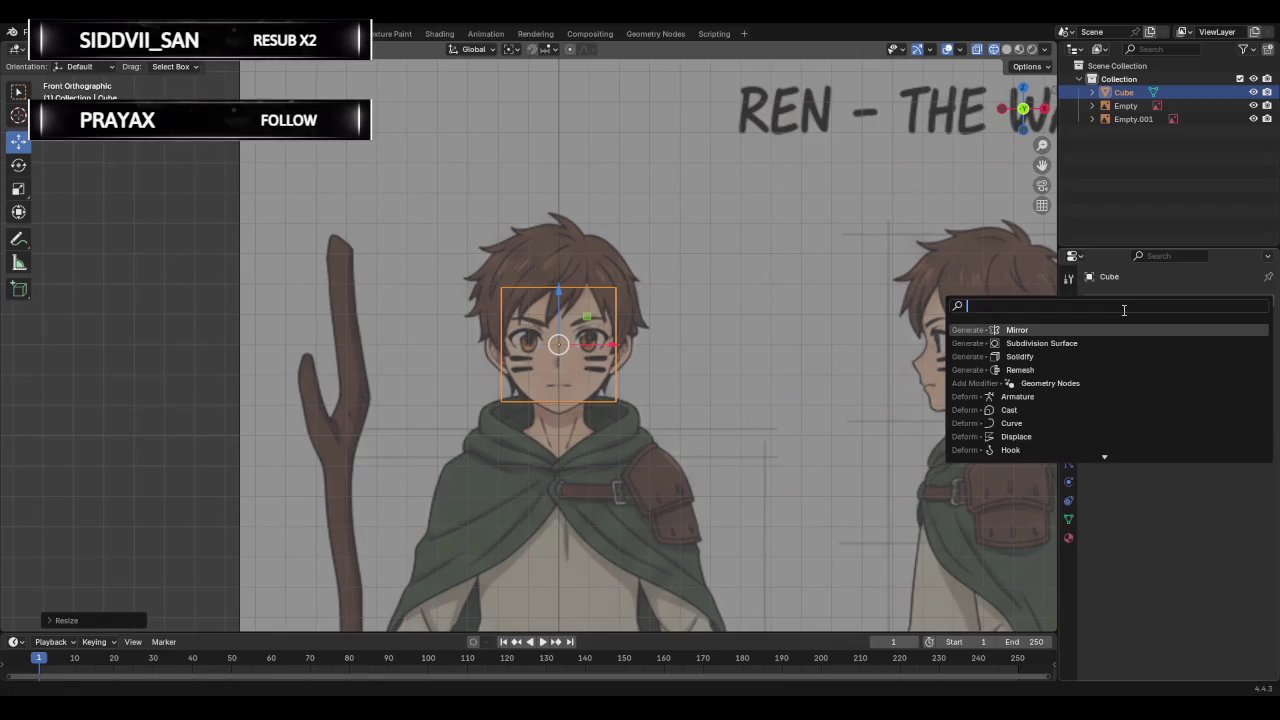
{"action": "type", "text": "subd"}
{"action": "key", "text": "Return"}
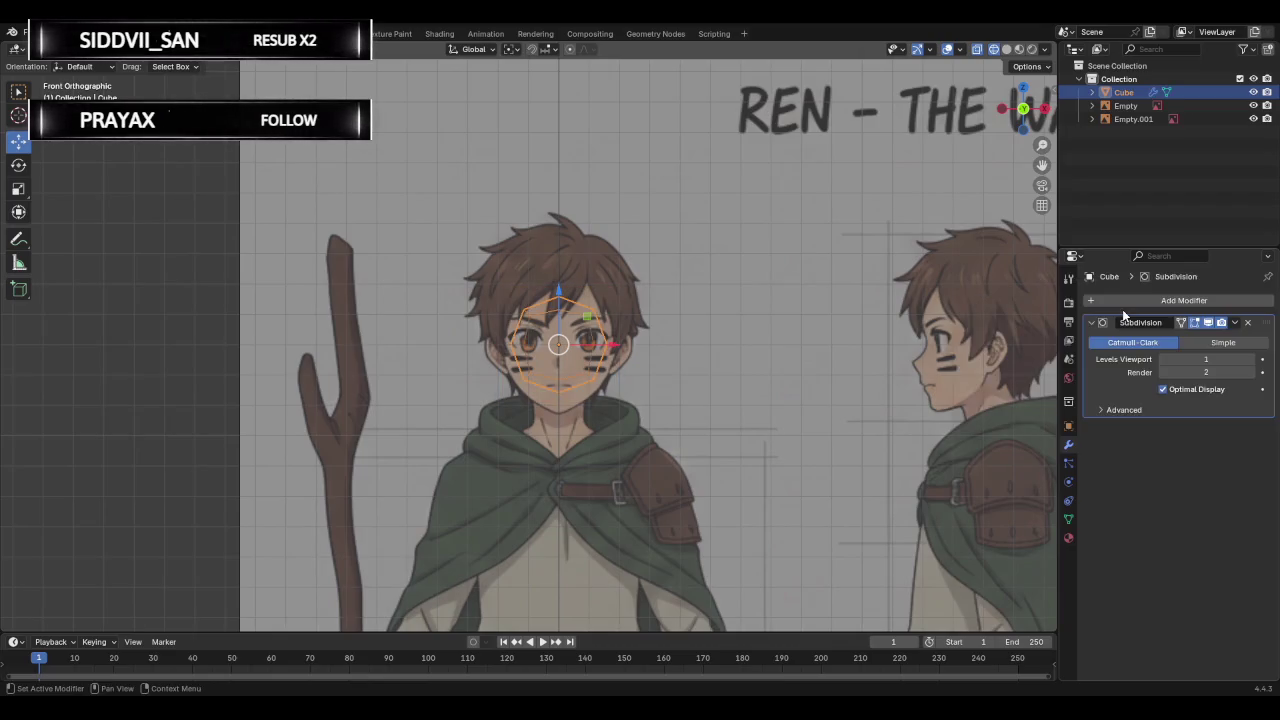
{"action": "left_click", "coordinate": [1209, 359]}
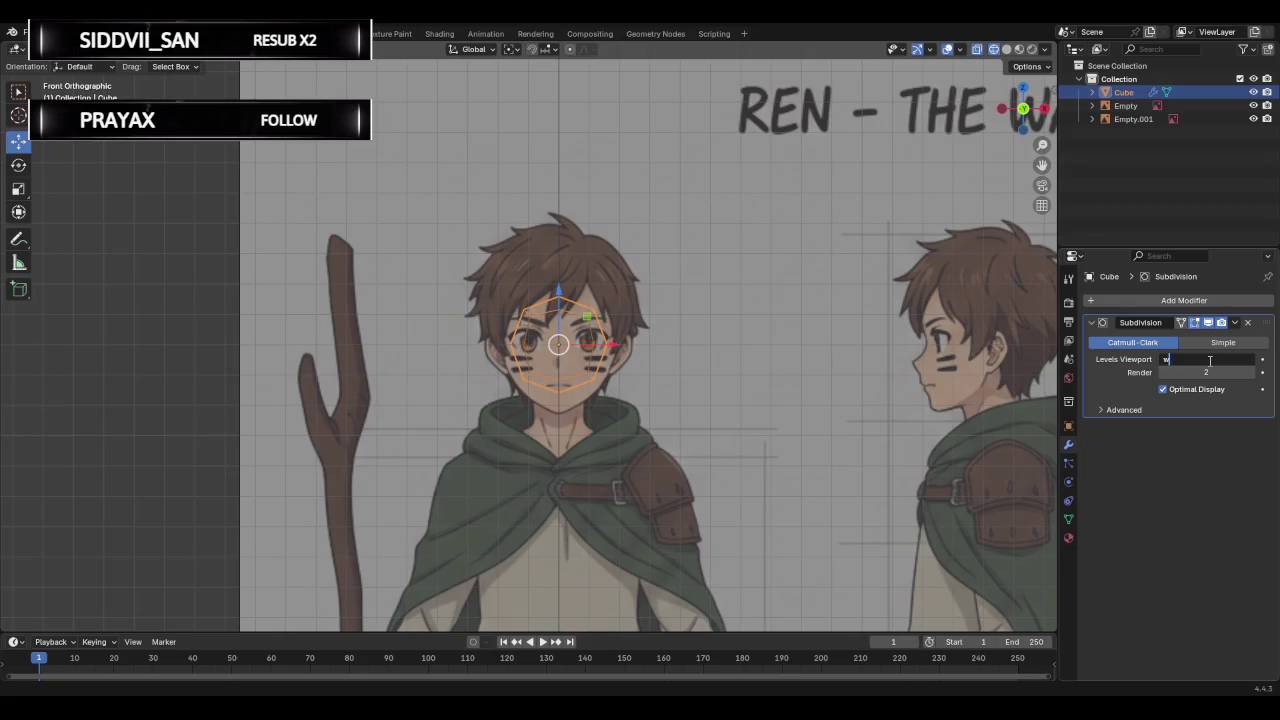
{"action": "type", "text": "2"}
{"action": "key", "text": "Return"}
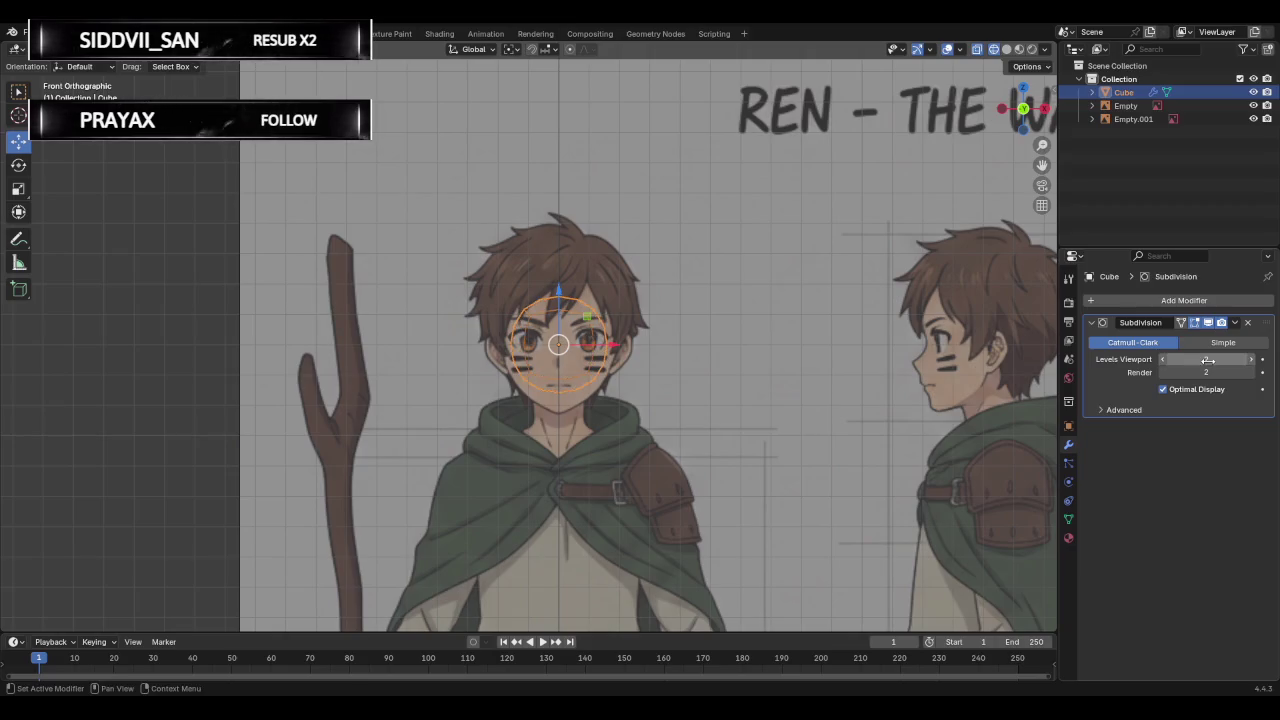
{"action": "left_click", "coordinate": [1235, 322]}
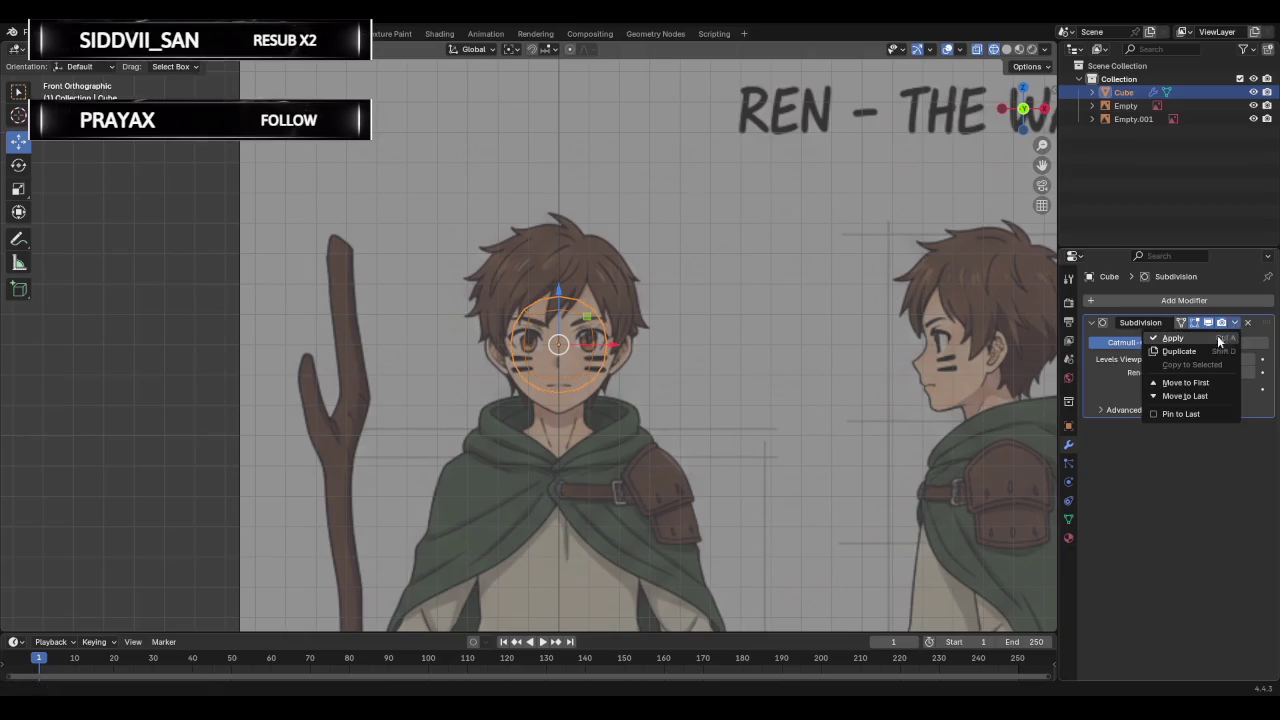
{"action": "left_click", "coordinate": [1165, 335]}
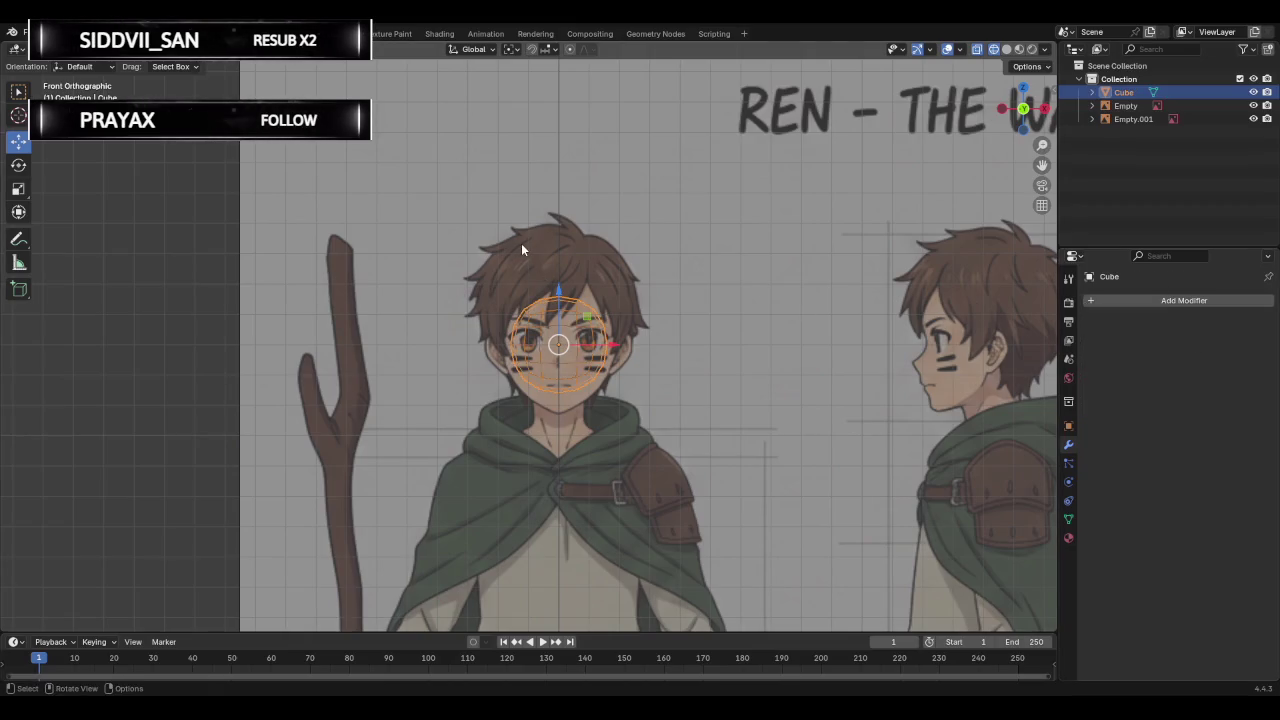
Enlarge and raise the rounded head to match the front and side-view head.
{"action": "scroll", "coordinate": [598, 305], "scroll_direction": "up", "scroll_amount": 3}
{"action": "scroll", "coordinate": [714, 305], "scroll_direction": "up", "scroll_amount": 1}
{"action": "key", "text": "s"}
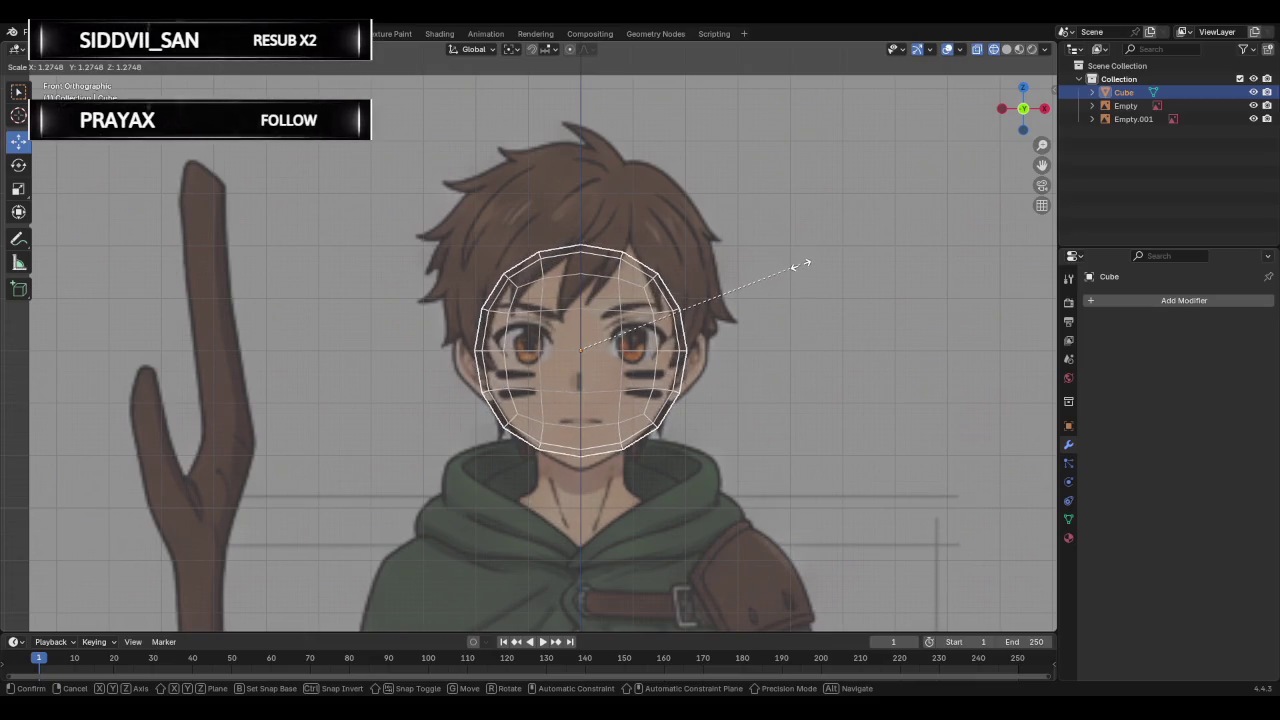
{"action": "left_click", "coordinate": [797, 262]}
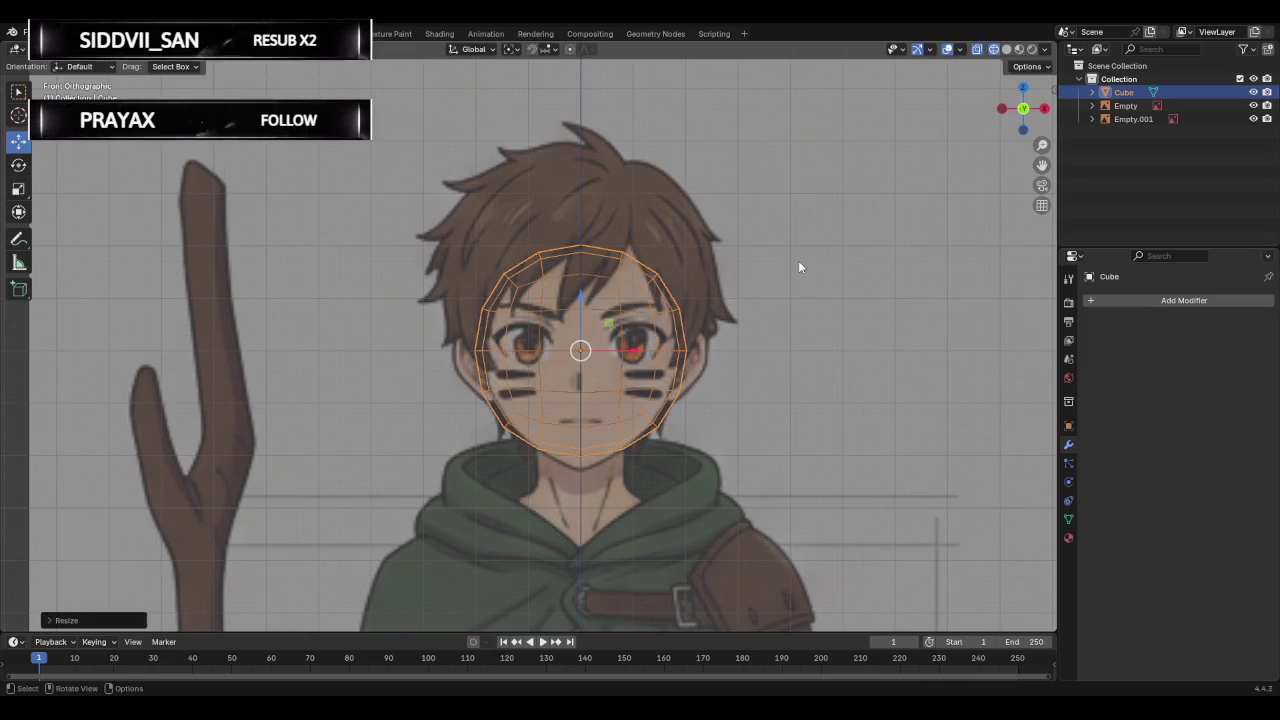
{"action": "left_click", "coordinate": [1044, 109]}
{"action": "key", "text": "s"}
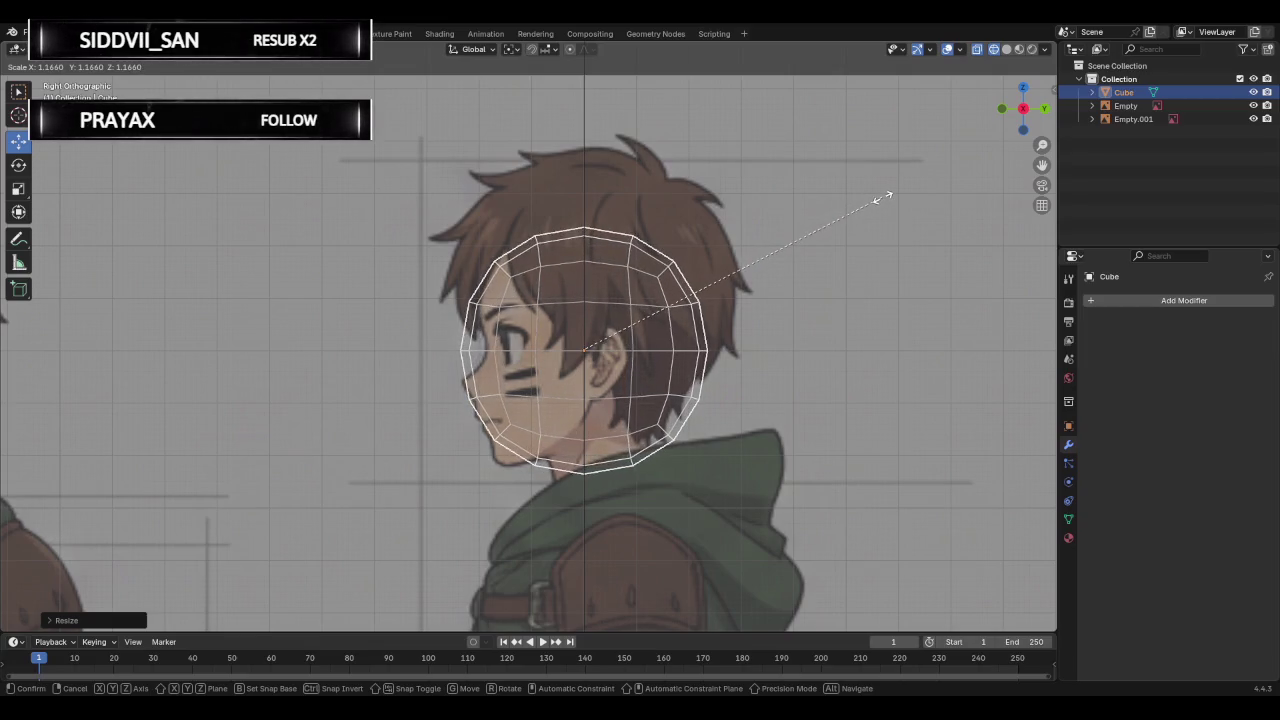
{"action": "left_click", "coordinate": [930, 212]}
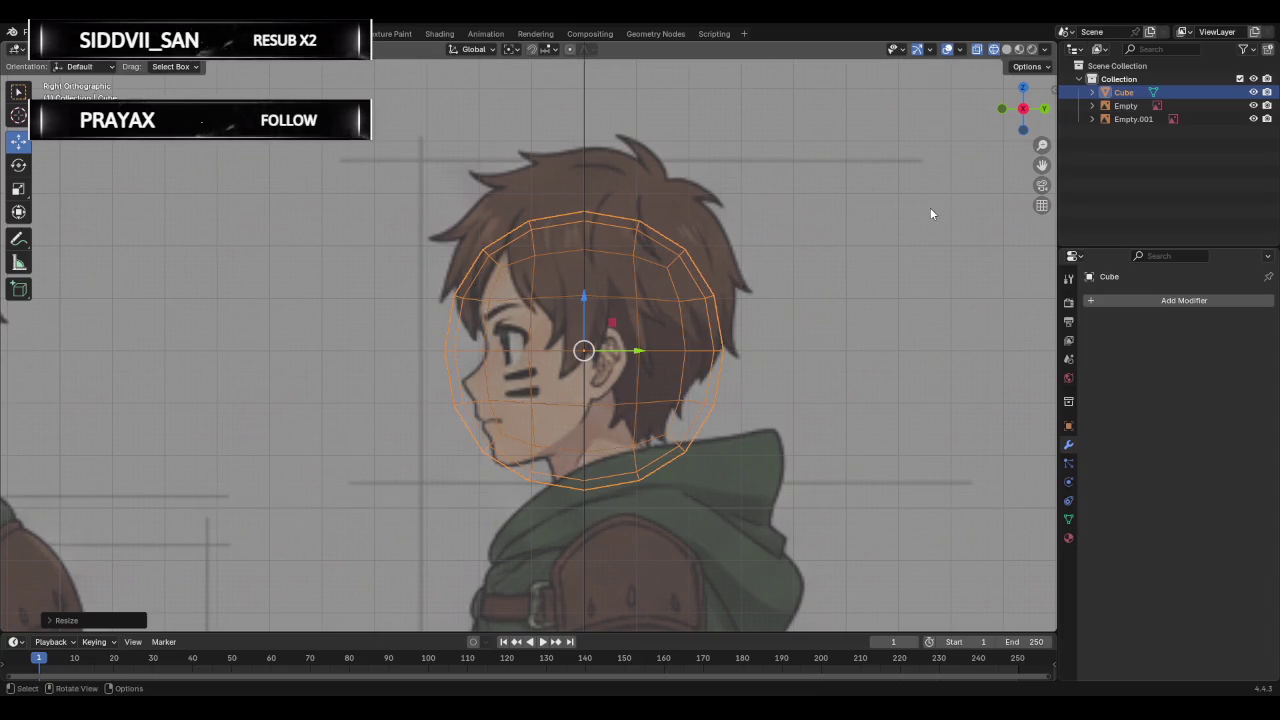
{"action": "key", "text": "g"}
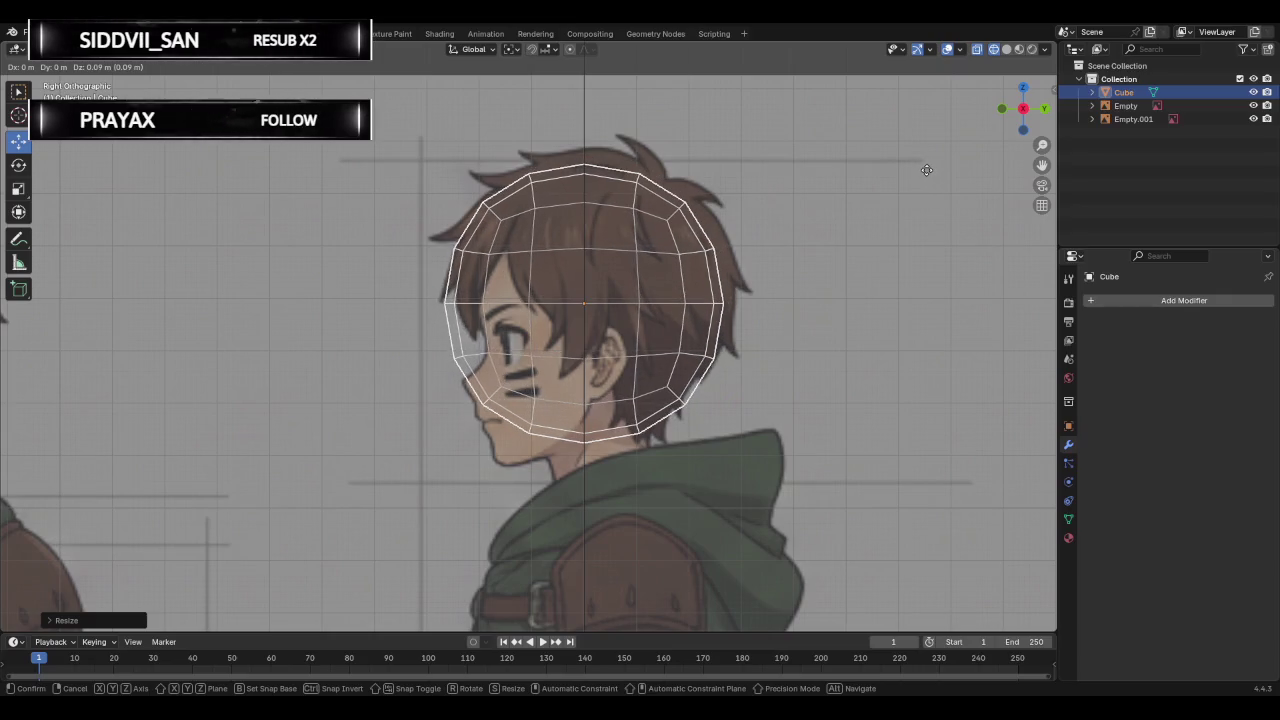
{"action": "left_click", "coordinate": [926, 170]}
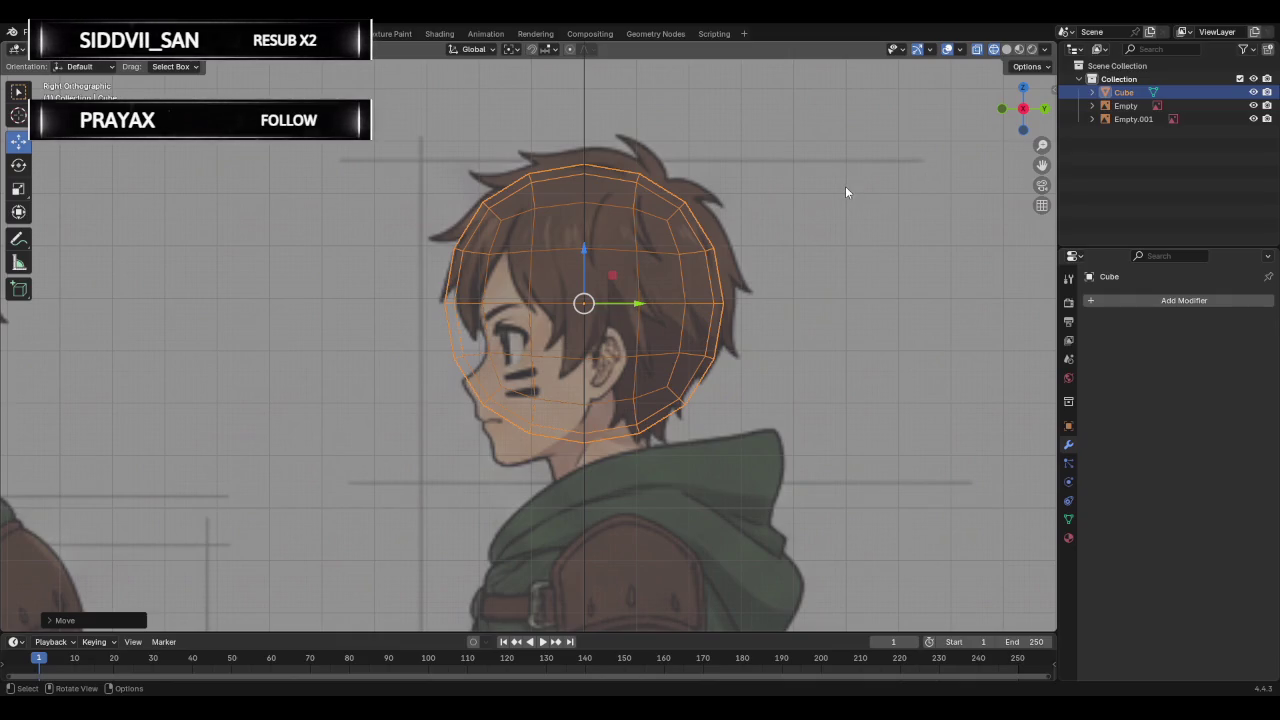
{"action": "left_click", "coordinate": [1001, 109]}
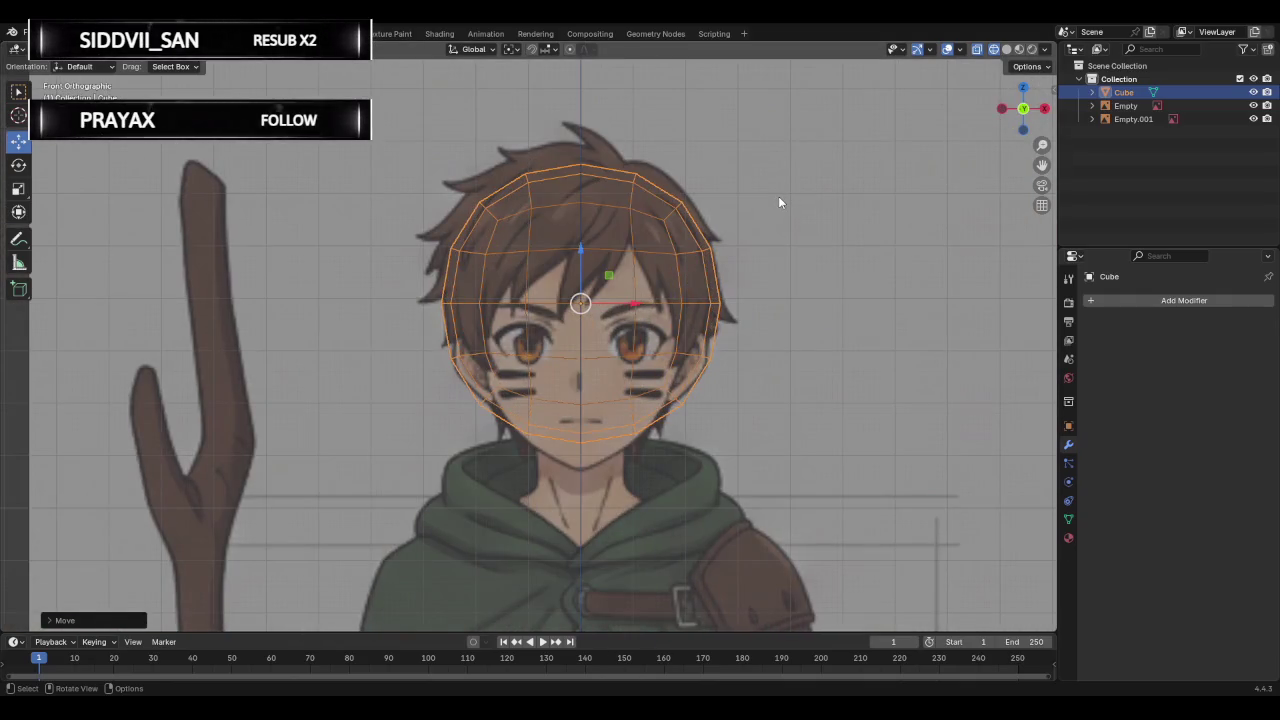
{"action": "key", "text": "Tab"}
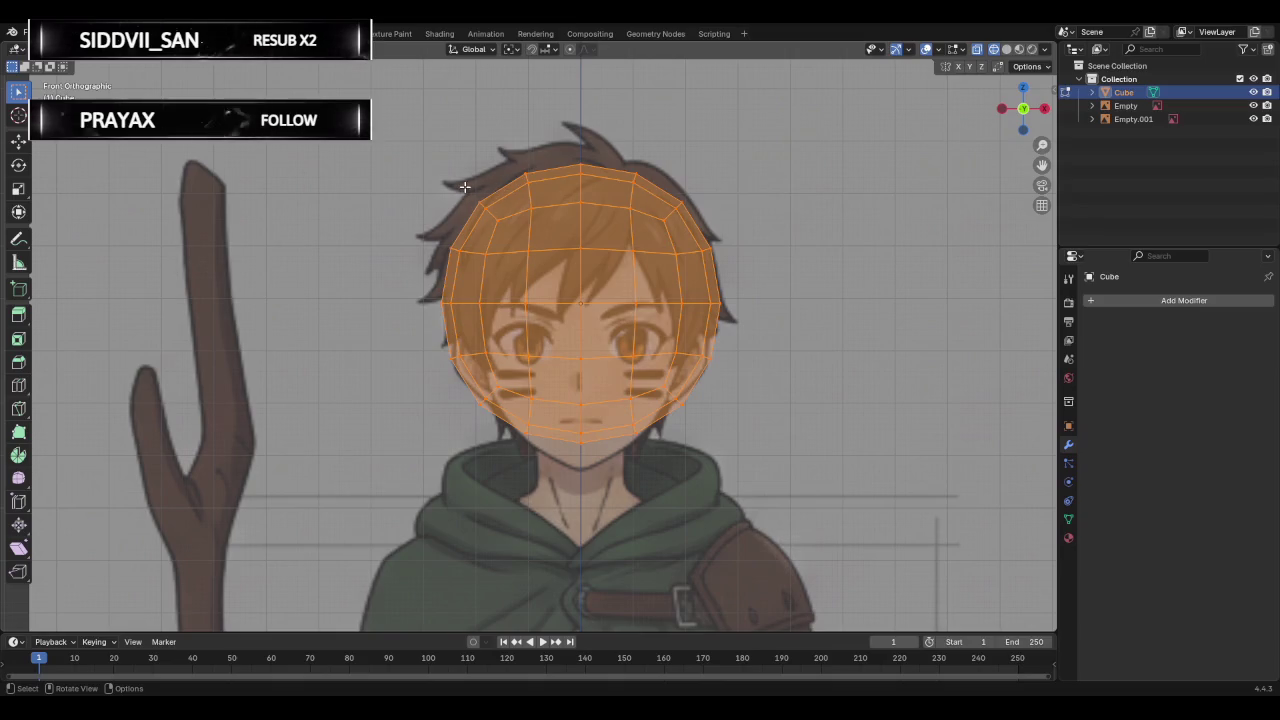
Delete the left half of the head's vertices.
{"action": "left_click_drag", "start_coordinate": [398, 140], "coordinate": [561, 478]}
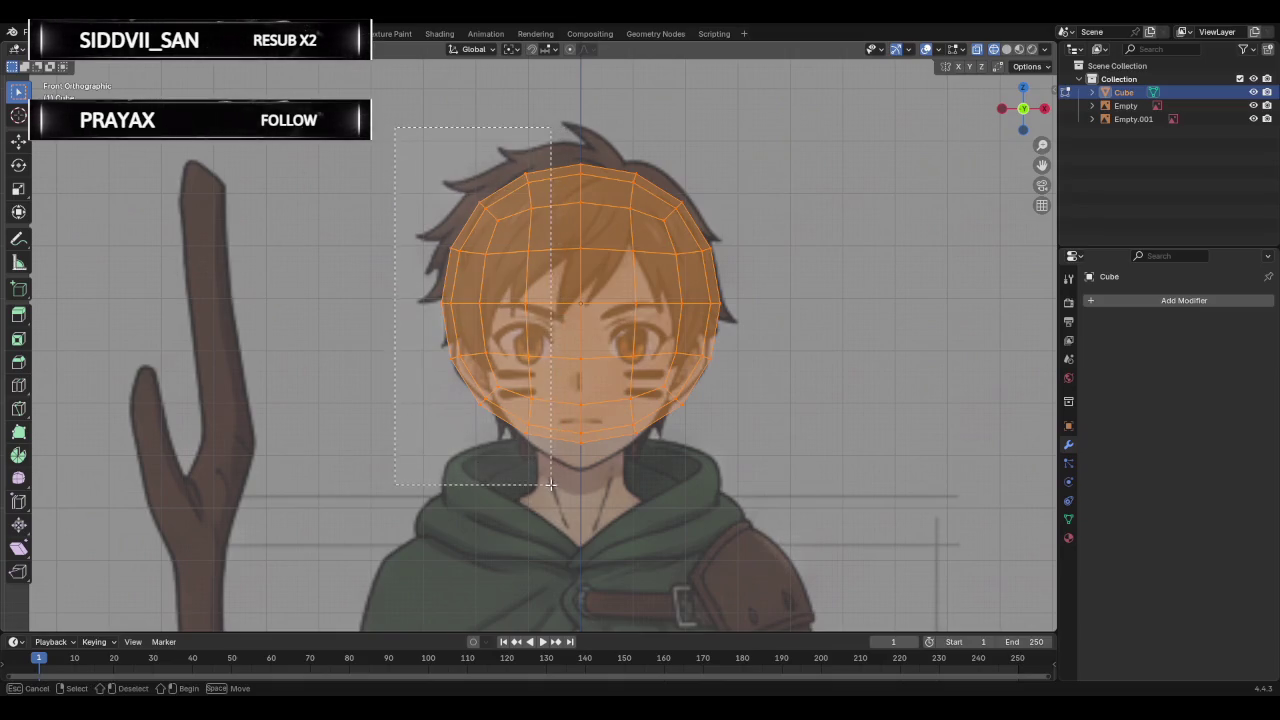
{"action": "key", "text": "x"}
{"action": "left_click", "coordinate": [482, 325]}
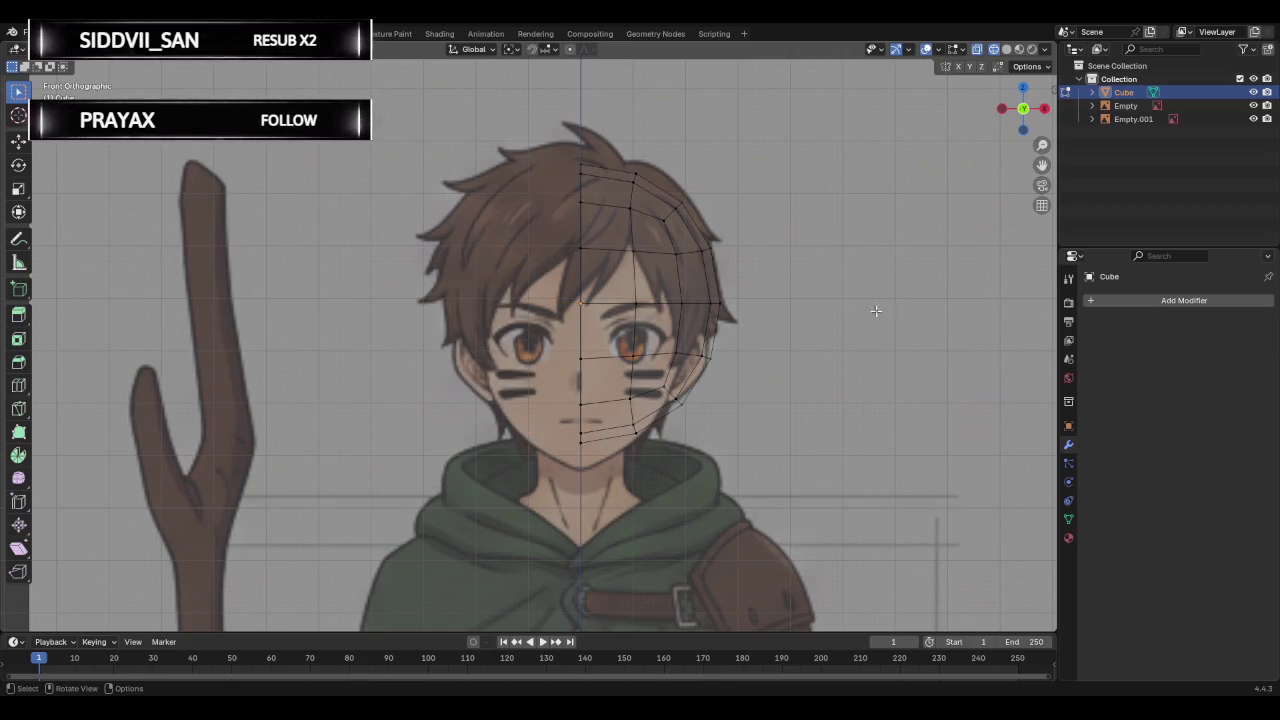
Add a Mirror modifier with Clipping enabled to the half-head.
{"action": "left_click", "coordinate": [1166, 300]}
{"action": "left_click", "coordinate": [1120, 304]}
{"action": "type", "text": "mi"}
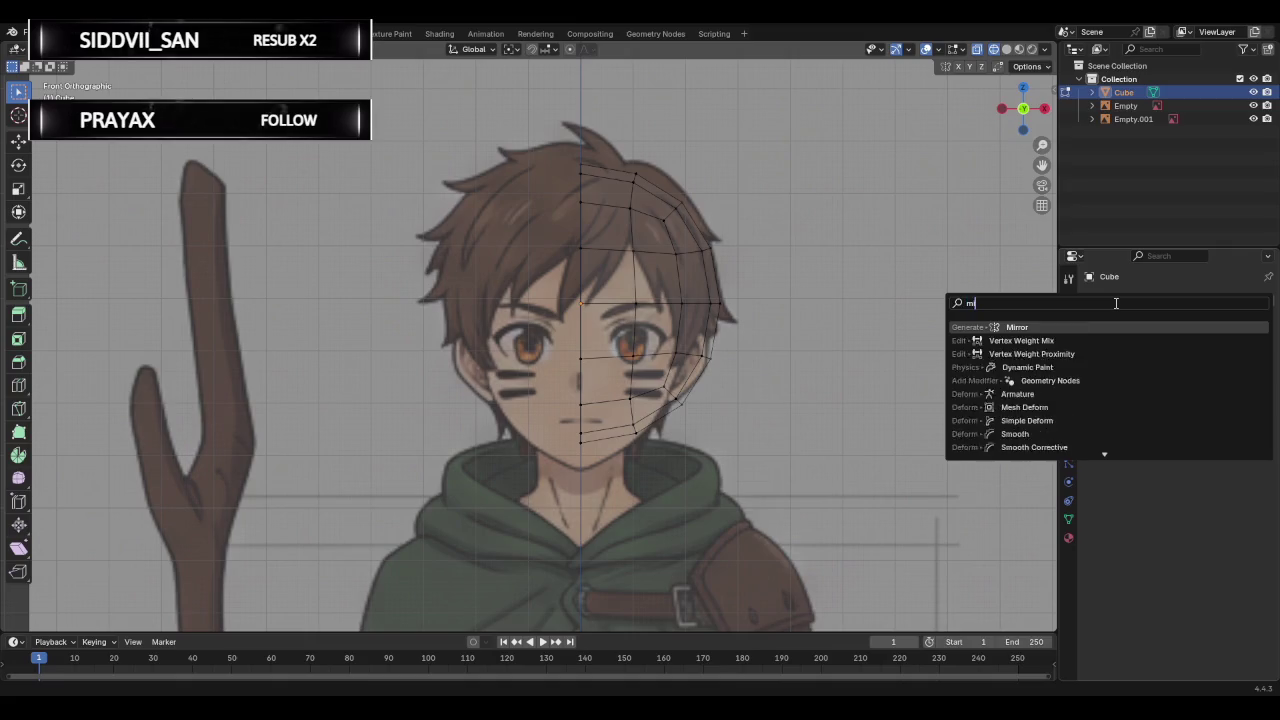
{"action": "key", "text": "Return"}
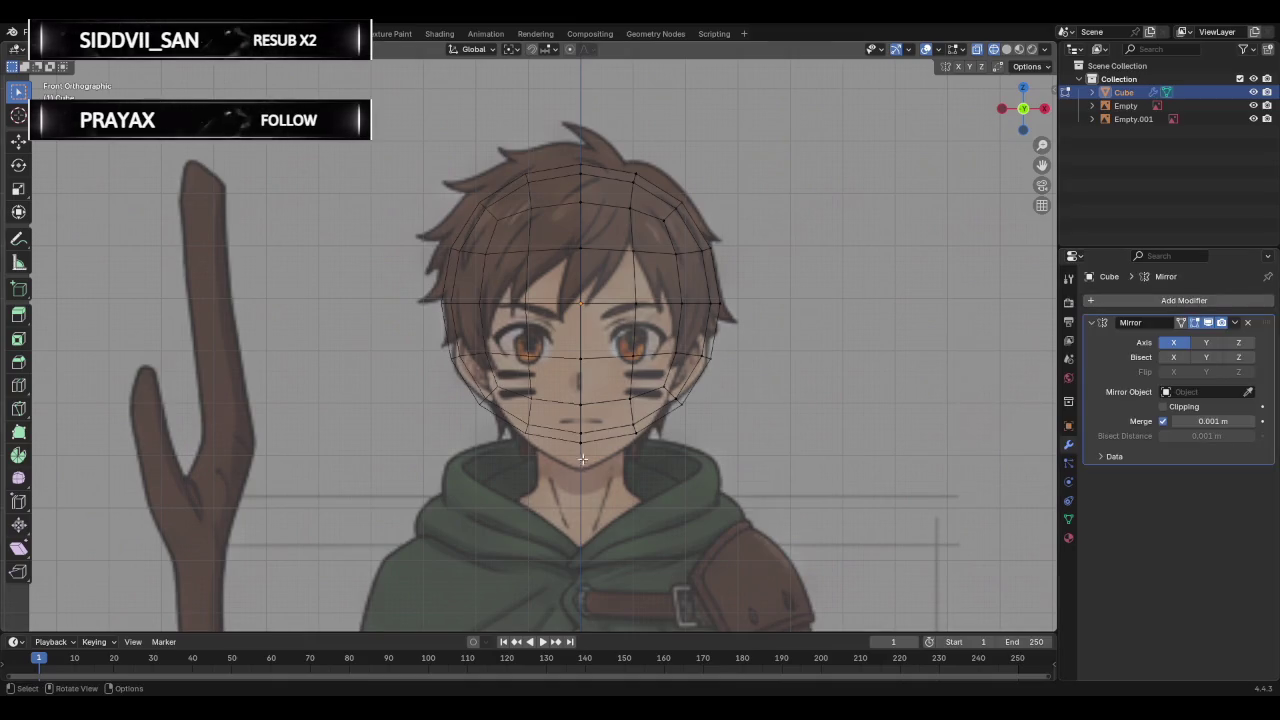
{"action": "left_click", "coordinate": [1165, 407]}
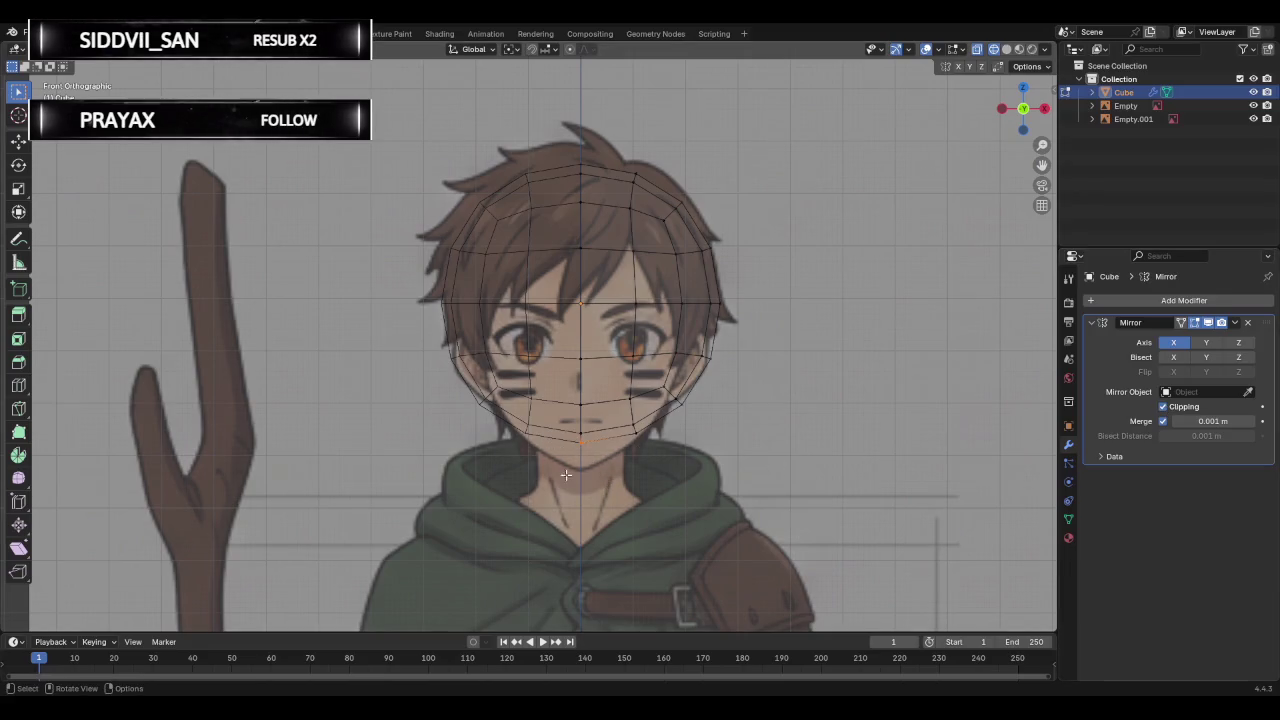
{"action": "scroll", "coordinate": [602, 480], "scroll_direction": "up", "scroll_amount": 1}
{"action": "scroll", "coordinate": [596, 486], "scroll_direction": "up", "scroll_amount": 1}
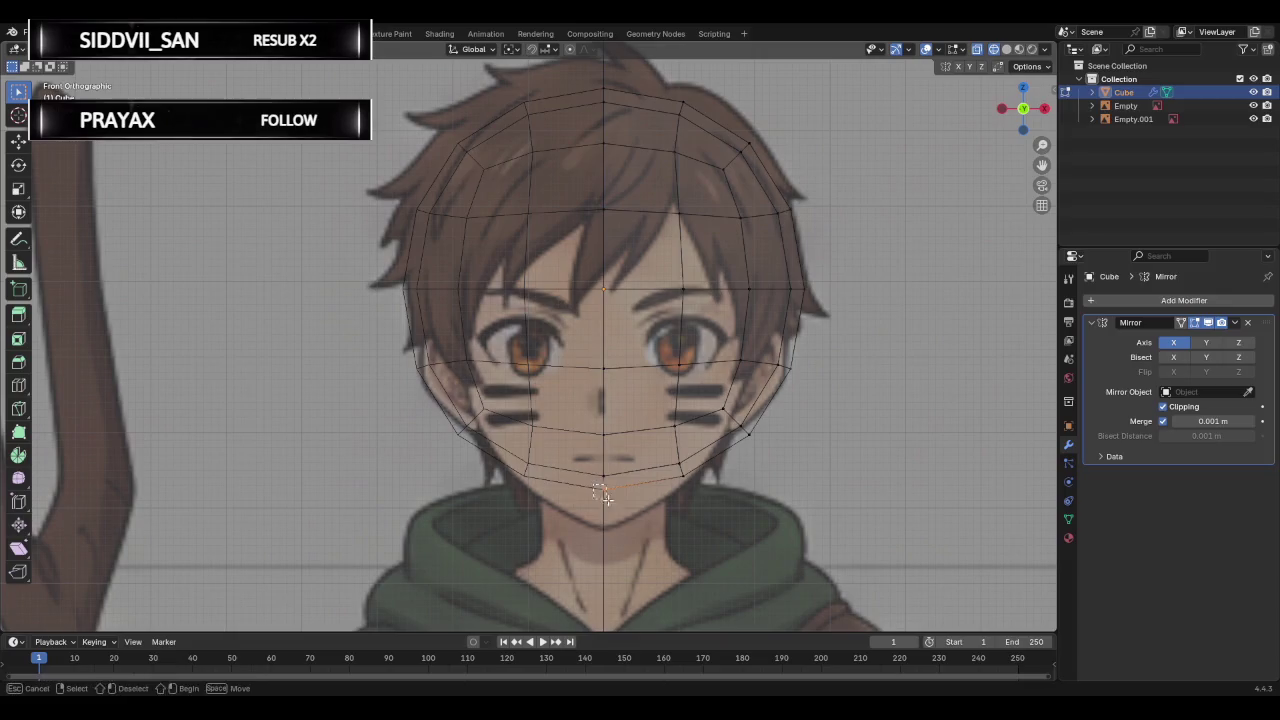
Pull the chin vertex down and the adjacent jaw vertex onto the front reference's jawline.
{"action": "key", "text": "g"}
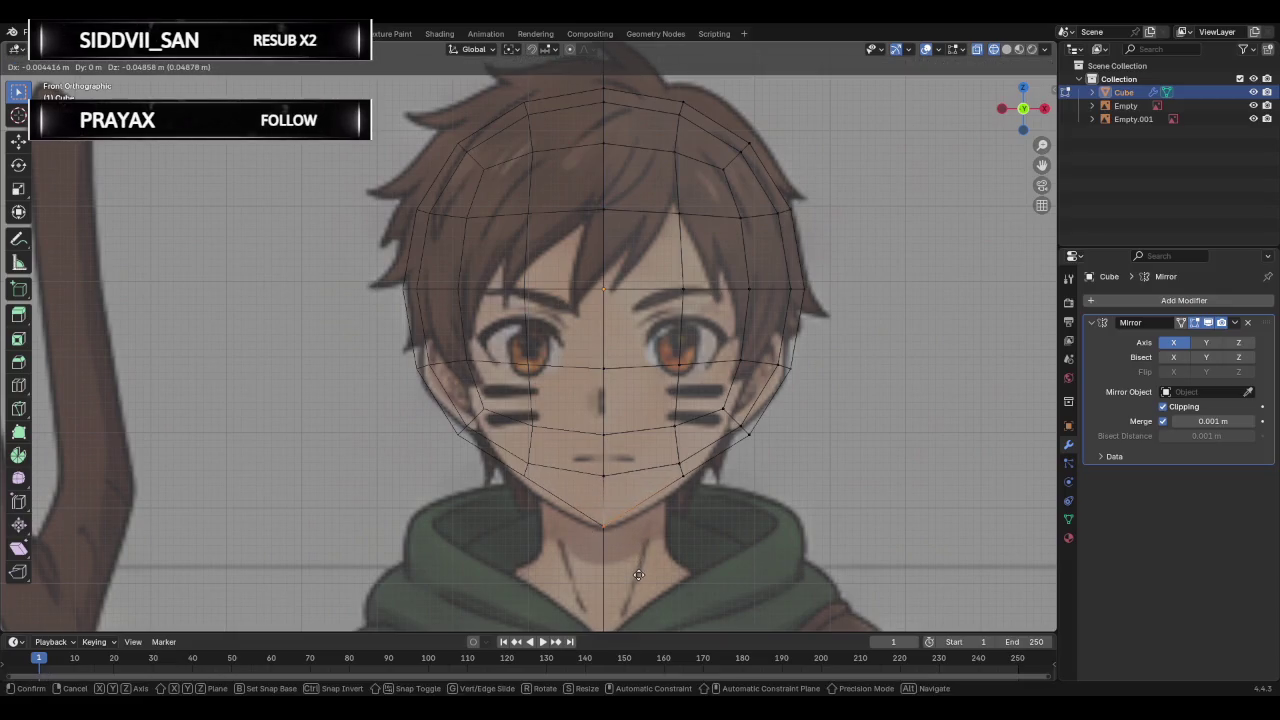
{"action": "left_click", "coordinate": [638, 576]}
{"action": "left_click", "coordinate": [676, 476]}
{"action": "key", "text": "g"}
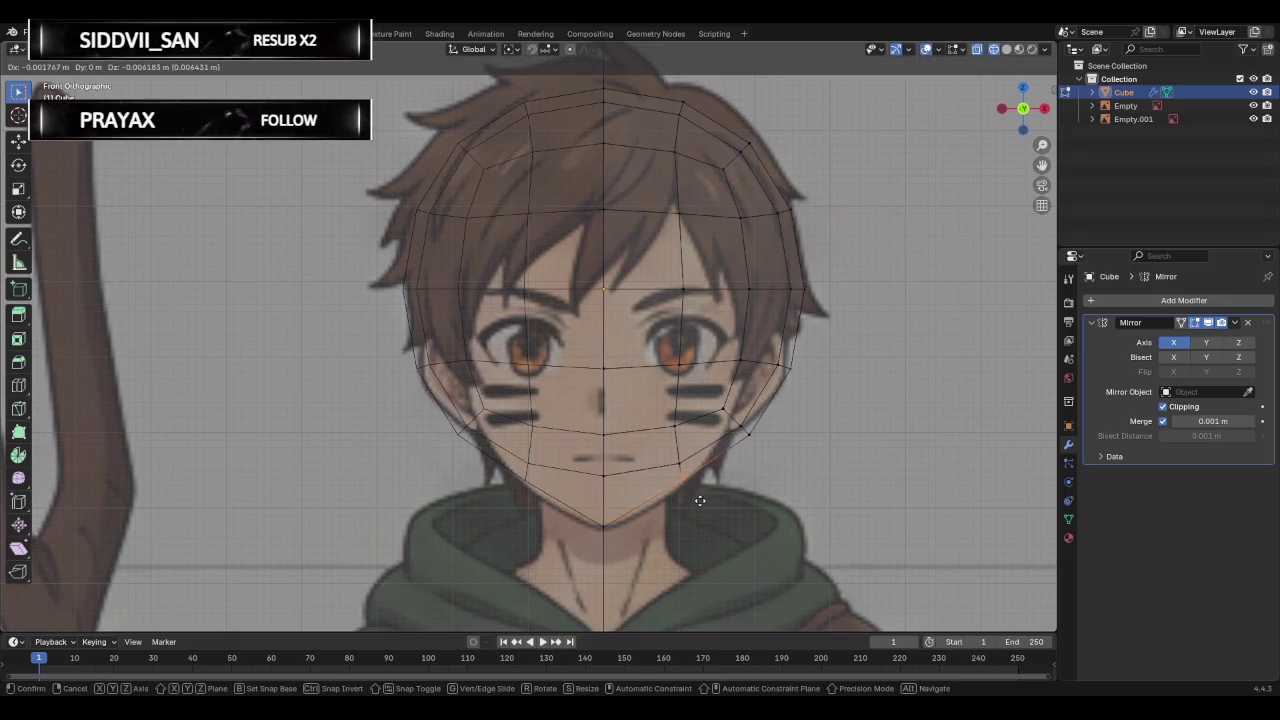
{"action": "left_click", "coordinate": [697, 506]}
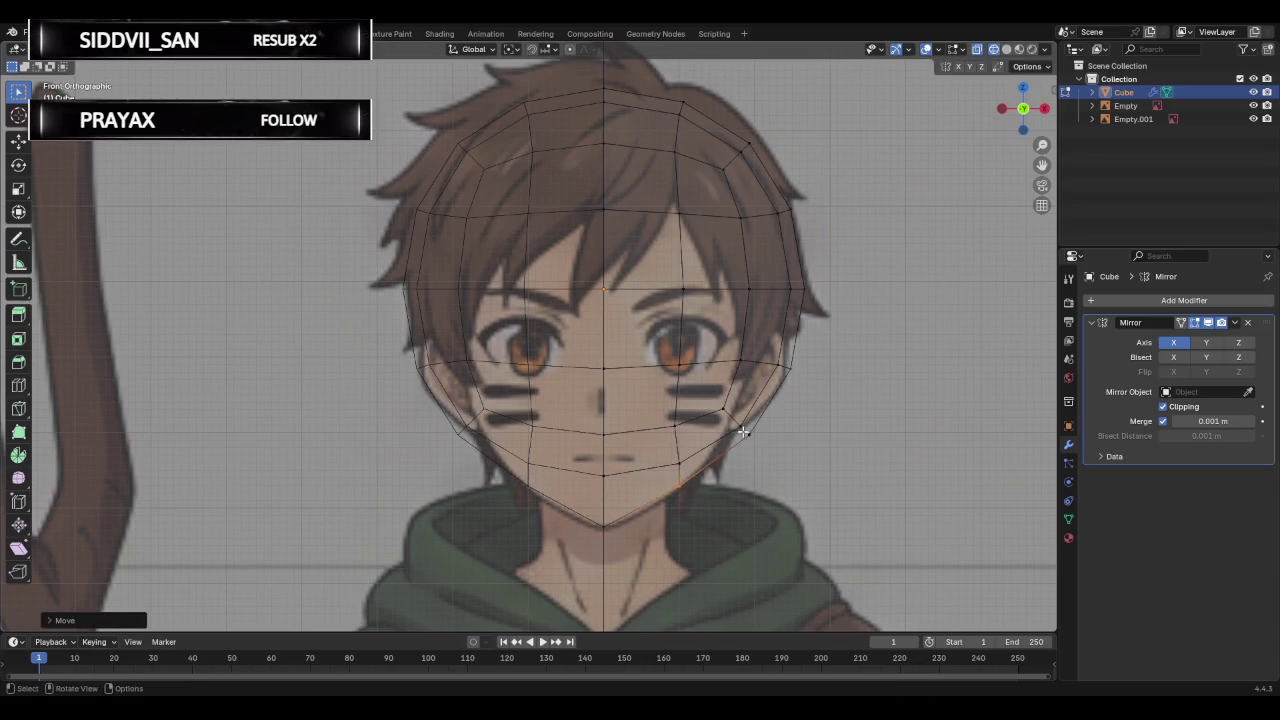
Move two cheek vertices on the jawline out onto the face outline.
{"action": "left_click", "coordinate": [717, 399]}
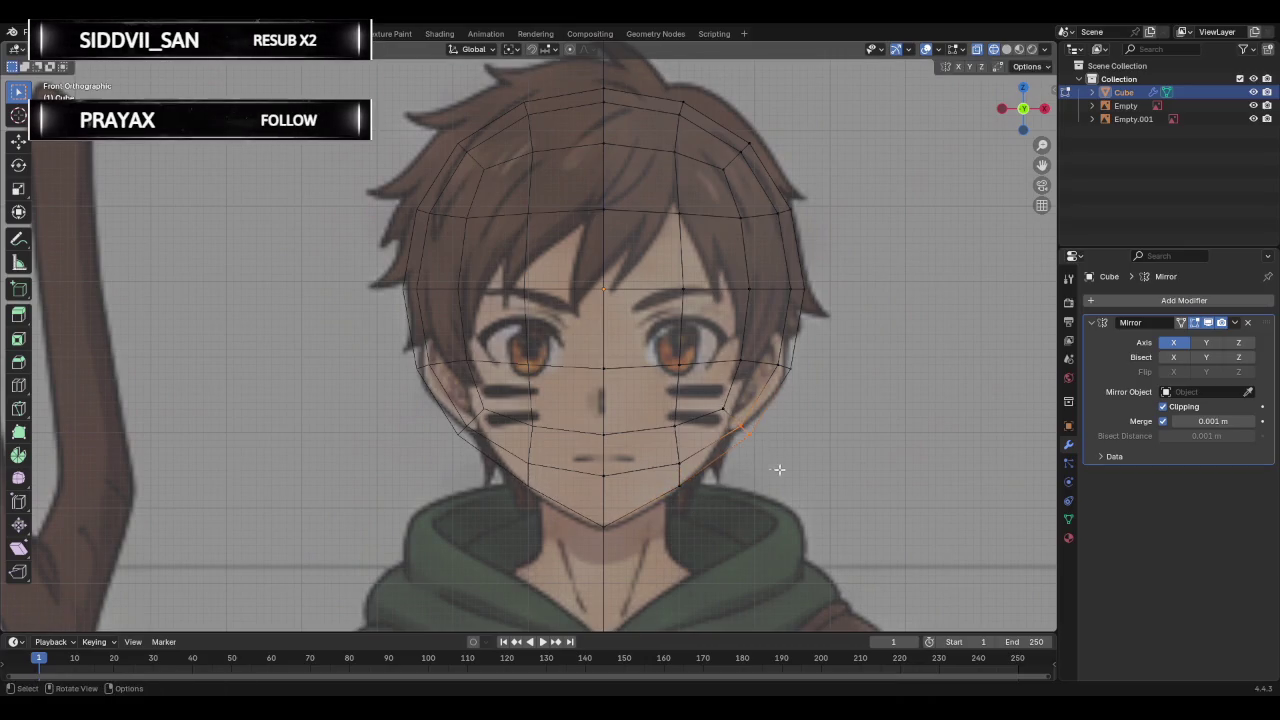
{"action": "key", "text": "g"}
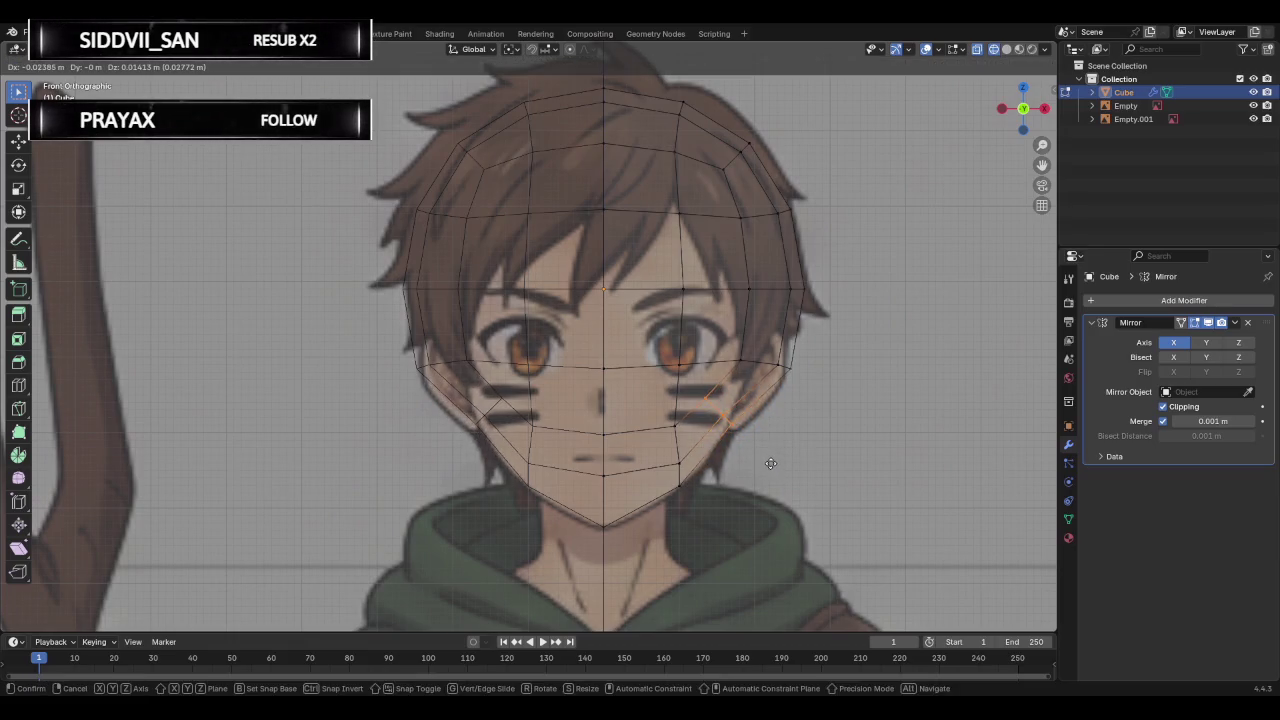
{"action": "left_click", "coordinate": [771, 463]}
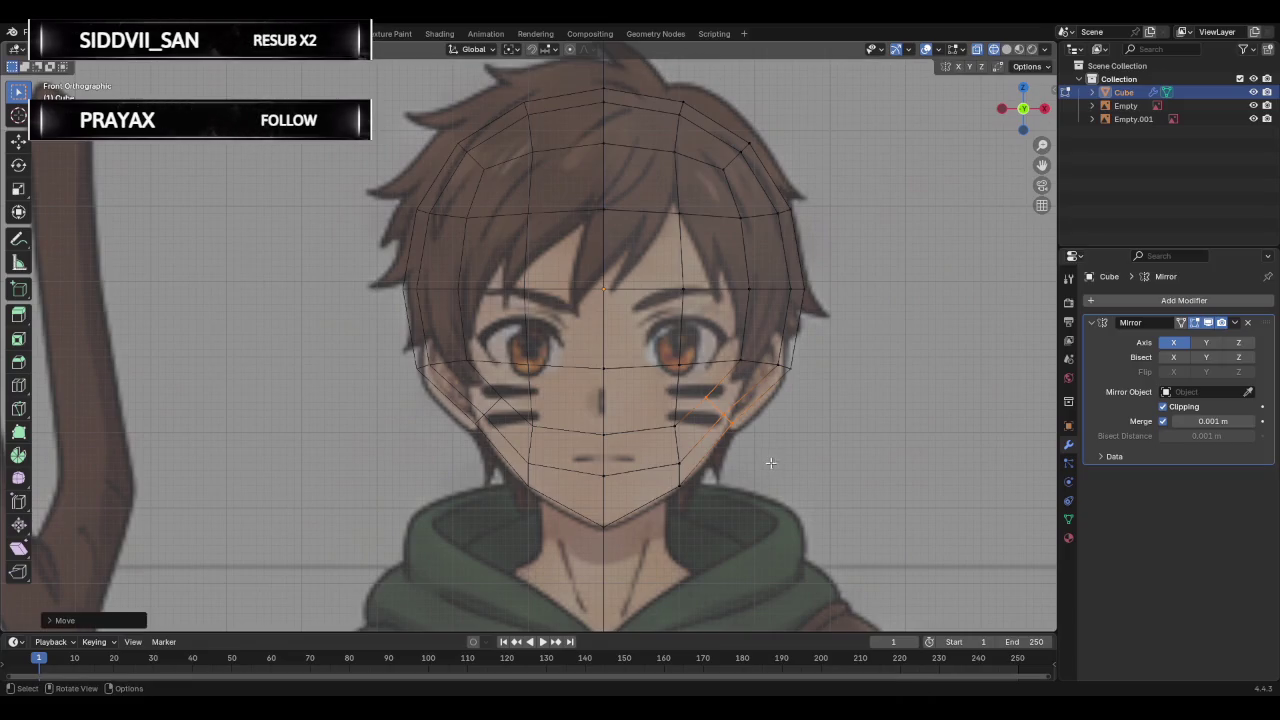
{"action": "left_click", "coordinate": [673, 423]}
{"action": "key", "text": "g"}
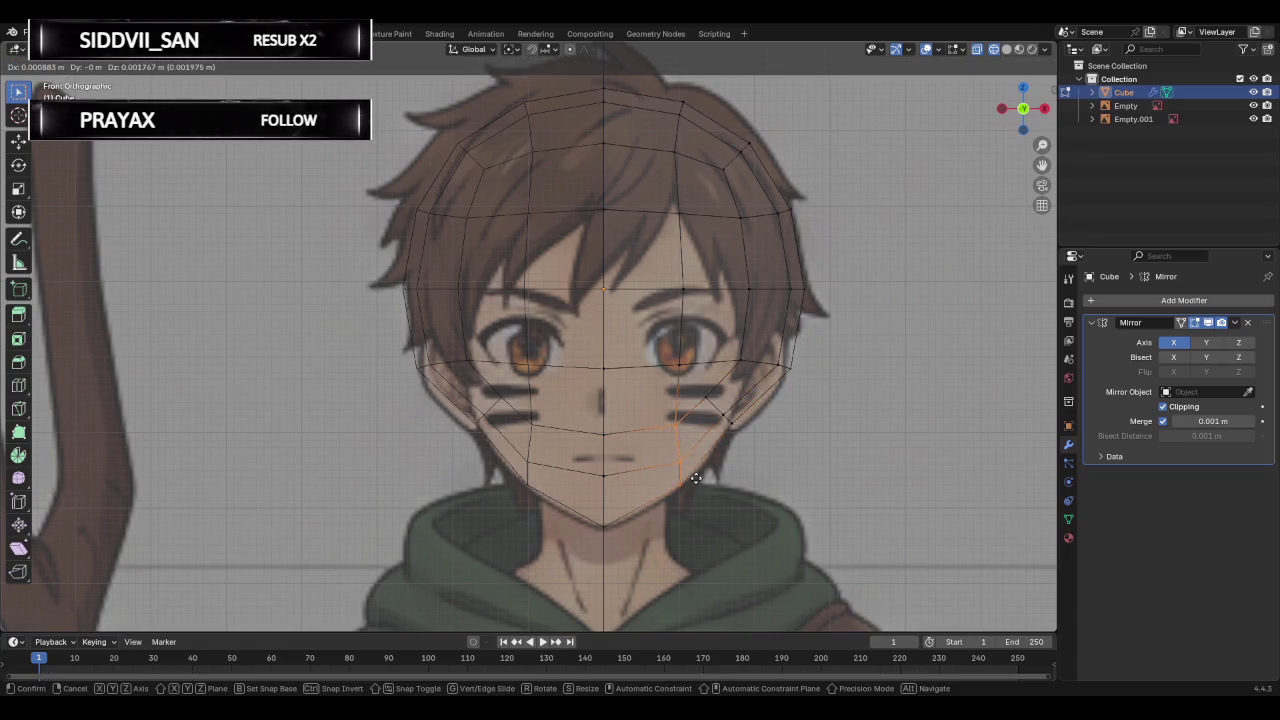
{"action": "left_click", "coordinate": [694, 480]}
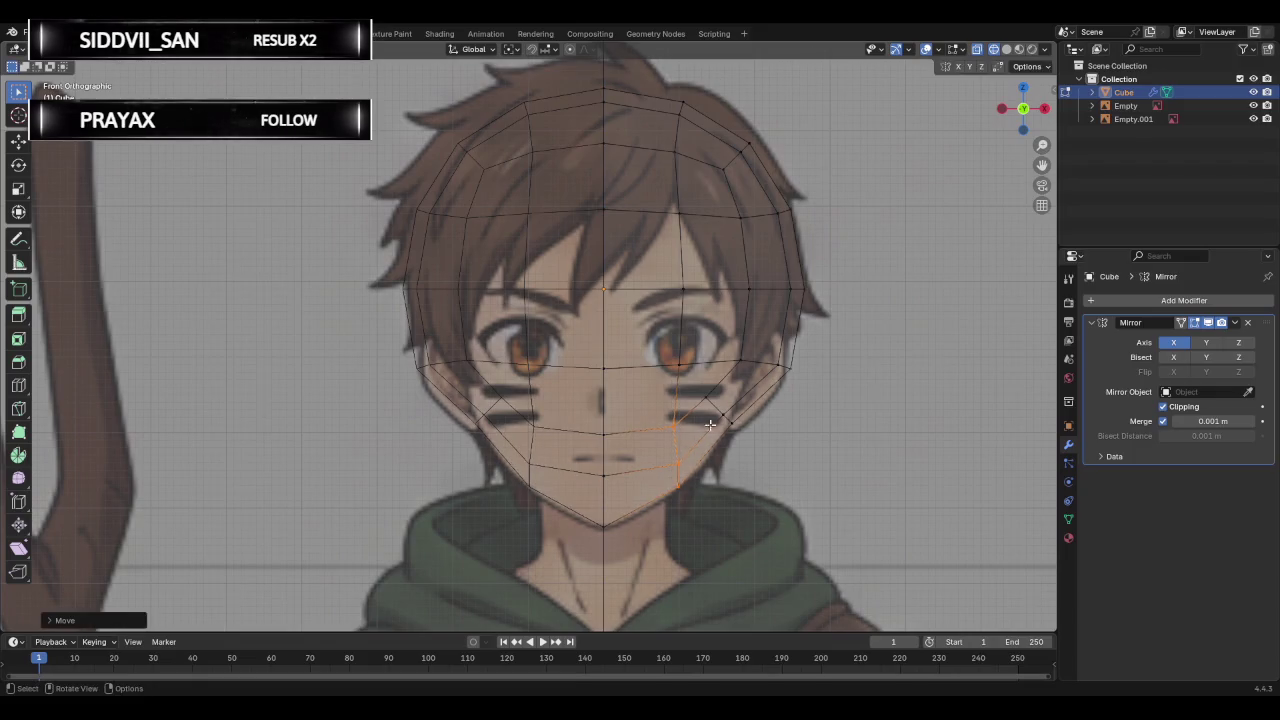
Shift the two cheek edges near the ear outward to follow the face outline.
{"action": "left_click", "coordinate": [763, 349]}
{"action": "key", "text": "g"}
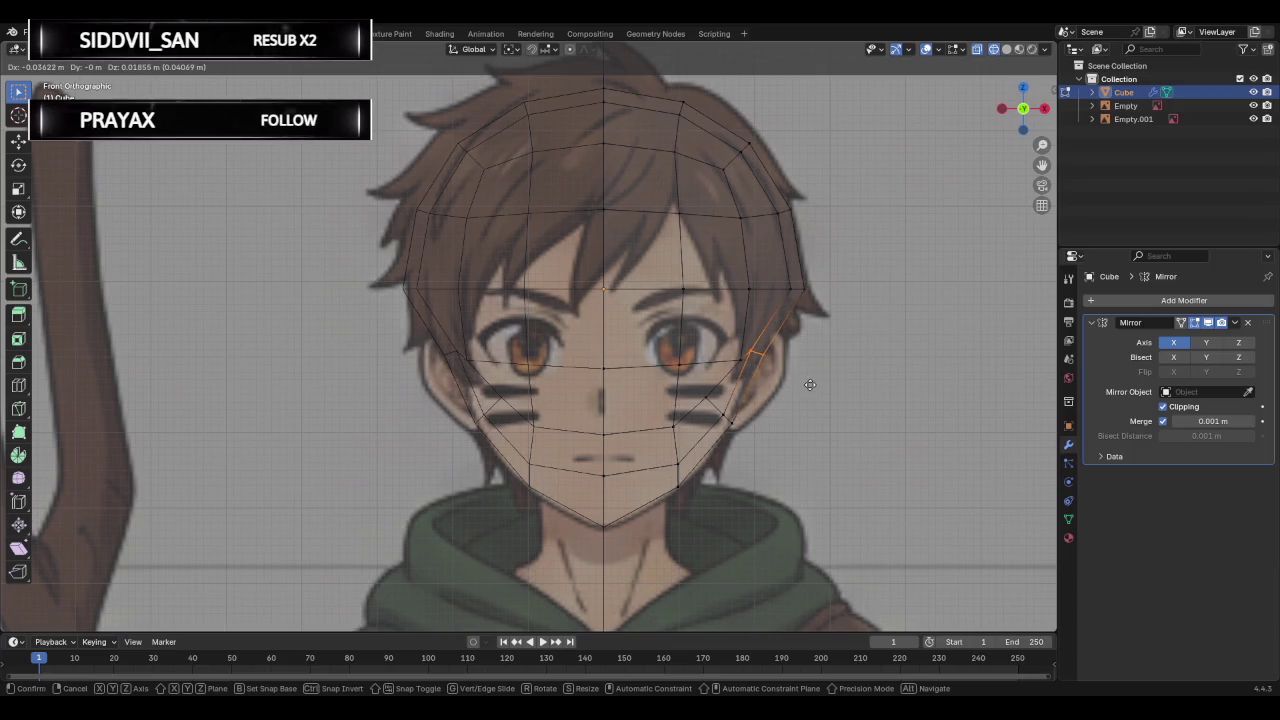
{"action": "left_click", "coordinate": [808, 382]}
{"action": "left_click", "coordinate": [740, 360]}
{"action": "key", "text": "g"}
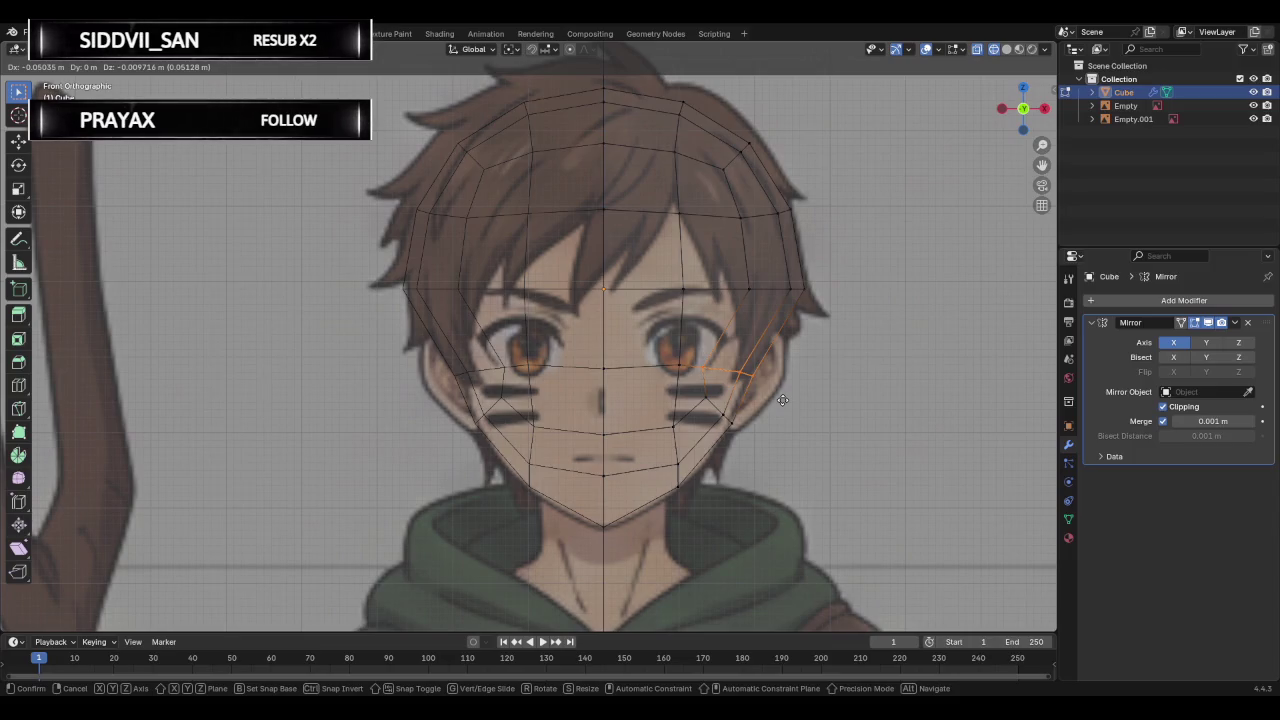
{"action": "left_click", "coordinate": [783, 400]}
Move the edges under the right eye onto the outline, then clear the selection.
{"action": "left_click", "coordinate": [680, 365], "text": "shift"}
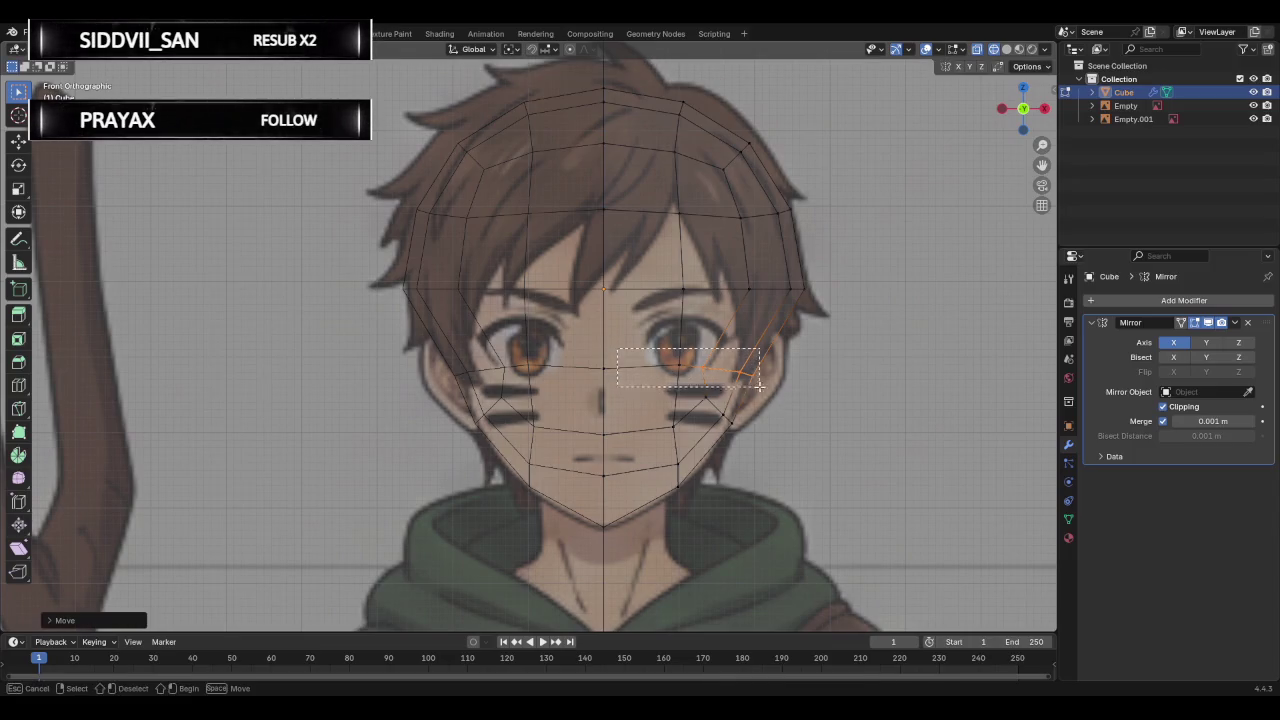
{"action": "key", "text": "g"}
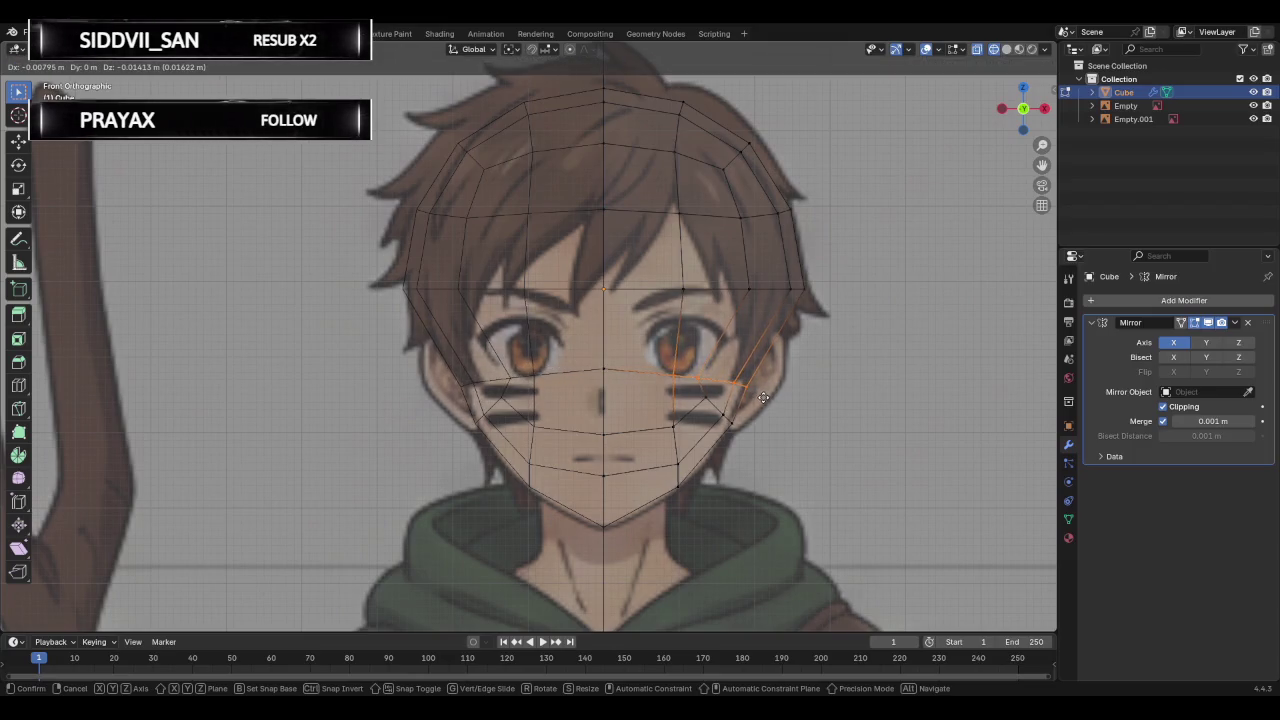
{"action": "left_click", "coordinate": [763, 397]}
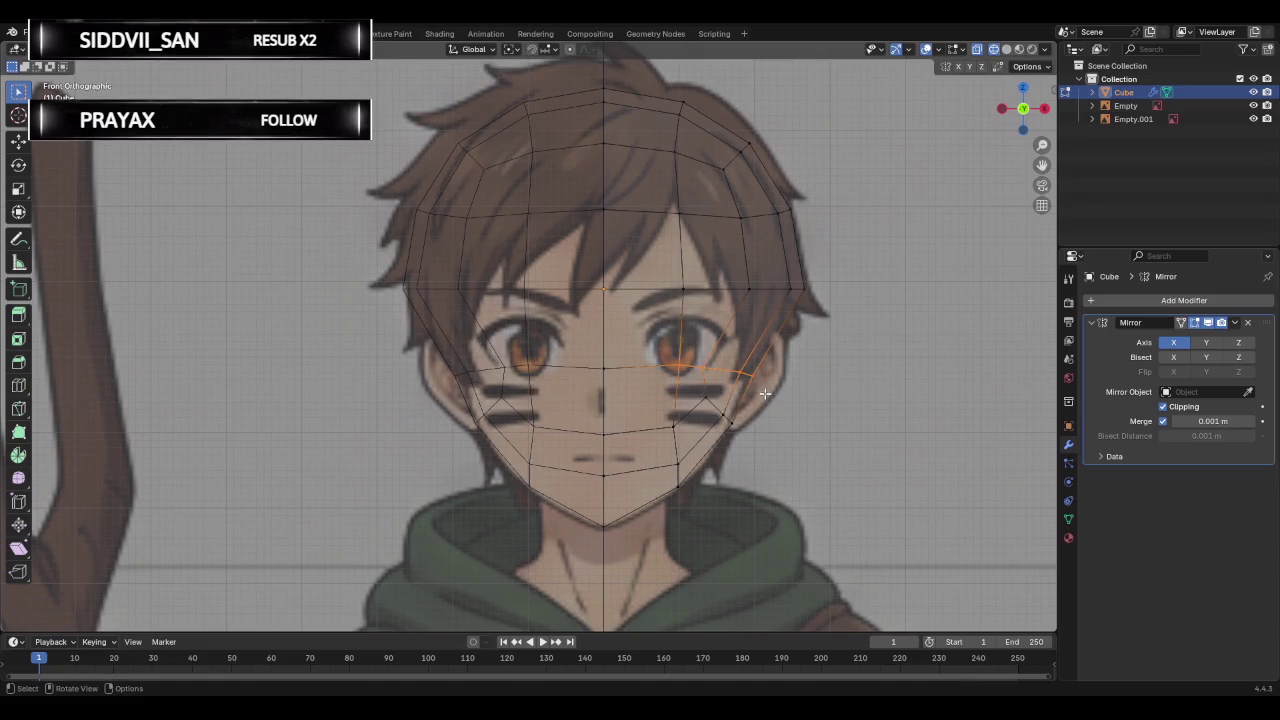
{"action": "key", "text": "alt+a"}
Move the vertex at the side of the face outward onto the reference outline.
{"action": "left_click", "coordinate": [742, 286]}
{"action": "key", "text": "g"}
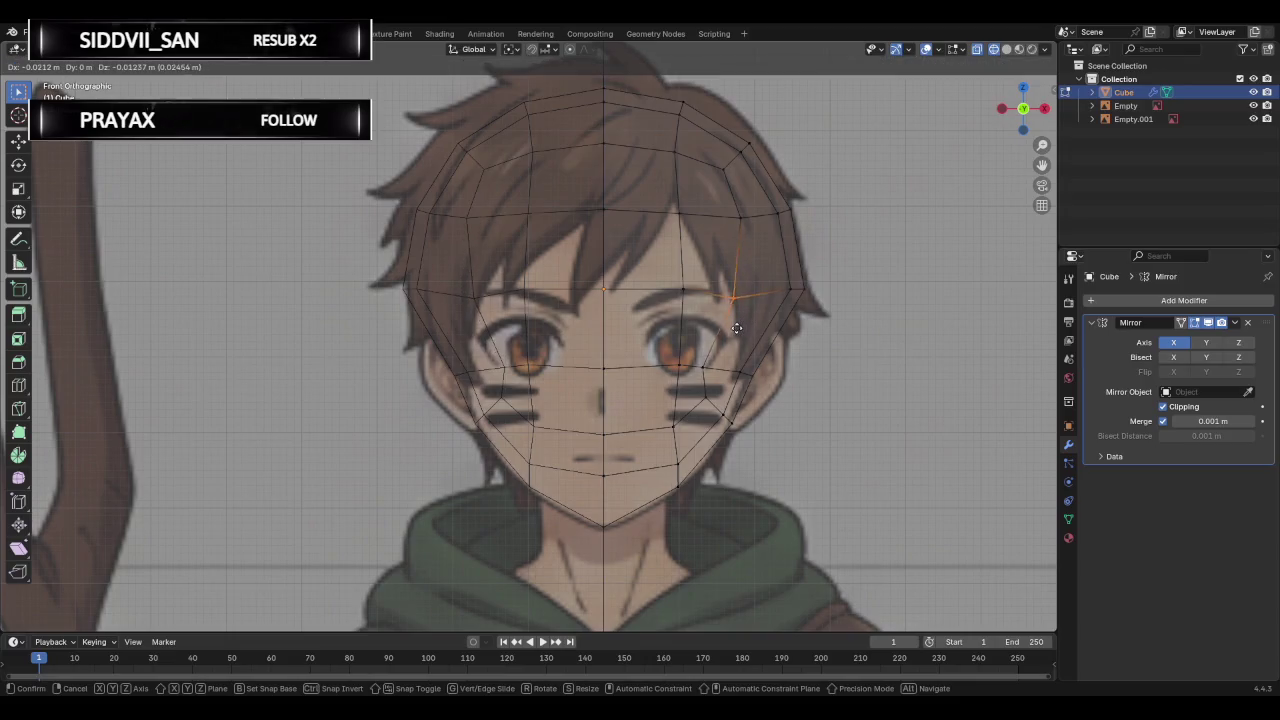
{"action": "right_click", "coordinate": [740, 335]}
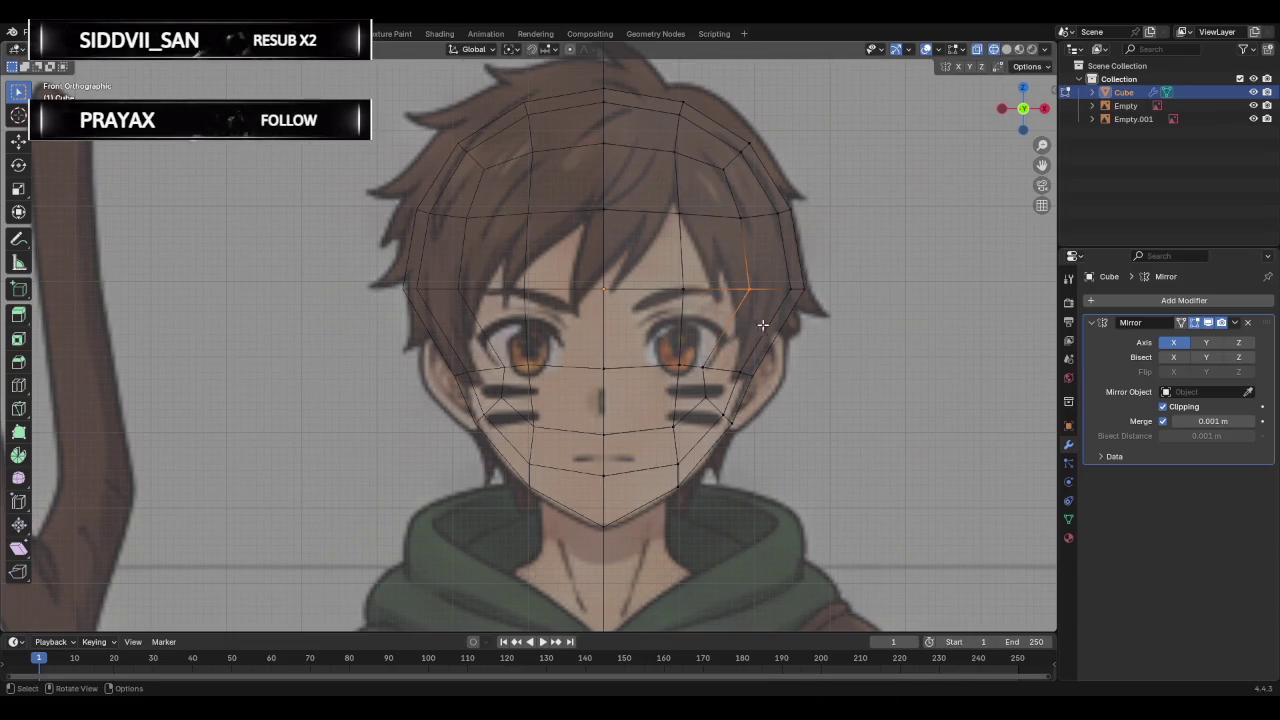
{"action": "key", "text": "g"}
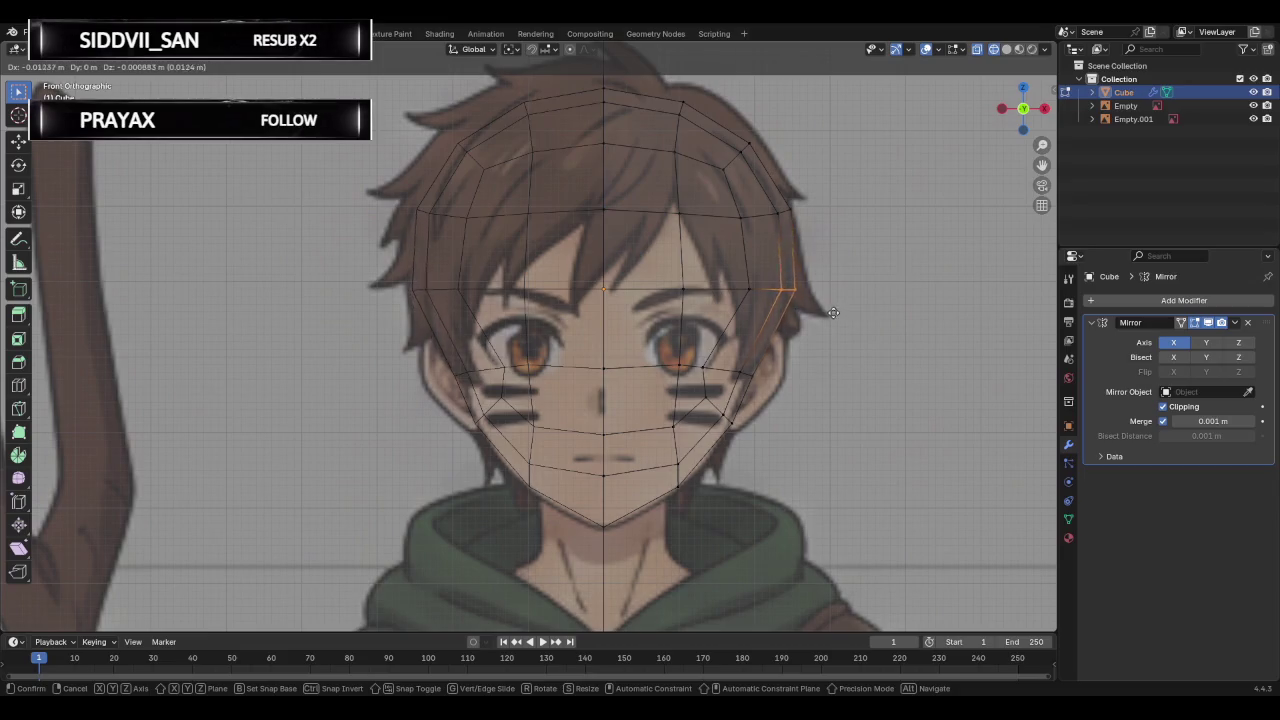
{"action": "left_click", "coordinate": [825, 313]}
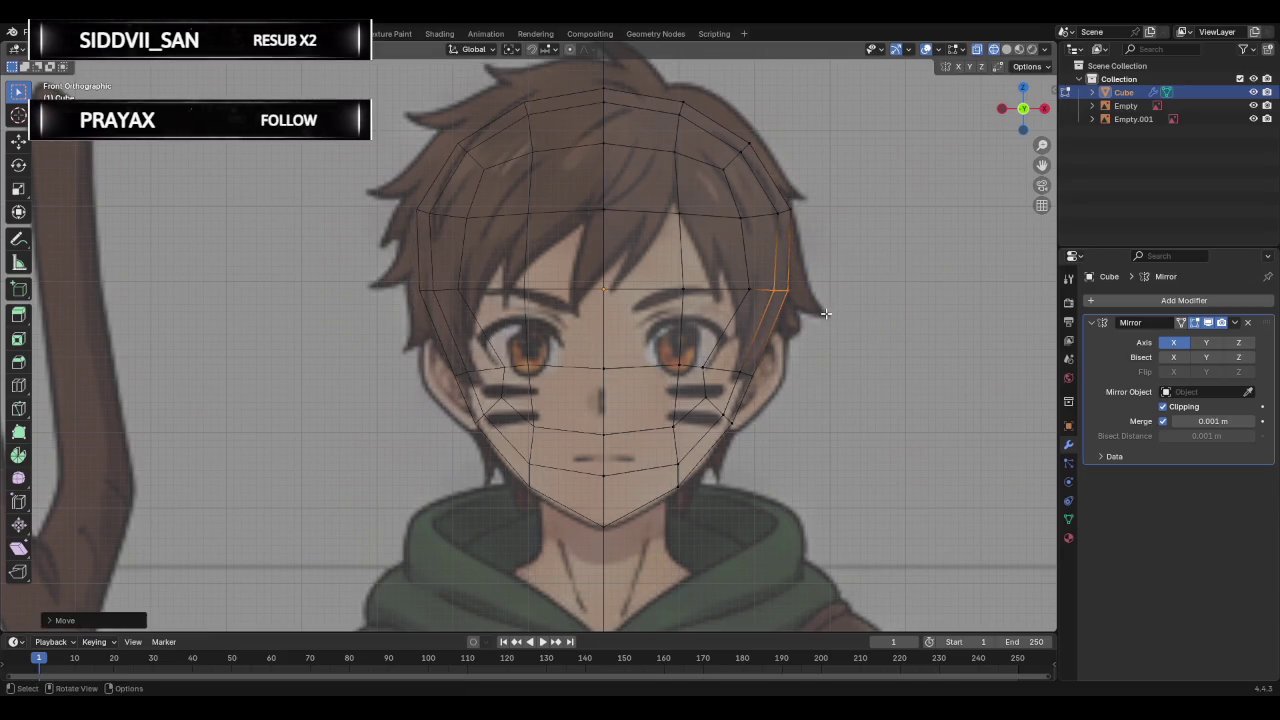
Fine-tune the temple vertex's position with several small moves.
{"action": "left_click", "coordinate": [786, 212]}
{"action": "key", "text": "g"}
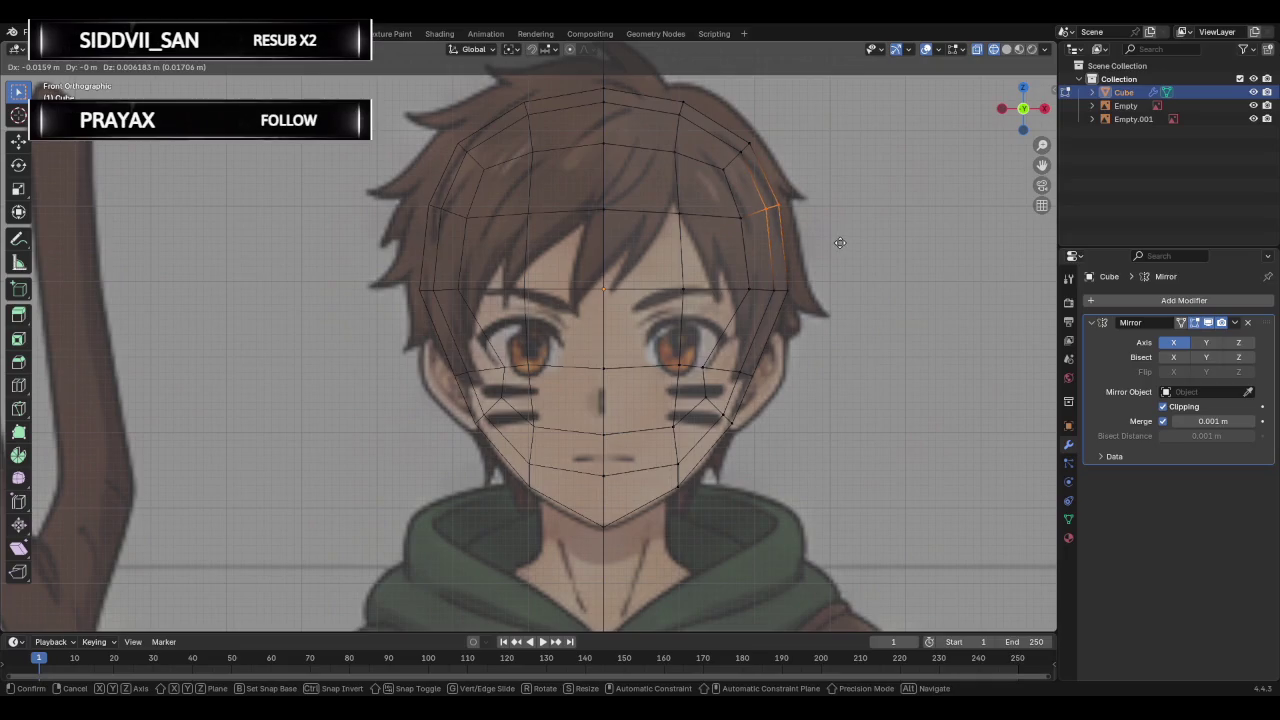
{"action": "left_click", "coordinate": [793, 211]}
{"action": "key", "text": "g"}
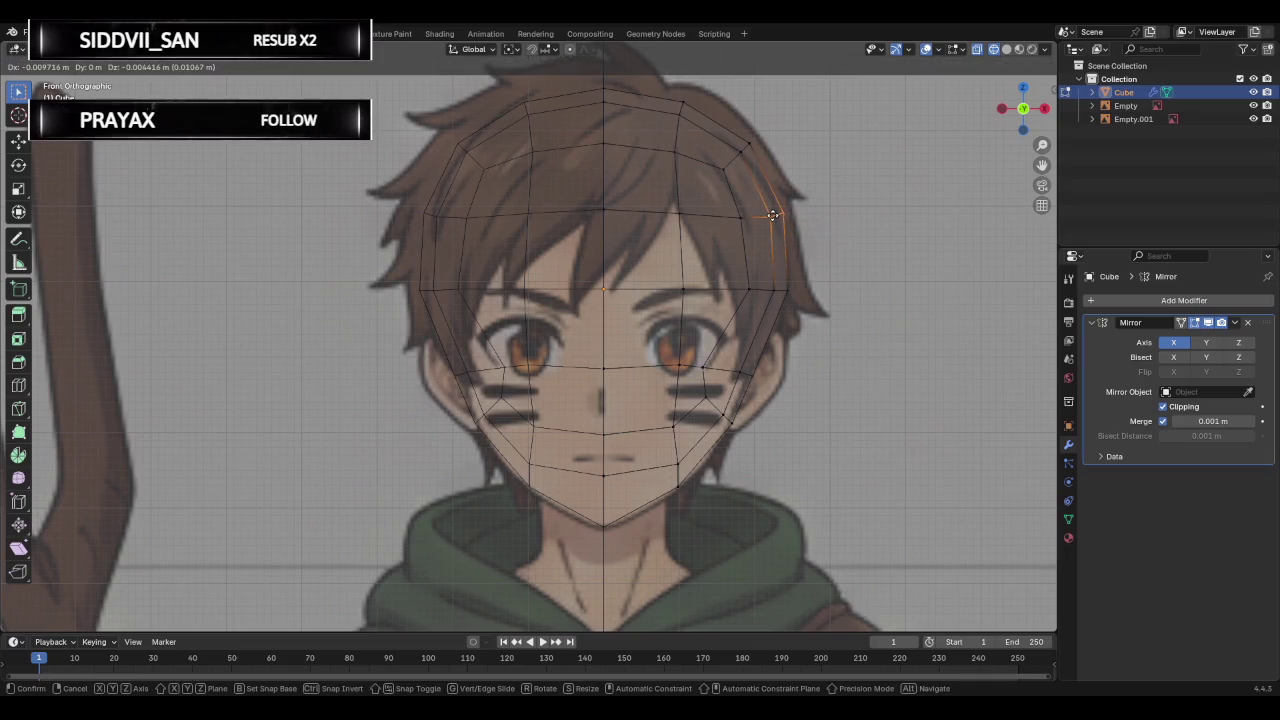
{"action": "left_click", "coordinate": [785, 214]}
{"action": "key", "text": "g"}
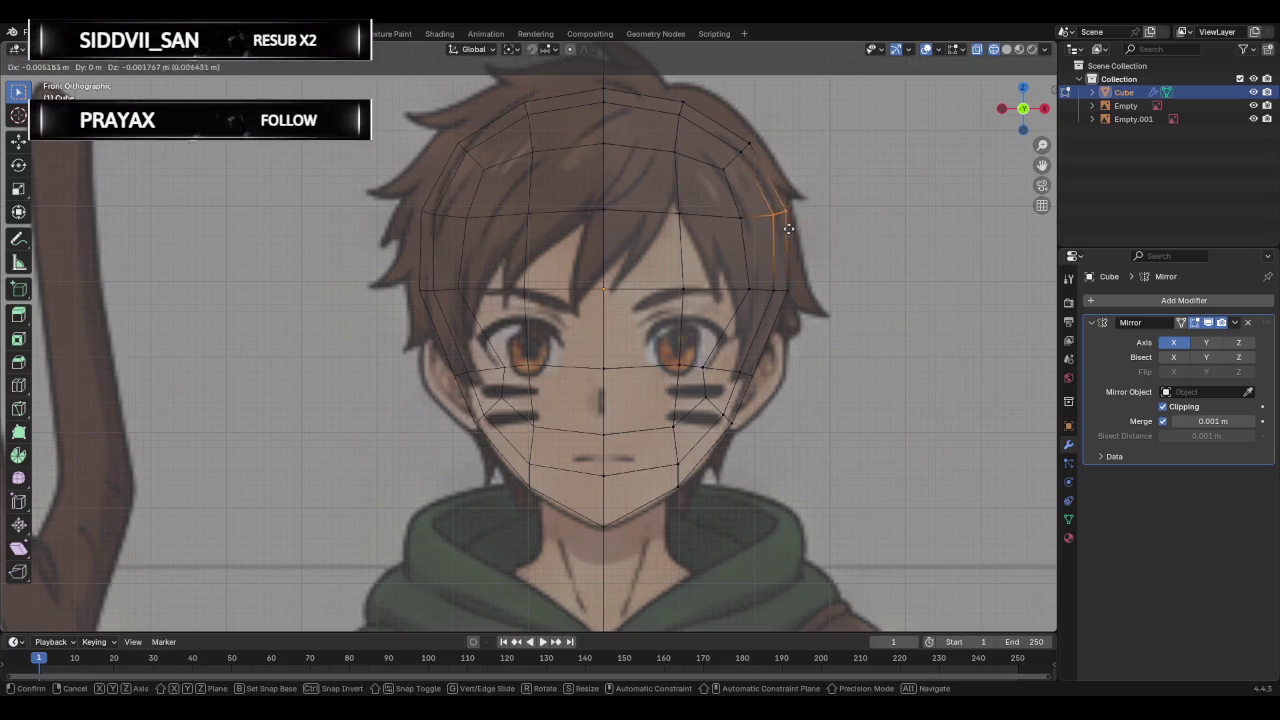
{"action": "left_click", "coordinate": [789, 227]}
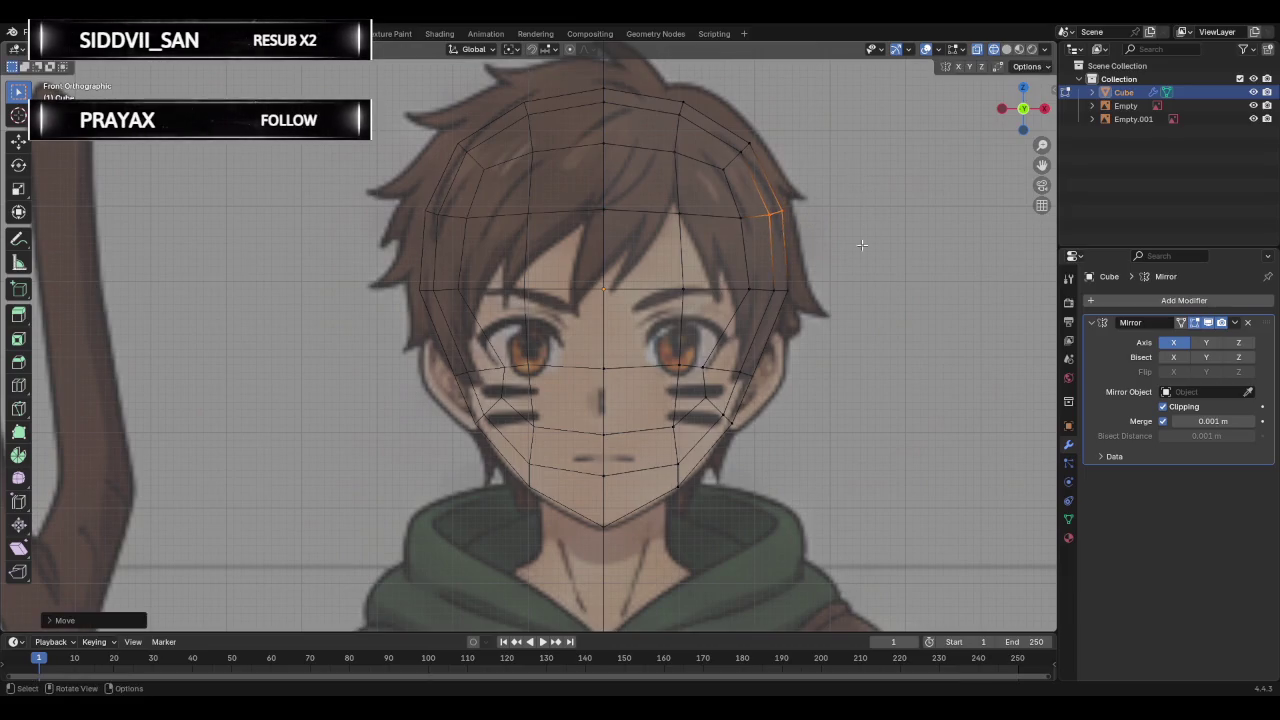
Adjust the cheek vertex below the right eye and the vertex beside the eye.
{"action": "left_click", "coordinate": [697, 388]}
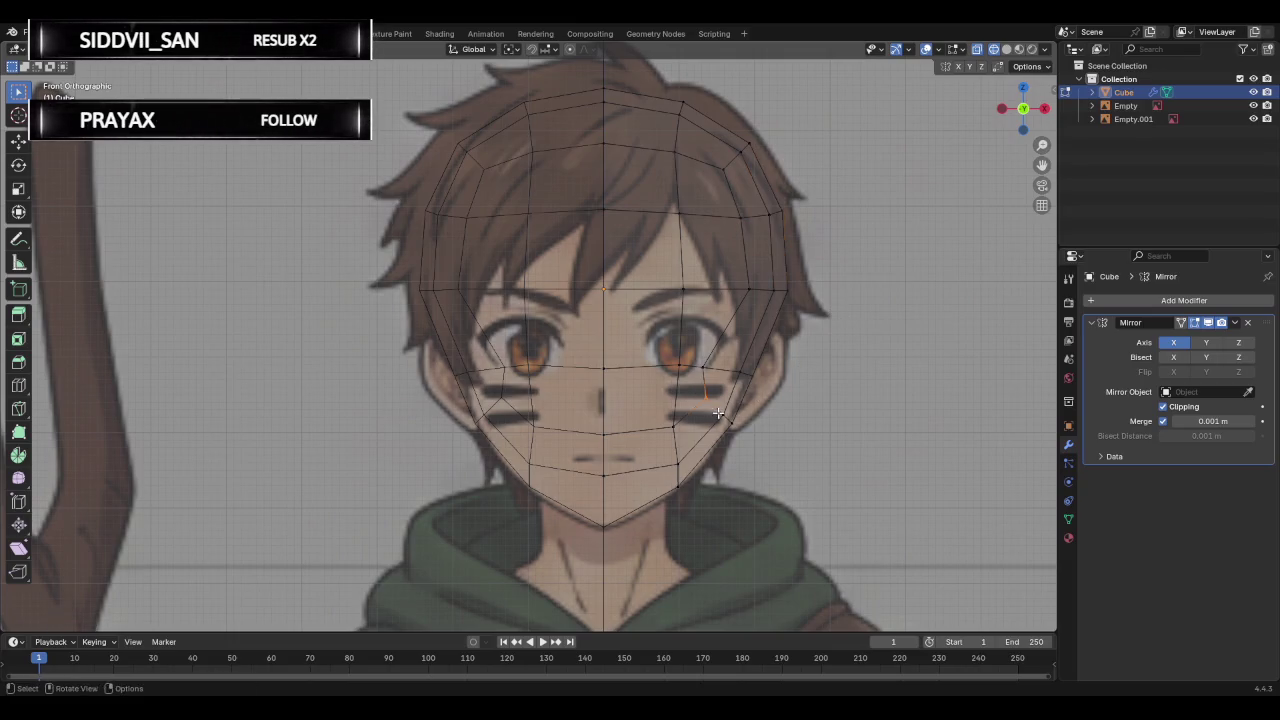
{"action": "key", "text": "g"}
{"action": "left_click", "coordinate": [724, 420]}
{"action": "left_click", "coordinate": [680, 366]}
{"action": "key", "text": "g"}
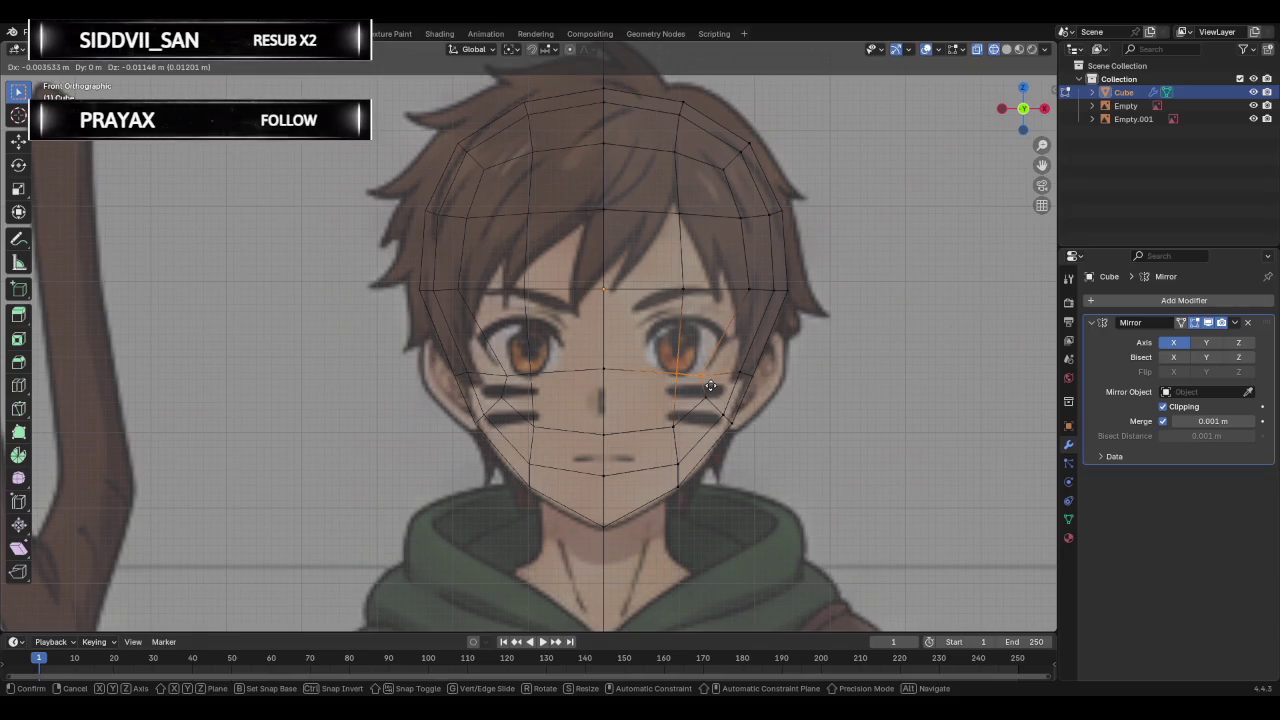
{"action": "left_click", "coordinate": [710, 386]}
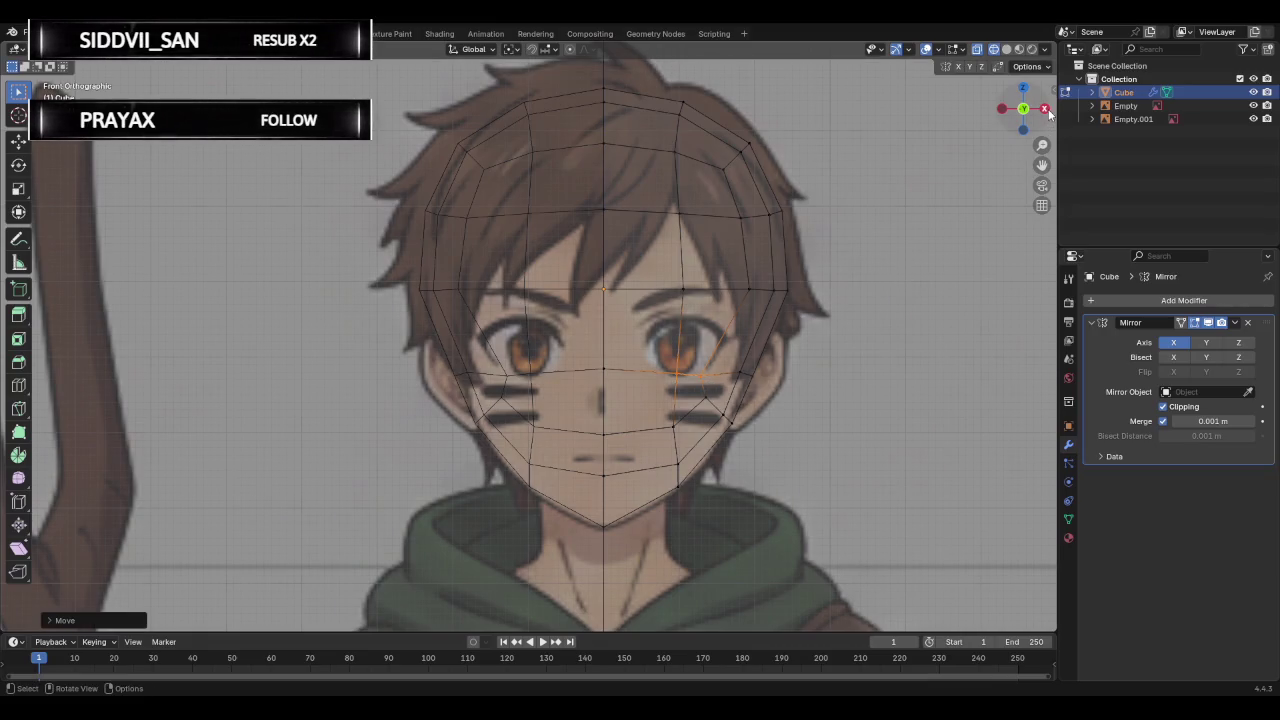
{"action": "left_click", "coordinate": [1045, 108]}
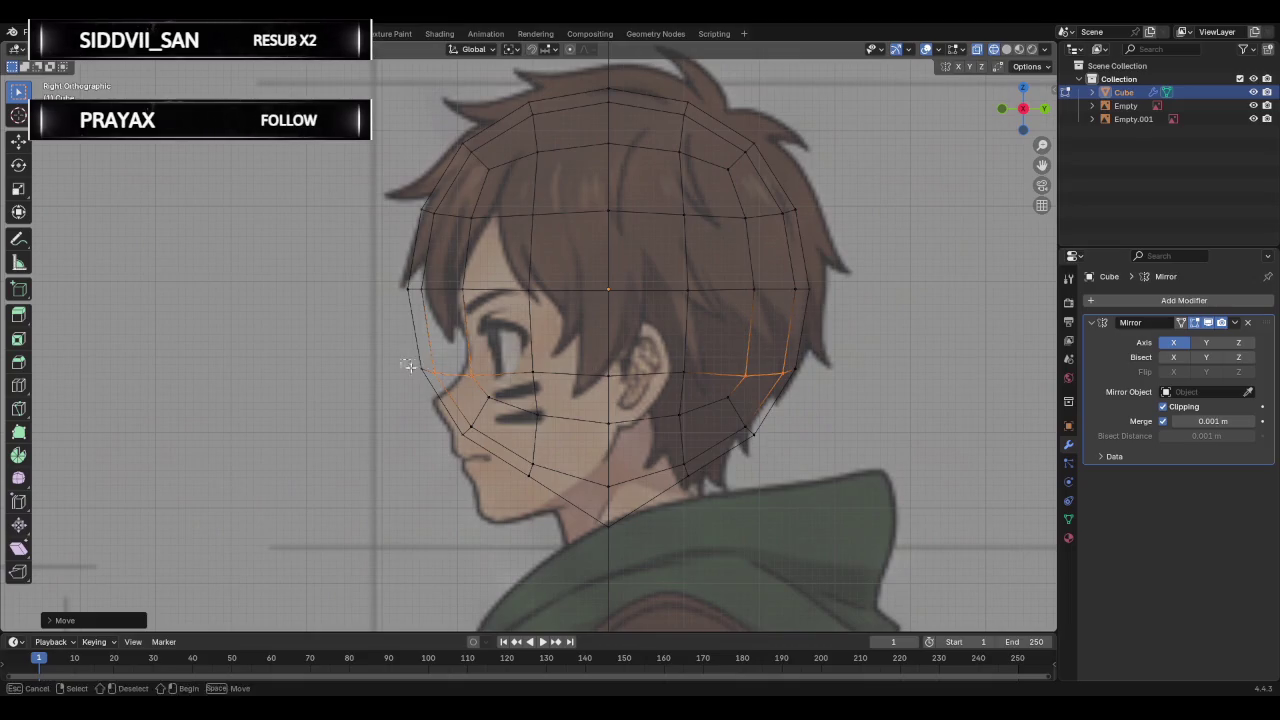
In side view, pull the front-of-face edge down to the chin and set the jaw vertex.
{"action": "left_click", "coordinate": [435, 372]}
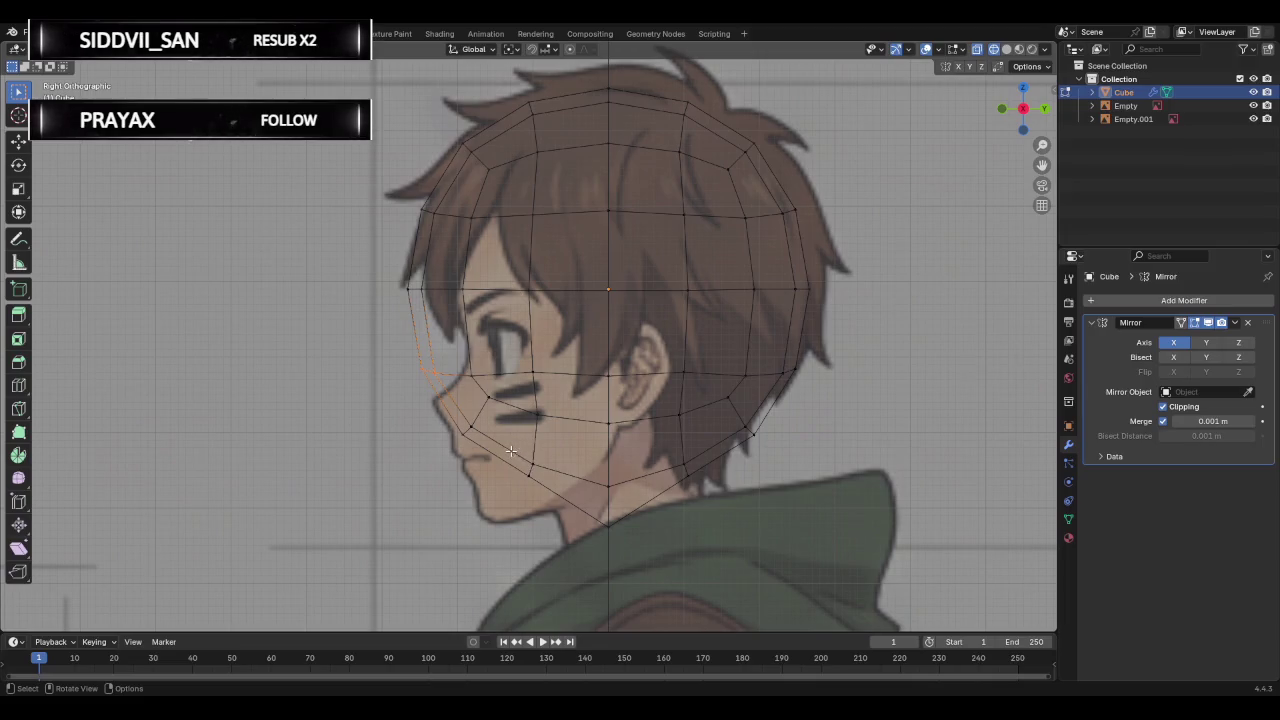
{"action": "key", "text": "g"}
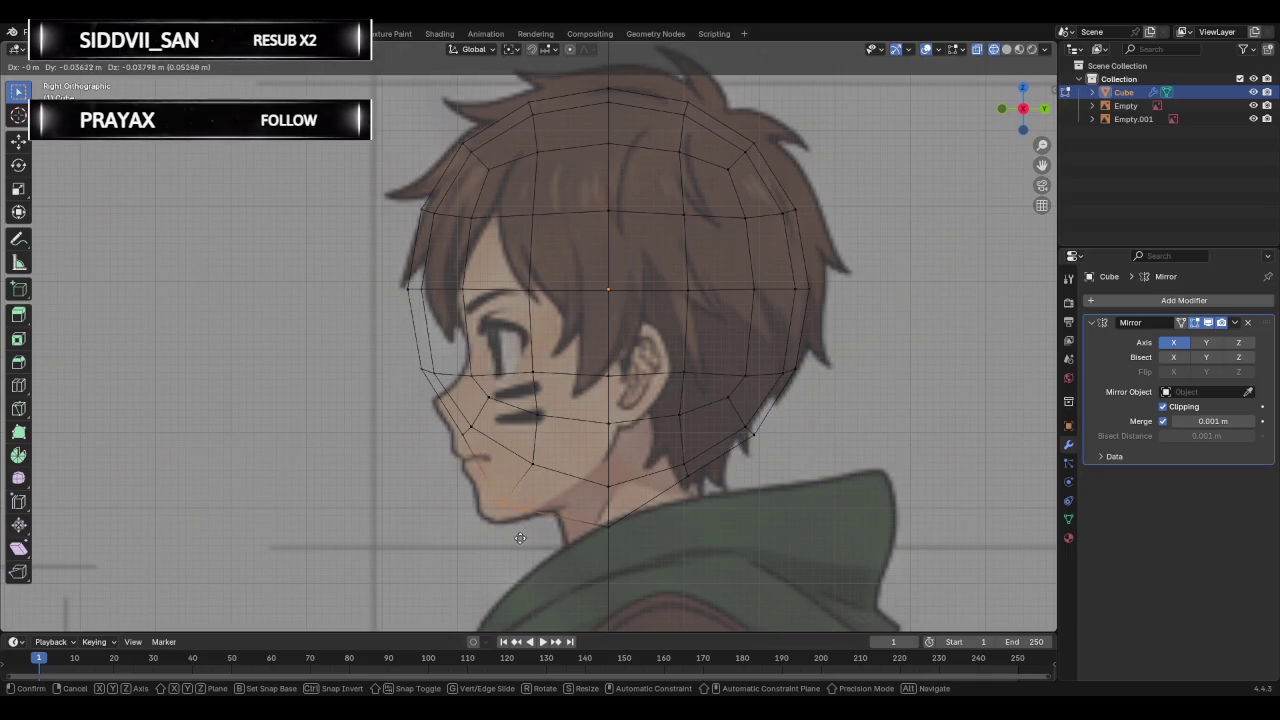
{"action": "left_click", "coordinate": [510, 550]}
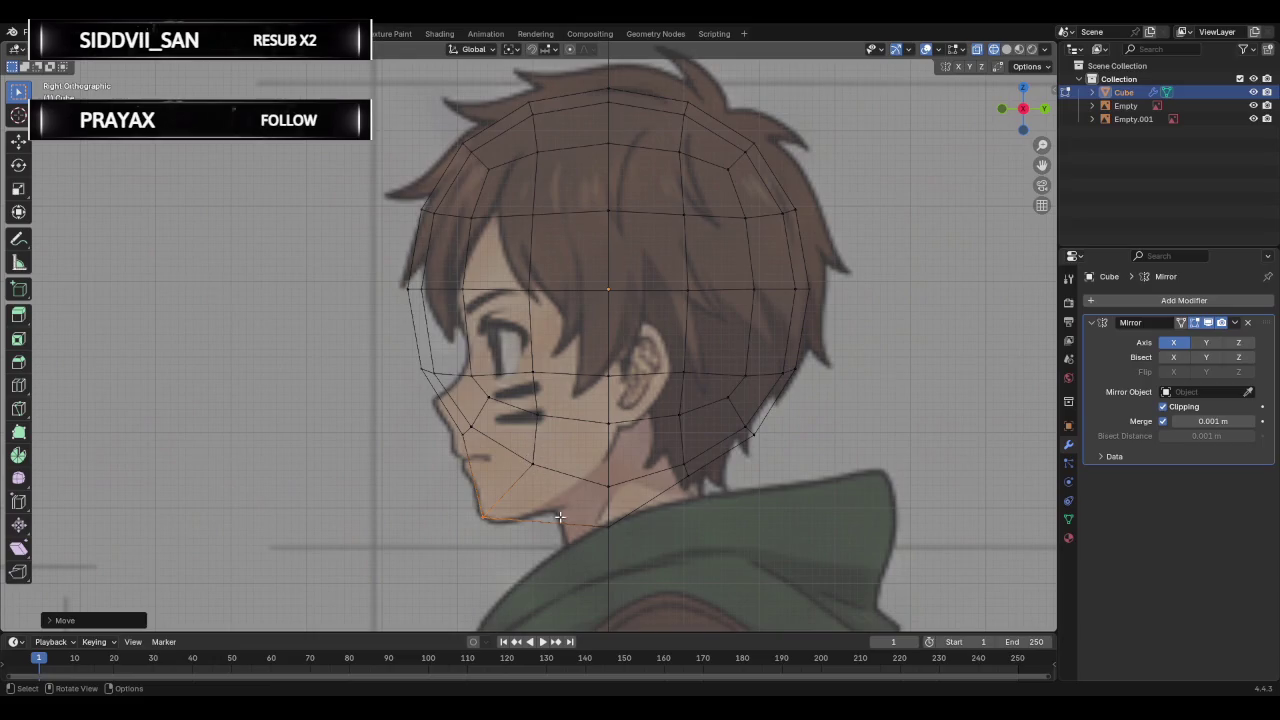
{"action": "key", "text": "g"}
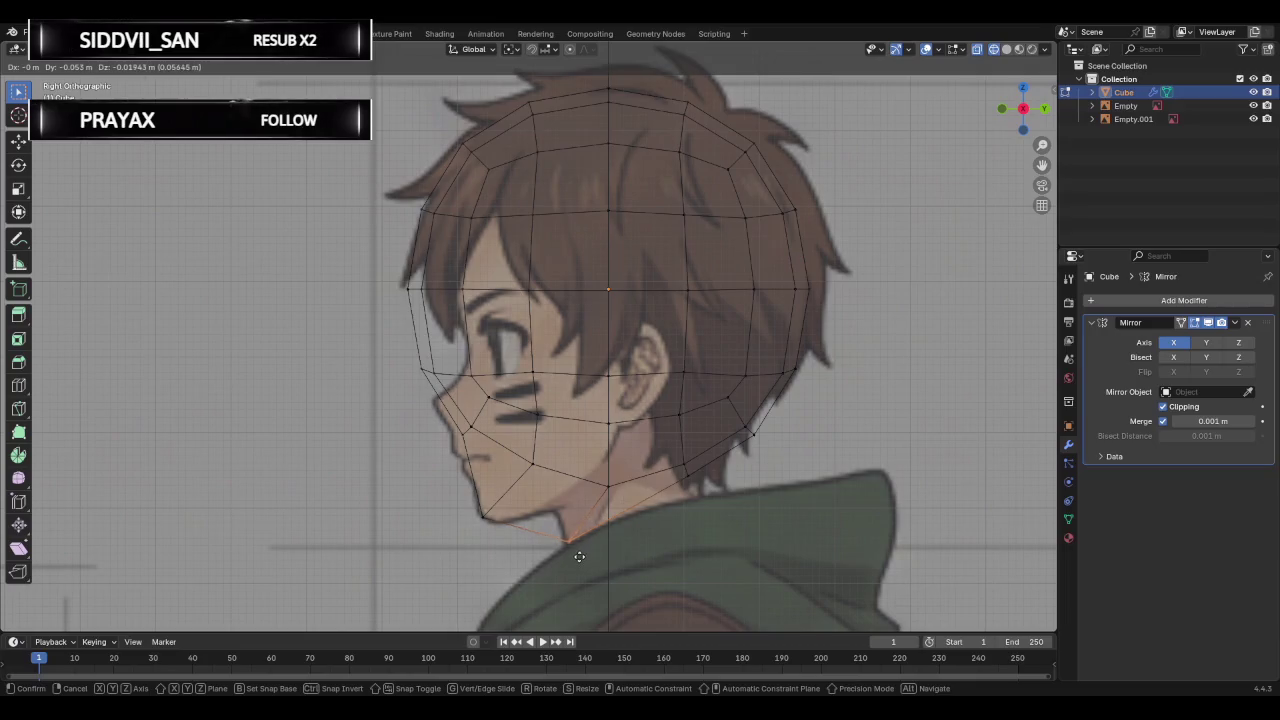
{"action": "left_click", "coordinate": [619, 519]}
{"action": "left_click", "coordinate": [458, 454]}
{"action": "key", "text": "g"}
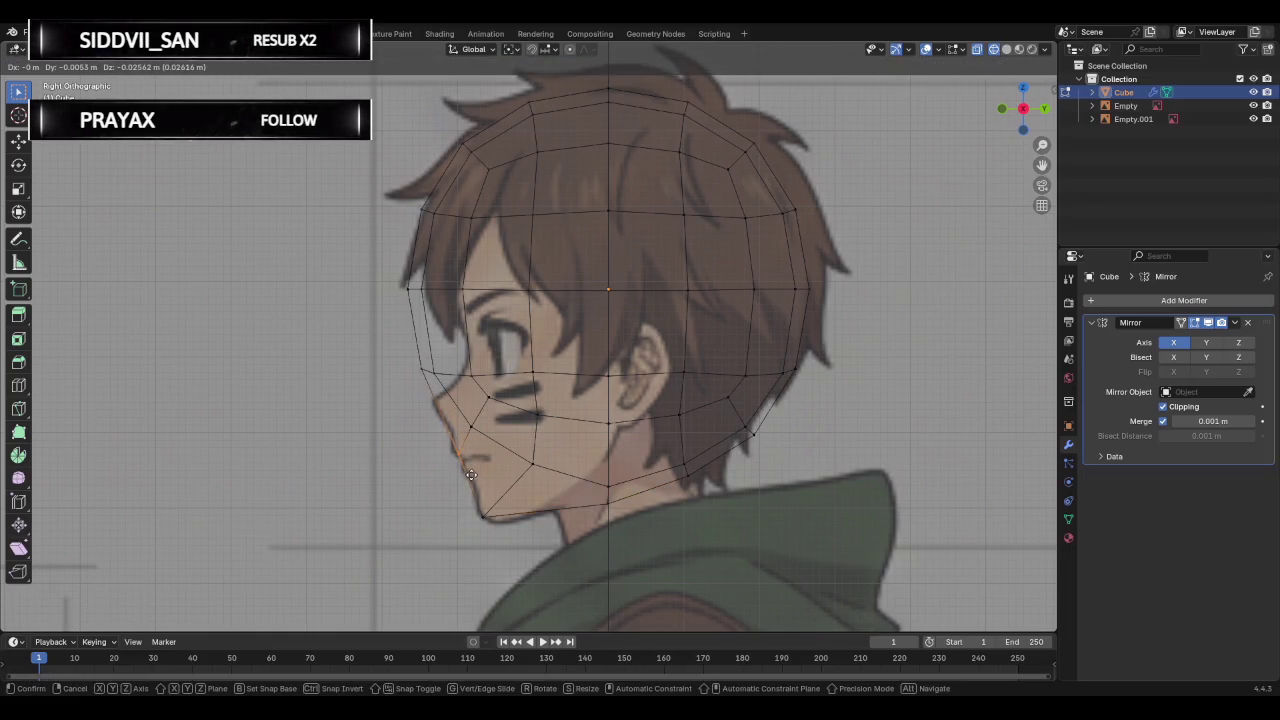
{"action": "left_click", "coordinate": [471, 474]}
Move the cheek vertex near the nose up toward the nose bridge on the profile.
{"action": "left_click", "coordinate": [413, 369]}
{"action": "key", "text": "g"}
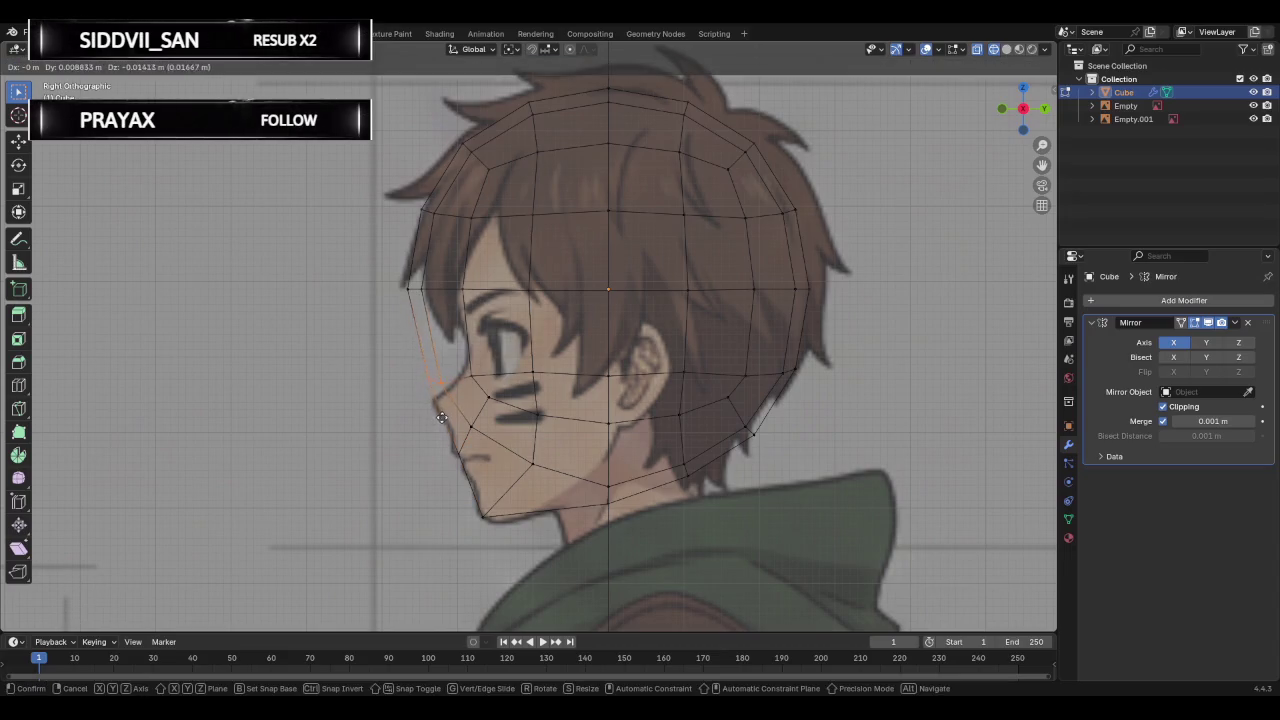
{"action": "left_click", "coordinate": [415, 370]}
{"action": "key", "text": "g"}
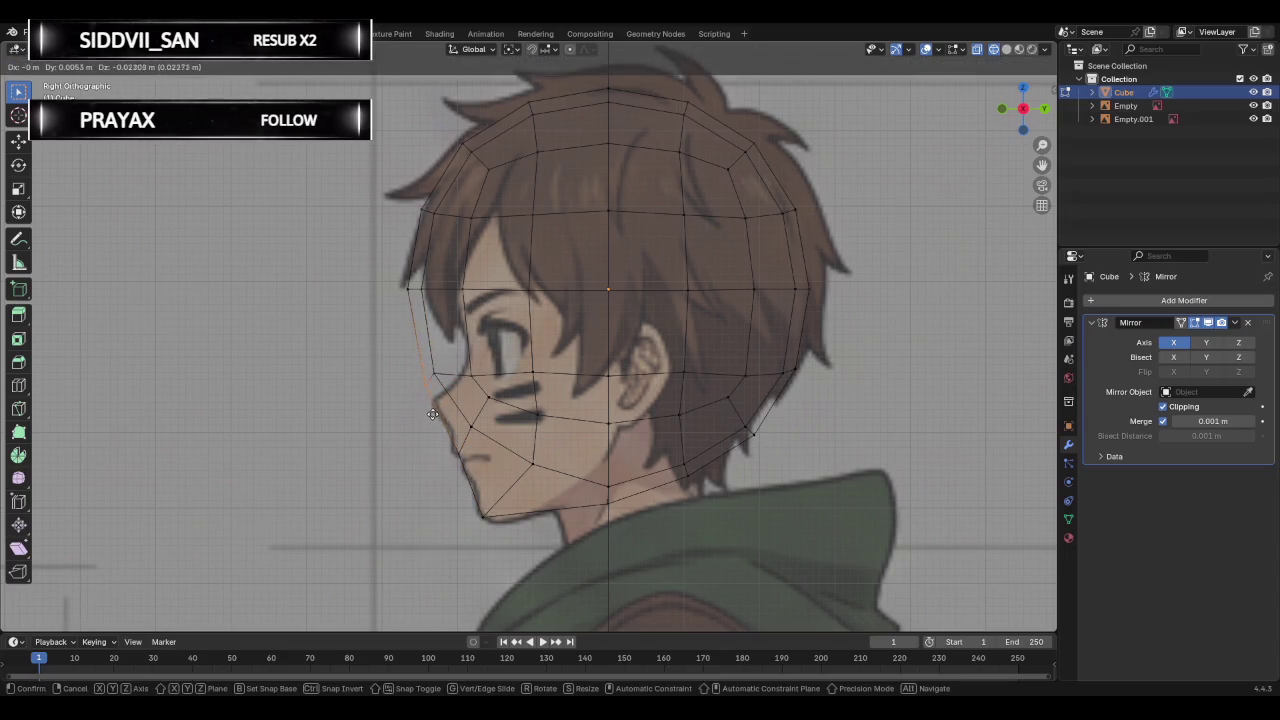
{"action": "left_click", "coordinate": [441, 380]}
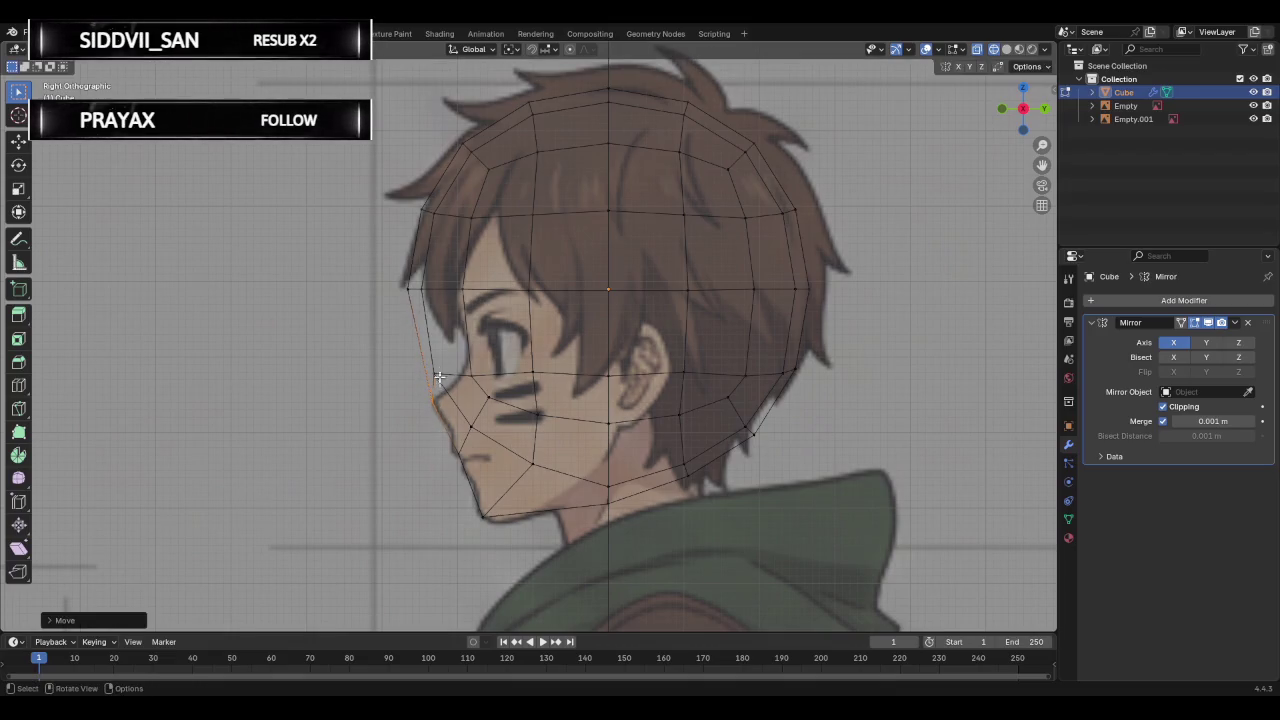
{"action": "key", "text": "g"}
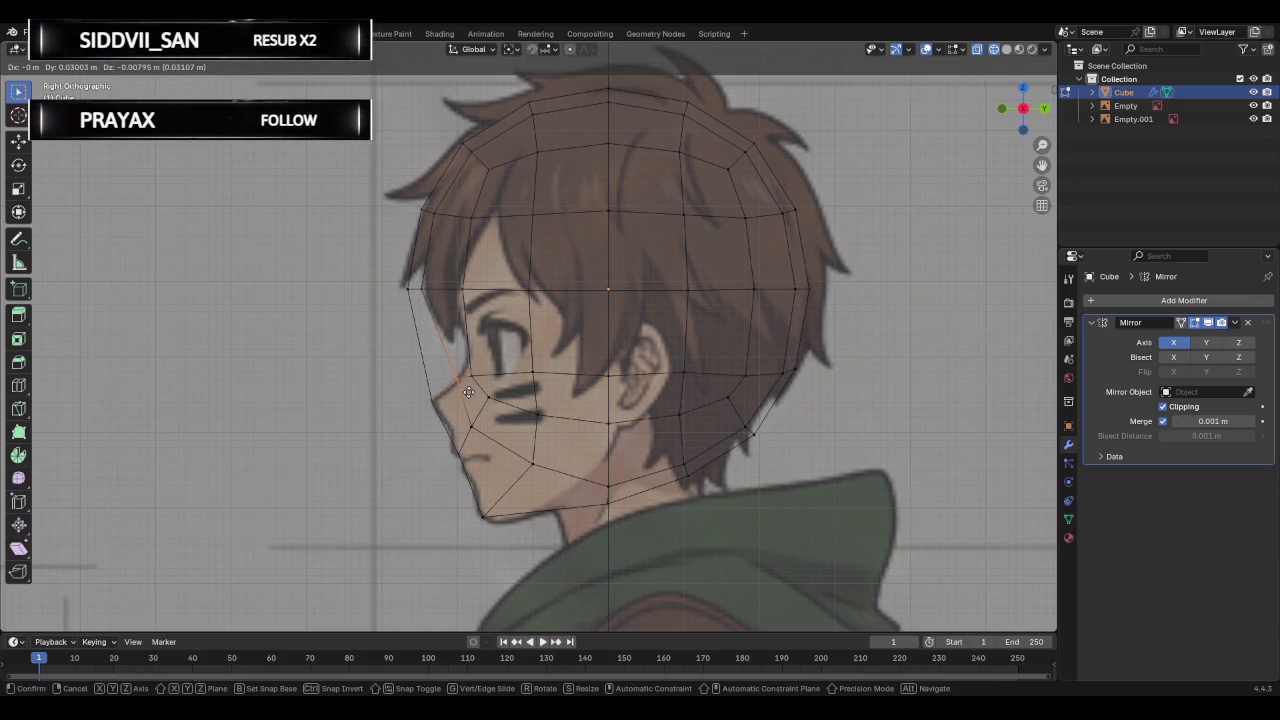
{"action": "right_click", "coordinate": [468, 391]}
{"action": "key", "text": "g"}
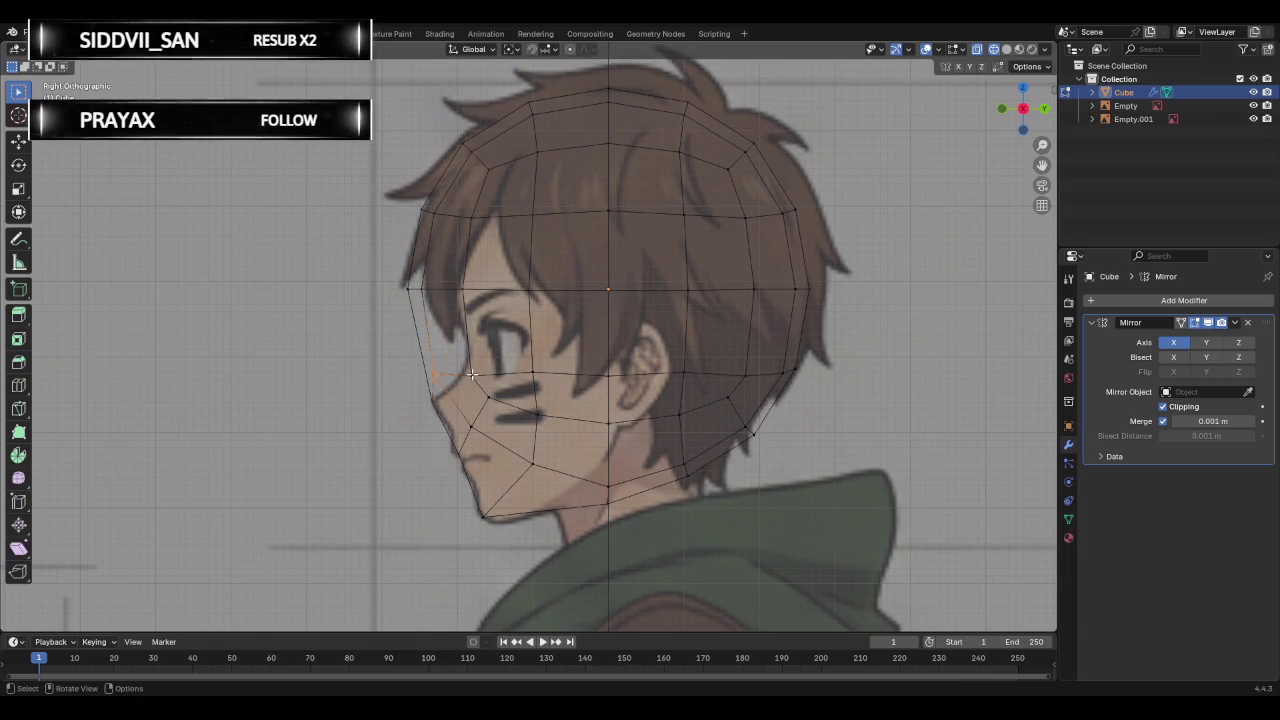
{"action": "left_click", "coordinate": [453, 376]}
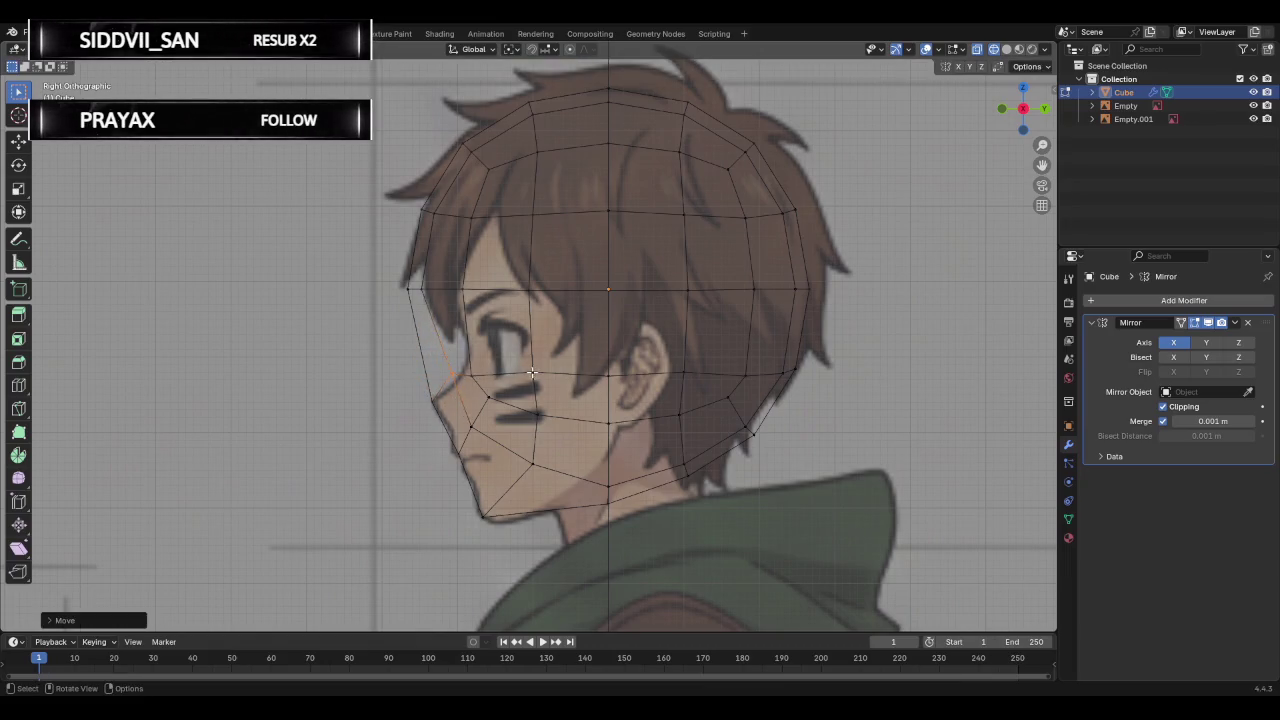
{"action": "key", "text": "g"}
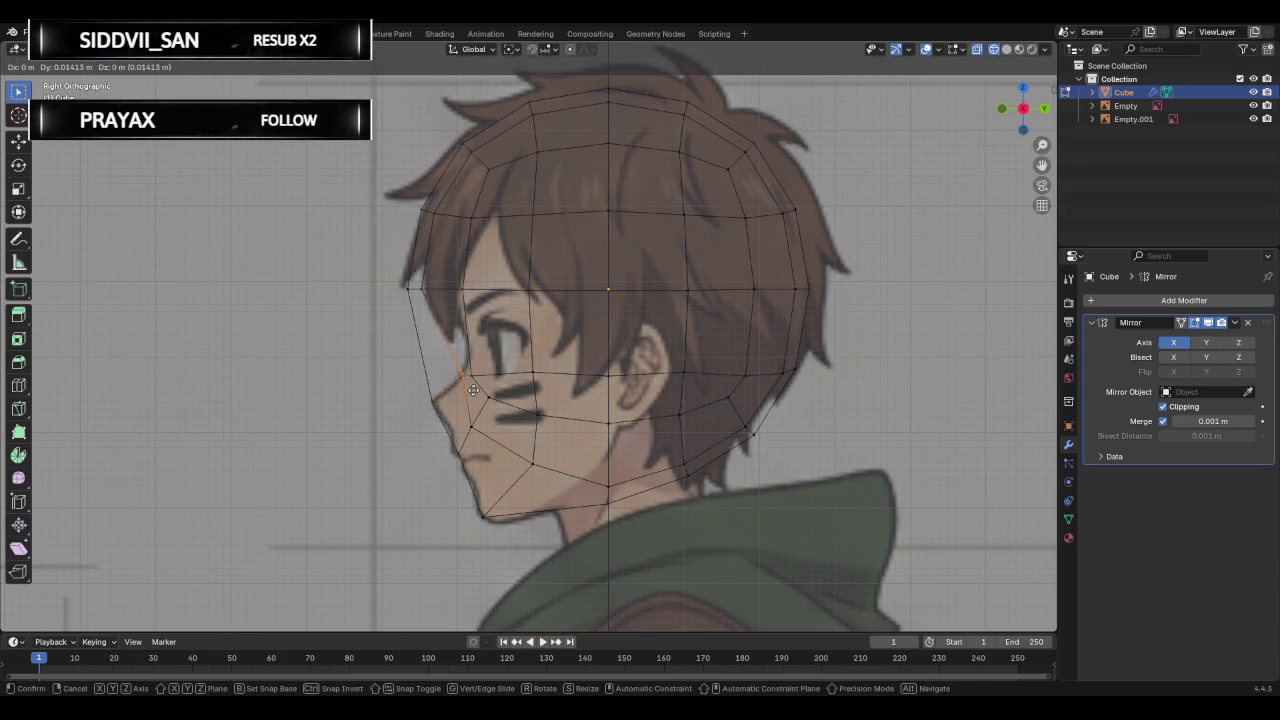
{"action": "left_click", "coordinate": [467, 382]}
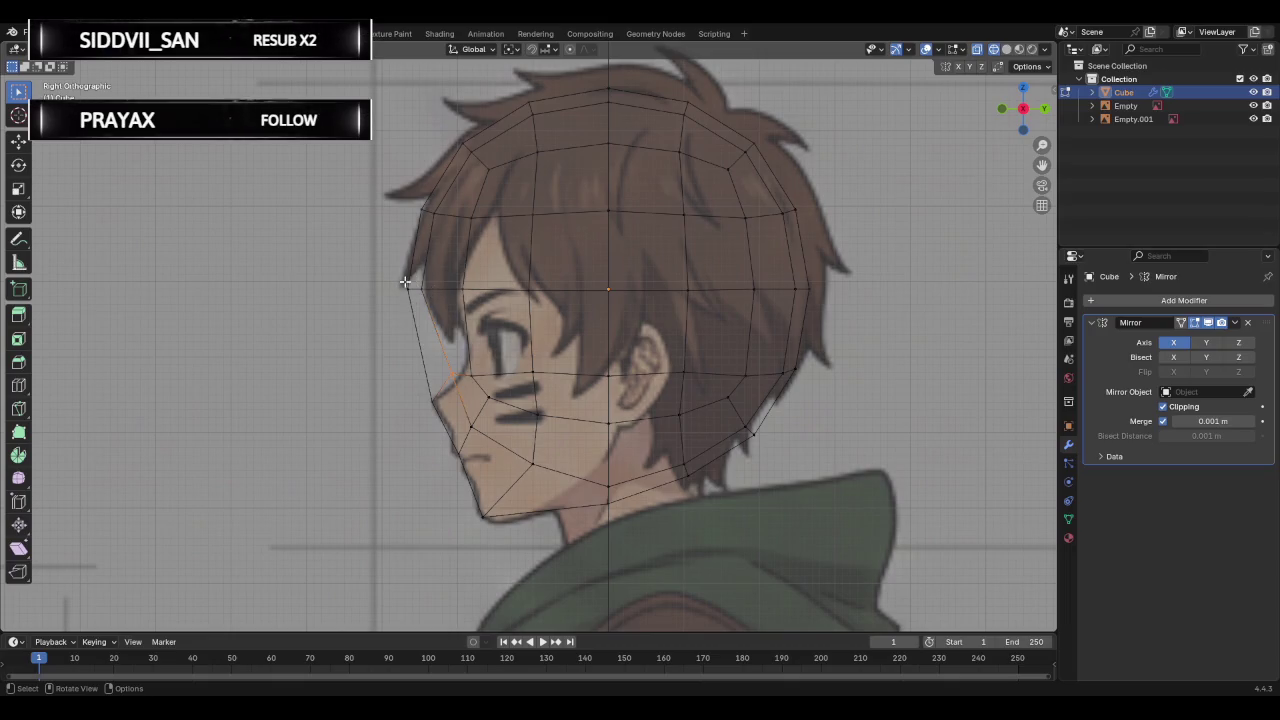
Shift the selected cheek and eye vertices right so they sit beside the eye.
{"action": "left_click", "coordinate": [427, 397], "text": "ctrl"}
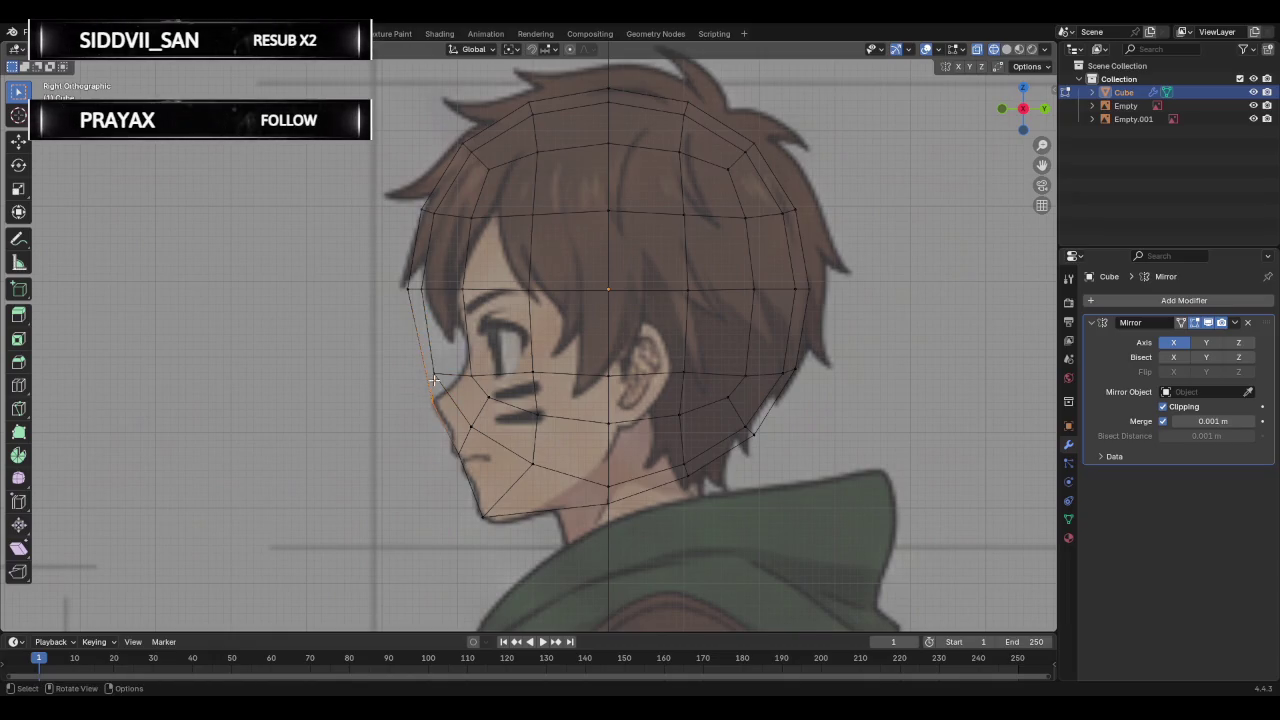
{"action": "left_click", "coordinate": [477, 392], "text": "ctrl"}
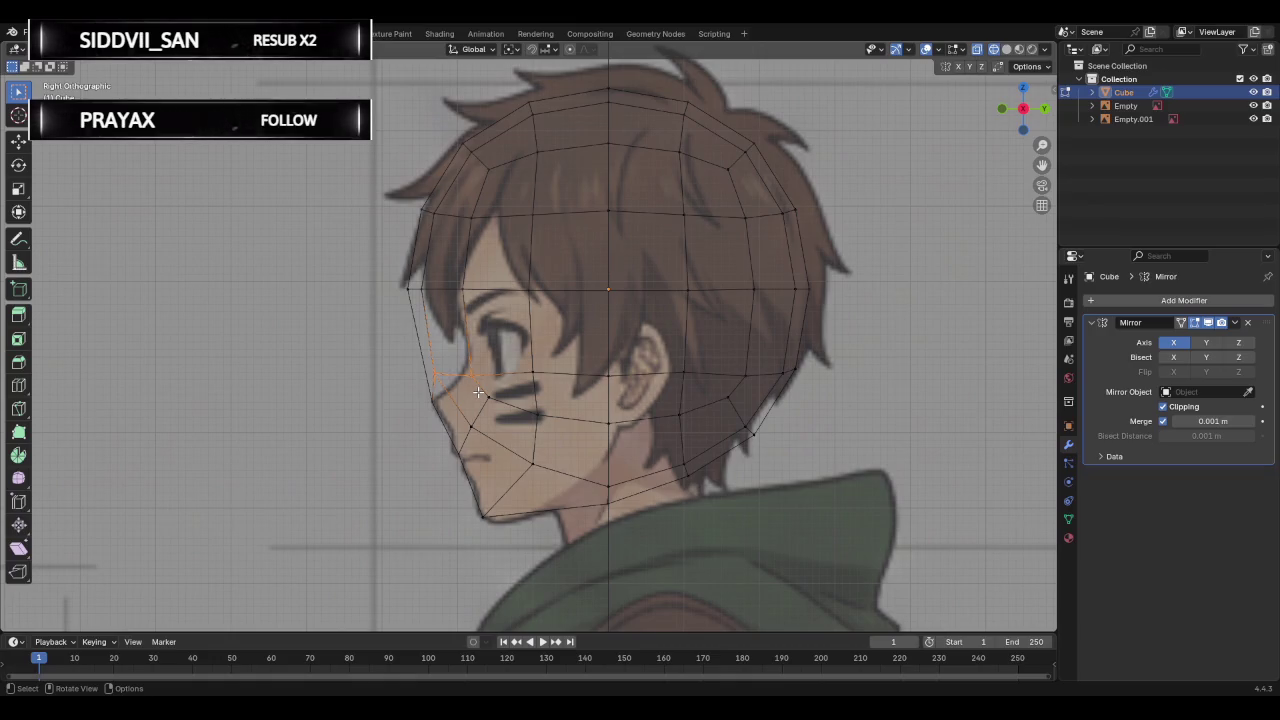
{"action": "key", "text": "g"}
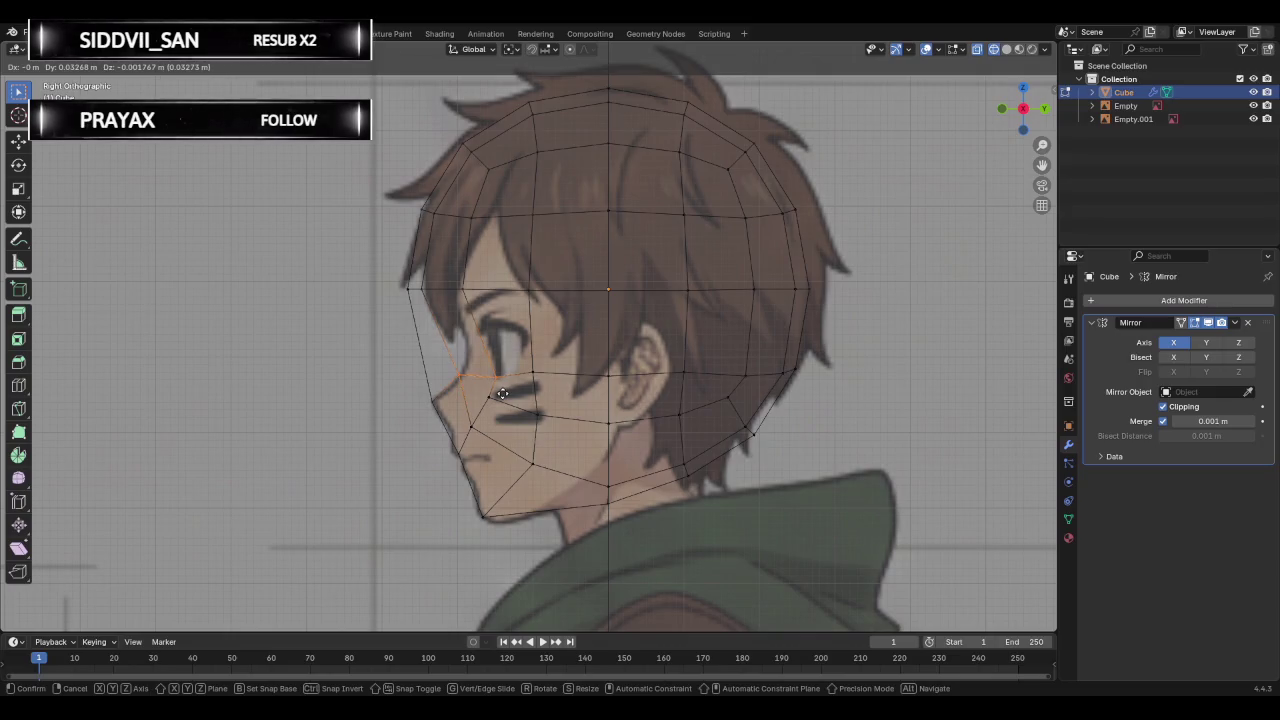
{"action": "left_click", "coordinate": [502, 393]}
{"action": "key", "text": "g"}
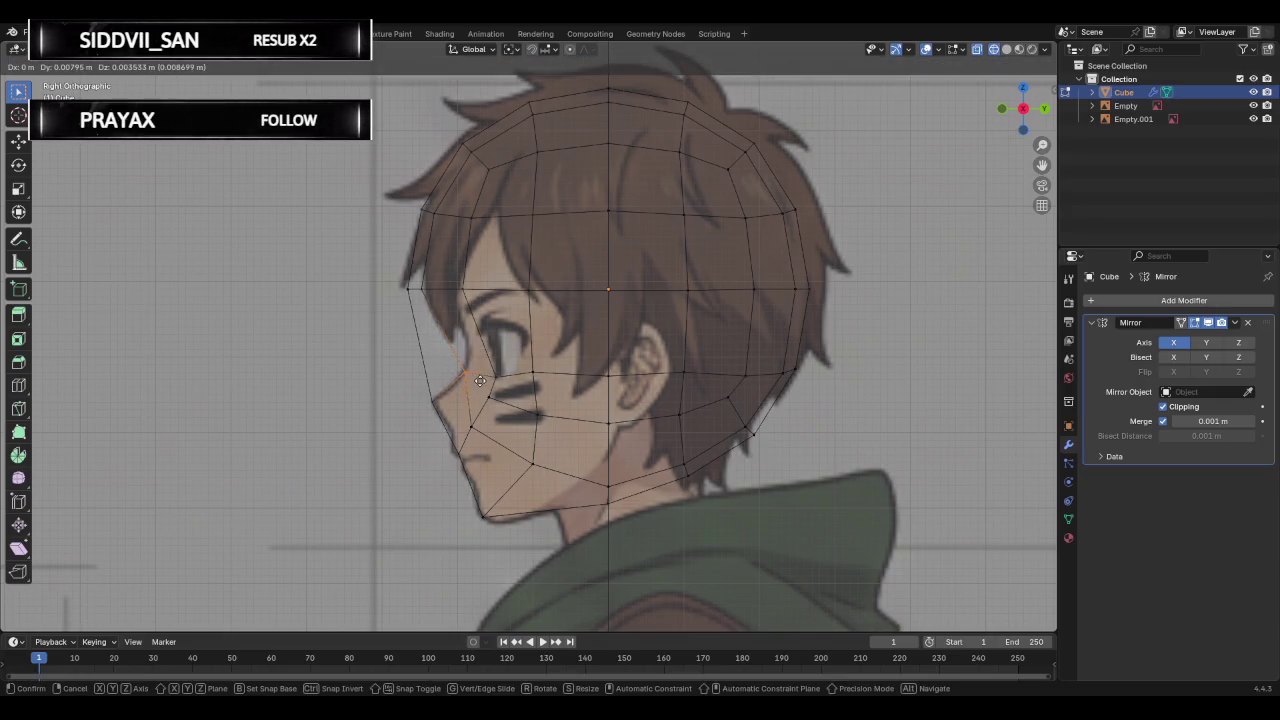
{"action": "left_click", "coordinate": [481, 376]}
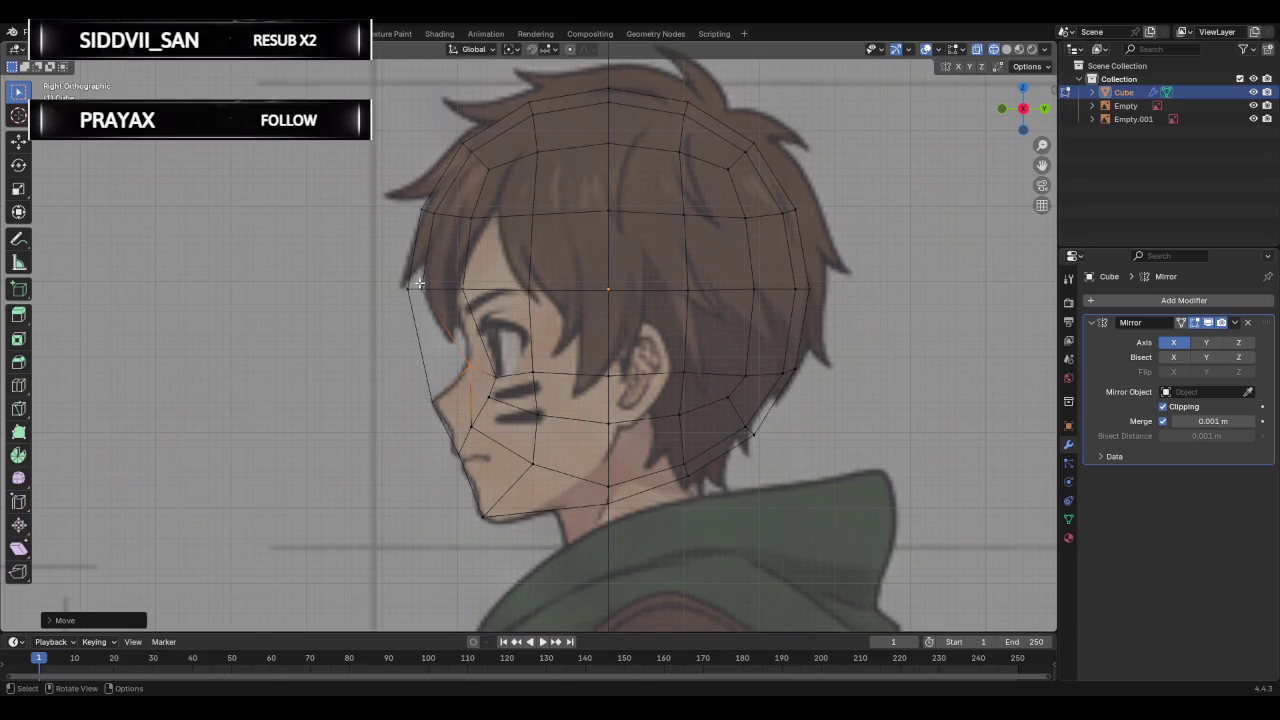
Move the front forehead vertex back and down along the brow curve.
{"action": "left_click", "coordinate": [419, 283]}
{"action": "key", "text": "g"}
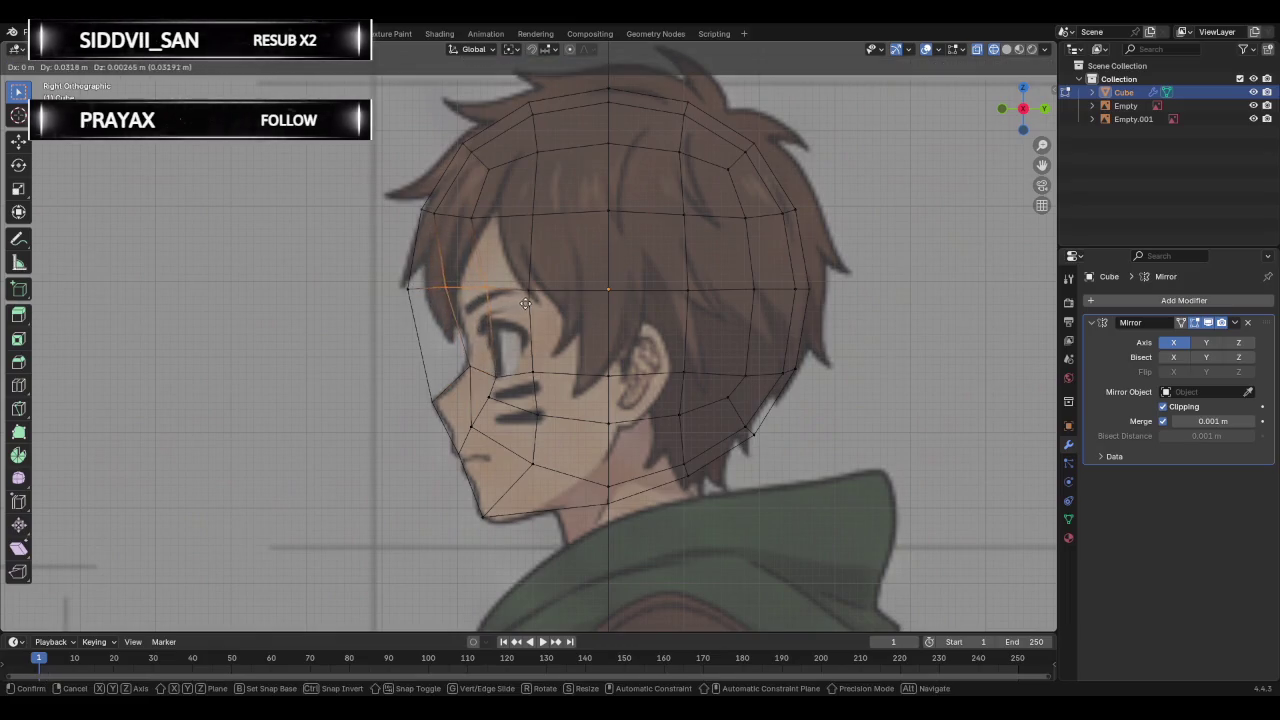
{"action": "left_click", "coordinate": [521, 302]}
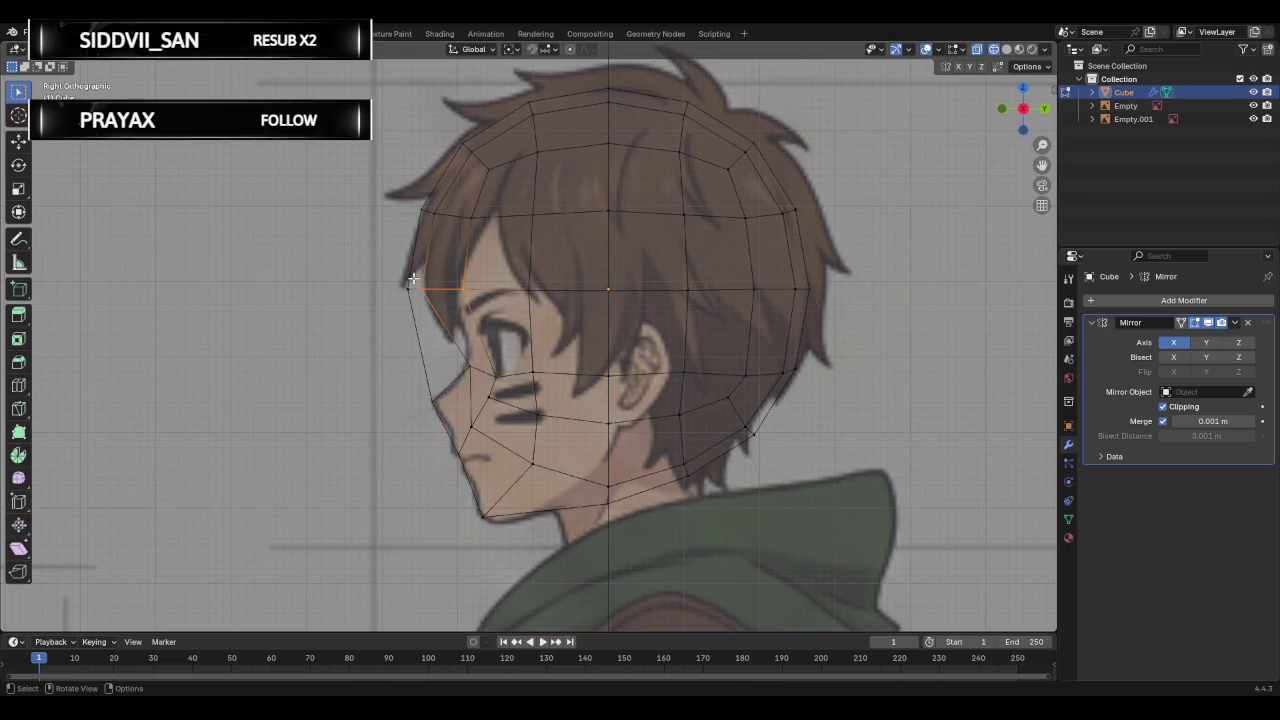
{"action": "key", "text": "g"}
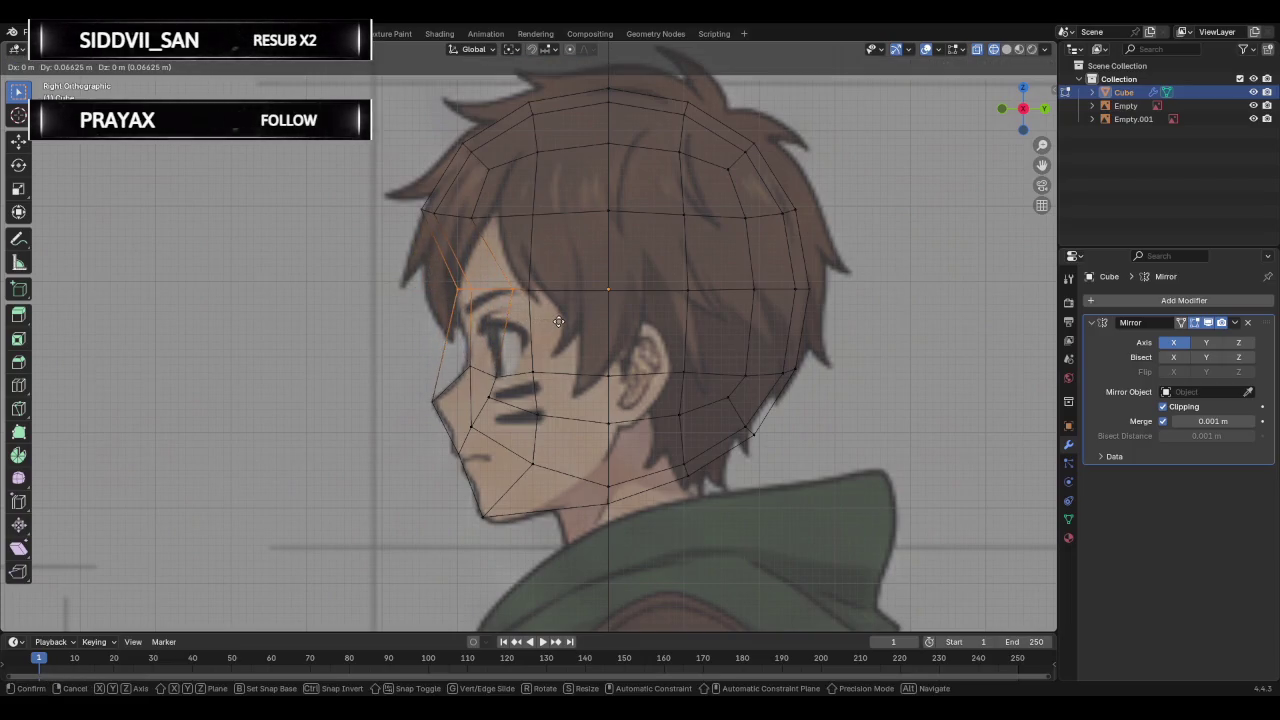
{"action": "left_click", "coordinate": [558, 321]}
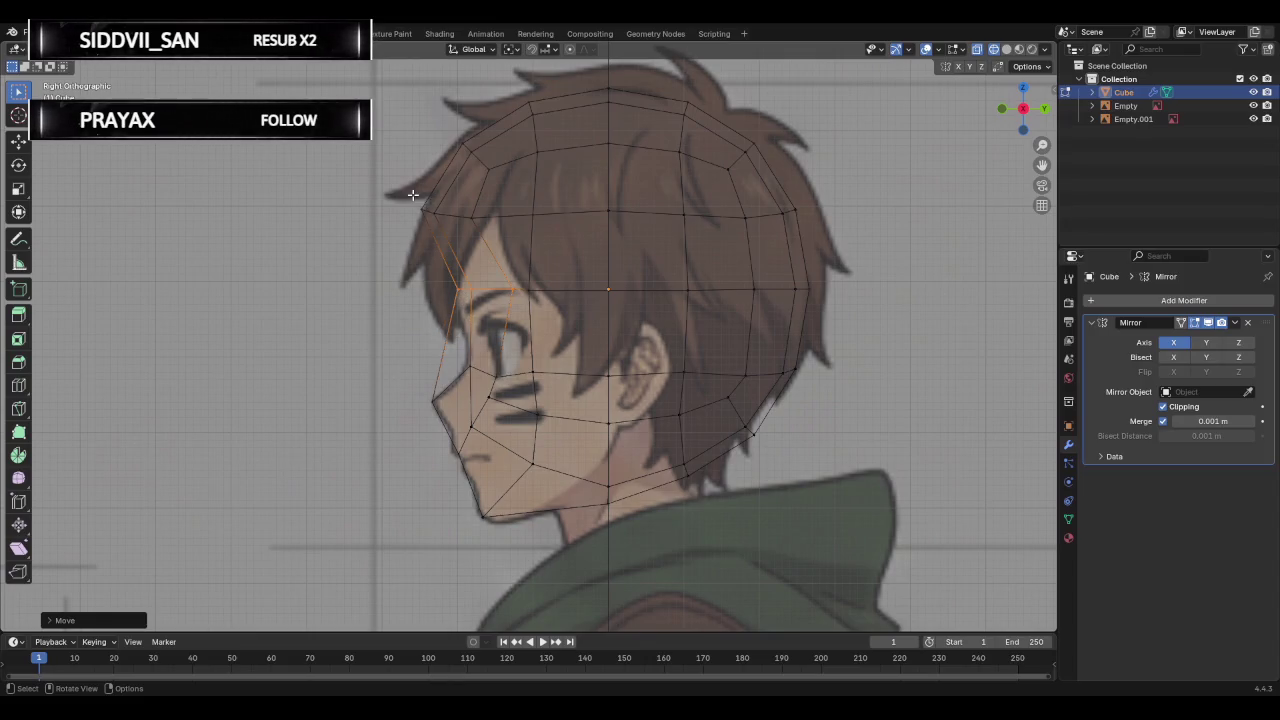
Place the hairline and upper forehead vertices along the reference hair edge, then orbit to inspect.
{"action": "key", "text": "g"}
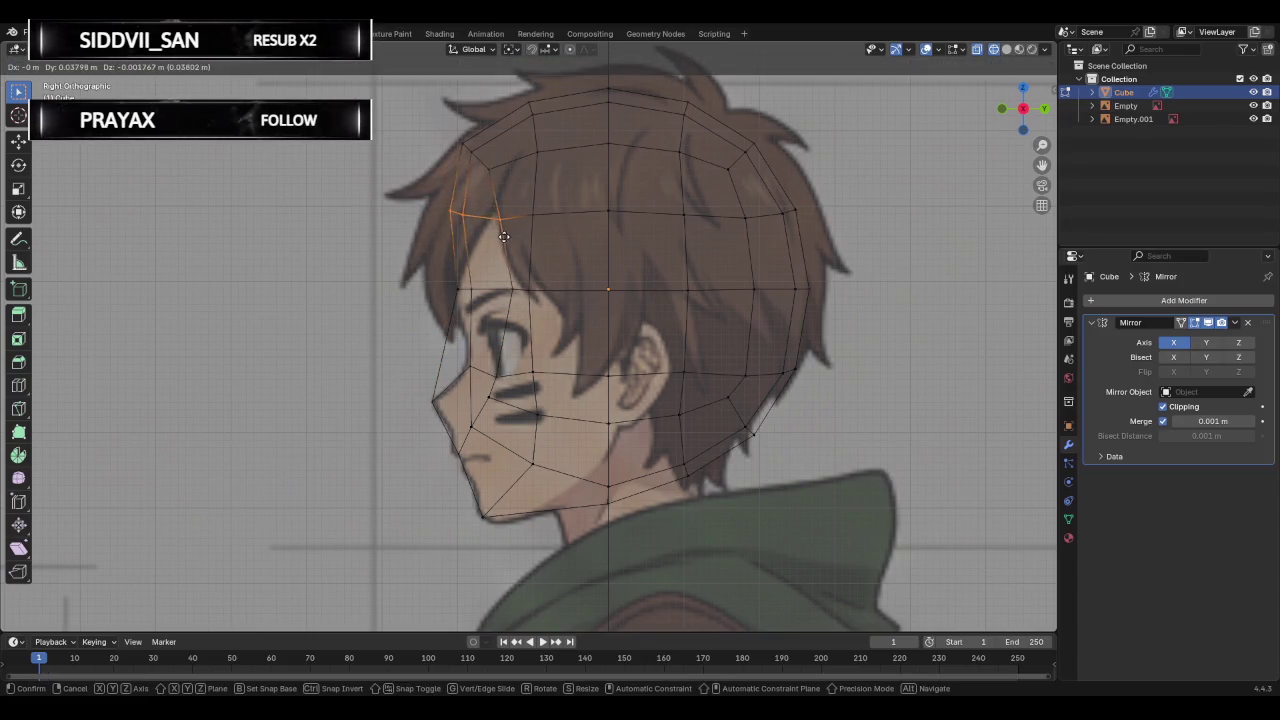
{"action": "left_click", "coordinate": [489, 244]}
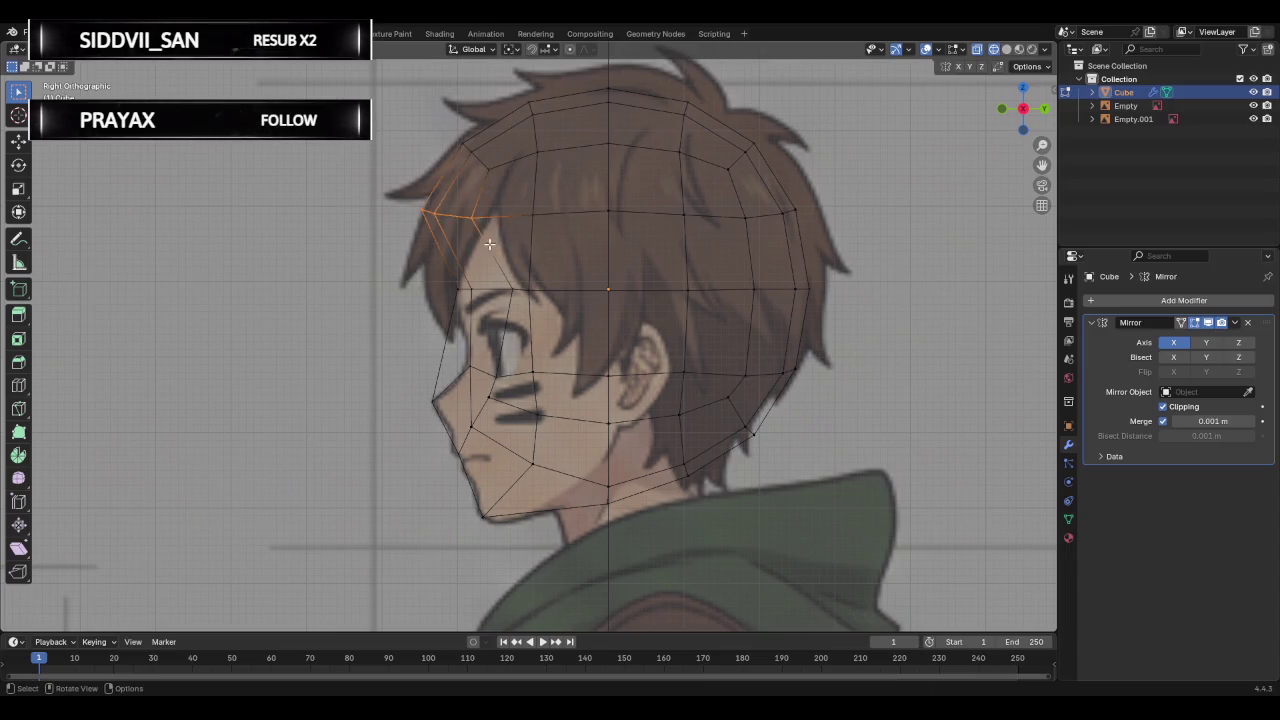
{"action": "key", "text": "g"}
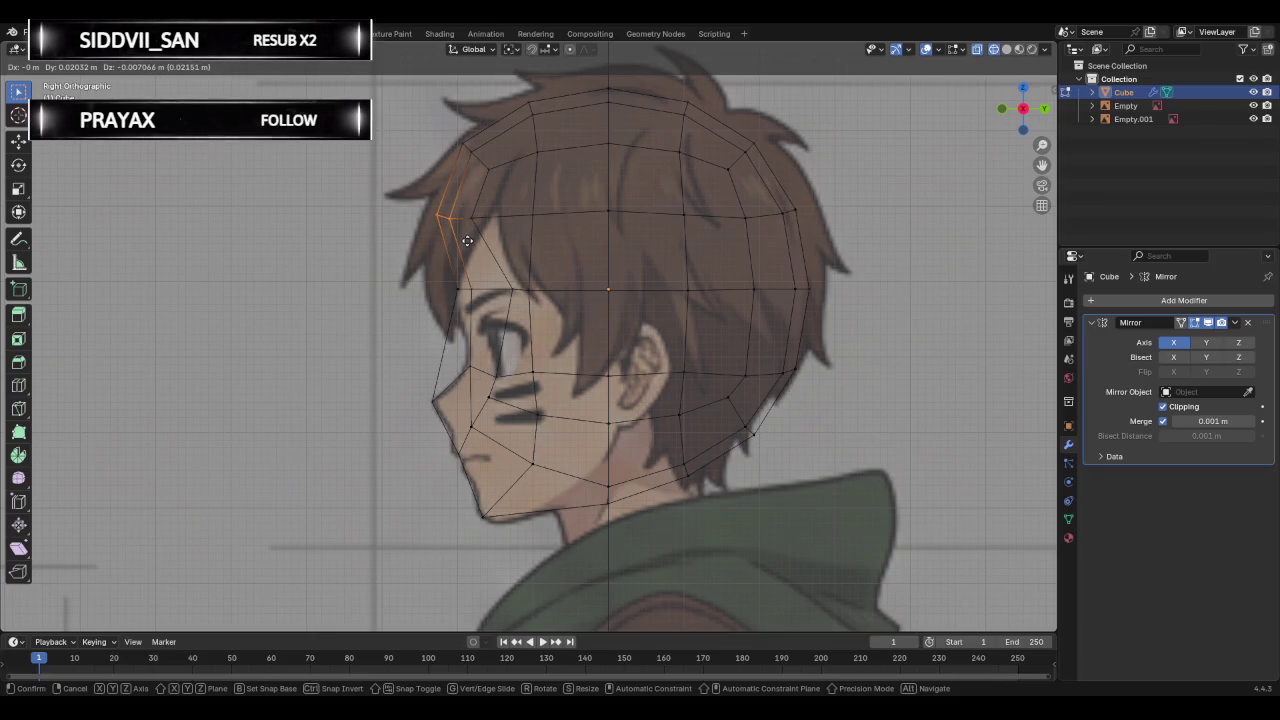
{"action": "left_click", "coordinate": [467, 241]}
{"action": "left_click", "coordinate": [535, 213]}
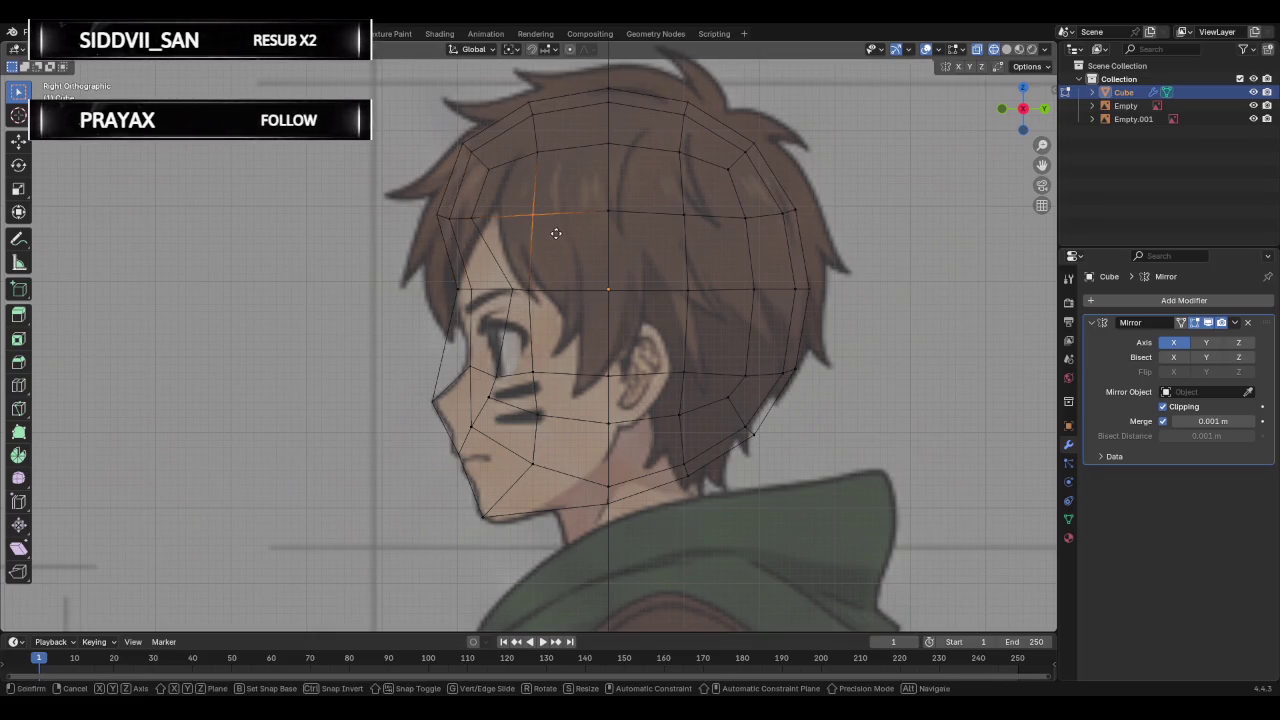
{"action": "key", "text": "g"}
{"action": "left_click", "coordinate": [555, 231]}
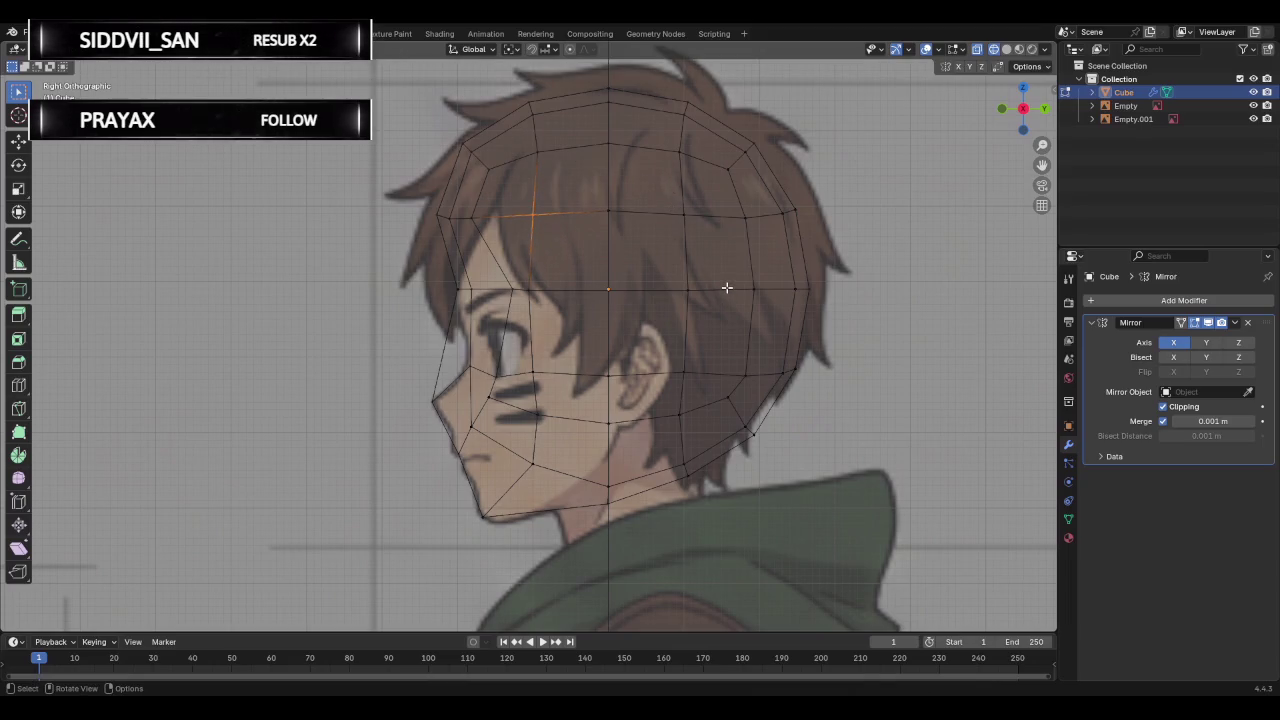
{"action": "mouse_move", "coordinate": [545, 338]}
{"action": "middle_mouse_down"}
{"action": "mouse_move", "coordinate": [909, 357]}
{"action": "mouse_move", "coordinate": [571, 360]}
{"action": "middle_mouse_up"}
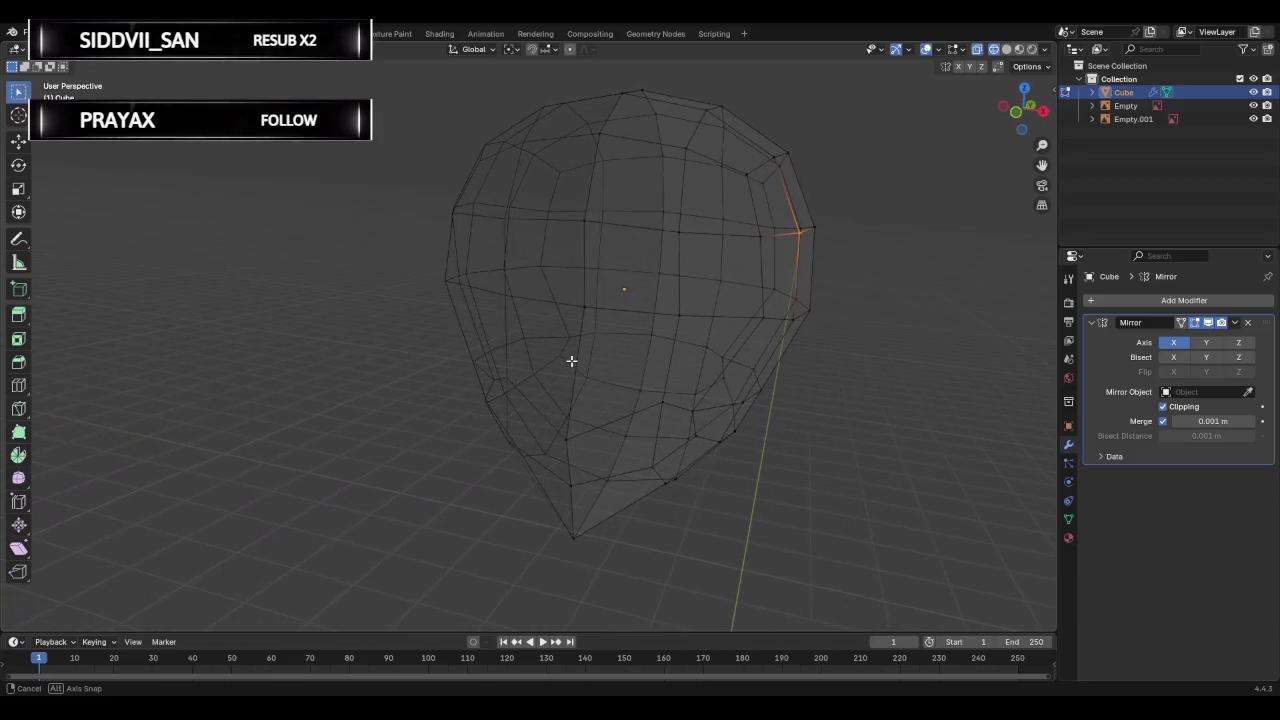
In side view, reposition a face-profile vertex onto the reference outline after several retries.
{"action": "left_click", "coordinate": [1008, 116]}
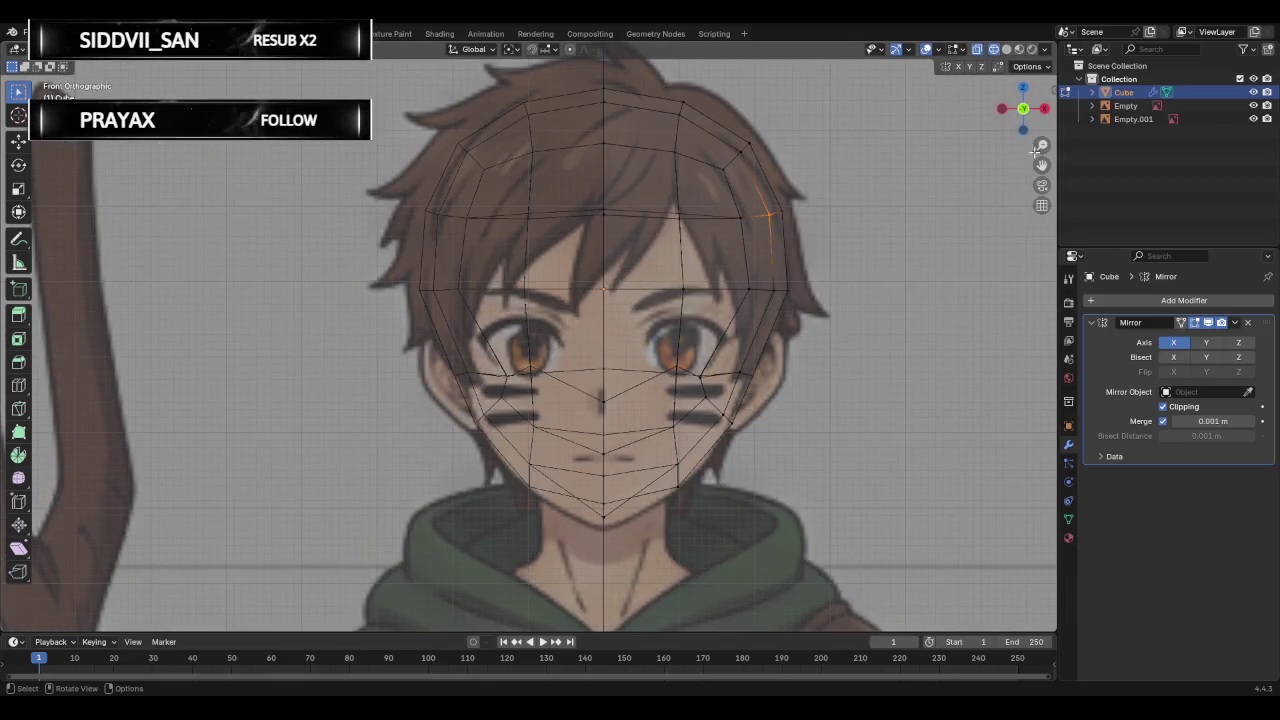
{"action": "key", "text": "KP_3"}
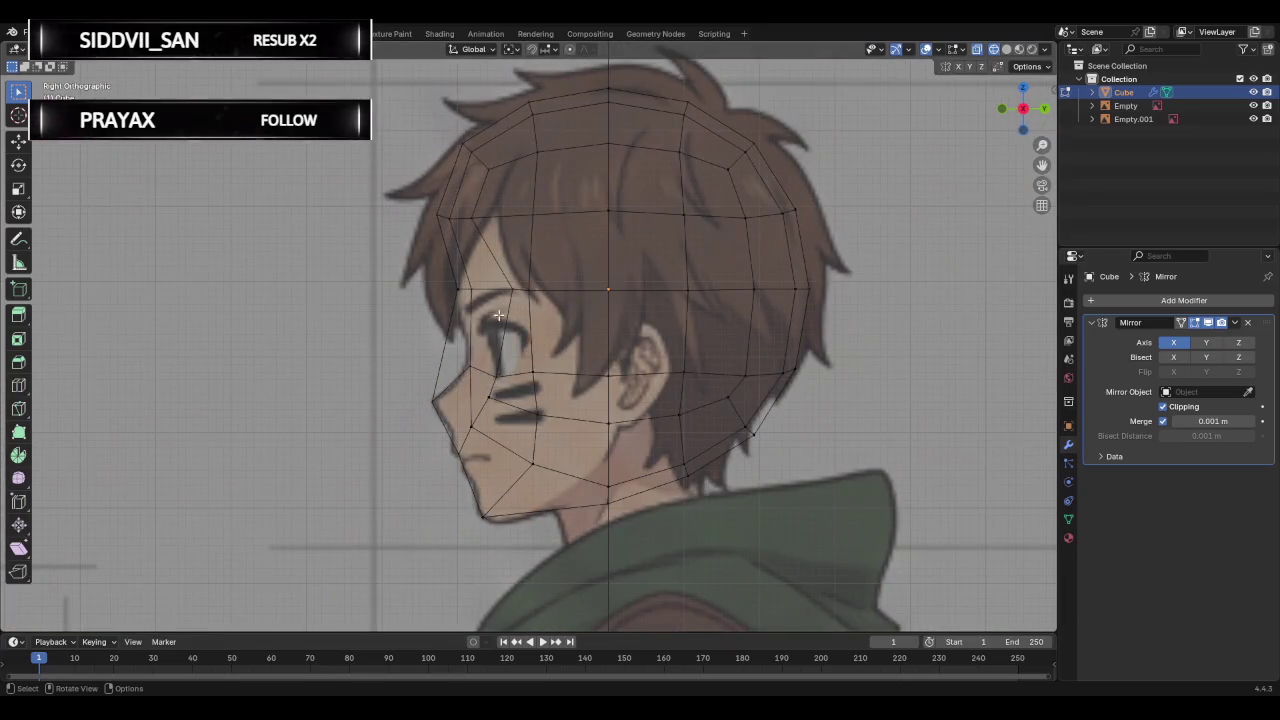
{"action": "left_click", "coordinate": [455, 288]}
{"action": "key", "text": "g"}
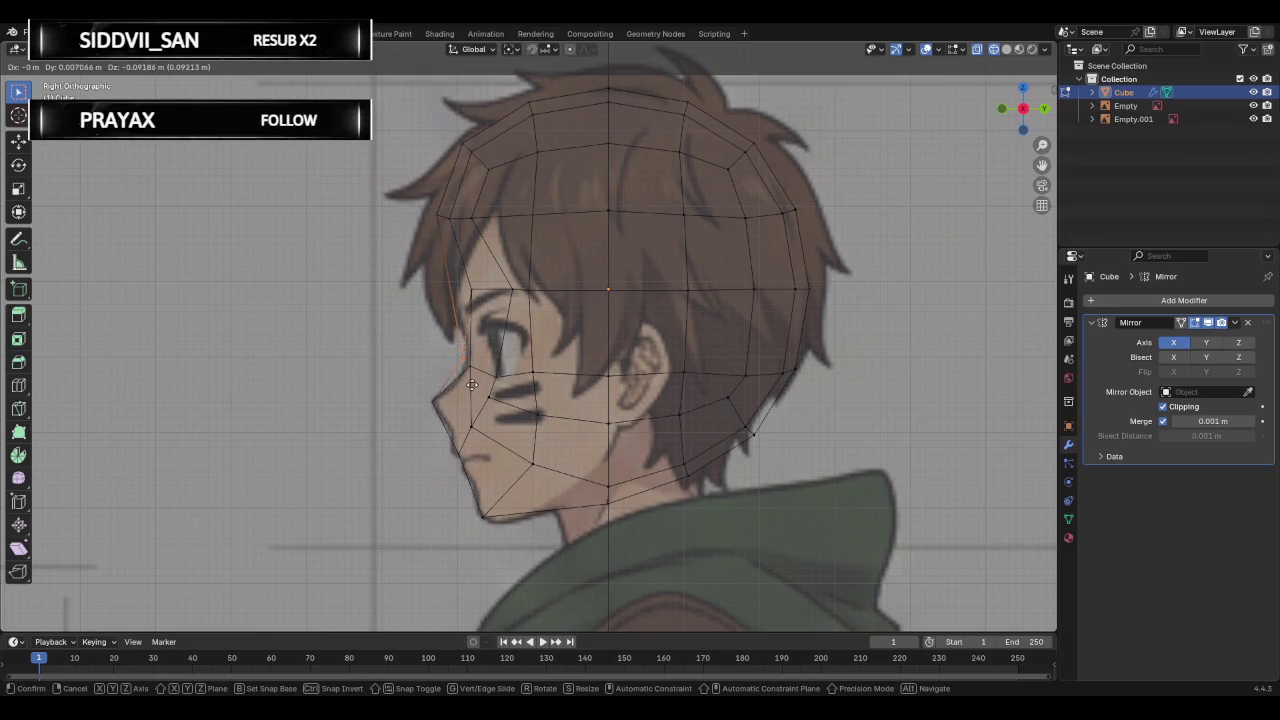
{"action": "right_click", "coordinate": [471, 384]}
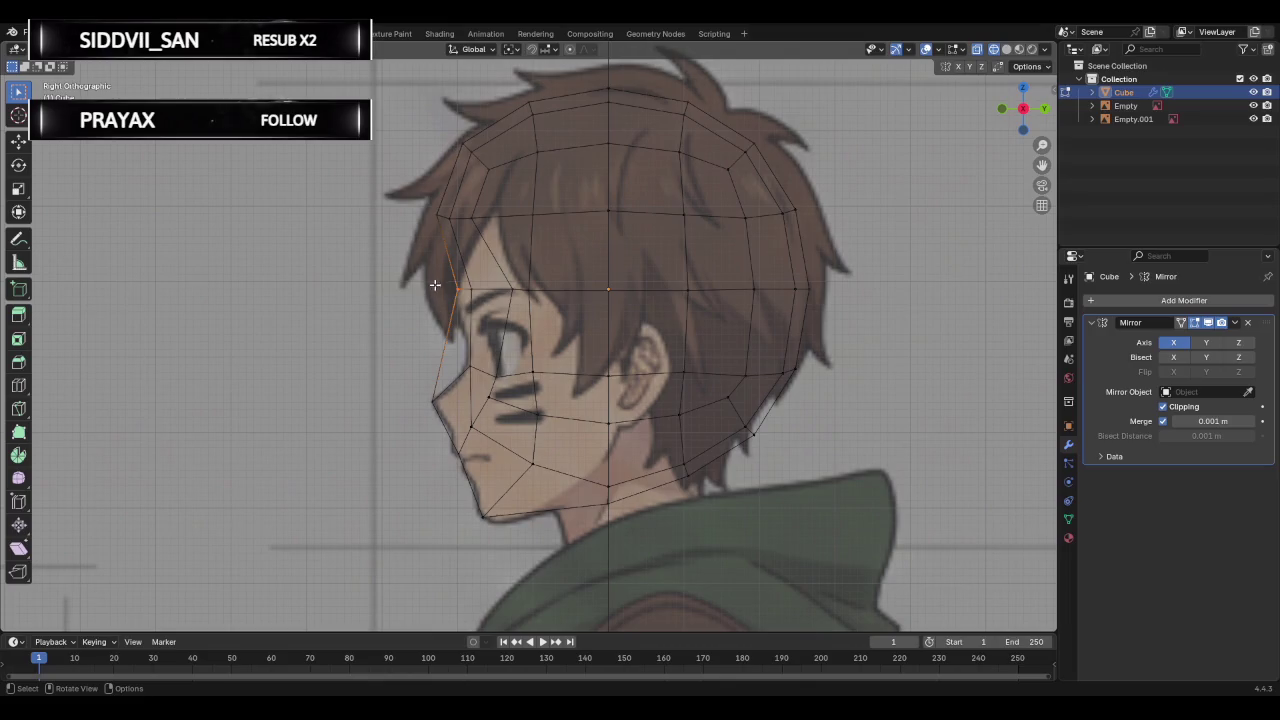
{"action": "key", "text": "g"}
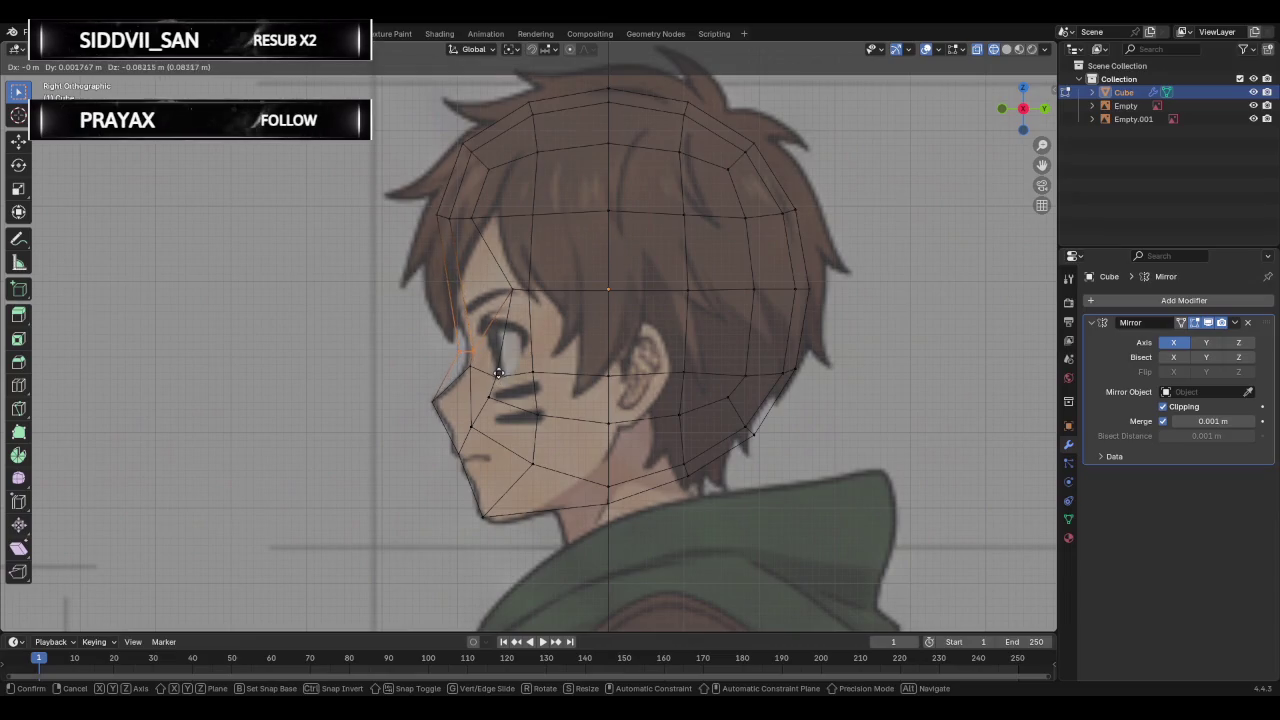
{"action": "right_click", "coordinate": [496, 368]}
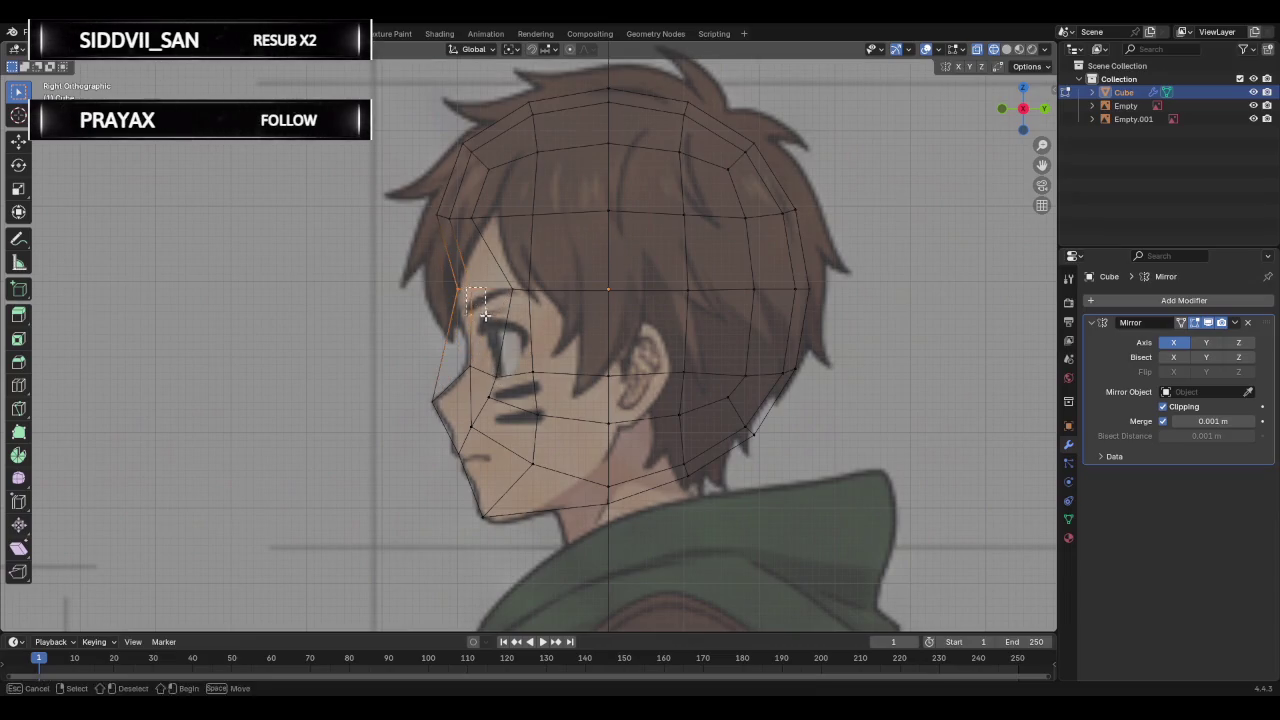
{"action": "key", "text": "g"}
{"action": "right_click", "coordinate": [489, 358]}
{"action": "key", "text": "g"}
{"action": "right_click", "coordinate": [479, 325]}
{"action": "key", "text": "g"}
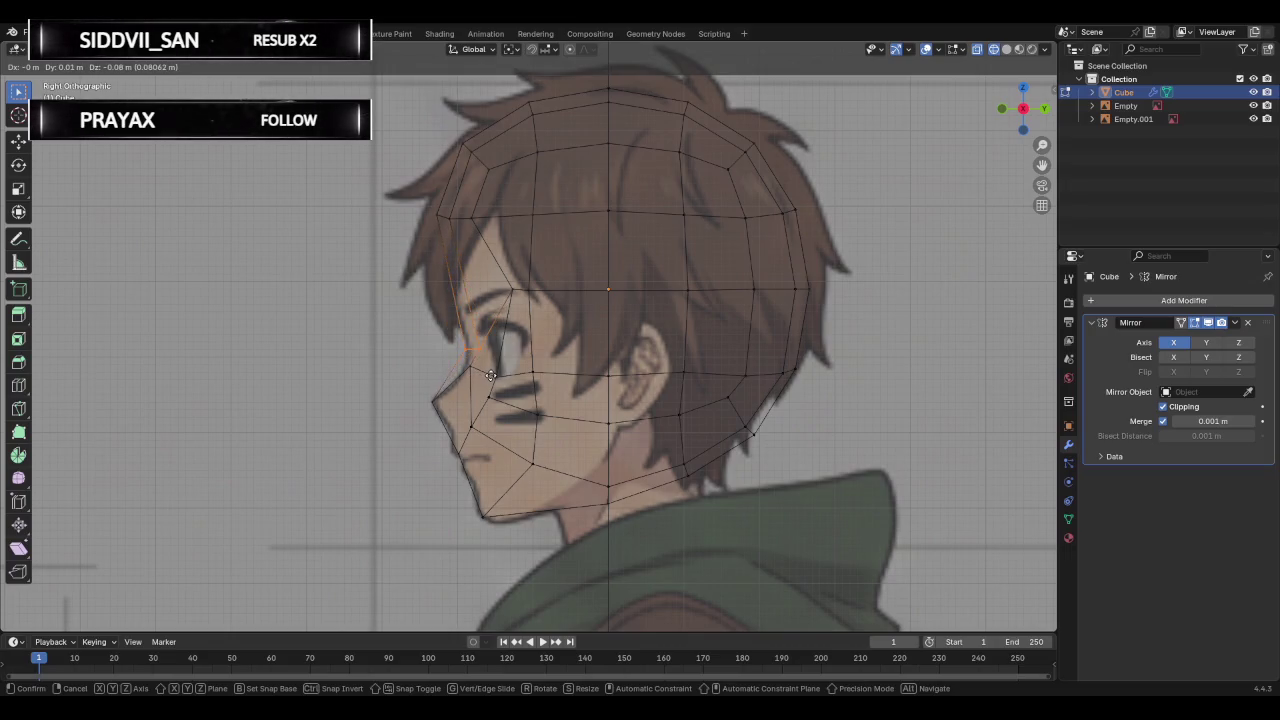
{"action": "left_click", "coordinate": [478, 360]}
After orbiting to check the profile, move the vertex near the nose down onto the outline.
{"action": "mouse_move", "coordinate": [374, 316]}
{"action": "middle_mouse_down"}
{"action": "mouse_move", "coordinate": [800, 343]}
{"action": "mouse_move", "coordinate": [397, 337]}
{"action": "middle_mouse_up"}
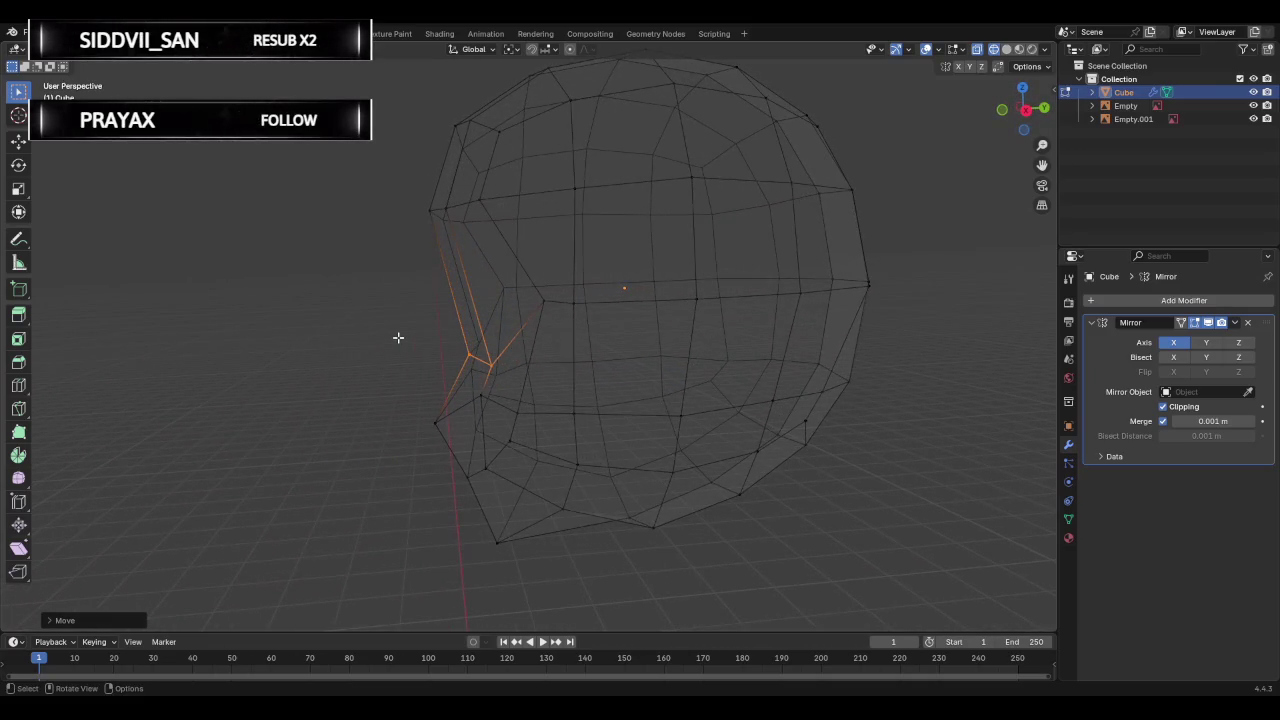
{"action": "left_click", "coordinate": [1026, 110]}
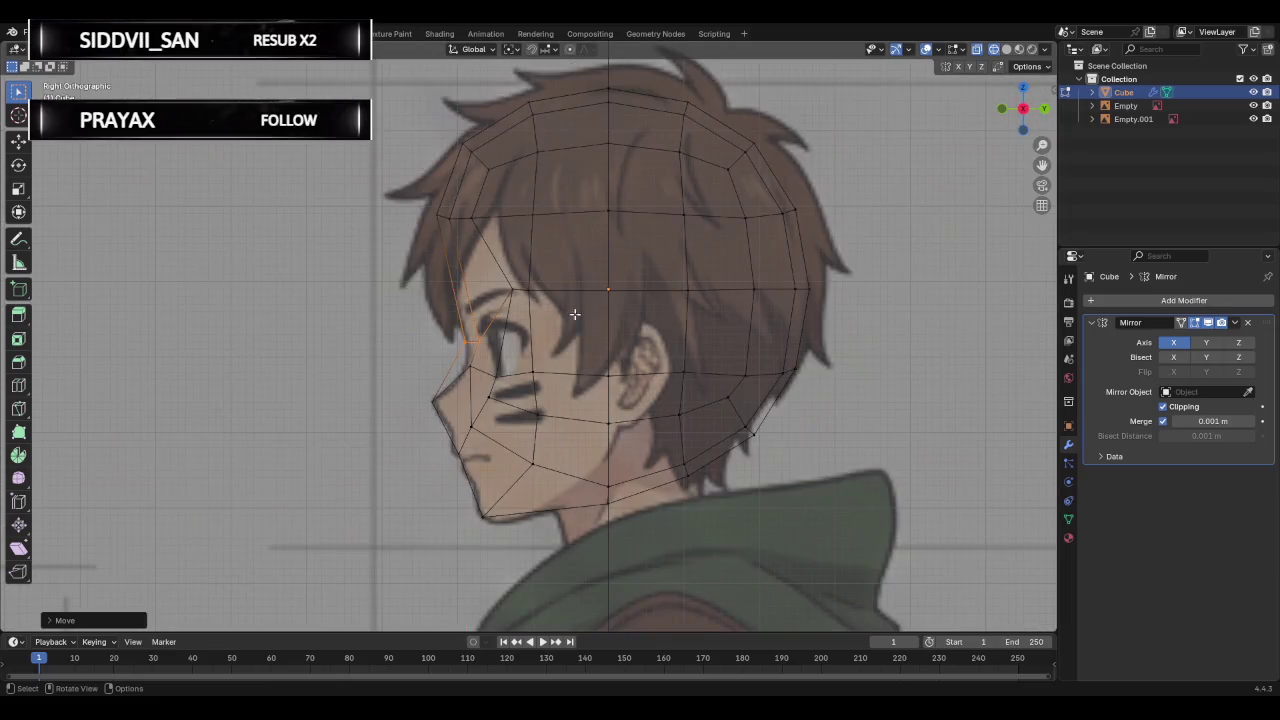
{"action": "left_click", "coordinate": [448, 336]}
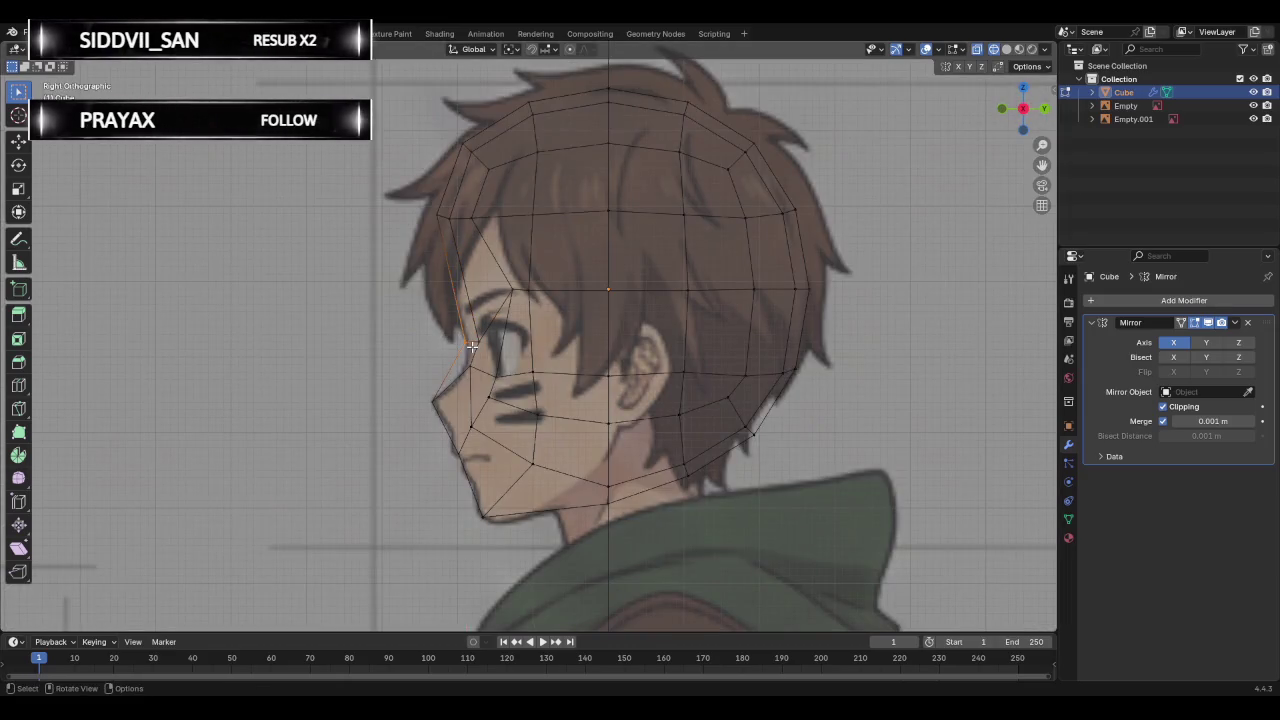
{"action": "mouse_move", "coordinate": [471, 346]}
{"action": "middle_mouse_down"}
{"action": "mouse_move", "coordinate": [760, 277]}
{"action": "mouse_move", "coordinate": [848, 286]}
{"action": "mouse_move", "coordinate": [805, 316]}
{"action": "middle_mouse_up"}
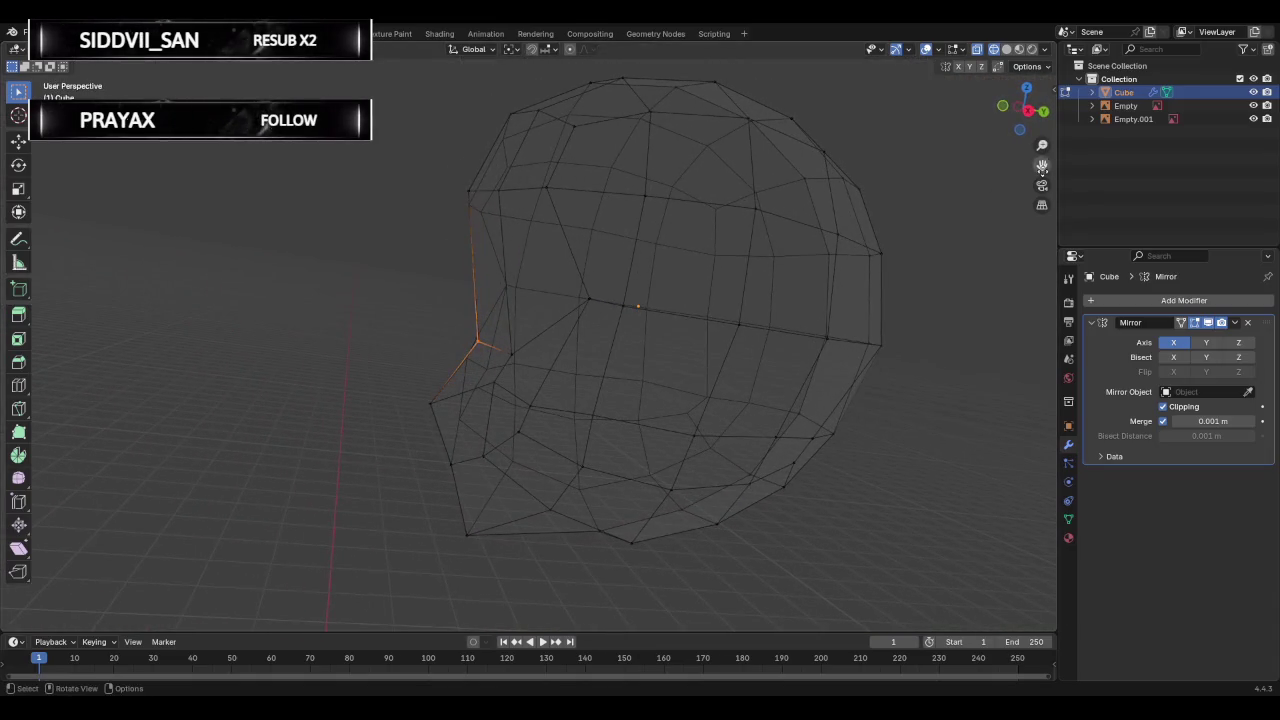
{"action": "left_click", "coordinate": [1029, 111]}
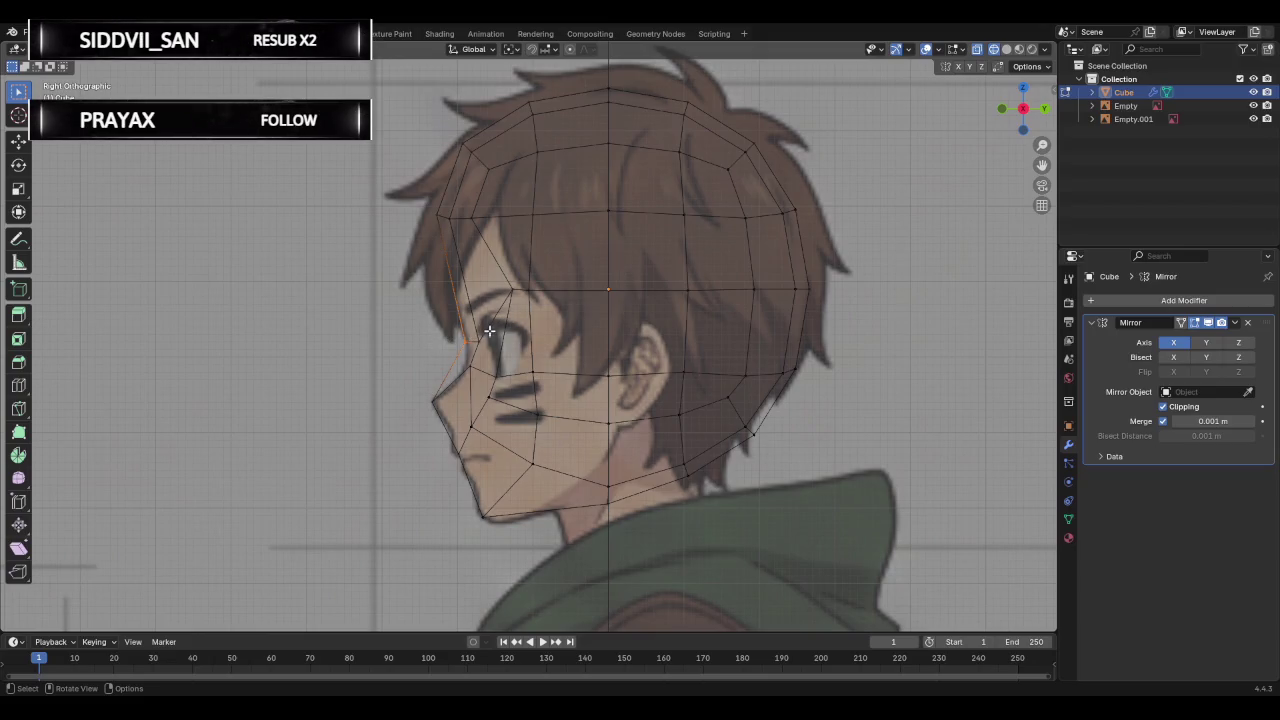
{"action": "left_click", "coordinate": [484, 390]}
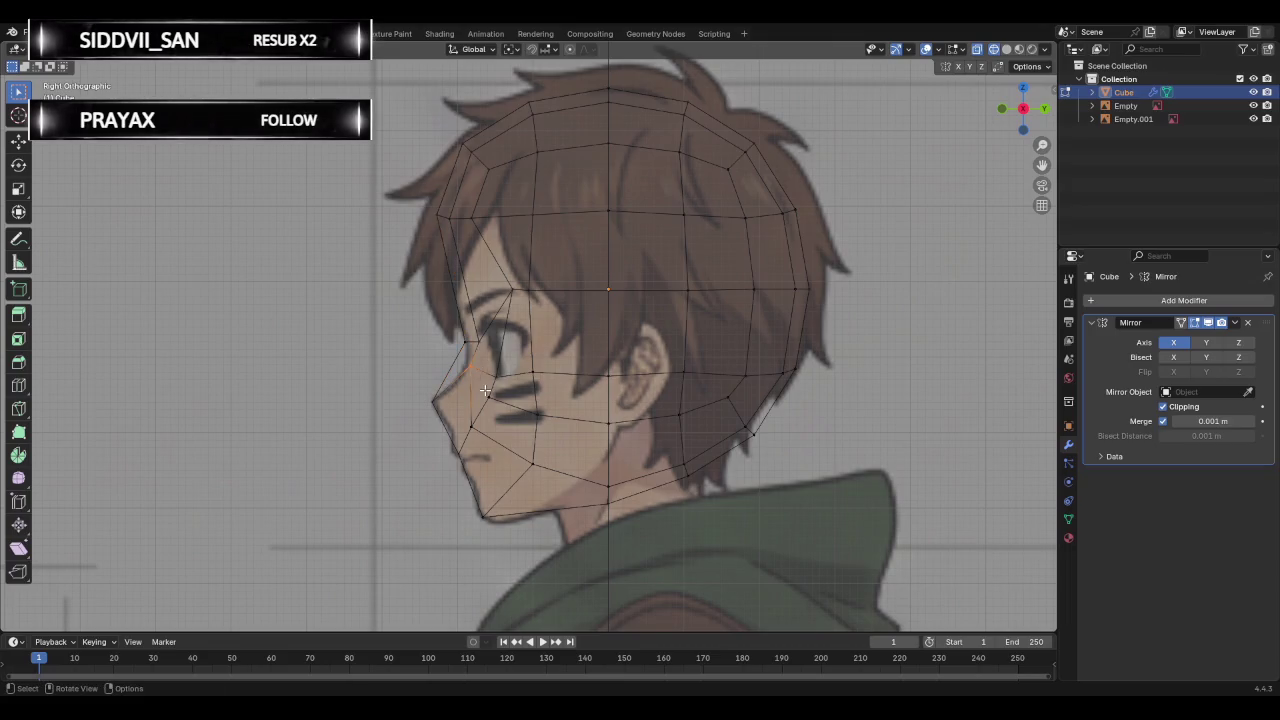
{"action": "key", "text": "g"}
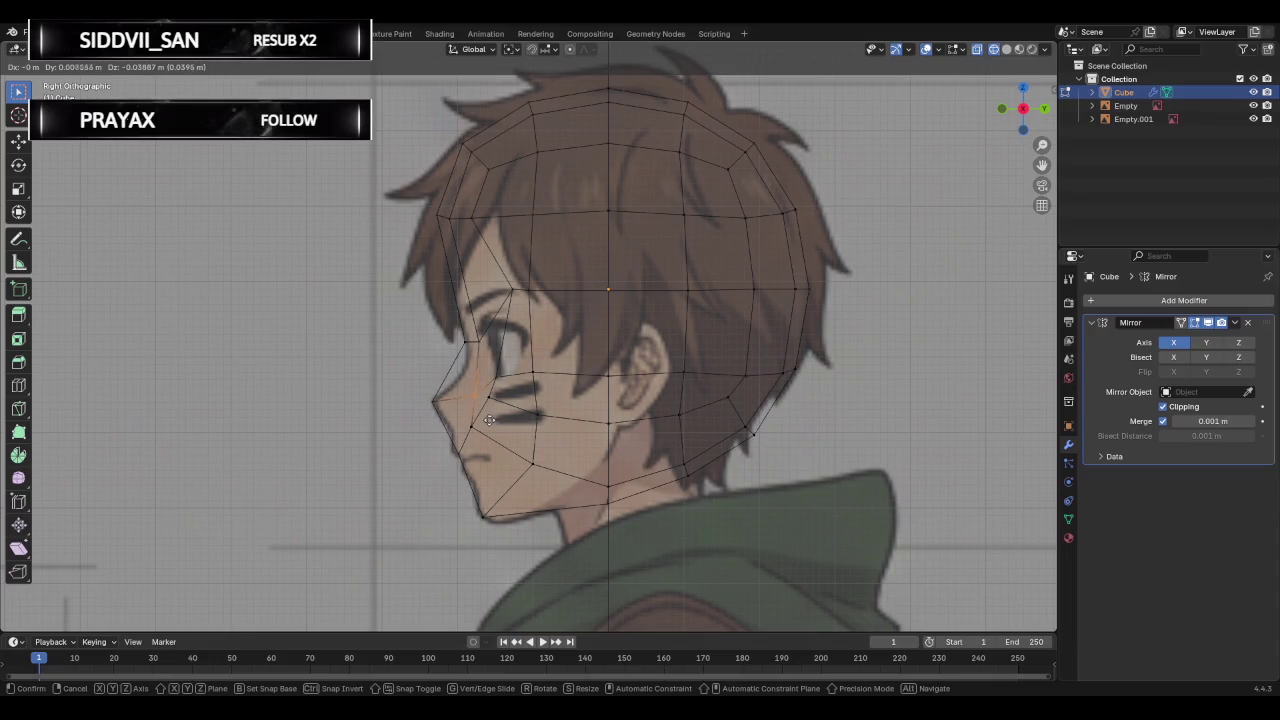
{"action": "left_click", "coordinate": [484, 425]}
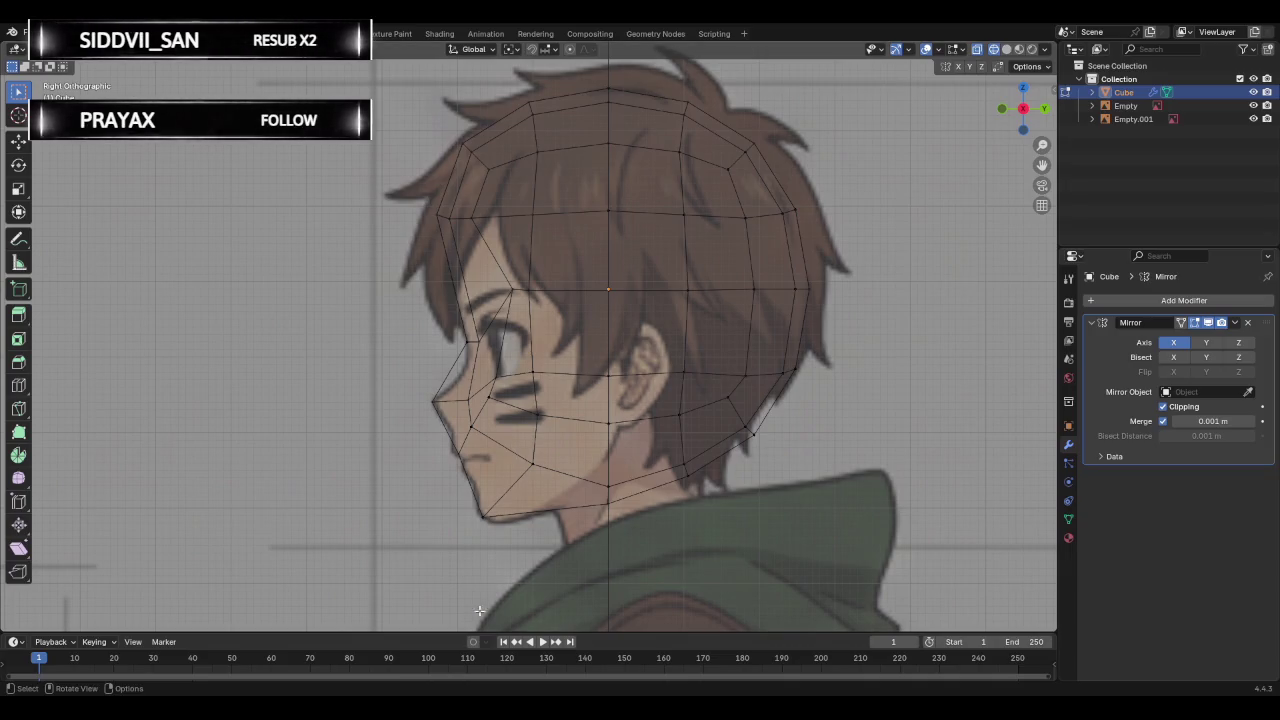
{"action": "left_click_drag", "start_coordinate": [465, 341], "coordinate": [473, 357]}
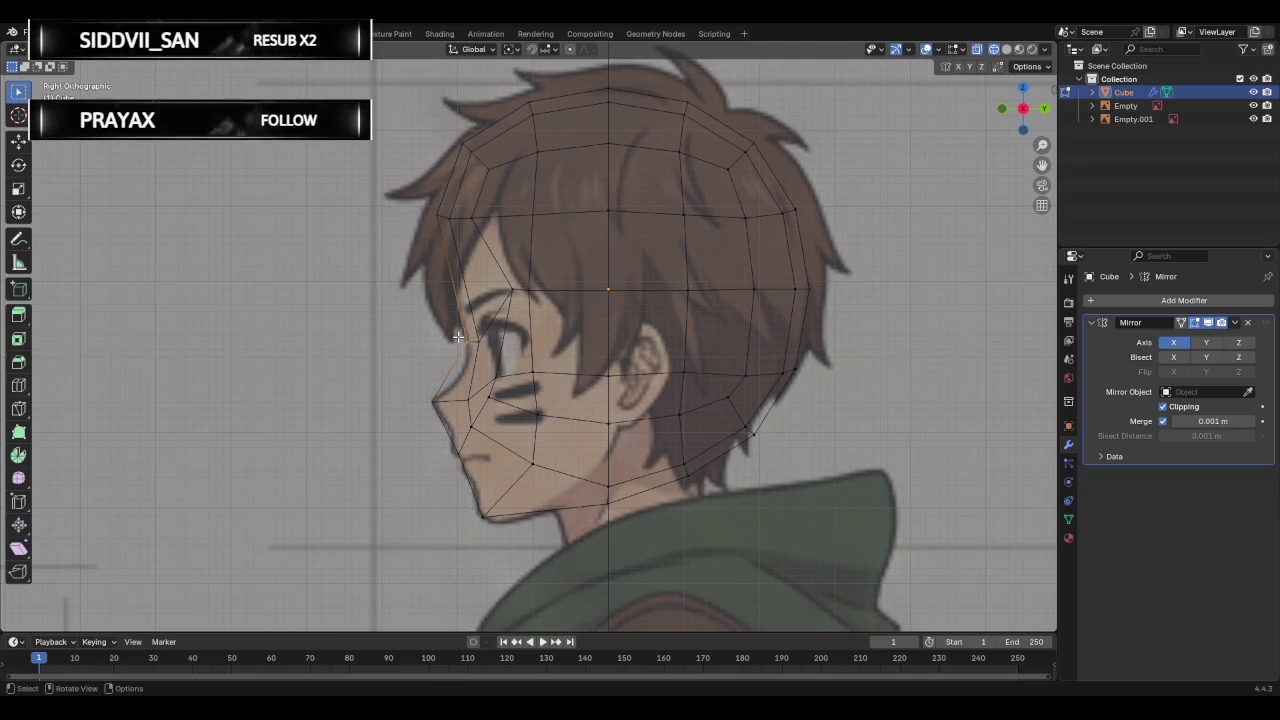
Bevel the selected vertex beside the eye once, then select the adjacent edge beside the eye.
{"action": "key", "text": "ctrl+b"}
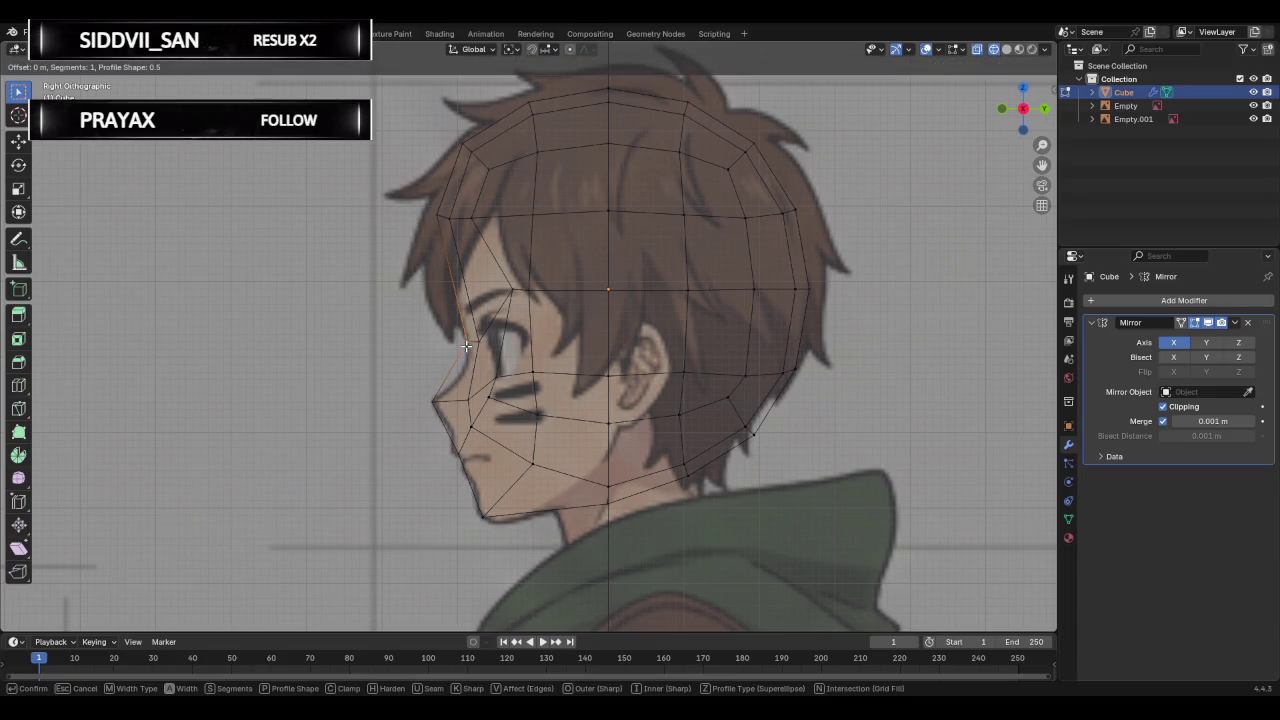
{"action": "left_click", "coordinate": [460, 333]}
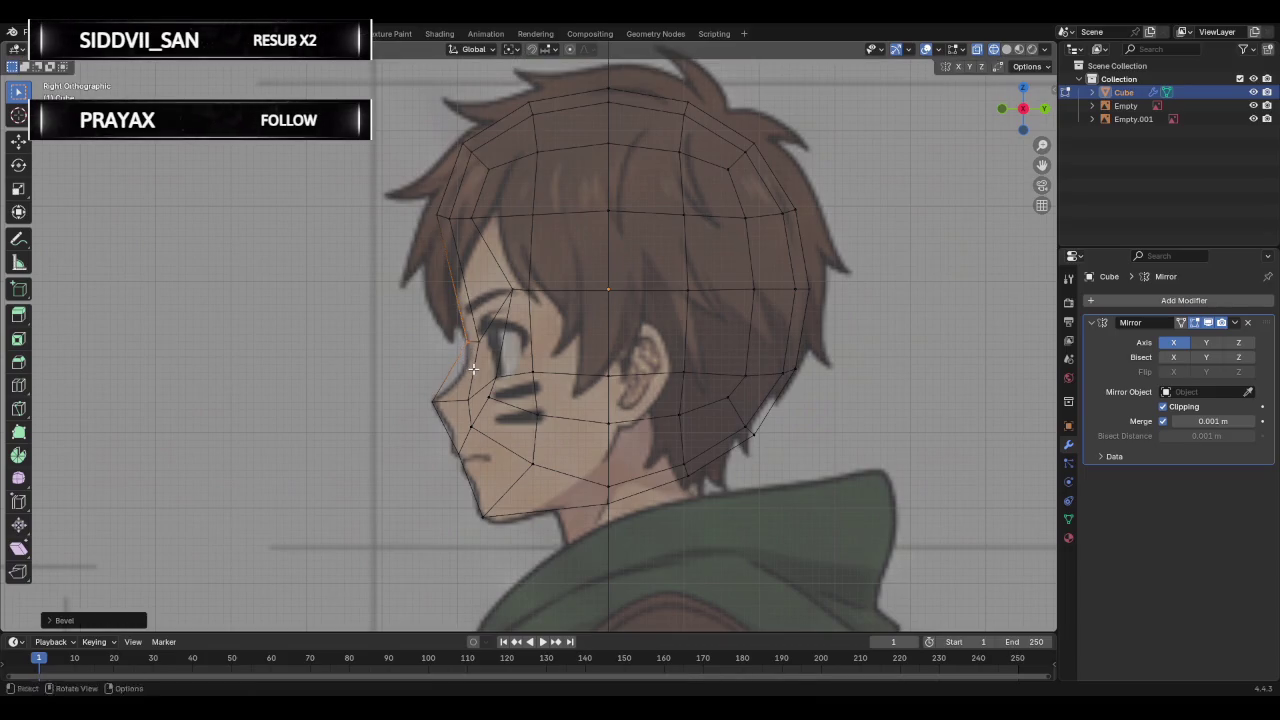
{"action": "key", "text": "ctrl+b"}
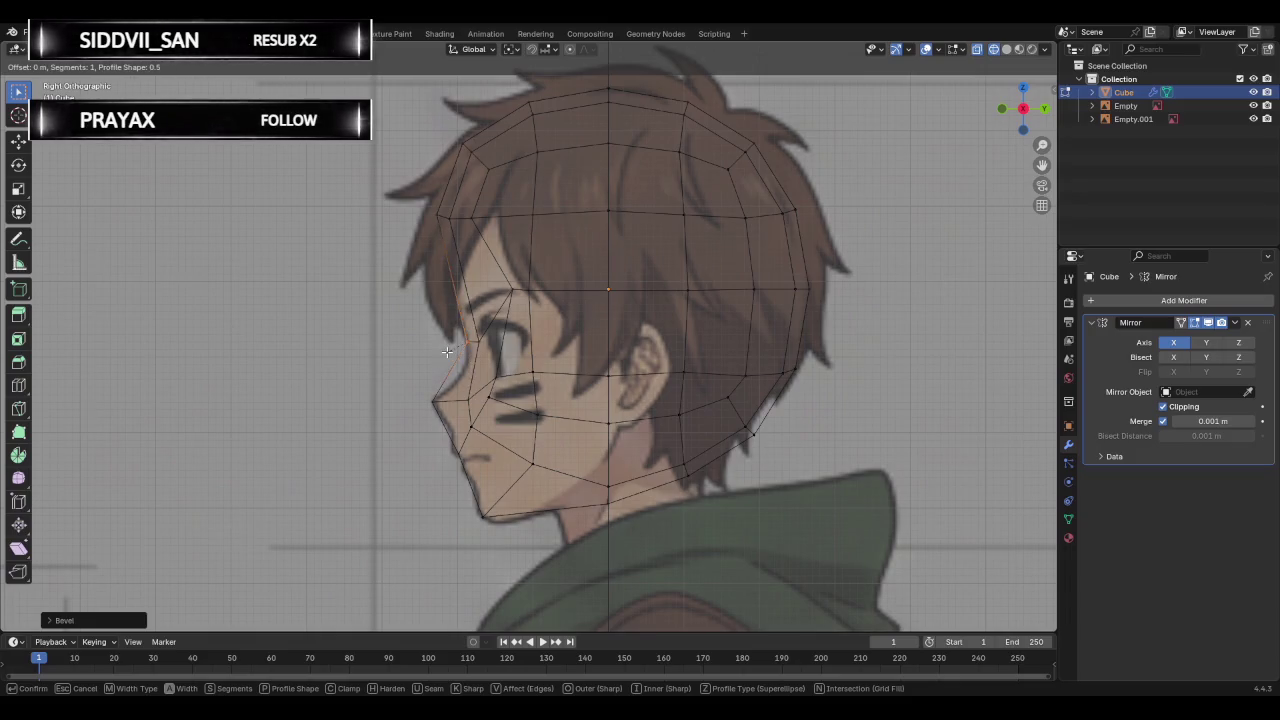
{"action": "right_click", "coordinate": [447, 351]}
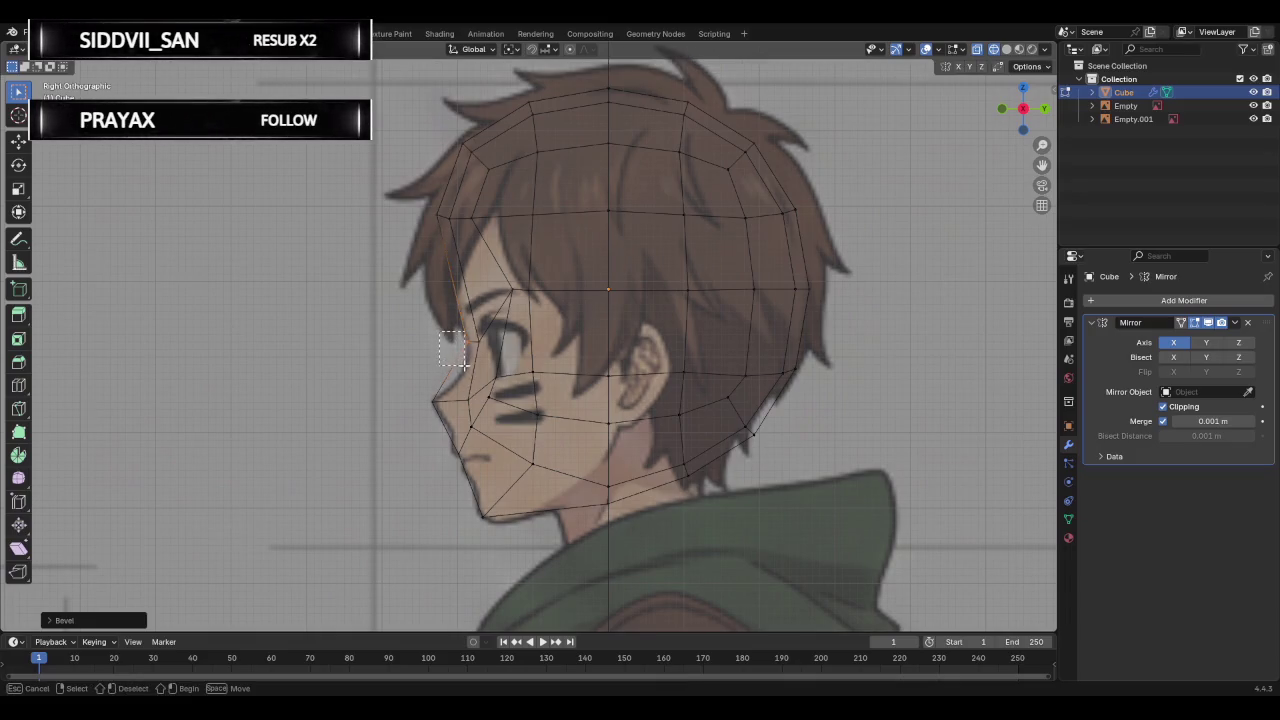
{"action": "left_click", "coordinate": [467, 361]}
{"action": "left_click", "coordinate": [457, 340]}
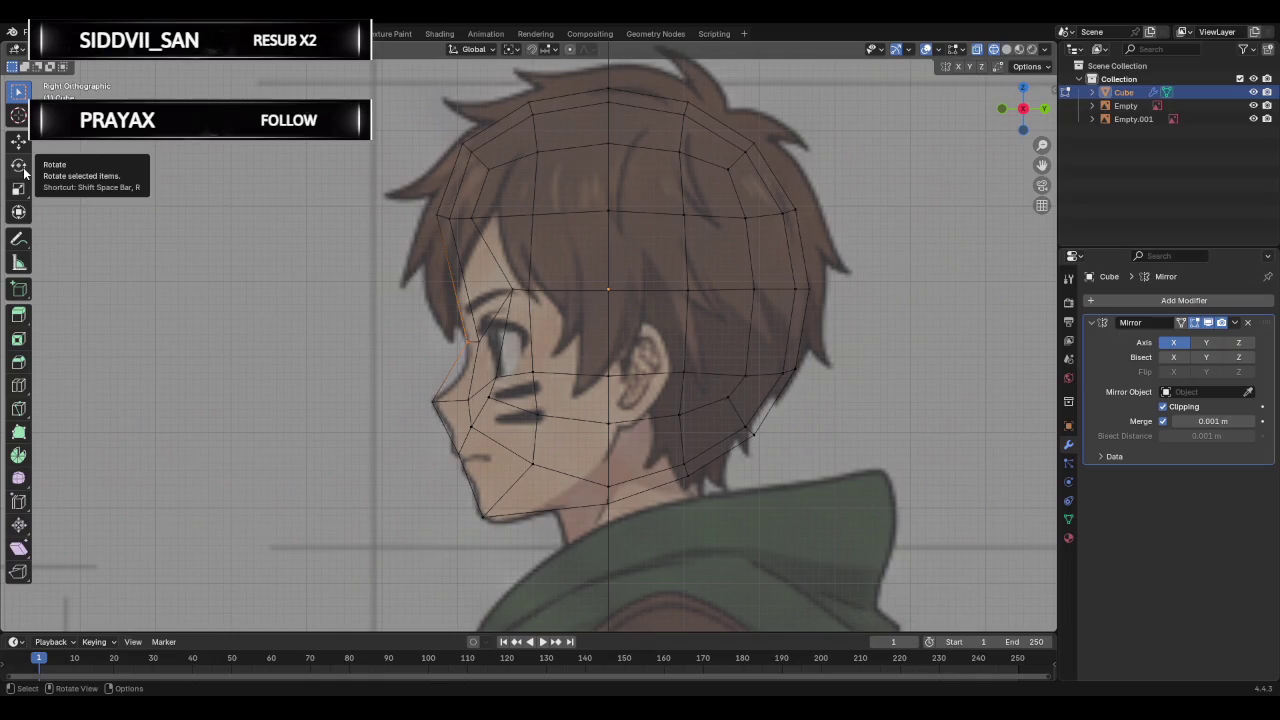
Rotate the edge beside the eye twice to fit the reference, then return to side view.
{"action": "key", "text": "r"}
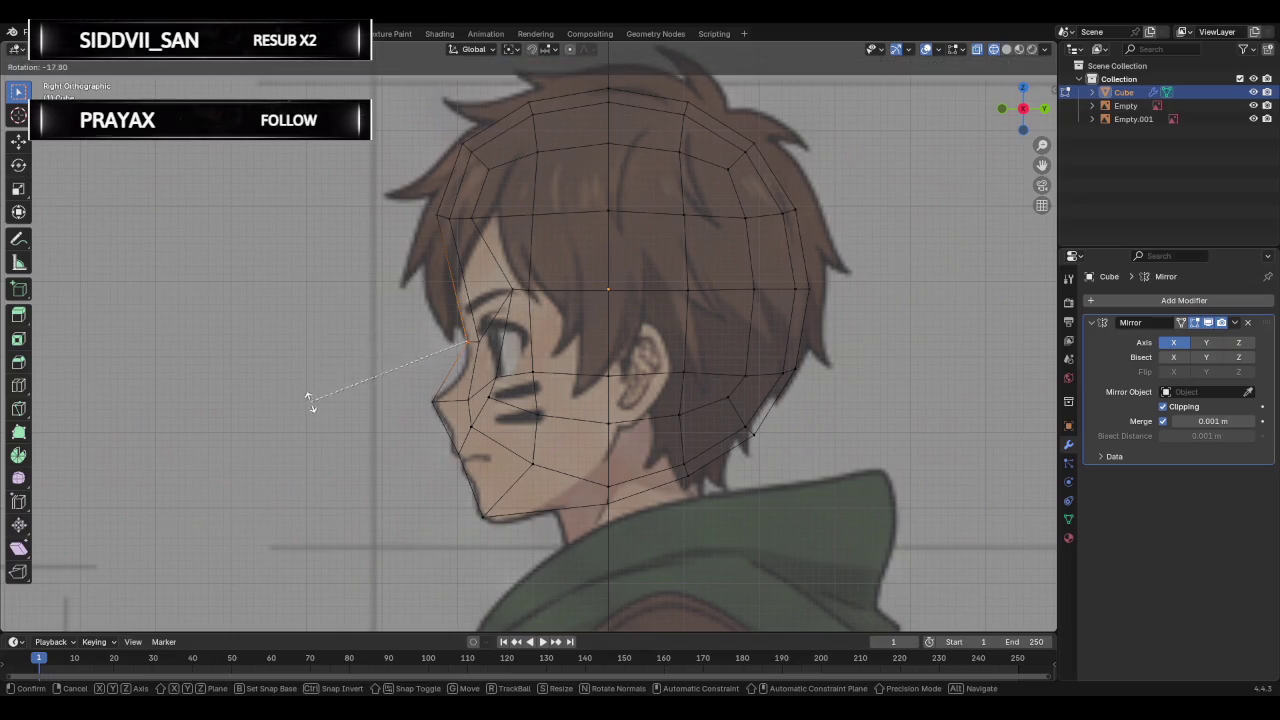
{"action": "left_click", "coordinate": [392, 262]}
{"action": "middle_click_drag", "start_coordinate": [366, 289], "coordinate": [403, 320]}
{"action": "key", "text": "r"}
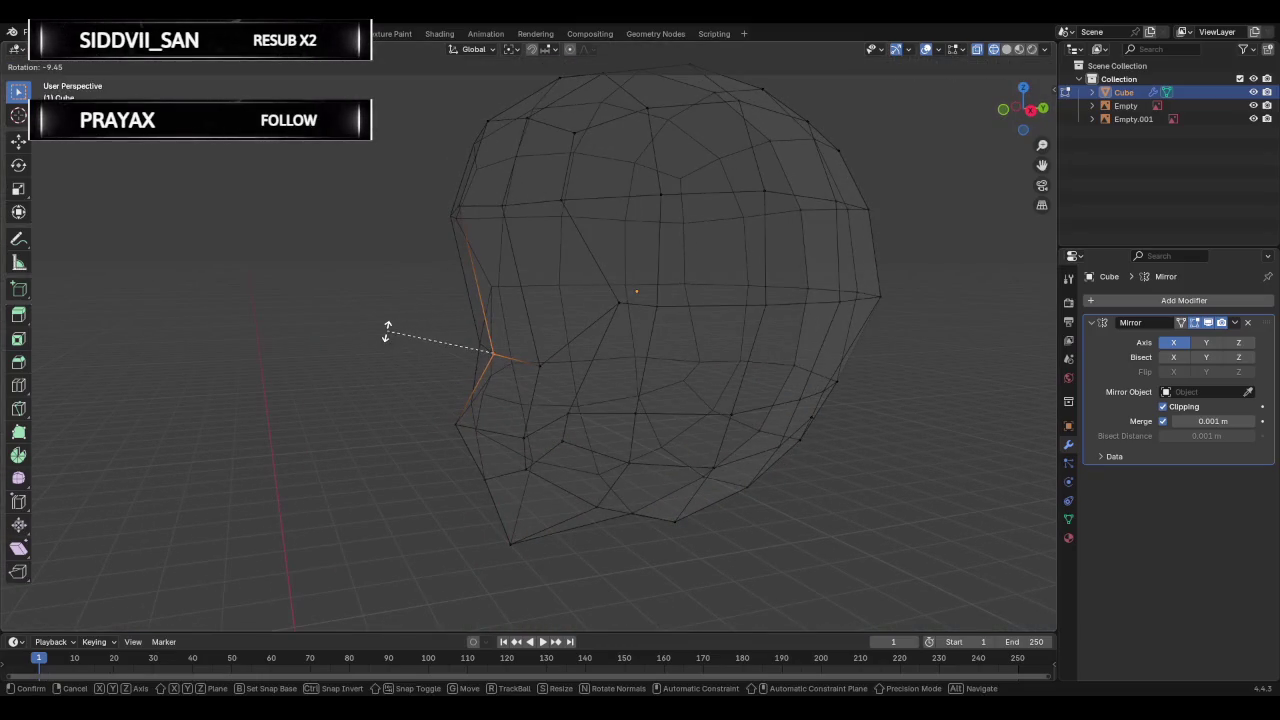
{"action": "left_click", "coordinate": [353, 370]}
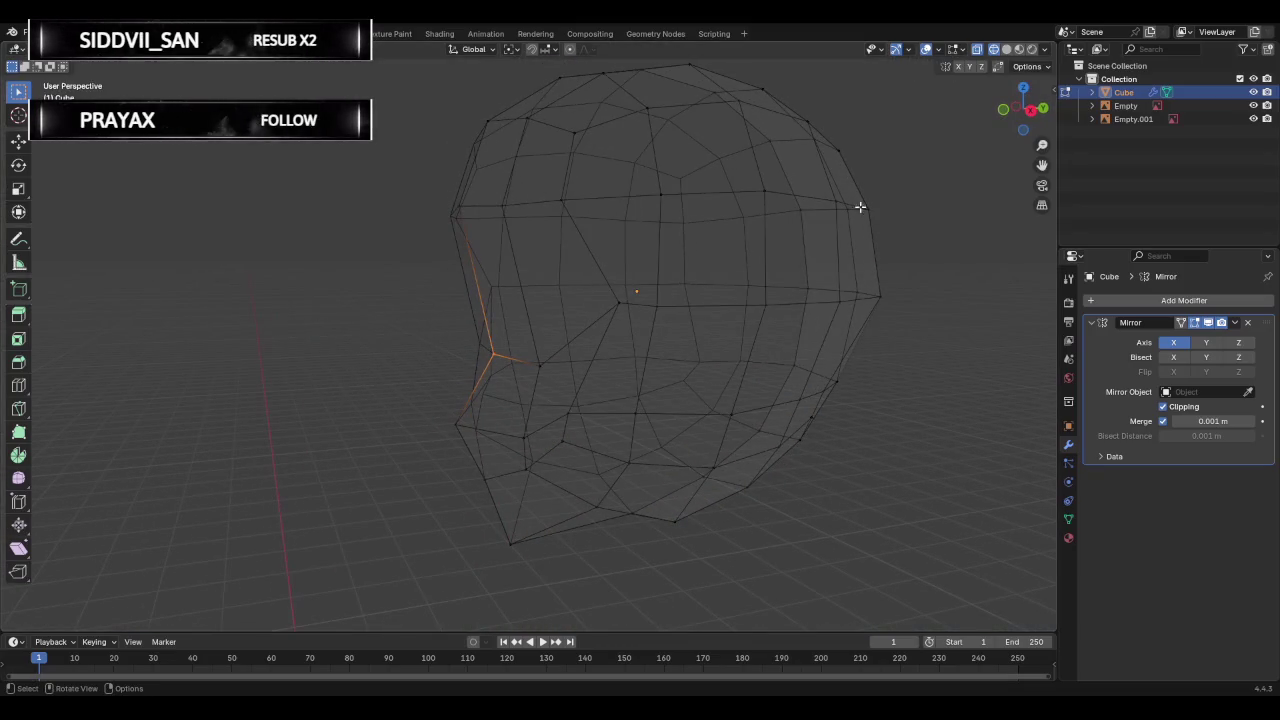
{"action": "left_click_drag", "start_coordinate": [1015, 100], "coordinate": [1035, 112]}
{"action": "left_click", "coordinate": [1035, 112]}
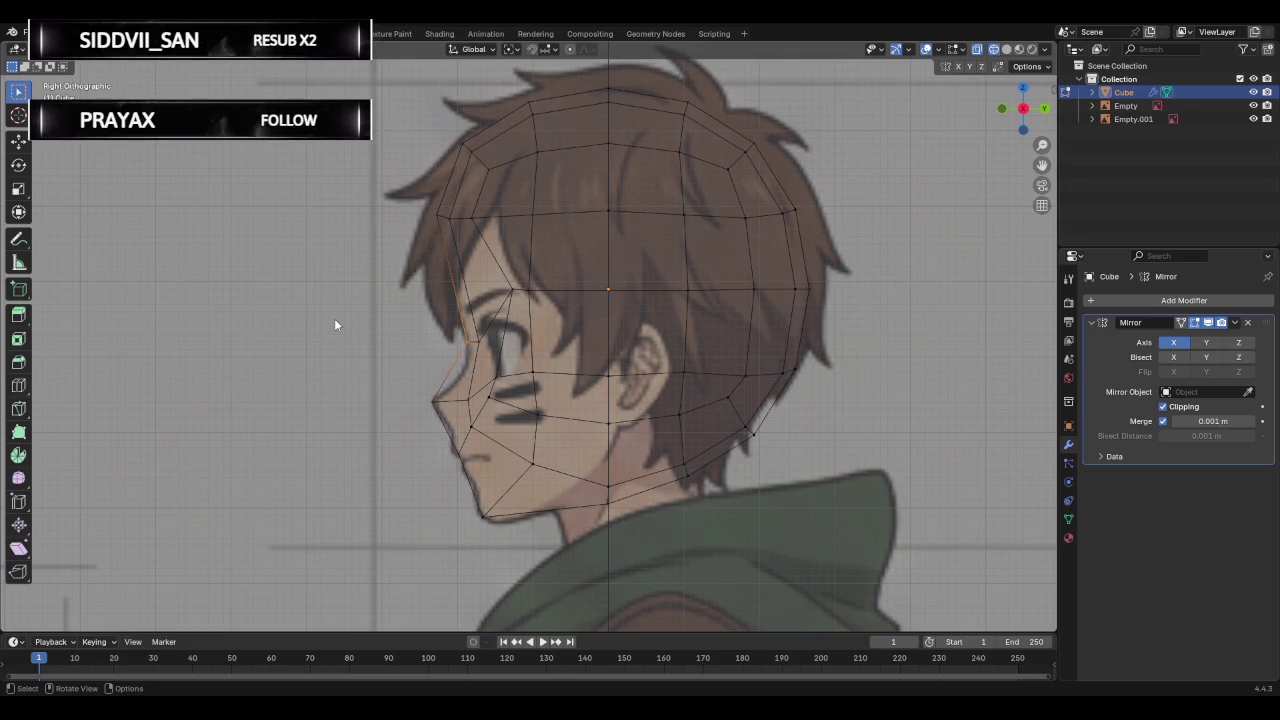
{"action": "mouse_move", "coordinate": [965, 169]}
{"action": "middle_mouse_down"}
{"action": "mouse_move", "coordinate": [851, 277]}
{"action": "mouse_move", "coordinate": [1006, 106]}
{"action": "middle_mouse_up"}
{"action": "left_click", "coordinate": [1006, 49]}
{"action": "mouse_move", "coordinate": [800, 240]}
{"action": "middle_mouse_down"}
{"action": "mouse_move", "coordinate": [754, 275]}
{"action": "mouse_move", "coordinate": [843, 357]}
{"action": "mouse_move", "coordinate": [703, 320]}
{"action": "mouse_move", "coordinate": [656, 237]}
{"action": "mouse_move", "coordinate": [789, 243]}
{"action": "mouse_move", "coordinate": [889, 280]}
{"action": "mouse_move", "coordinate": [614, 286]}
{"action": "middle_mouse_up"}
{"action": "left_click", "coordinate": [1021, 107]}
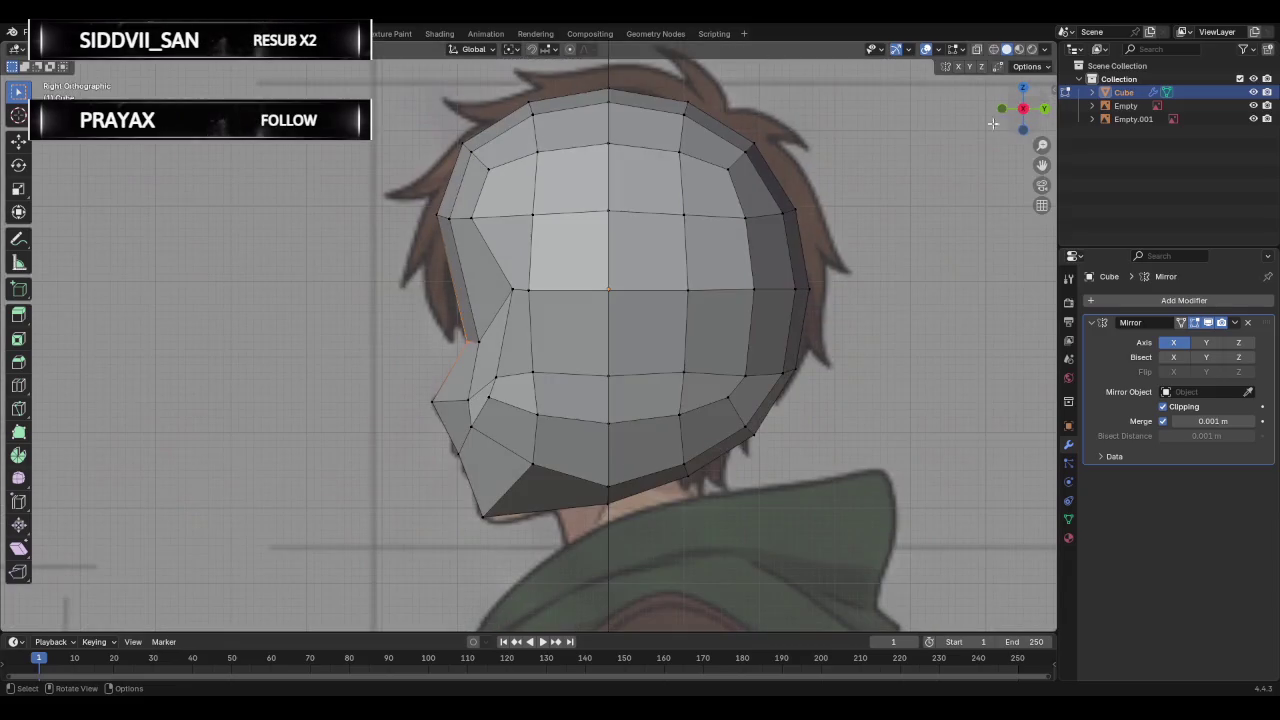
{"action": "left_click", "coordinate": [992, 50]}
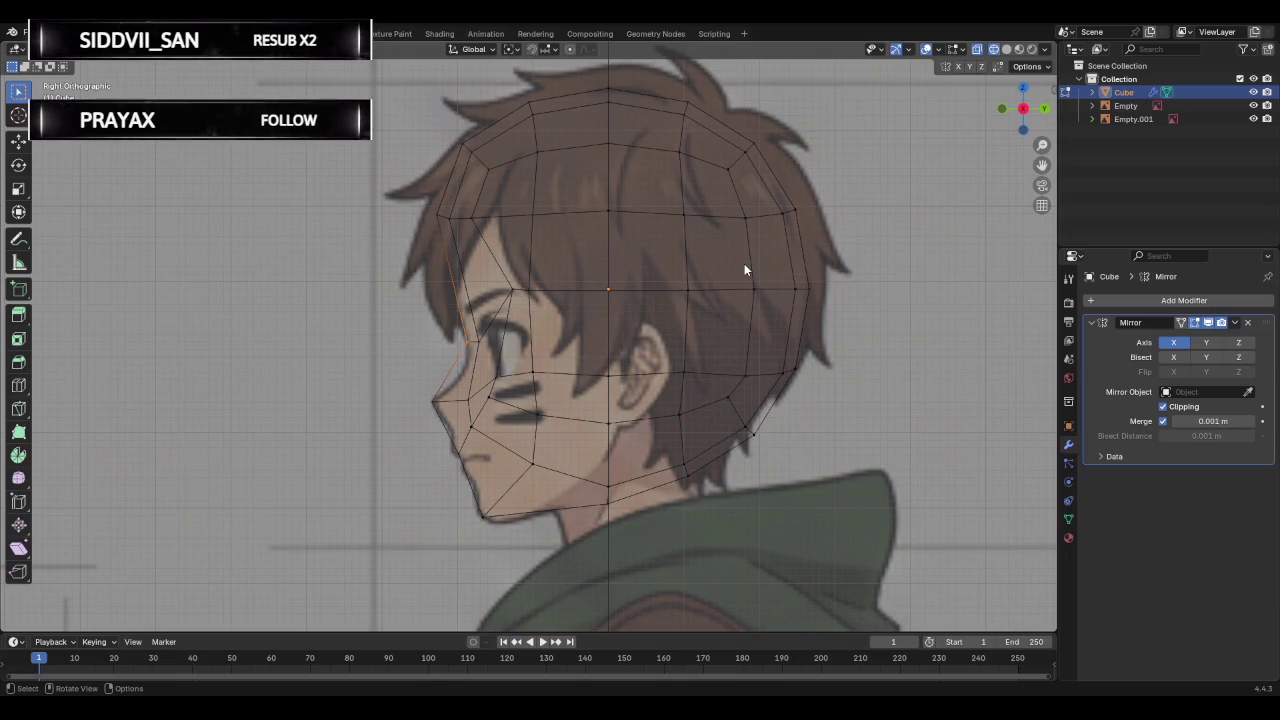
Edge-slide the horizontal loop across the face slightly along the eye line.
{"action": "left_click", "coordinate": [564, 373], "text": "alt"}
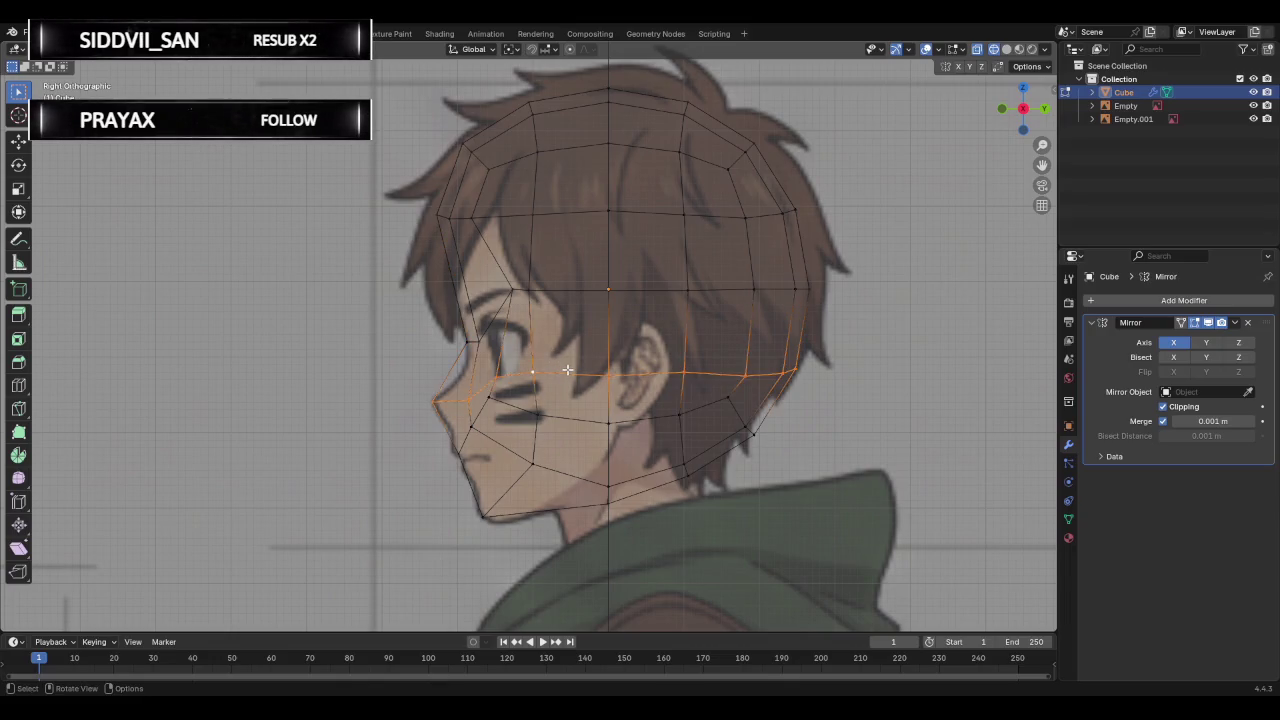
{"action": "key", "text": "g"}
{"action": "key", "text": "g"}
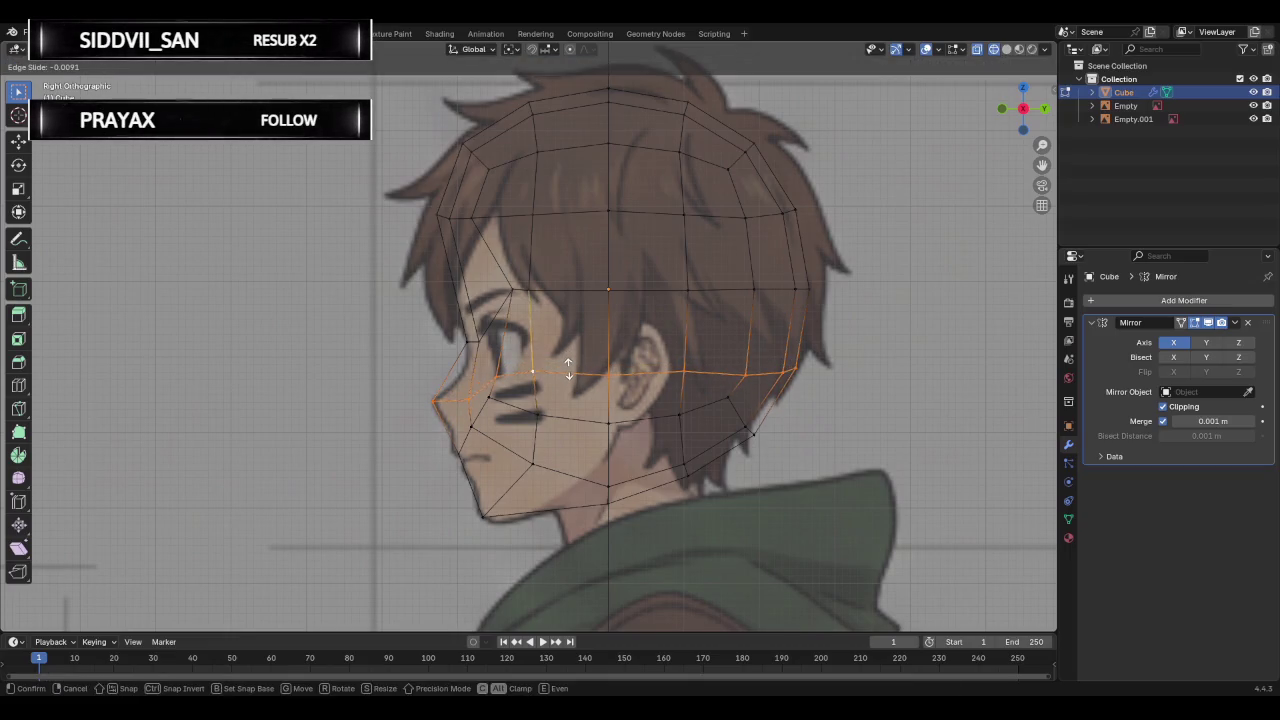
{"action": "left_click", "coordinate": [567, 367]}
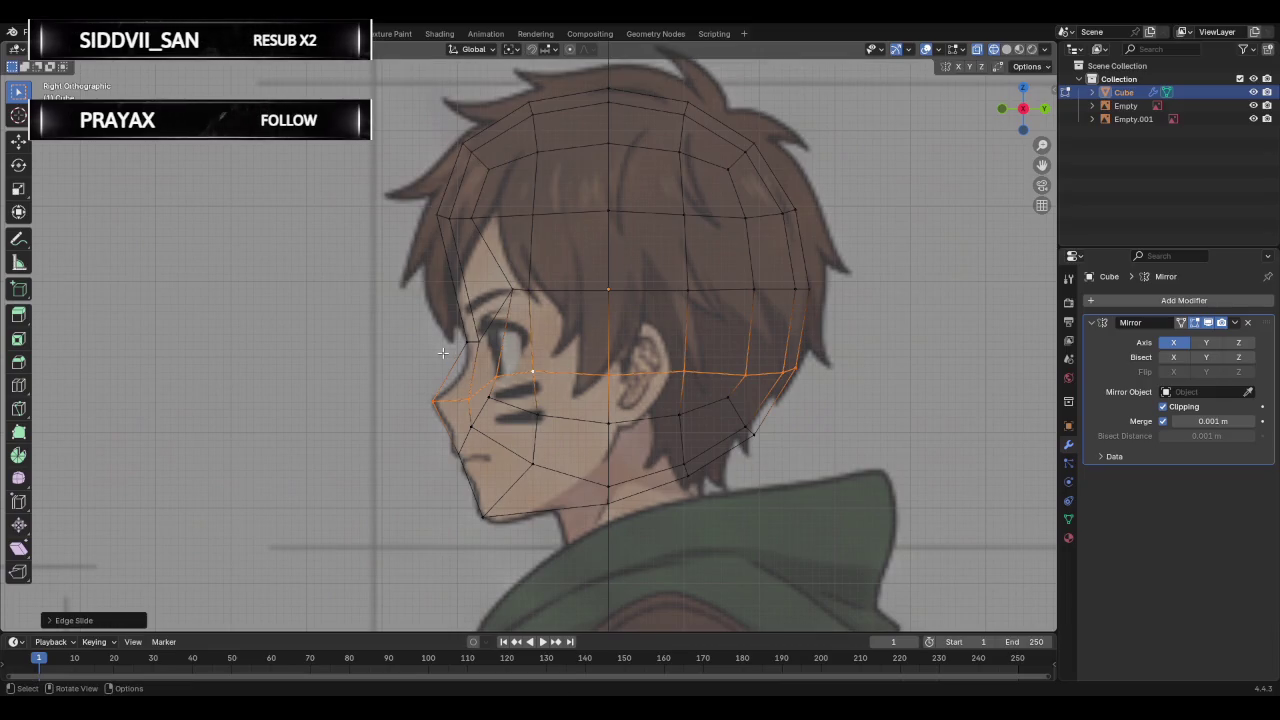
Nudge the vertex near the eye onto the side profile line and check the shape.
{"action": "left_click", "coordinate": [475, 350]}
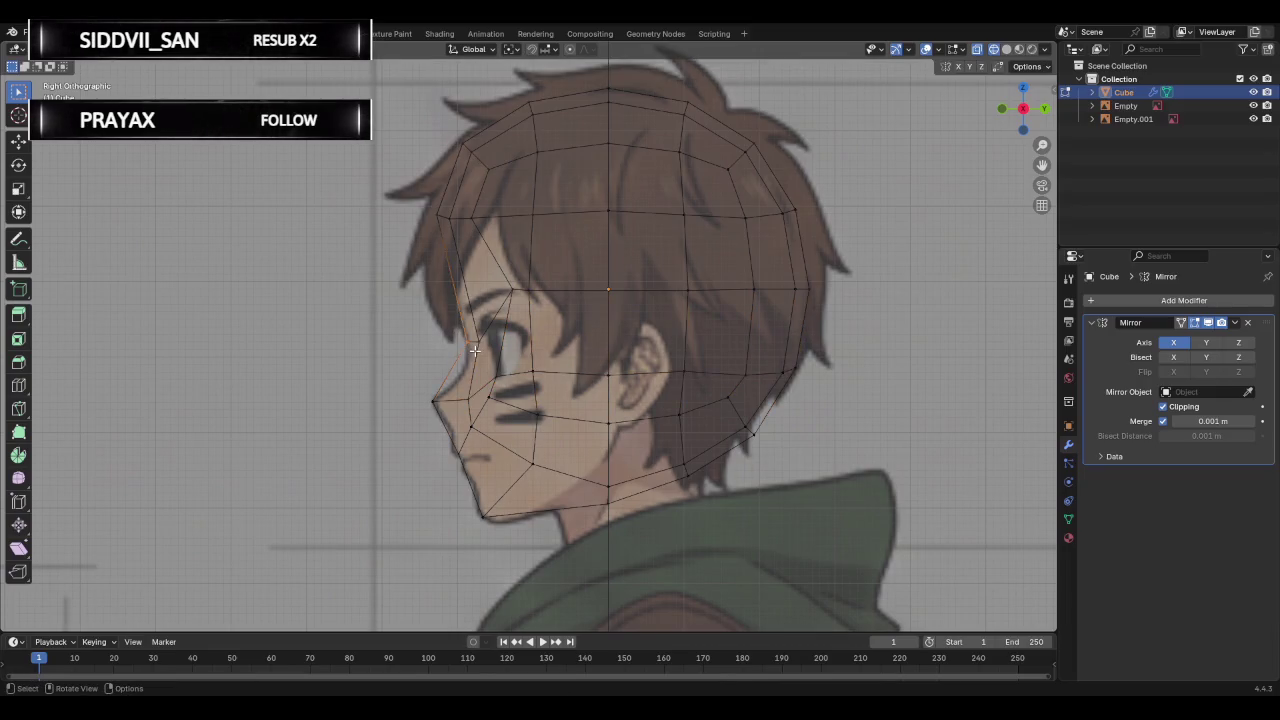
{"action": "key", "text": "g"}
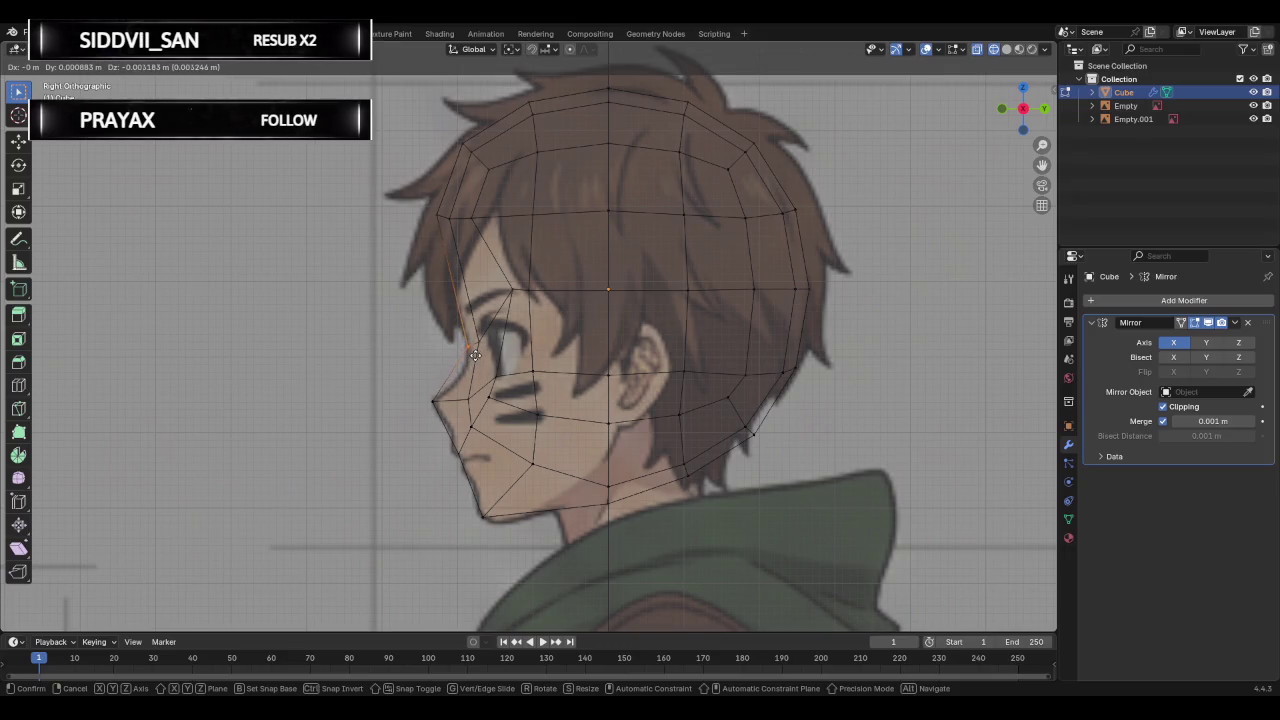
{"action": "left_click", "coordinate": [475, 355]}
{"action": "mouse_move", "coordinate": [475, 355]}
{"action": "middle_mouse_down"}
{"action": "mouse_move", "coordinate": [531, 363]}
{"action": "mouse_move", "coordinate": [331, 355]}
{"action": "middle_mouse_up"}
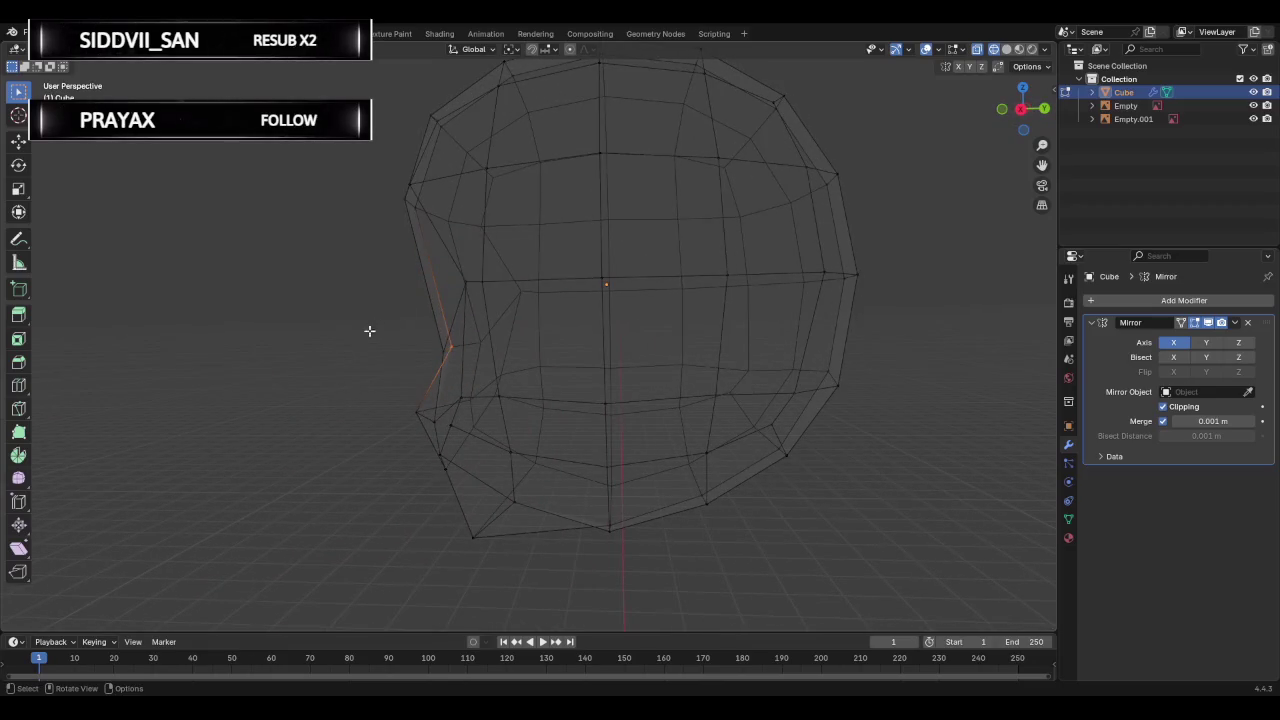
{"action": "left_click", "coordinate": [1021, 108]}
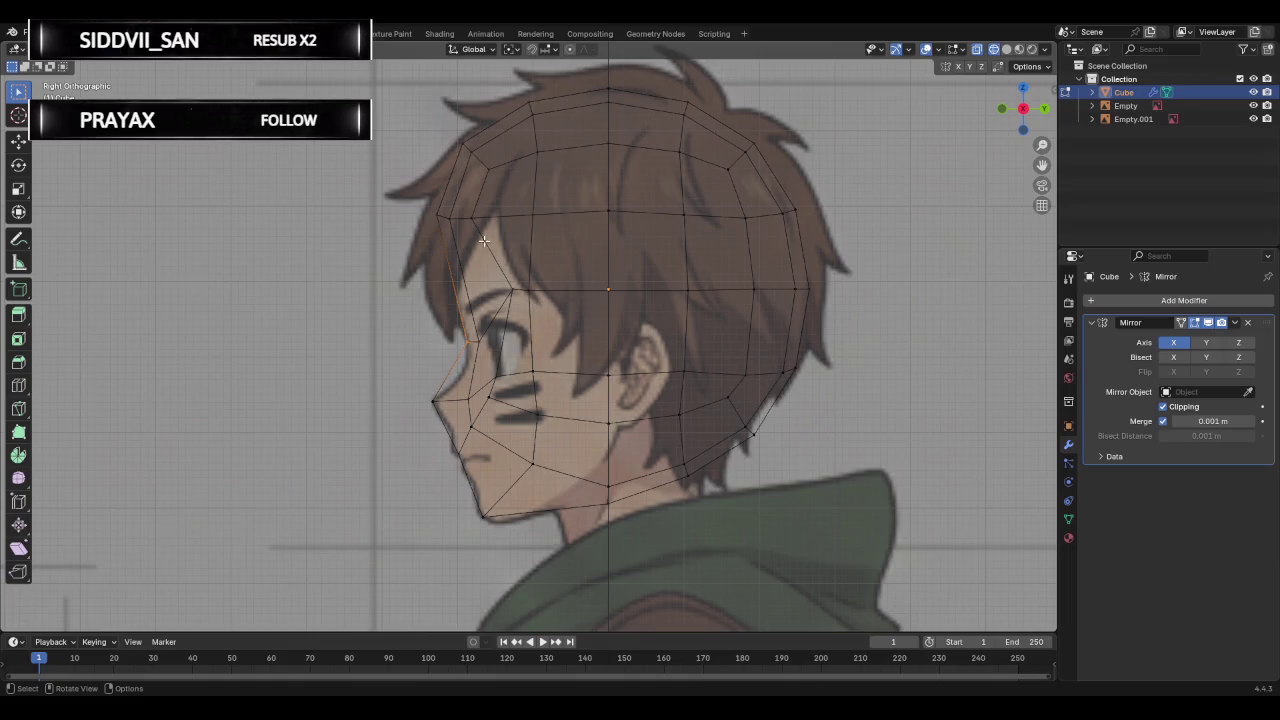
{"action": "mouse_move", "coordinate": [425, 202]}
{"action": "left_mouse_down"}
{"action": "mouse_move", "coordinate": [682, 240]}
{"action": "mouse_move", "coordinate": [860, 241]}
{"action": "left_mouse_up"}
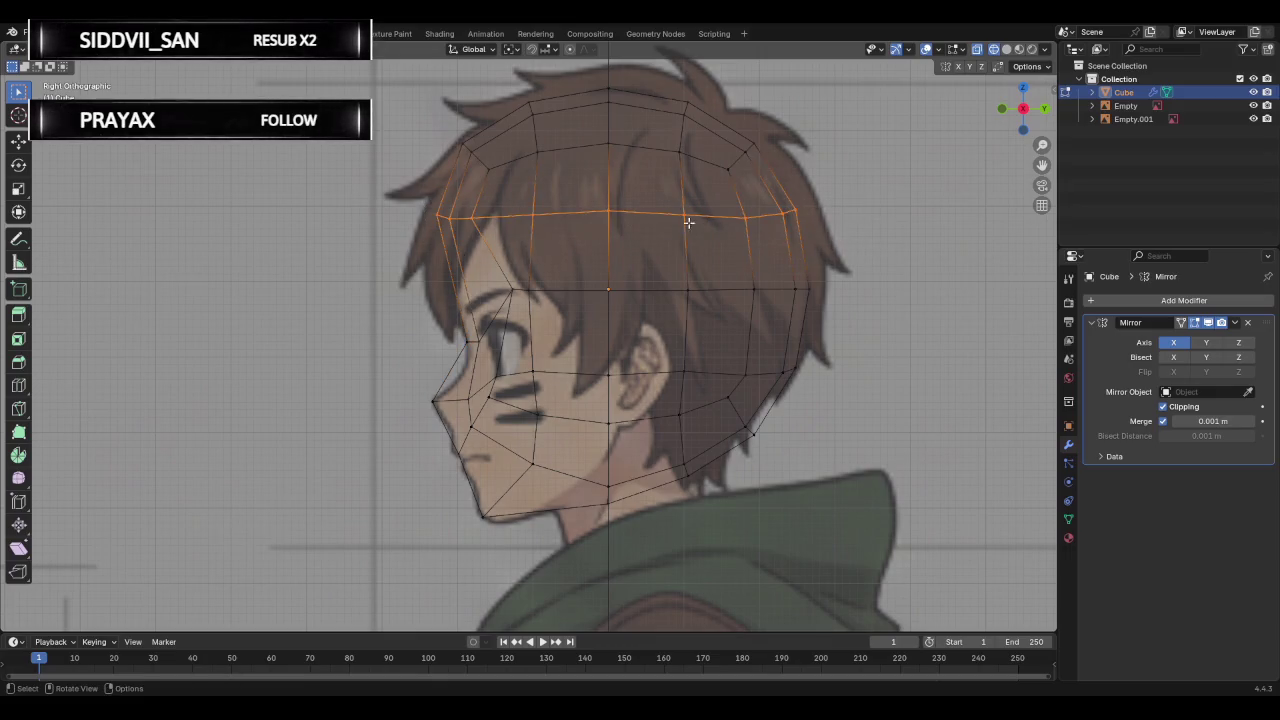
Edge-slide the forehead edge loop slightly upward on the head.
{"action": "left_click", "coordinate": [885, 195]}
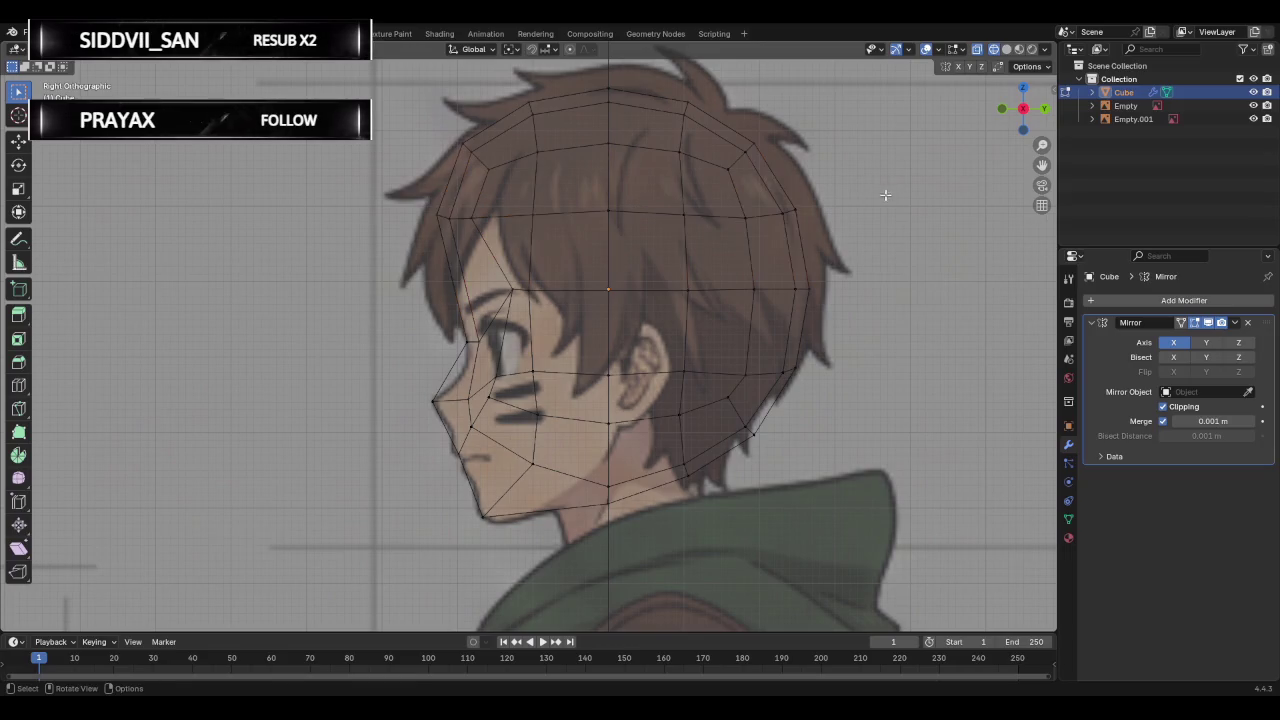
{"action": "left_click", "coordinate": [645, 212], "text": "alt"}
{"action": "key", "text": "g"}
{"action": "key", "text": "g"}
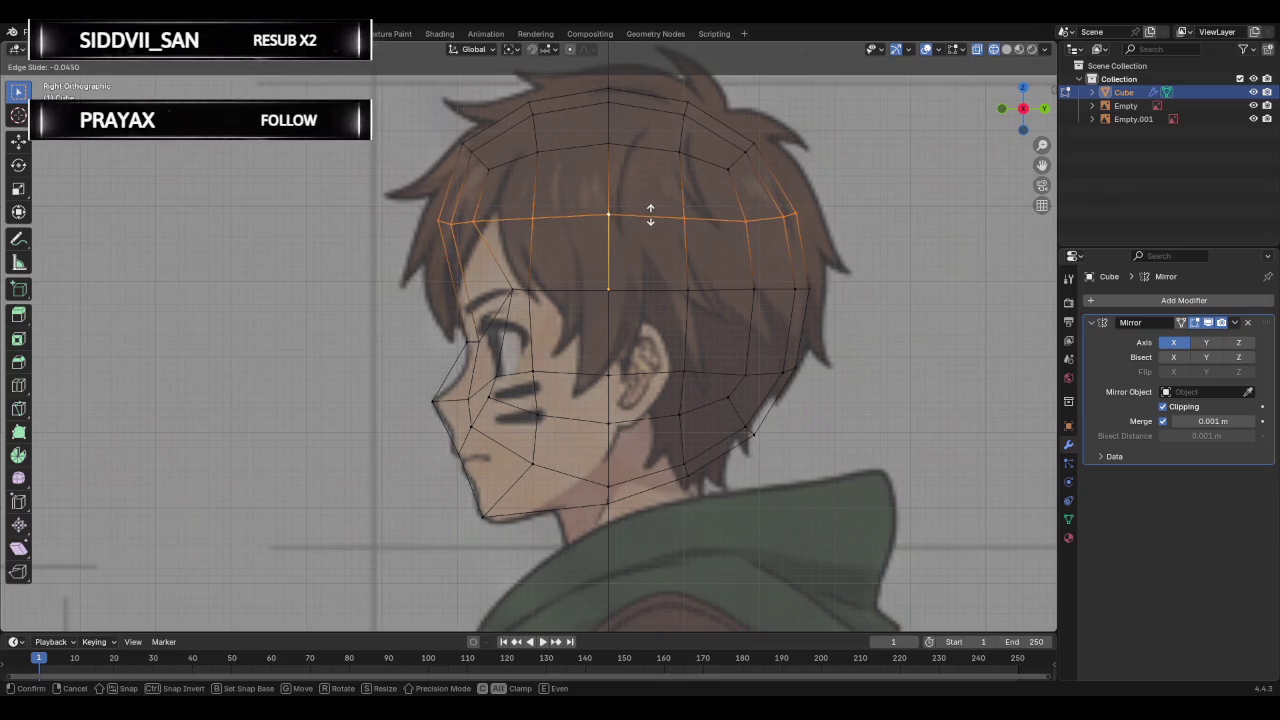
{"action": "left_click", "coordinate": [650, 215]}
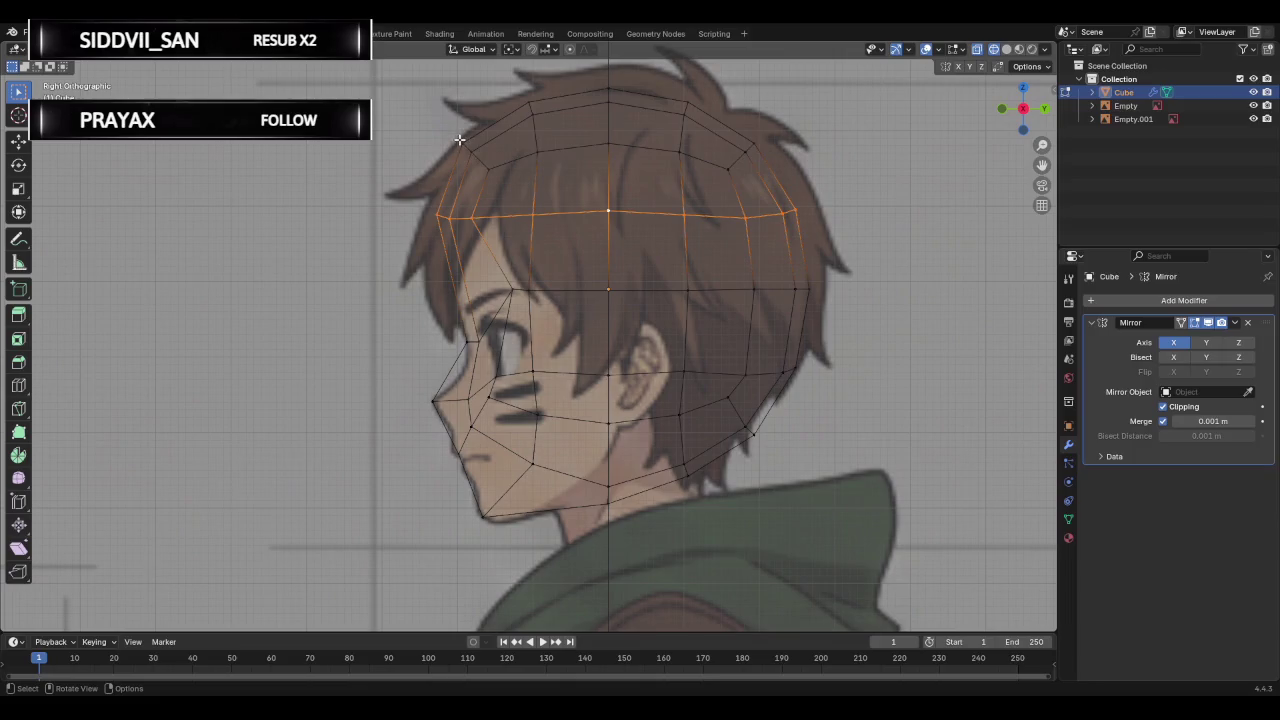
Lower the top cap faces of the head to follow the side reference's hair outline.
{"action": "left_click_drag", "start_coordinate": [436, 90], "coordinate": [835, 182]}
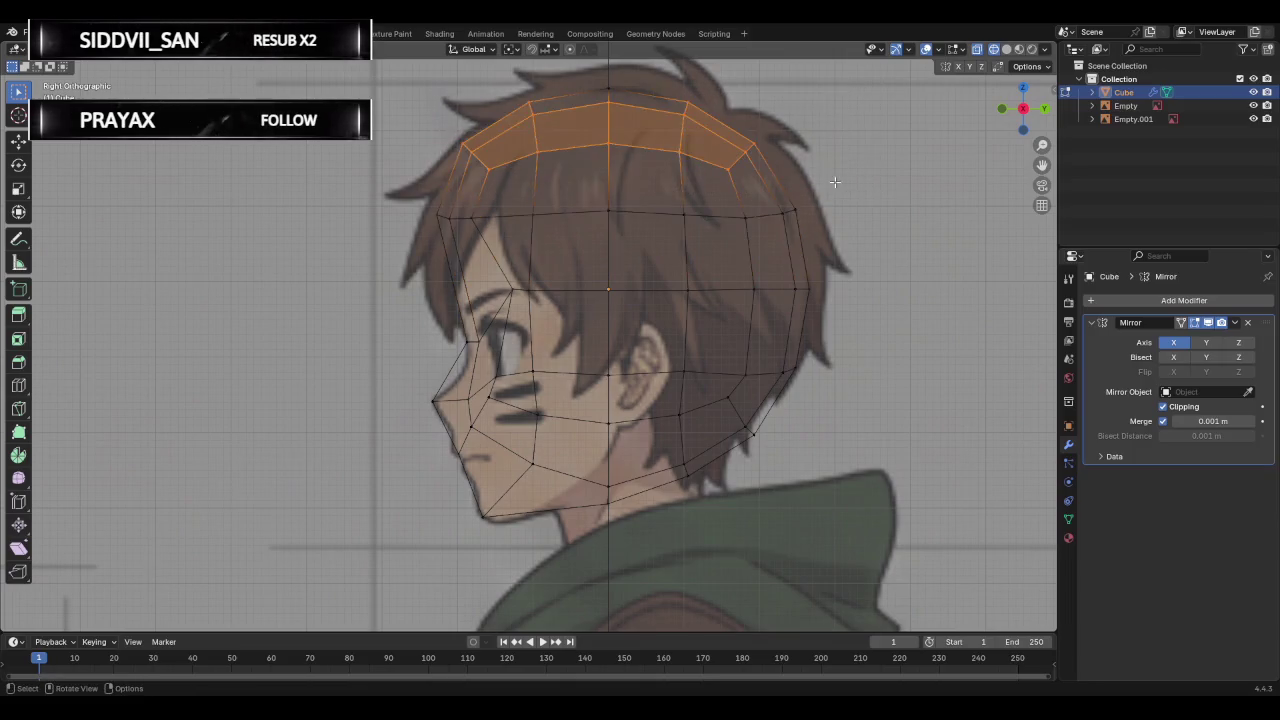
{"action": "left_click_drag", "start_coordinate": [407, 75], "coordinate": [880, 244]}
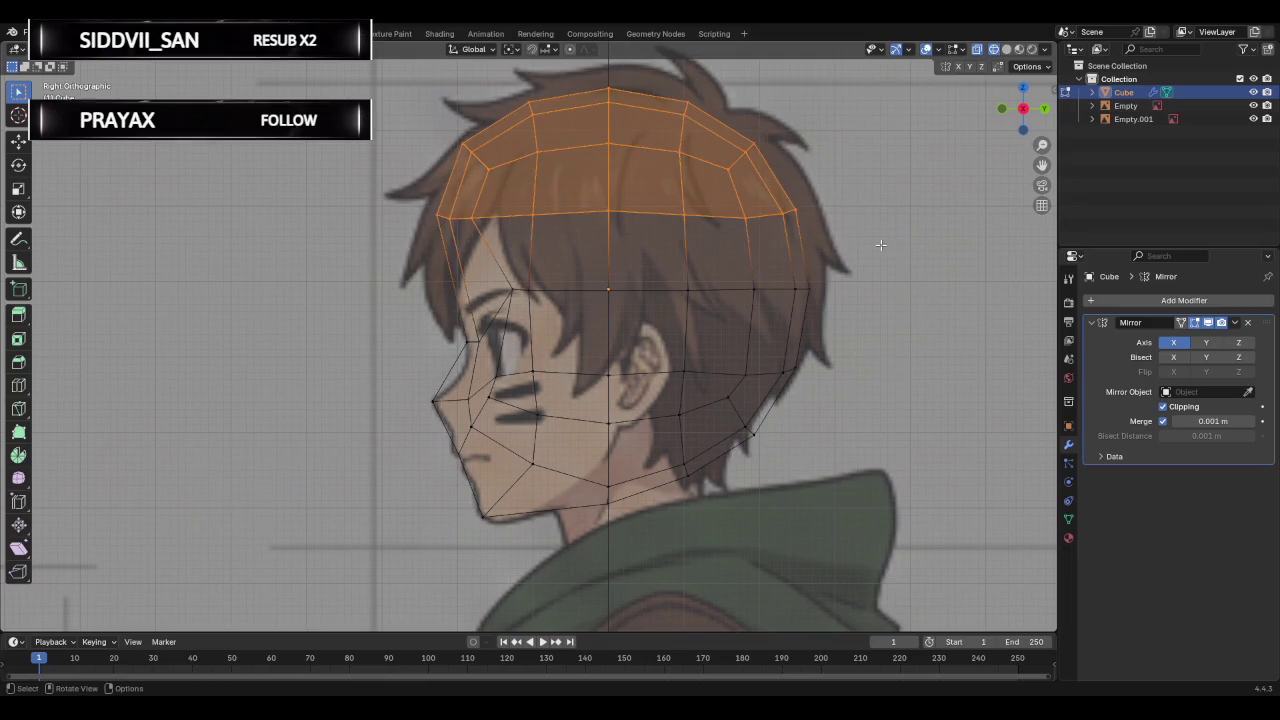
{"action": "key", "text": "g"}
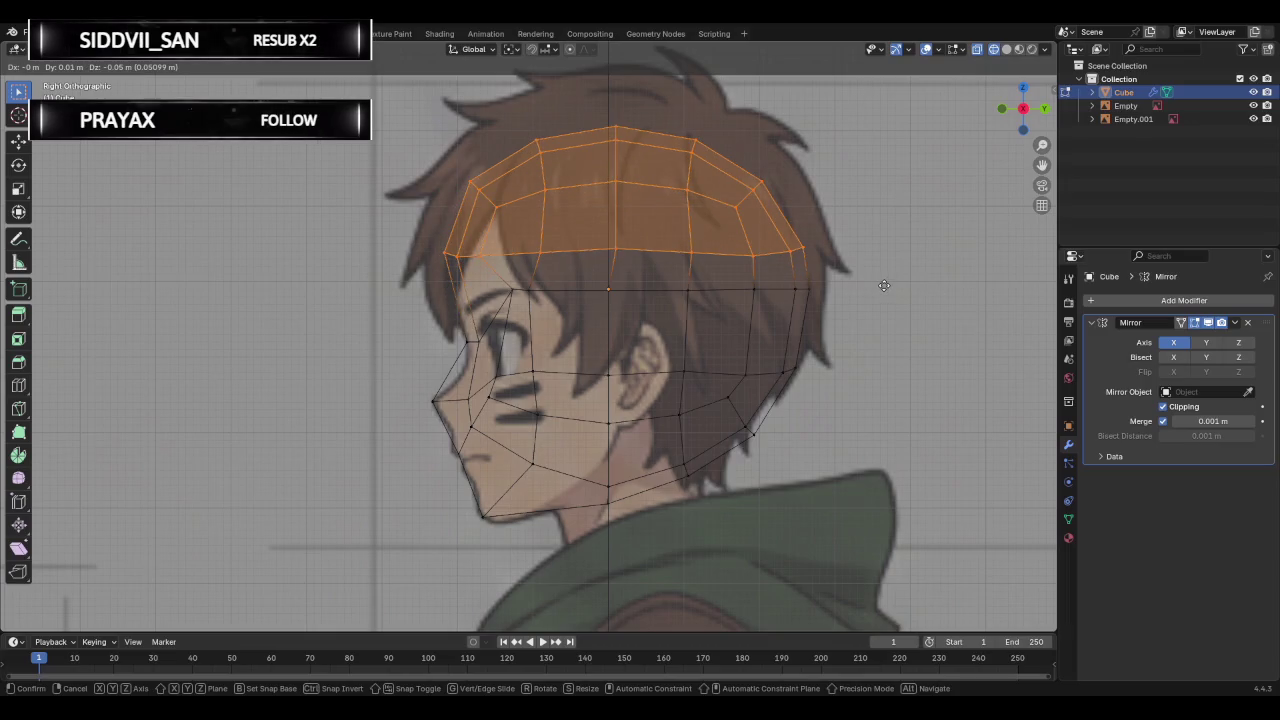
{"action": "left_click", "coordinate": [884, 285]}
{"action": "left_click", "coordinate": [881, 283]}
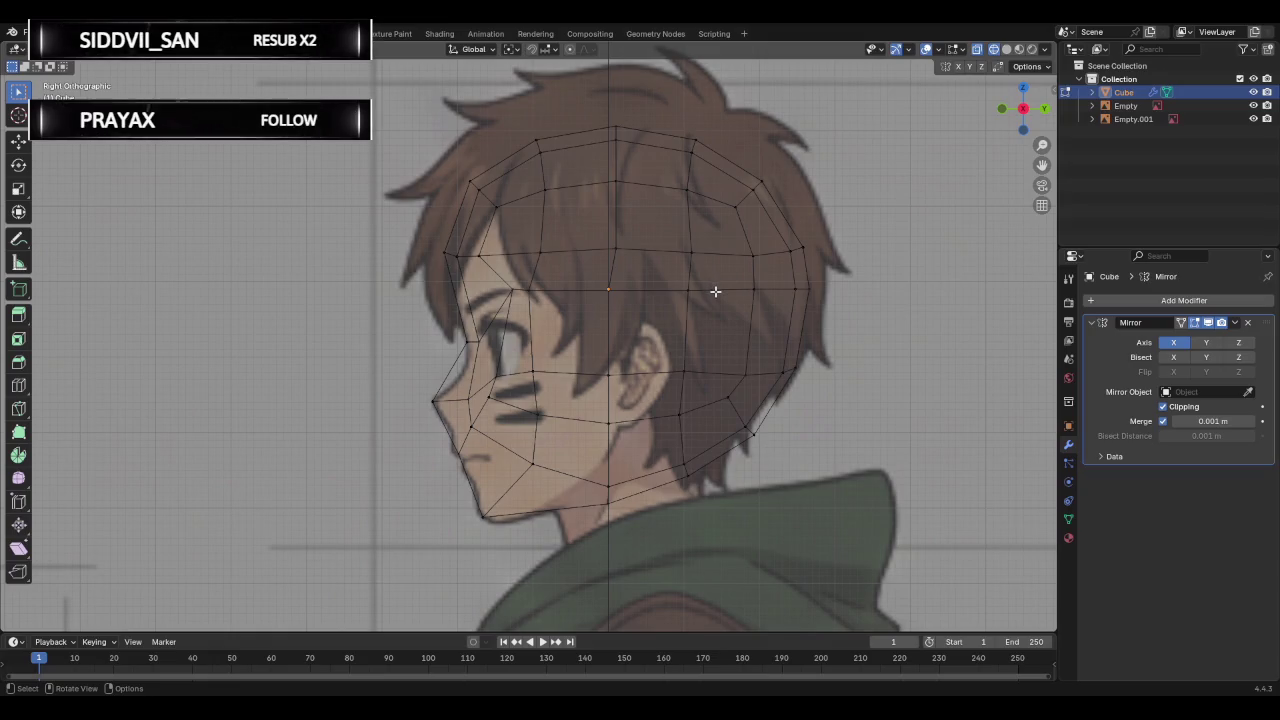
{"action": "key", "text": "ctrl+z"}
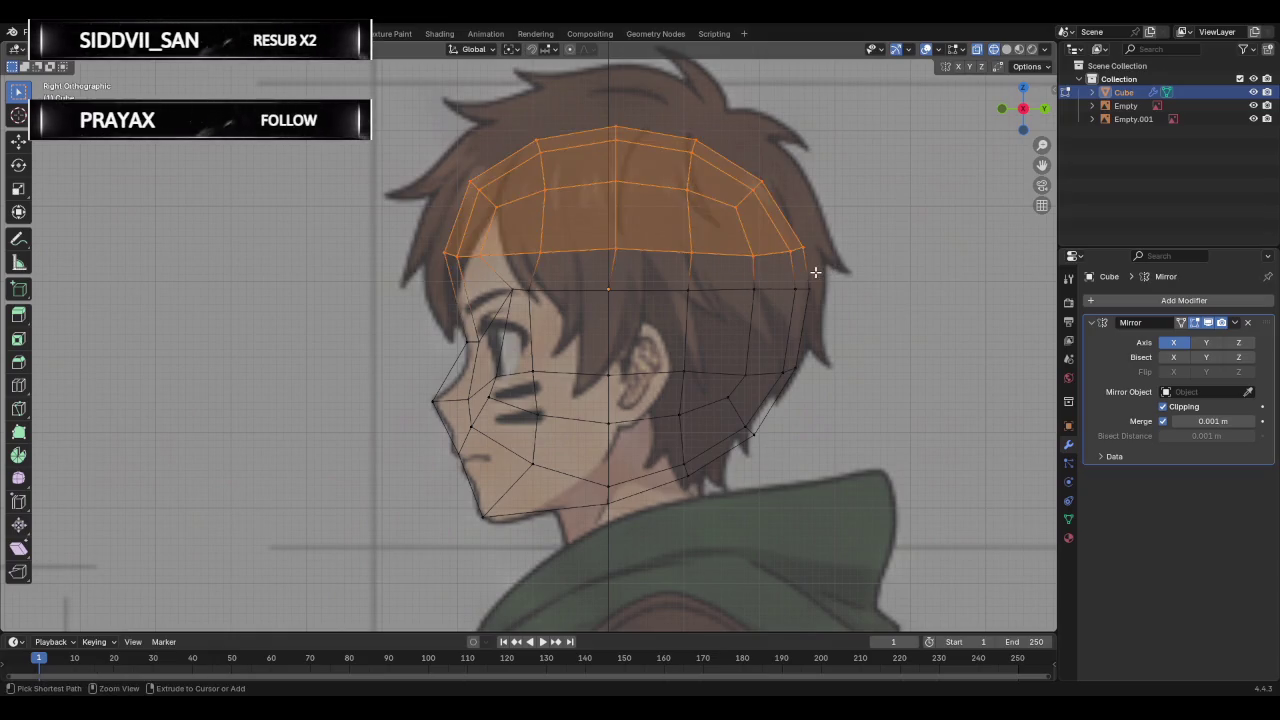
{"action": "key", "text": "ctrl+z"}
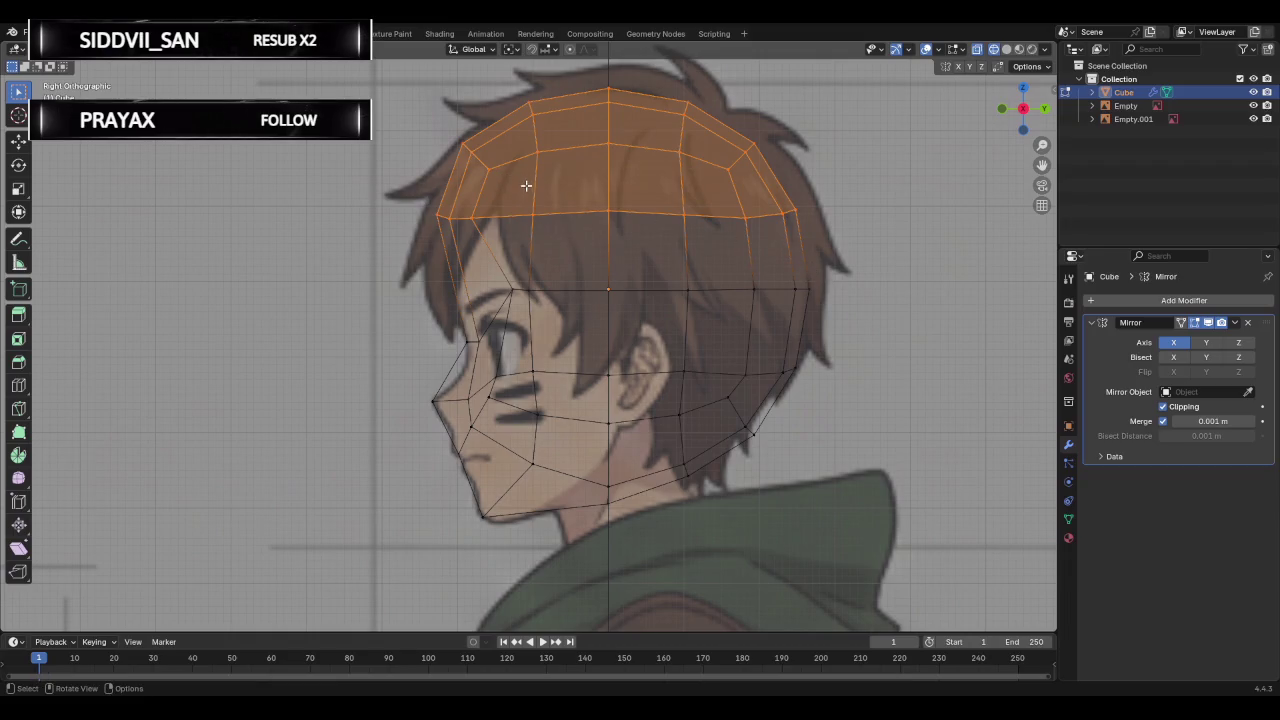
{"action": "key", "text": "g"}
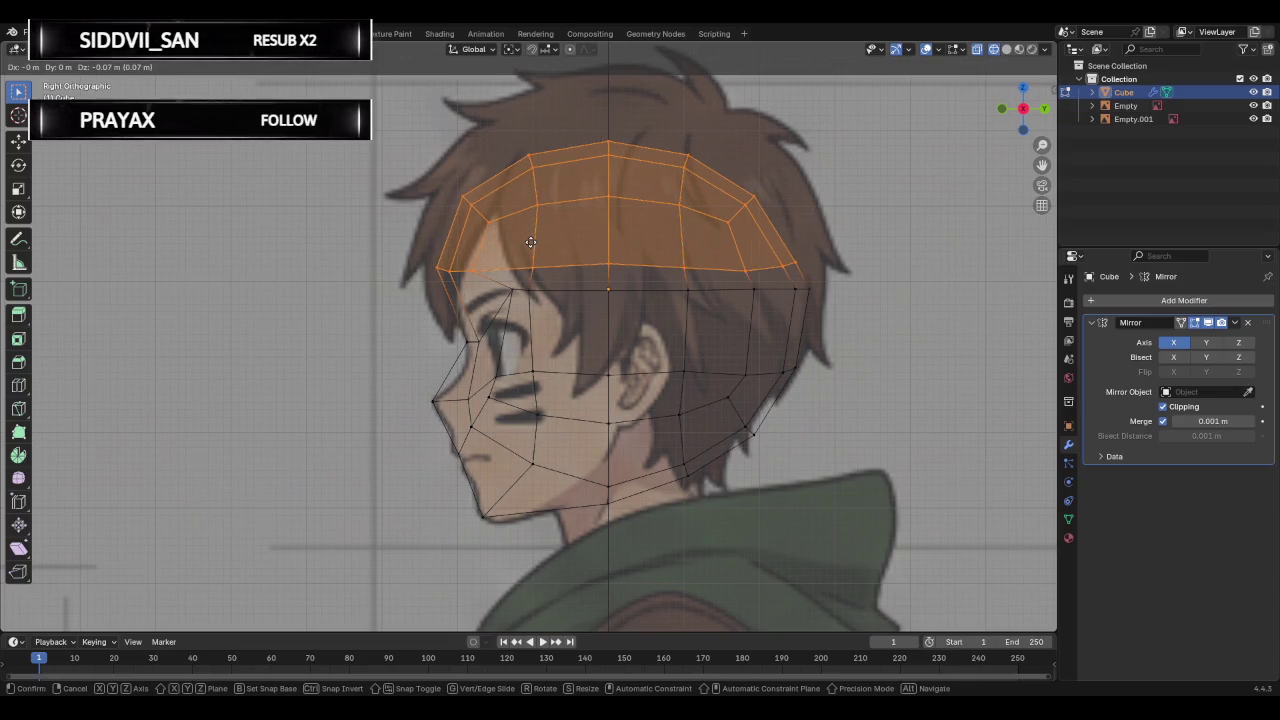
{"action": "left_click", "coordinate": [530, 242]}
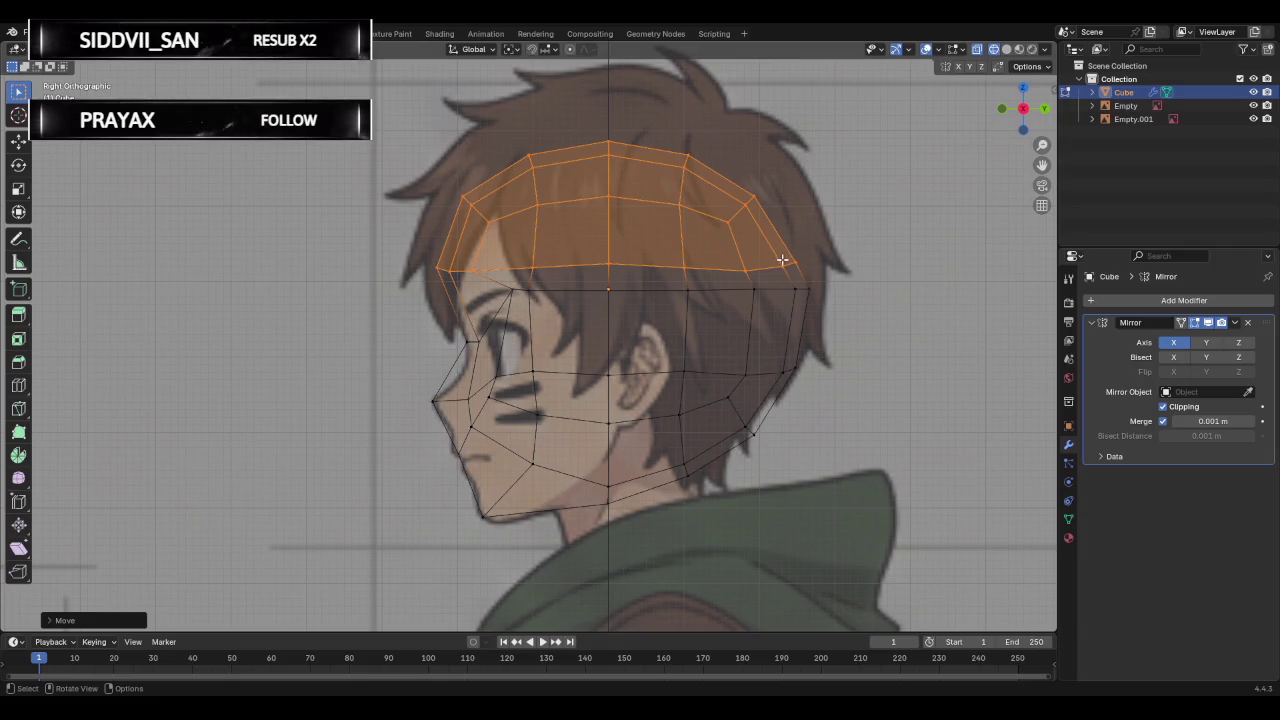
Try a back-of-head vertex move, check the head in perspective, and return to side view.
{"action": "left_click", "coordinate": [797, 289]}
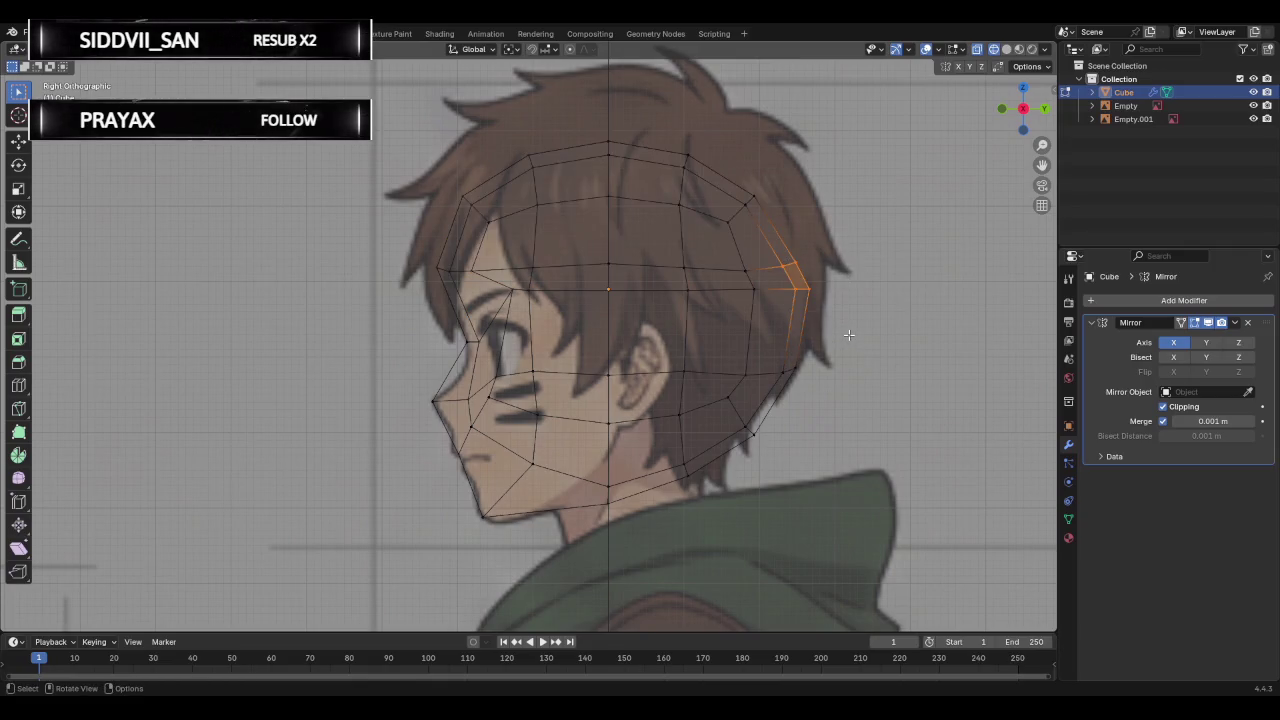
{"action": "key", "text": "g"}
{"action": "key", "text": "Escape"}
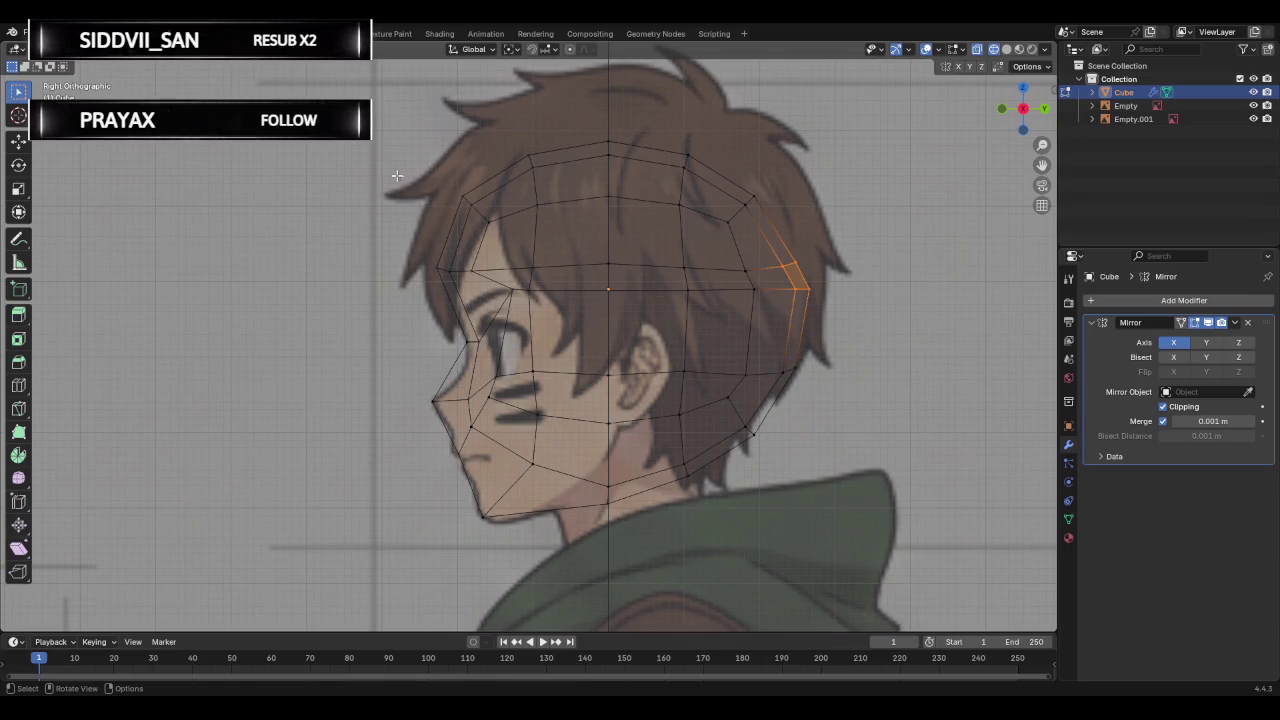
{"action": "mouse_move", "coordinate": [391, 266]}
{"action": "middle_mouse_down"}
{"action": "mouse_move", "coordinate": [520, 303]}
{"action": "mouse_move", "coordinate": [390, 287]}
{"action": "middle_mouse_up"}
{"action": "key", "text": "ctrl+KP_Add"}
{"action": "key", "text": "ctrl+KP_Add"}
{"action": "key", "text": "ctrl+KP_Add"}
{"action": "left_click", "coordinate": [439, 298], "text": "alt"}
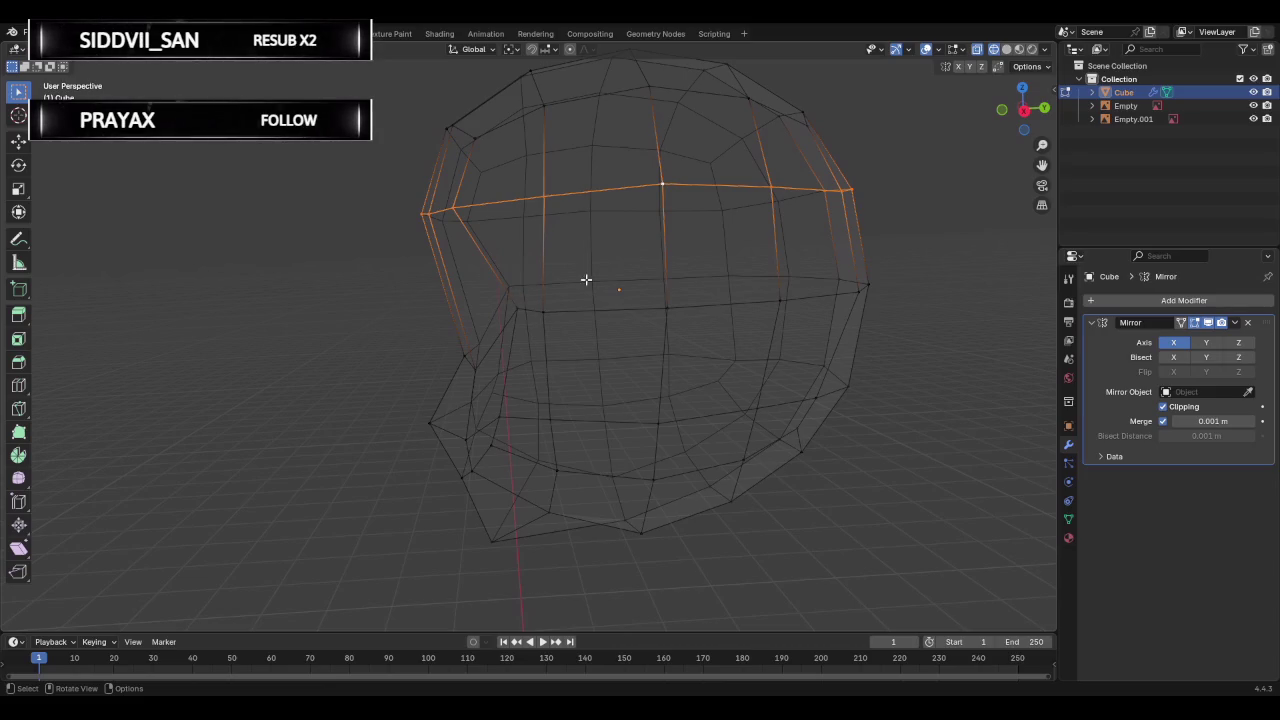
{"action": "left_click", "coordinate": [1024, 112]}
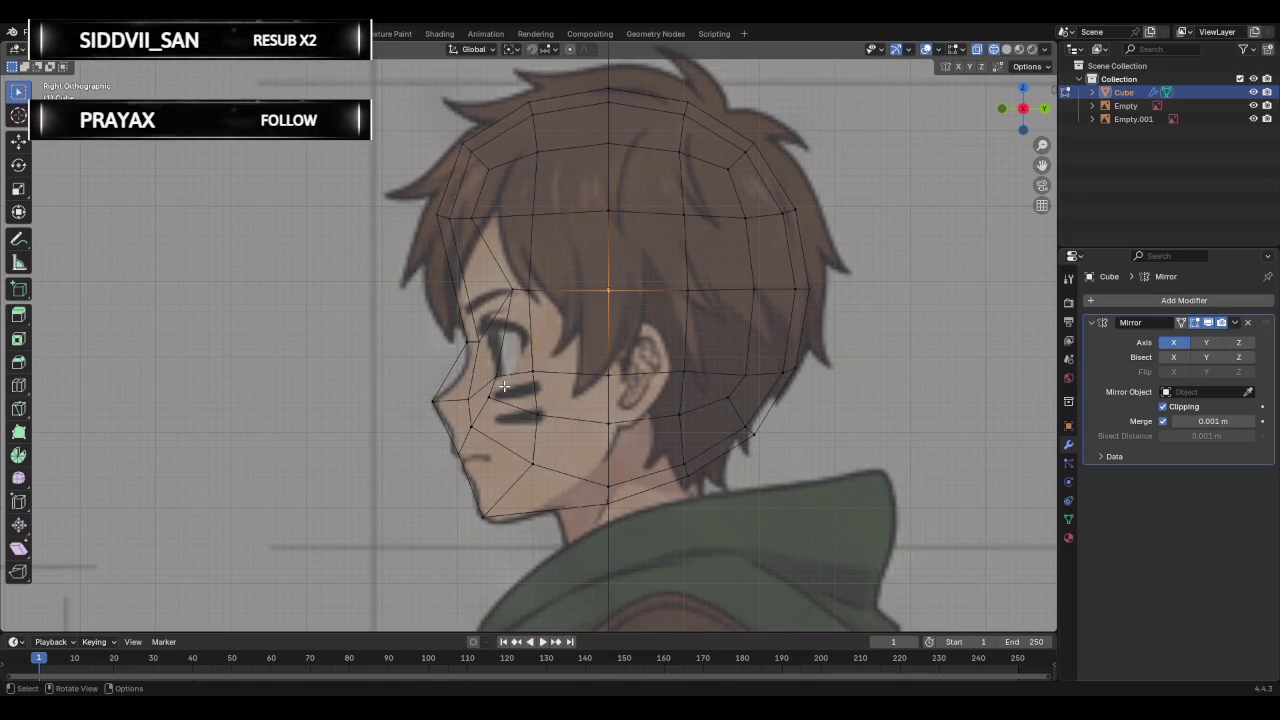
Move the cheek edge and a nearby vertex onto the side reference's cheek line.
{"action": "scroll", "coordinate": [508, 401], "scroll_direction": "up", "scroll_amount": 2}
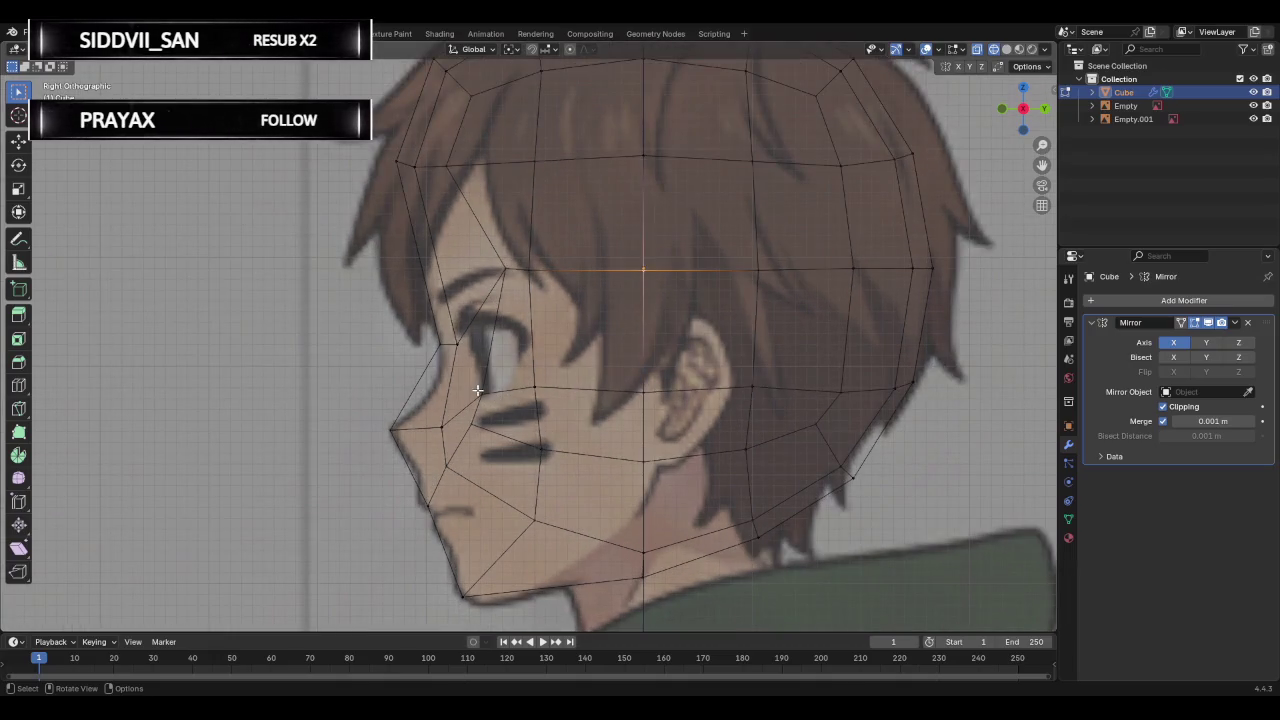
{"action": "left_click", "coordinate": [500, 455]}
{"action": "key", "text": "g"}
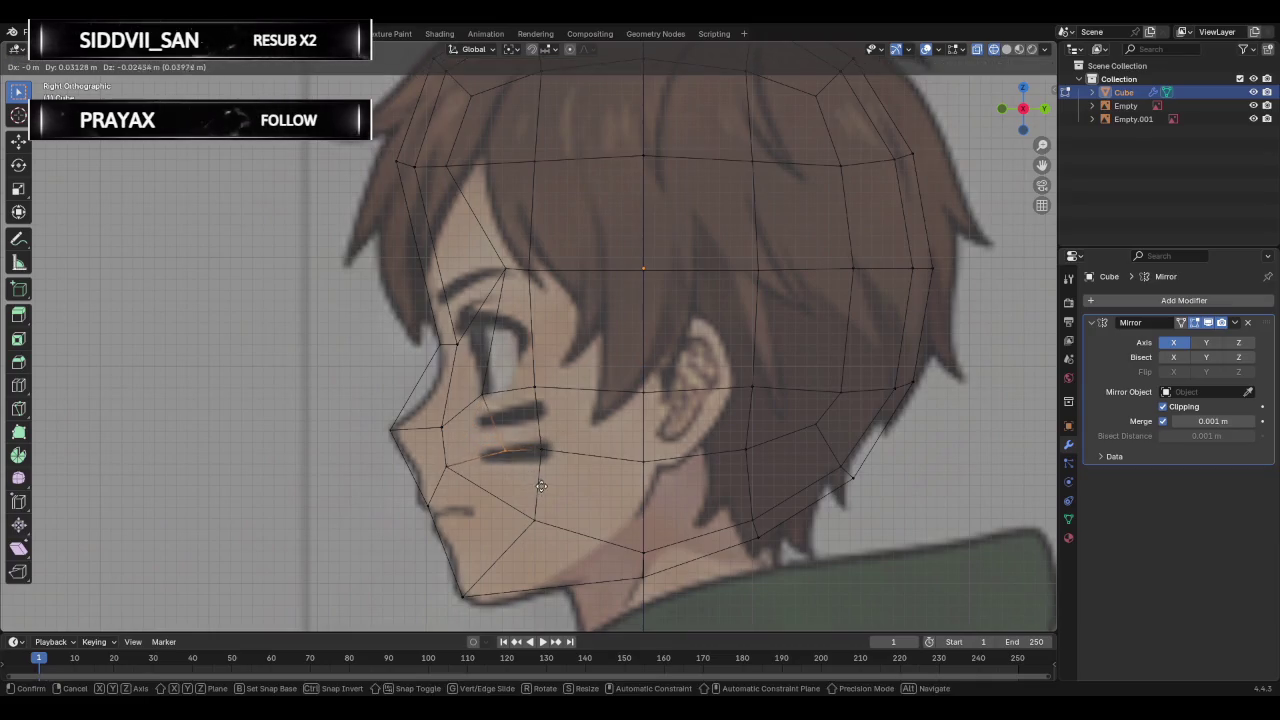
{"action": "left_click", "coordinate": [524, 482]}
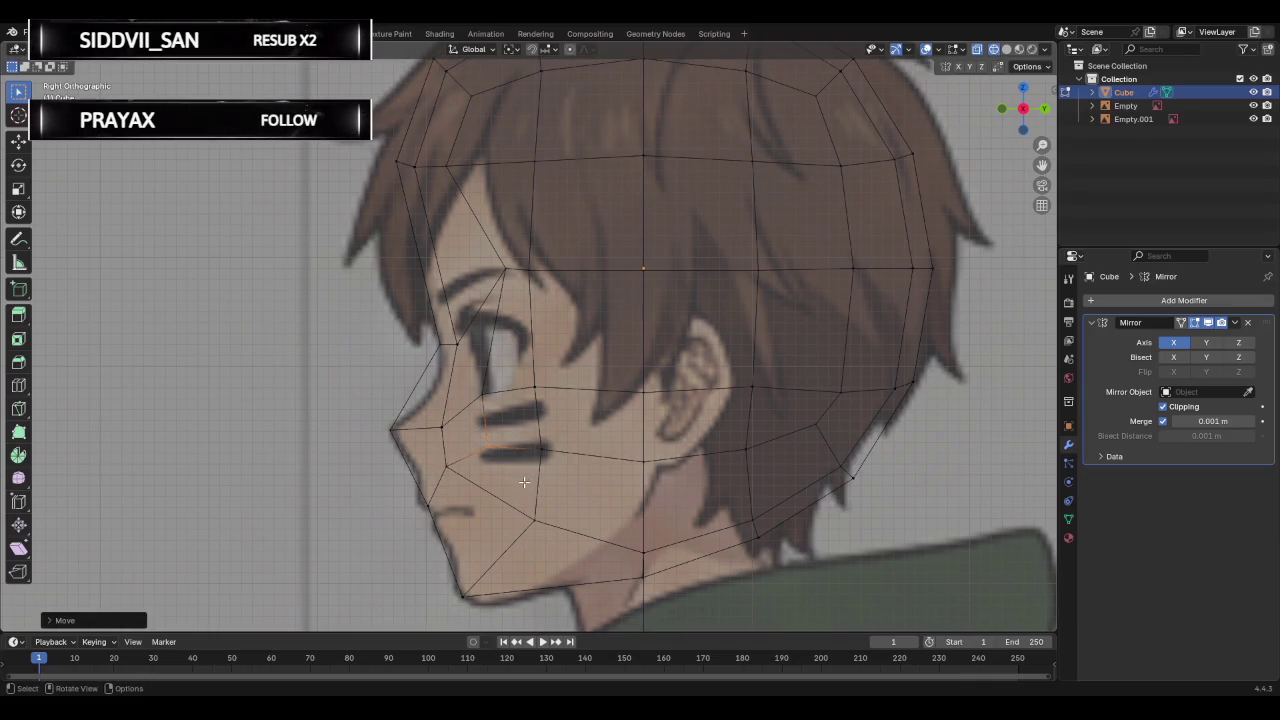
{"action": "mouse_move", "coordinate": [544, 443]}
{"action": "middle_mouse_down"}
{"action": "mouse_move", "coordinate": [503, 414]}
{"action": "mouse_move", "coordinate": [680, 411]}
{"action": "mouse_move", "coordinate": [755, 343]}
{"action": "middle_mouse_up"}
{"action": "left_click", "coordinate": [1038, 106]}
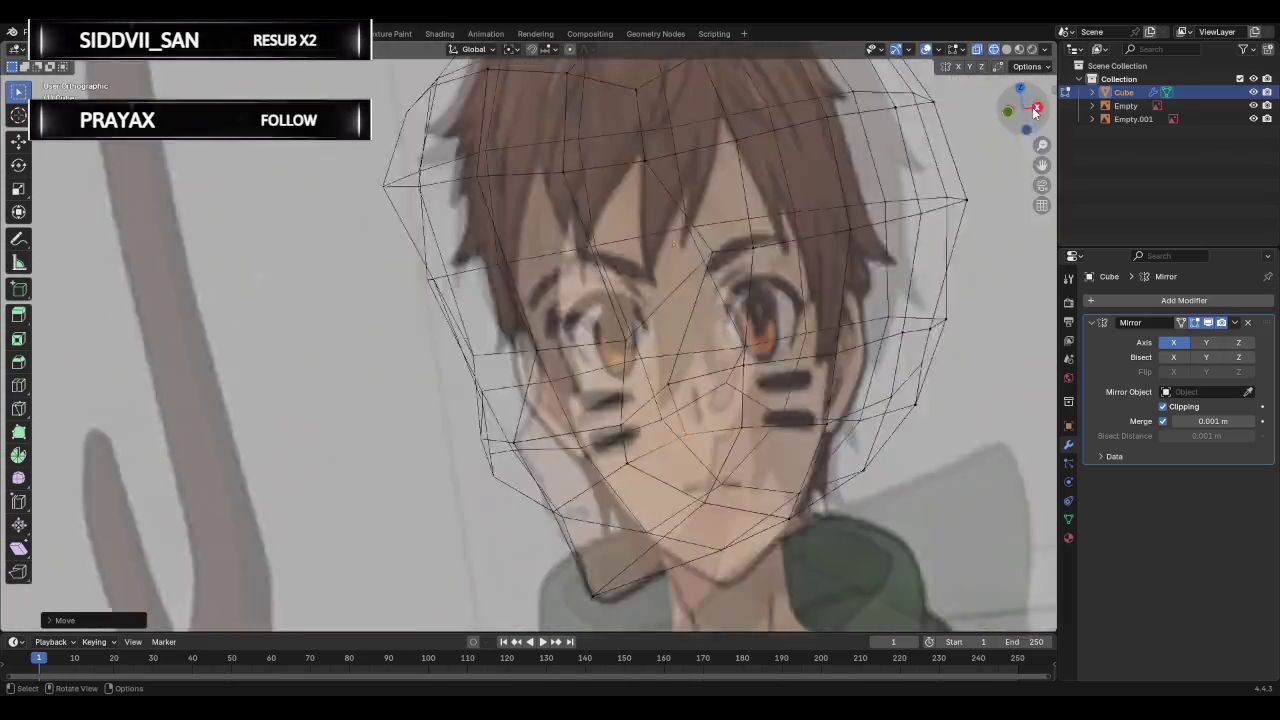
{"action": "key", "text": "g"}
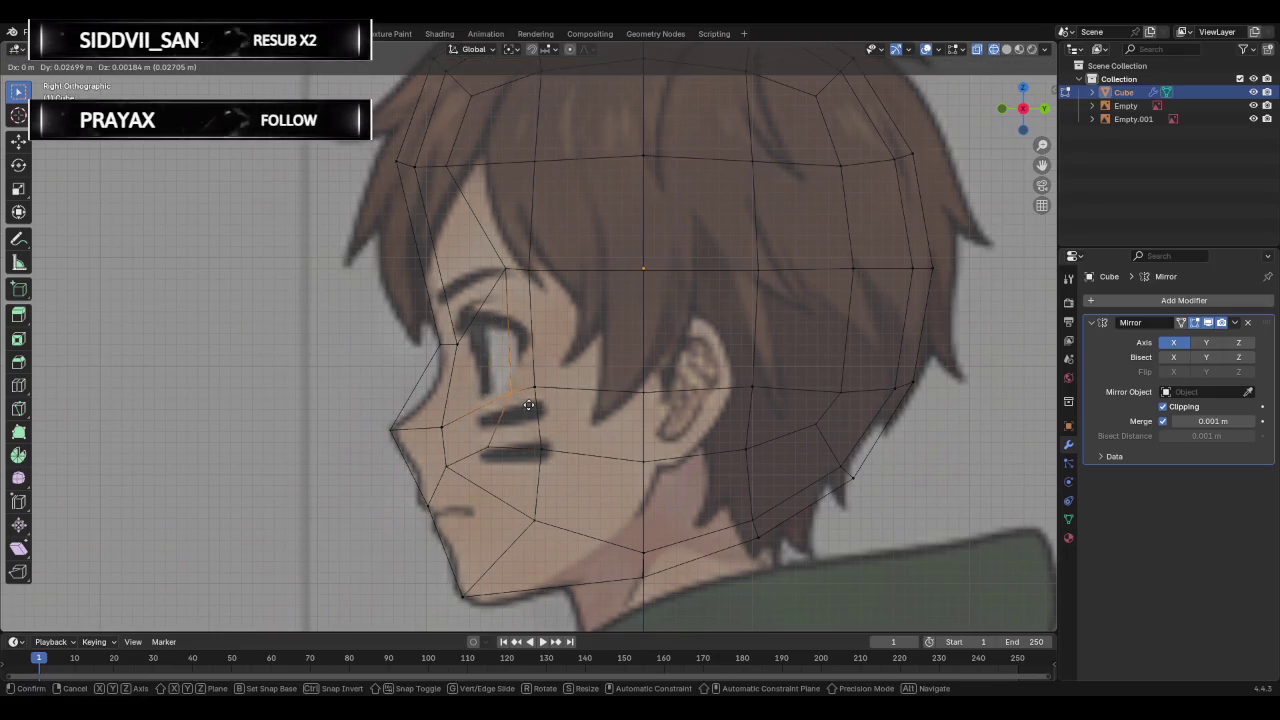
{"action": "left_click", "coordinate": [527, 404]}
Reposition the under-eye and next cheek vertices, undoing the last move after a perspective check.
{"action": "left_click", "coordinate": [523, 382]}
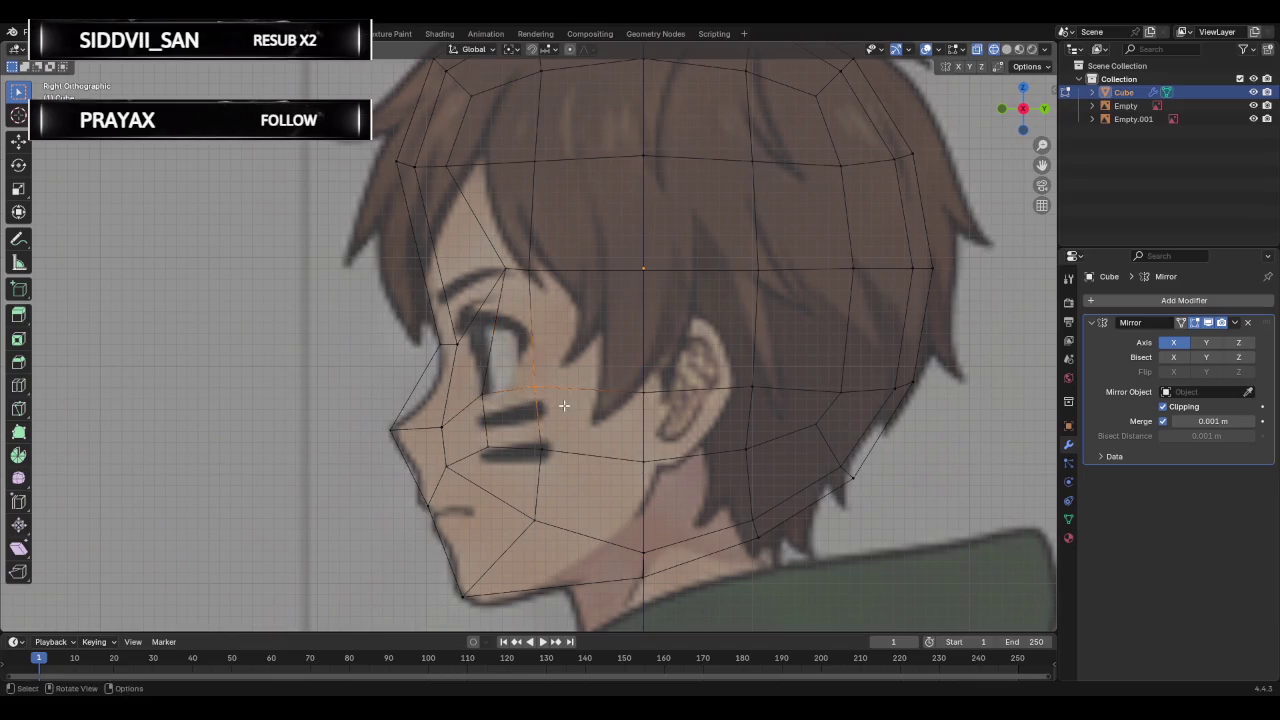
{"action": "key", "text": "g"}
{"action": "left_click", "coordinate": [543, 407]}
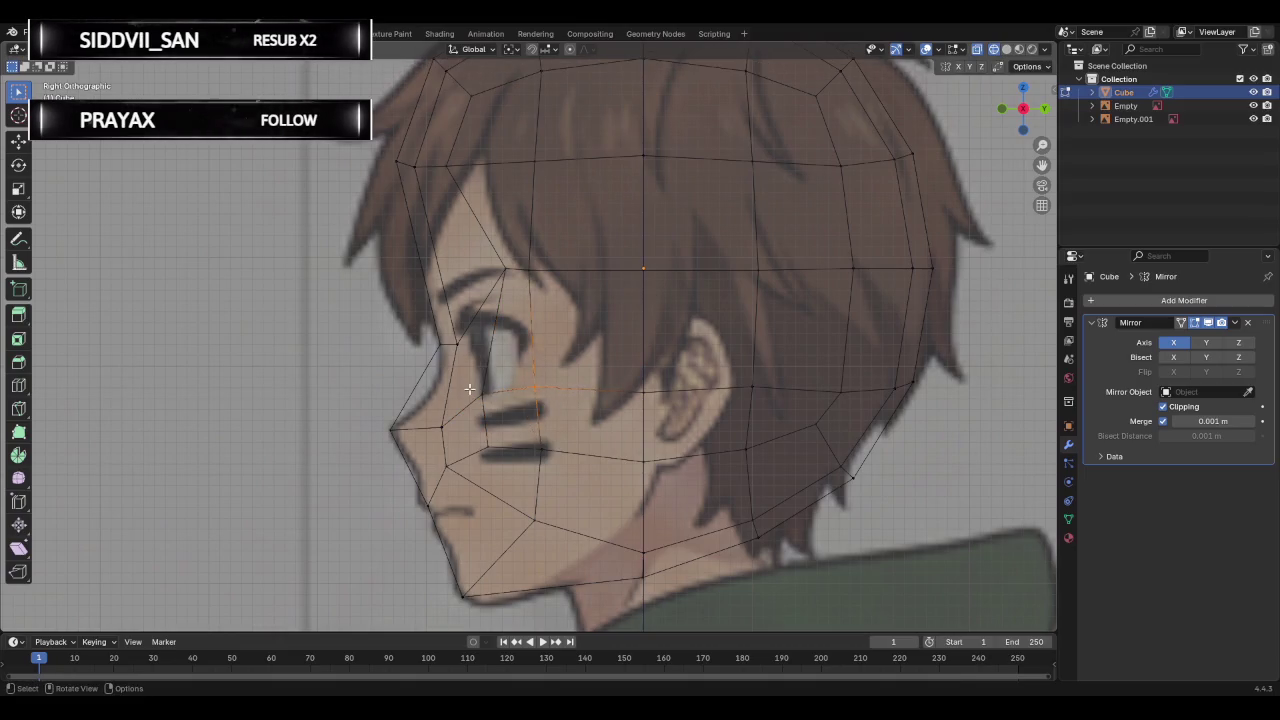
{"action": "key", "text": "g"}
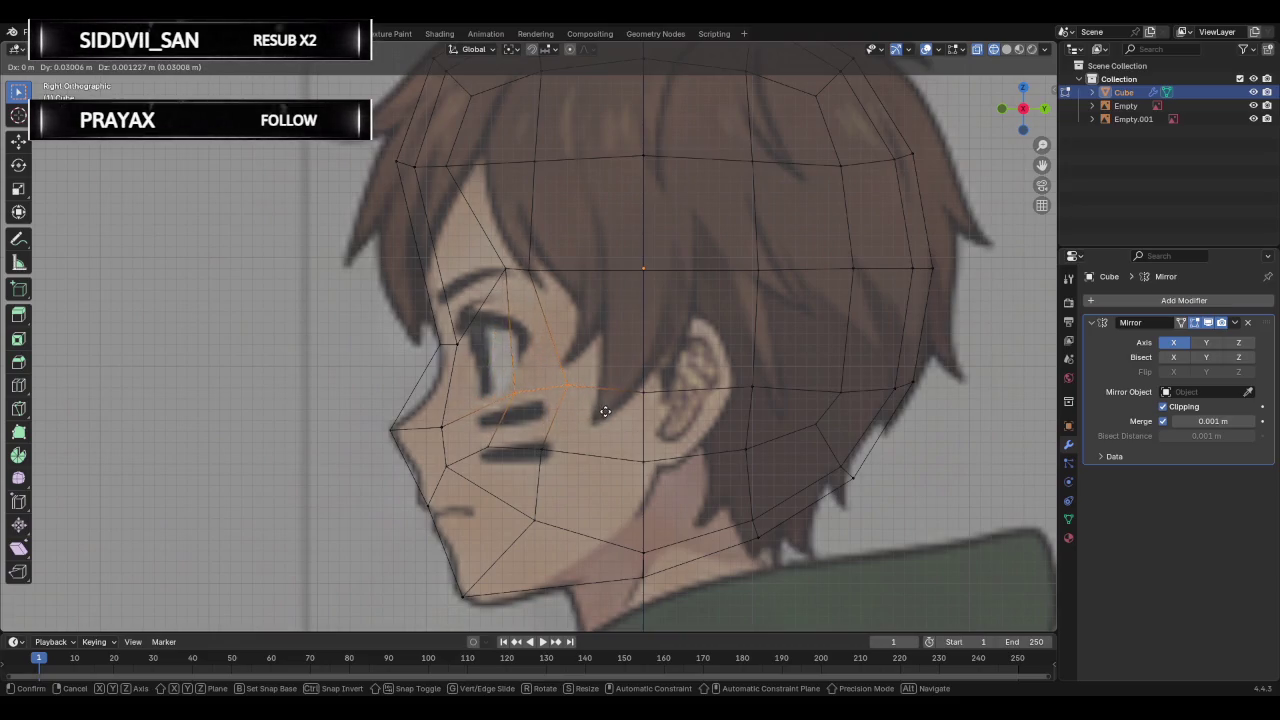
{"action": "left_click", "coordinate": [603, 412]}
{"action": "mouse_move", "coordinate": [600, 409]}
{"action": "middle_mouse_down"}
{"action": "mouse_move", "coordinate": [587, 373]}
{"action": "mouse_move", "coordinate": [666, 371]}
{"action": "mouse_move", "coordinate": [387, 370]}
{"action": "mouse_move", "coordinate": [460, 374]}
{"action": "middle_mouse_up"}
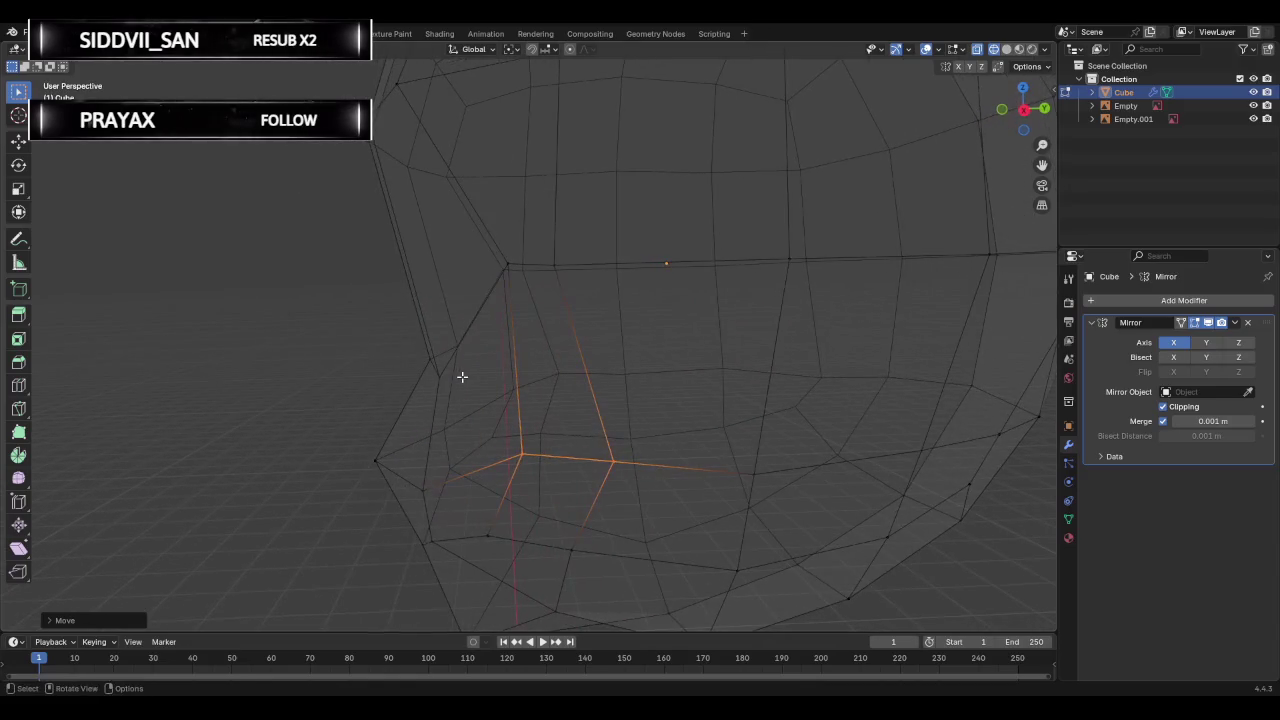
{"action": "key", "text": "ctrl+z"}
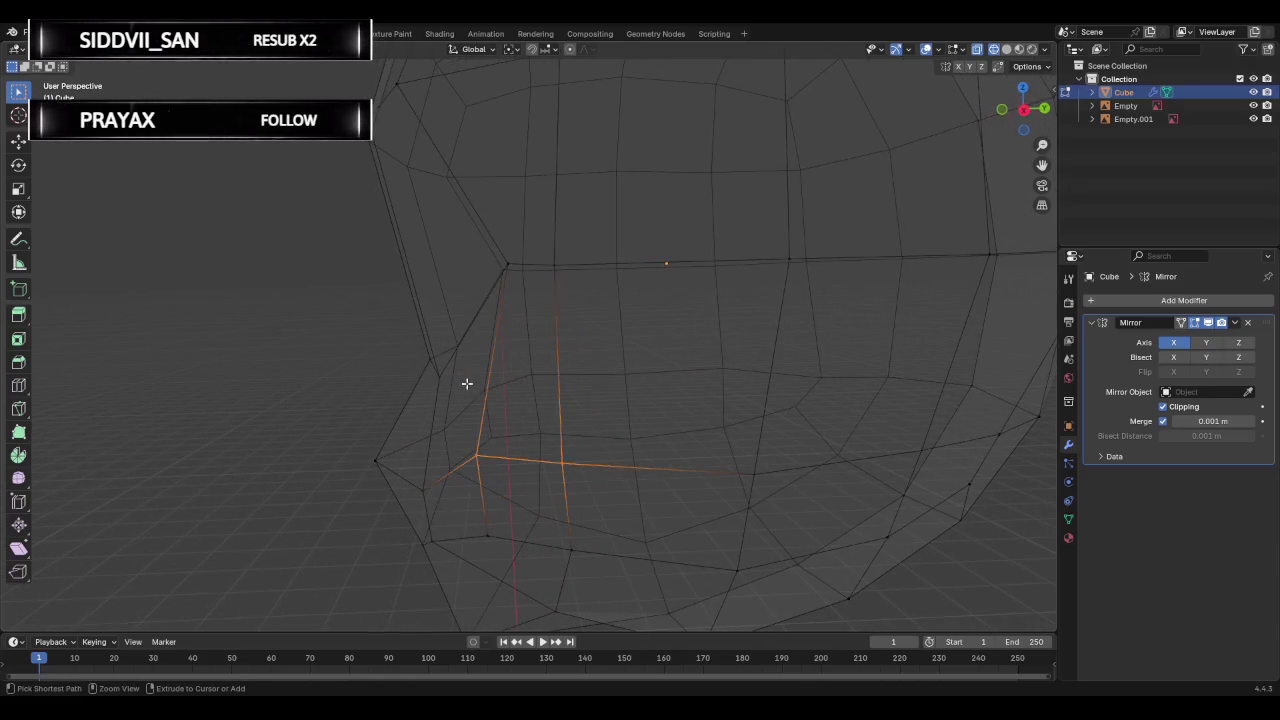
{"action": "left_click", "coordinate": [1023, 109]}
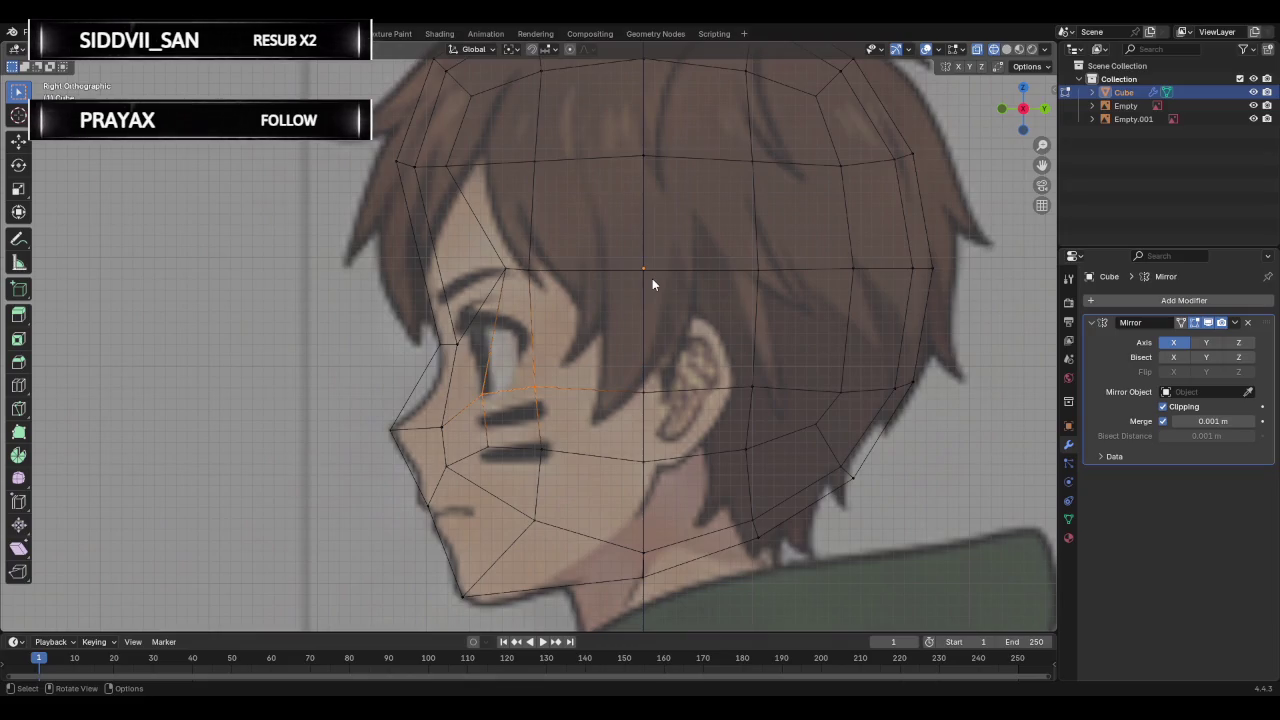
Inspect the face in perspective, then switch through Right to Front orthographic view.
{"action": "mouse_move", "coordinate": [529, 343]}
{"action": "middle_mouse_down"}
{"action": "mouse_move", "coordinate": [714, 340]}
{"action": "mouse_move", "coordinate": [532, 335]}
{"action": "middle_mouse_up"}
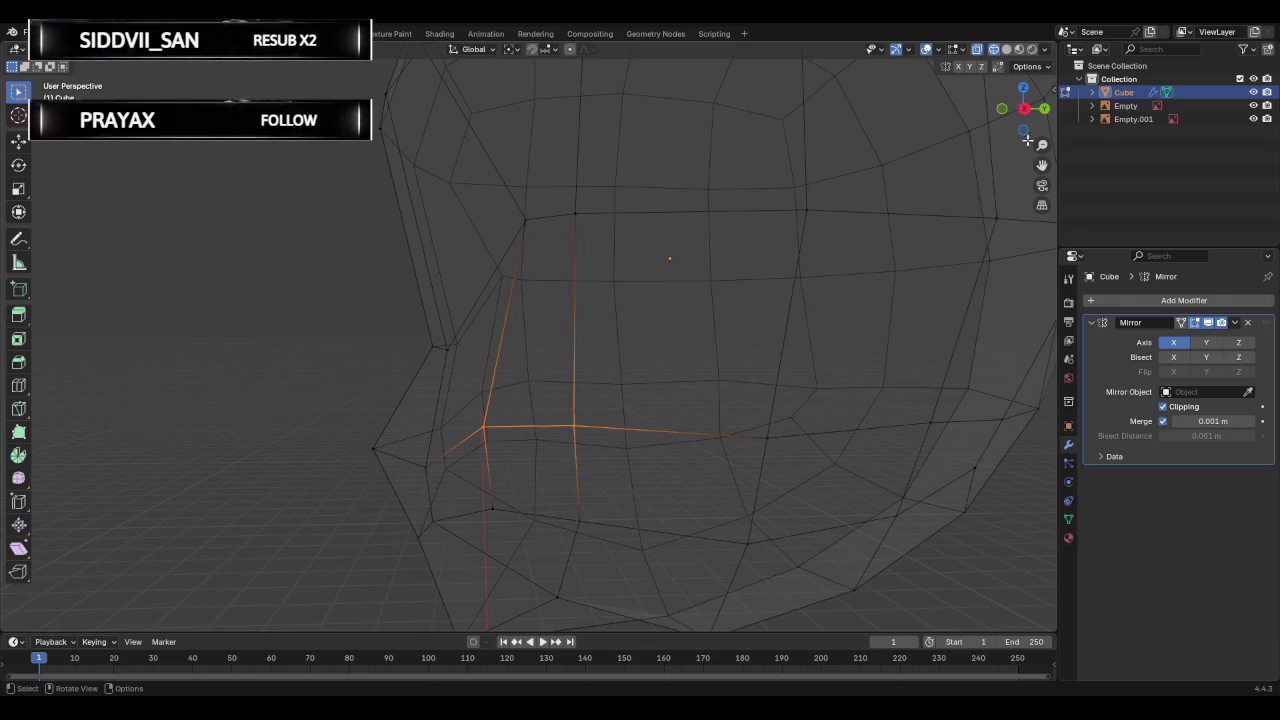
{"action": "left_click", "coordinate": [1024, 108]}
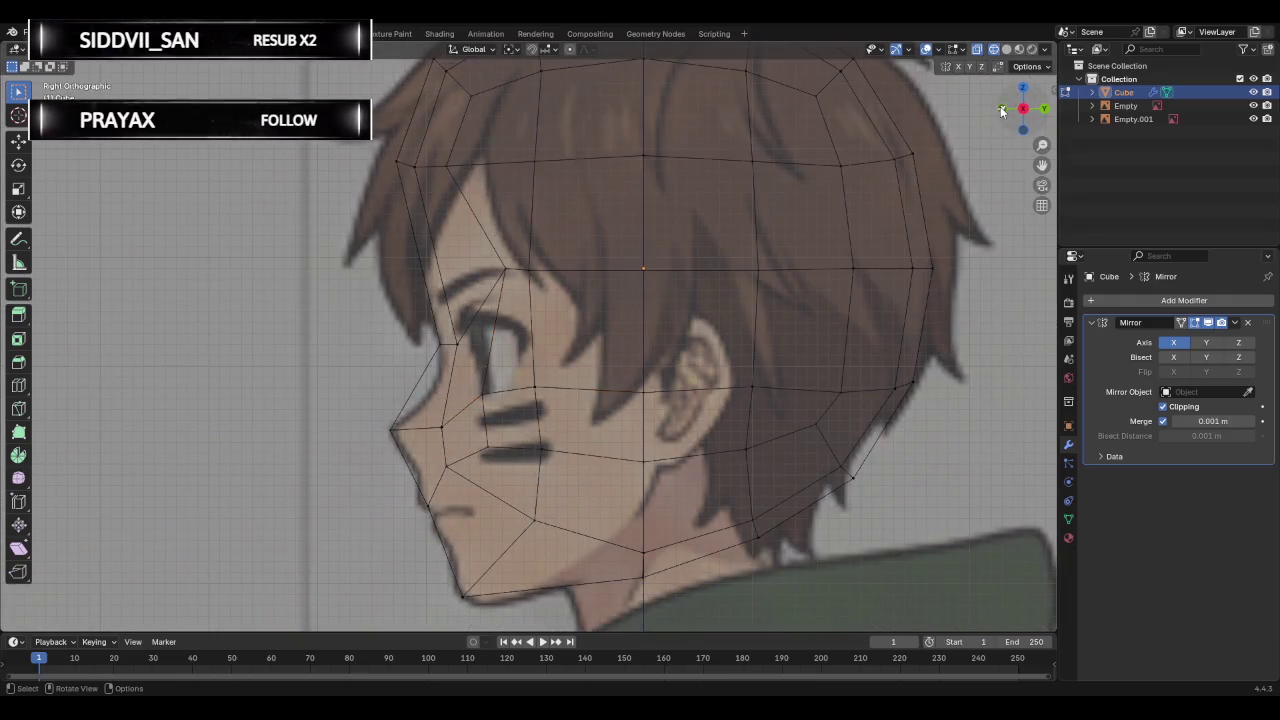
{"action": "left_click", "coordinate": [997, 107]}
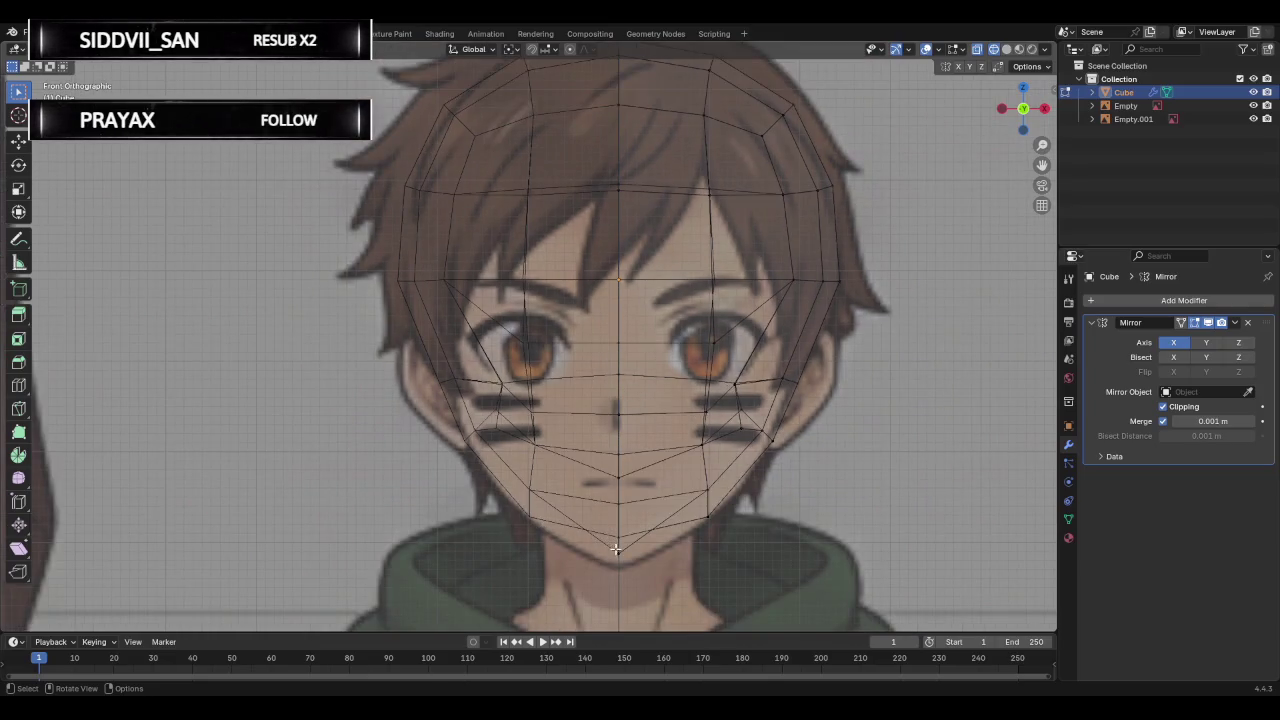
Try moving the chin vertex in front view, then undo it after a perspective check.
{"action": "mouse_move", "coordinate": [614, 546]}
{"action": "middle_mouse_down"}
{"action": "mouse_move", "coordinate": [677, 529]}
{"action": "mouse_move", "coordinate": [551, 470]}
{"action": "mouse_move", "coordinate": [614, 491]}
{"action": "mouse_move", "coordinate": [923, 326]}
{"action": "middle_mouse_up"}
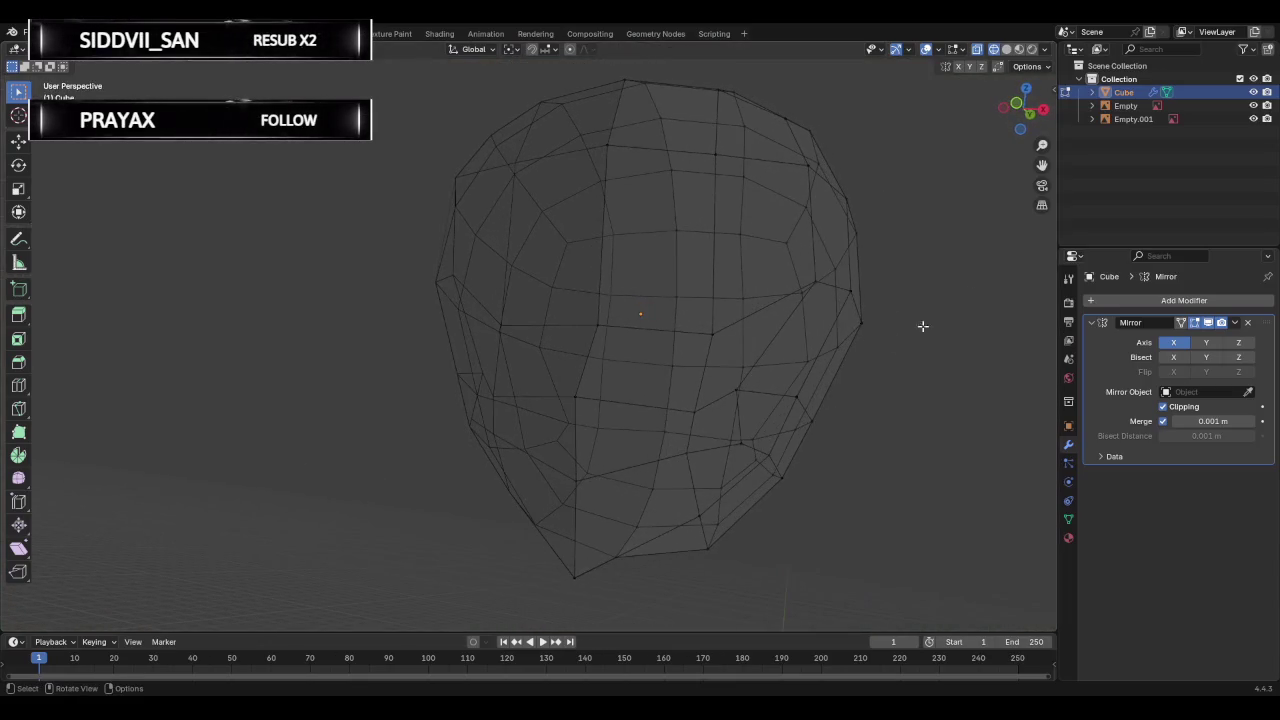
{"action": "left_click", "coordinate": [1019, 115]}
{"action": "left_click", "coordinate": [616, 553]}
{"action": "key", "text": "g"}
{"action": "left_click", "coordinate": [648, 593]}
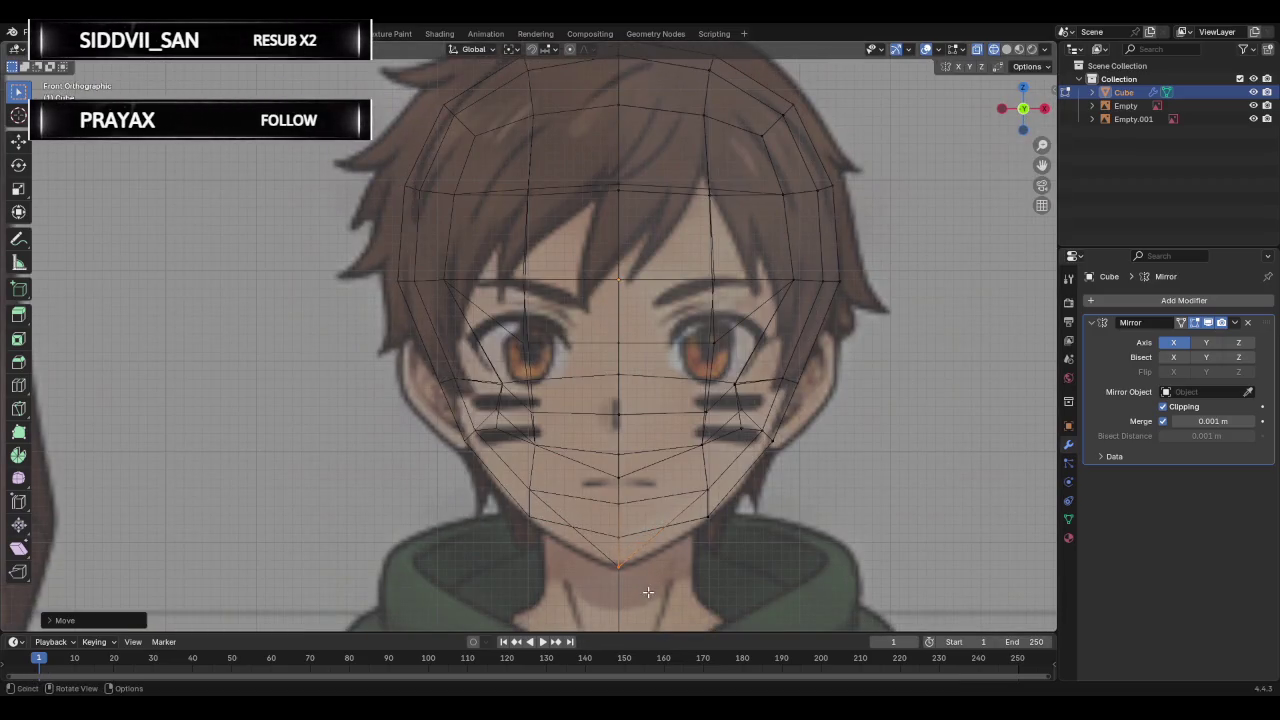
{"action": "left_click", "coordinate": [707, 520], "text": "shift"}
{"action": "middle_click_drag", "start_coordinate": [735, 524], "coordinate": [660, 514]}
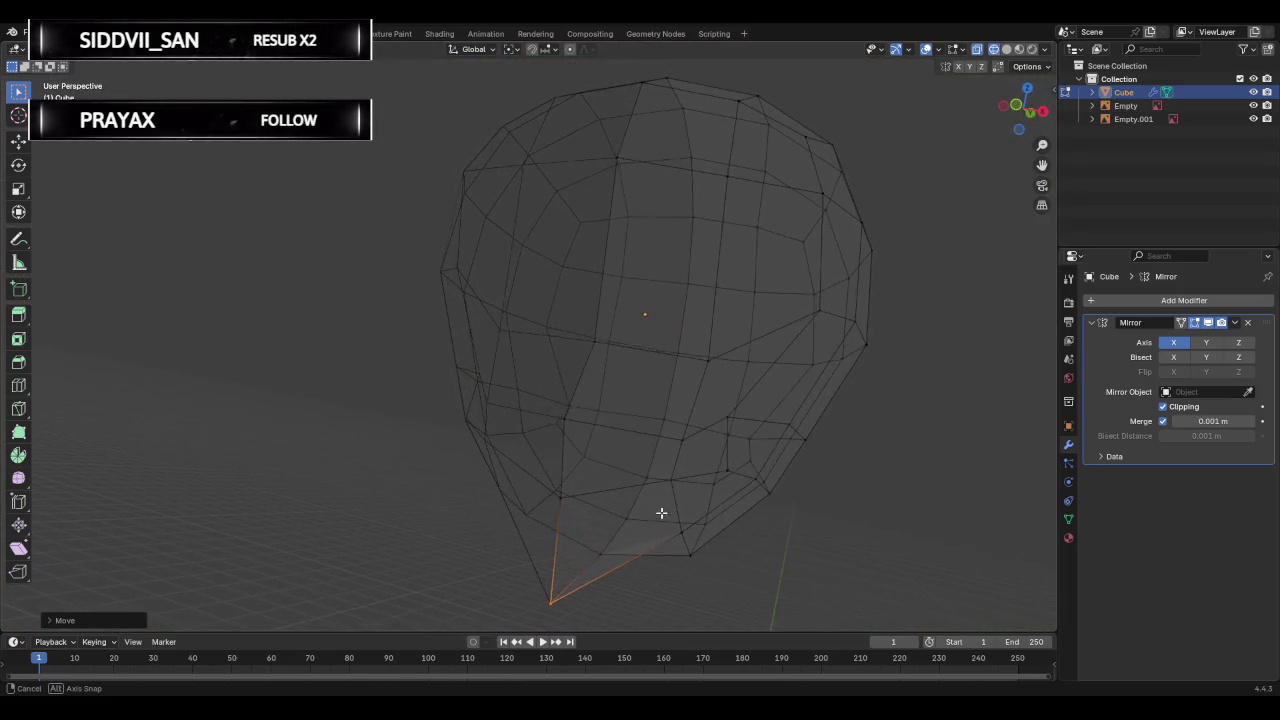
{"action": "key", "text": "ctrl+z"}
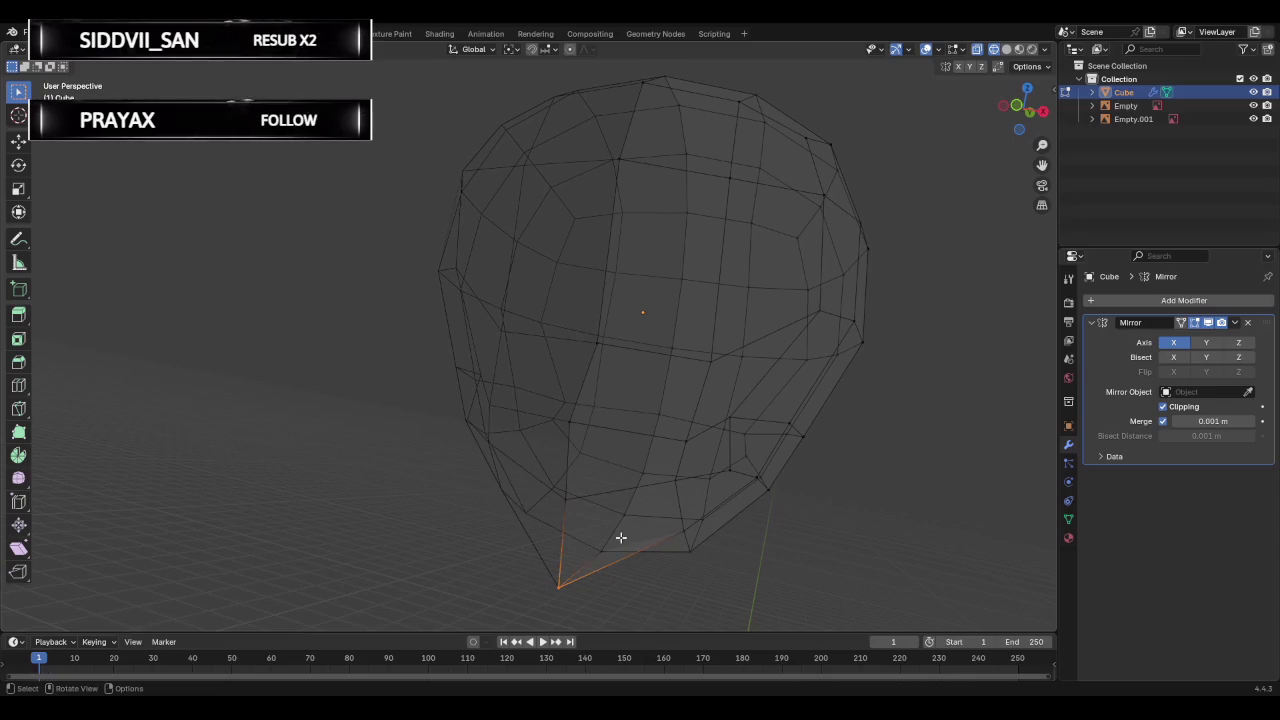
{"action": "left_click", "coordinate": [1015, 129]}
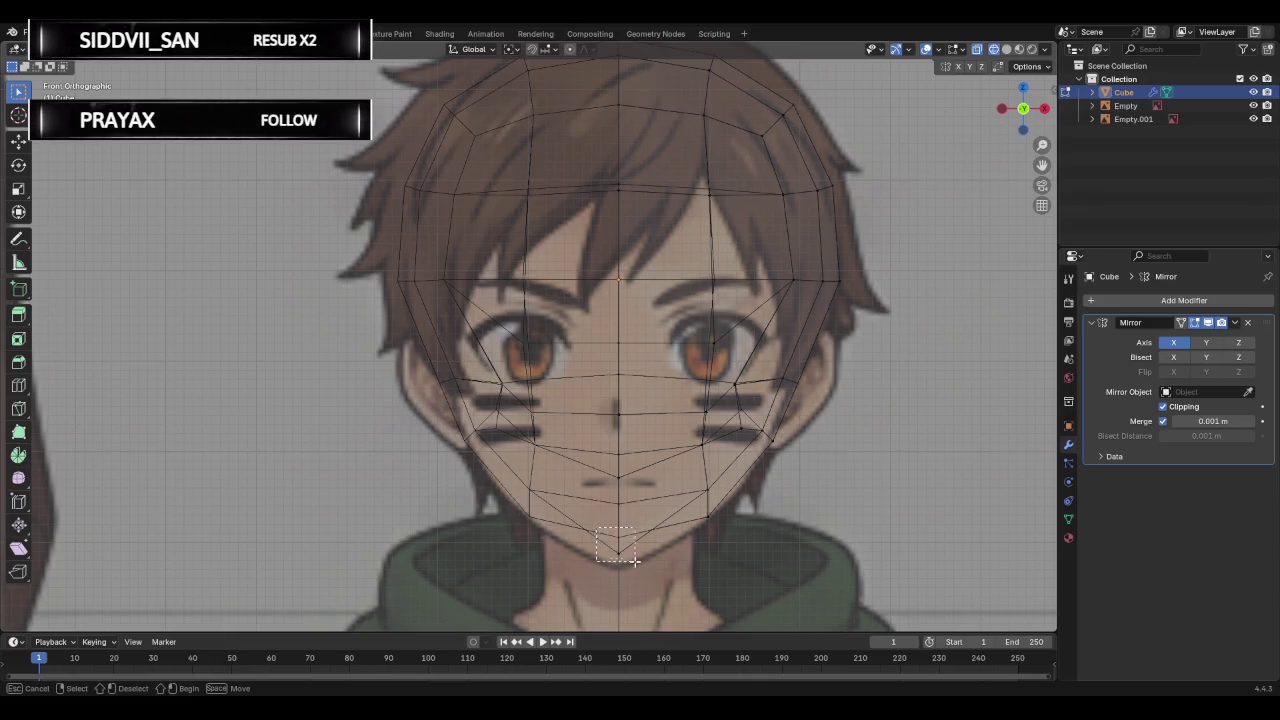
Settle the chin vertex onto the reference chin through several small moves.
{"action": "left_click", "coordinate": [631, 548]}
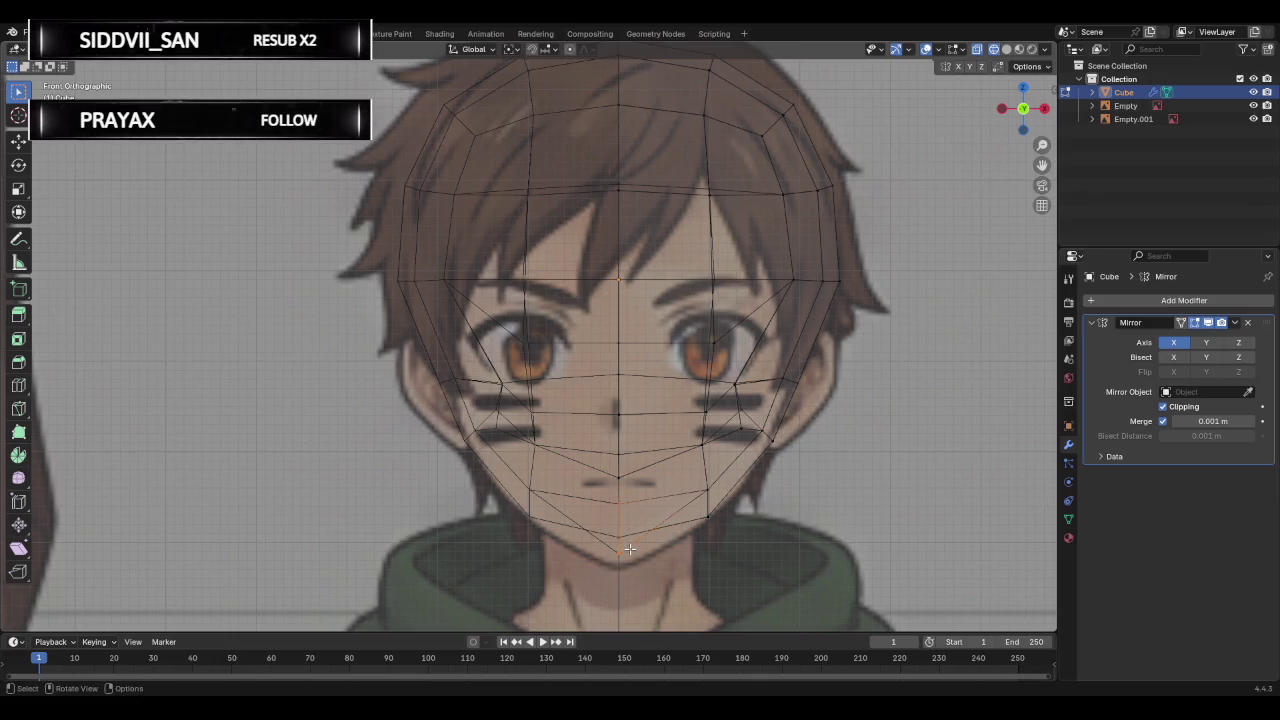
{"action": "left_click_drag", "start_coordinate": [631, 548], "coordinate": [638, 566]}
{"action": "key", "text": "g"}
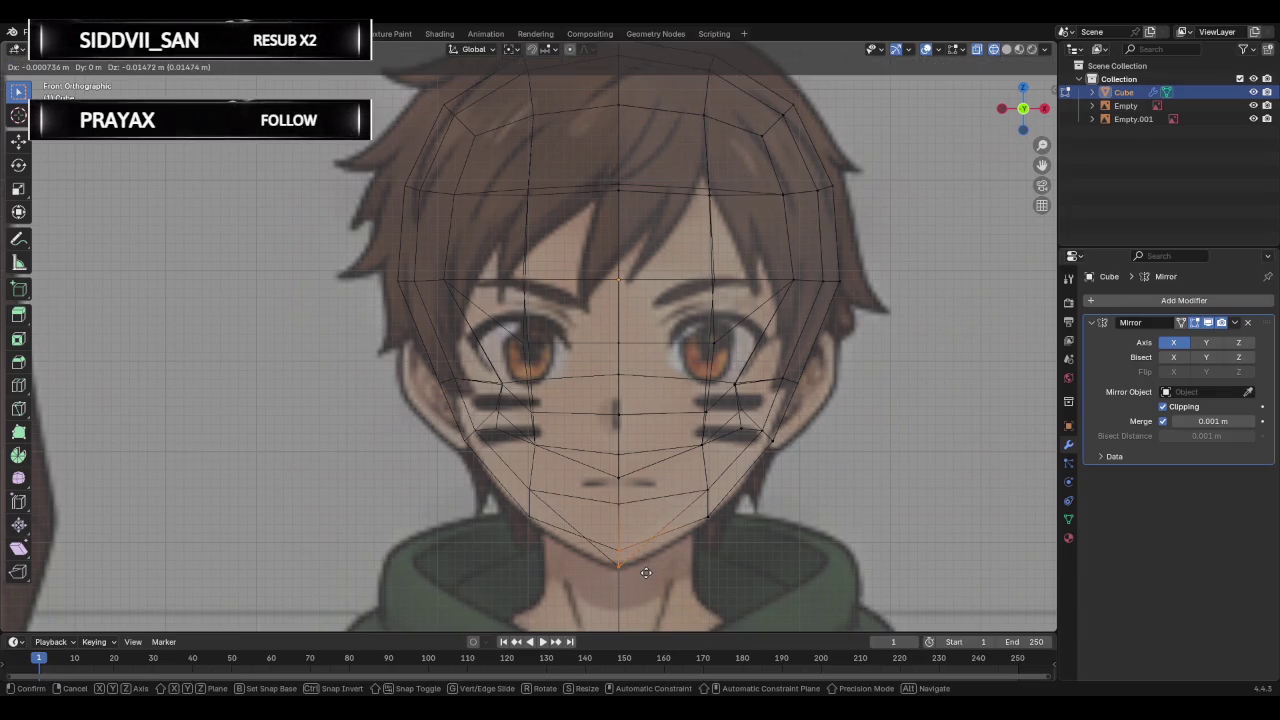
{"action": "left_click", "coordinate": [646, 572]}
{"action": "key", "text": "g"}
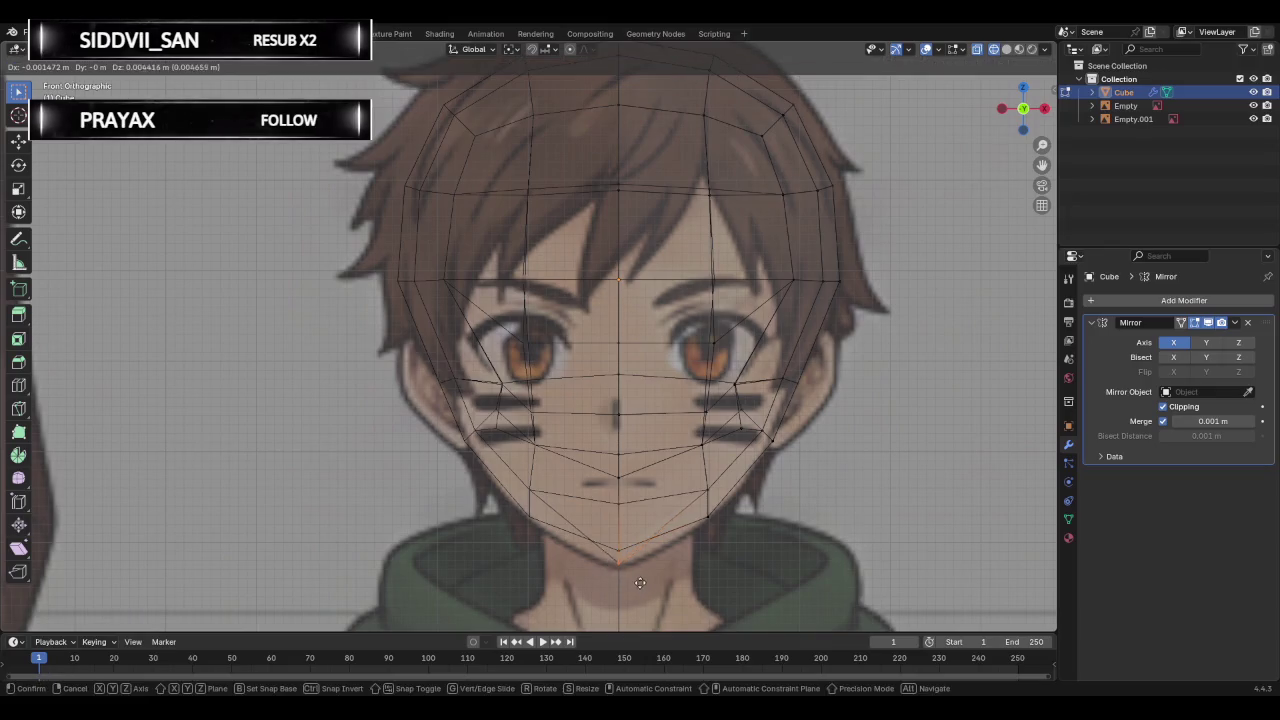
{"action": "left_click", "coordinate": [640, 575]}
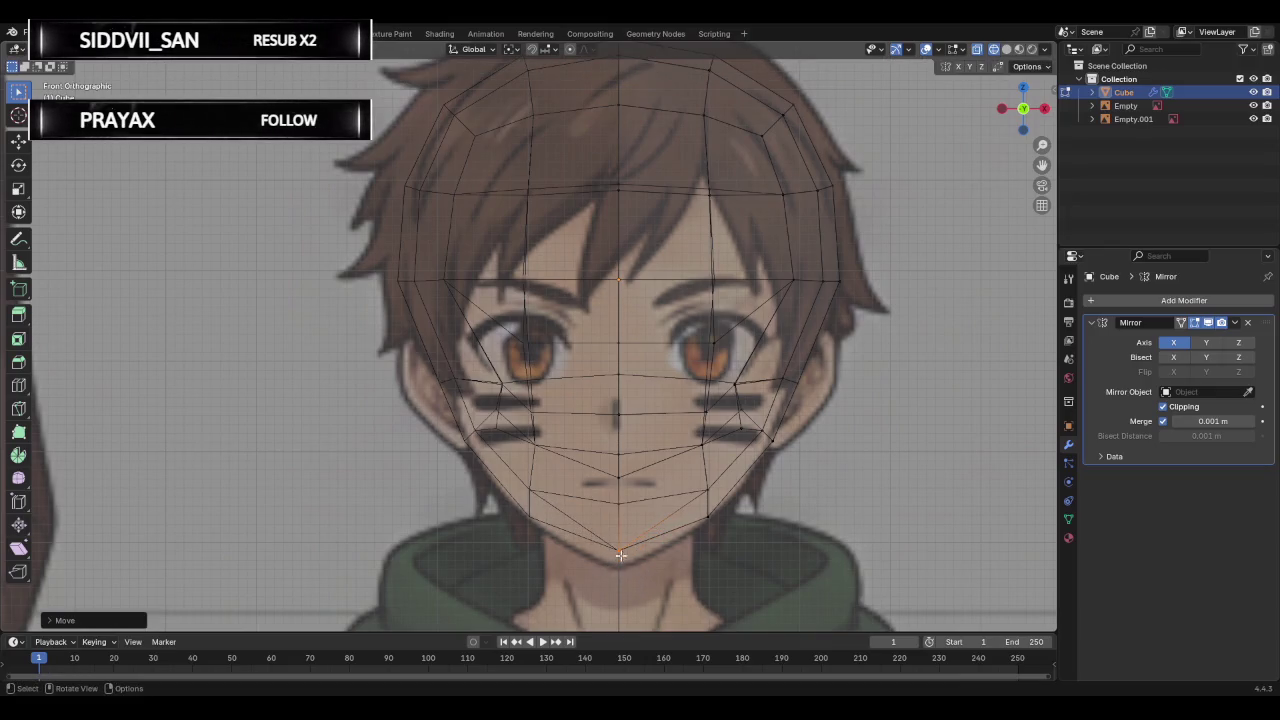
{"action": "key", "text": "g"}
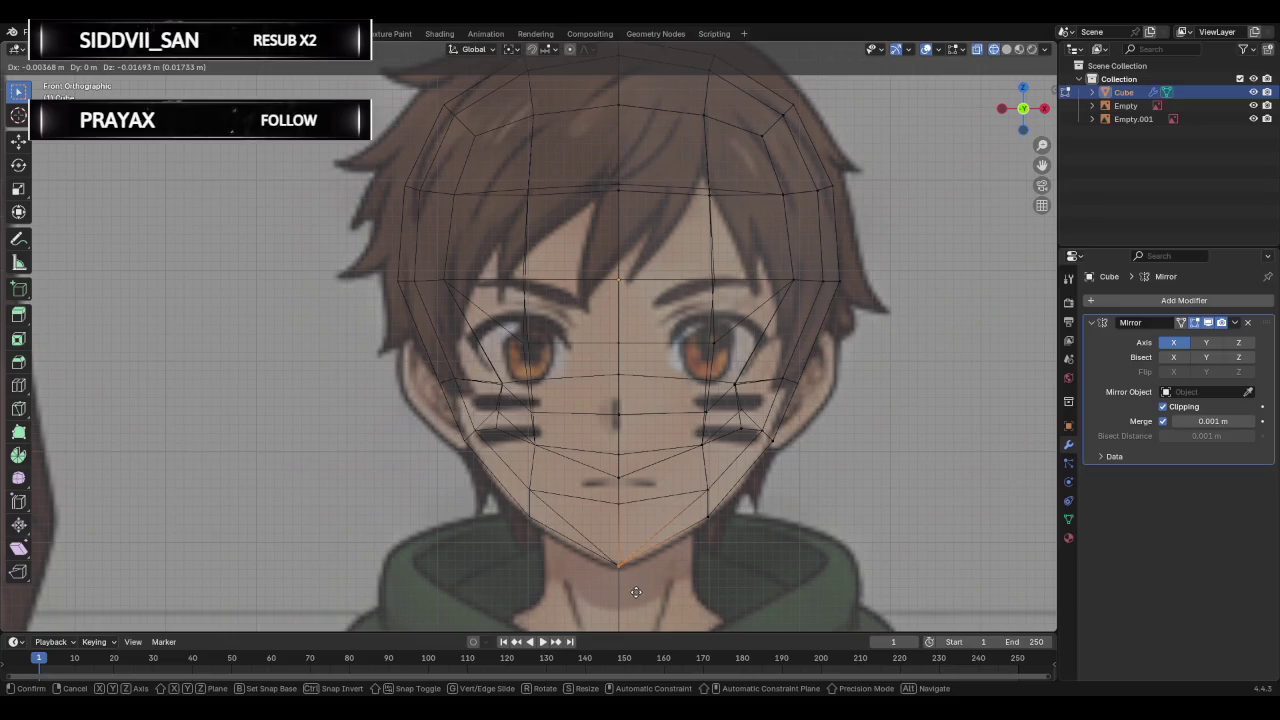
{"action": "left_click", "coordinate": [636, 592]}
{"action": "key", "text": "g"}
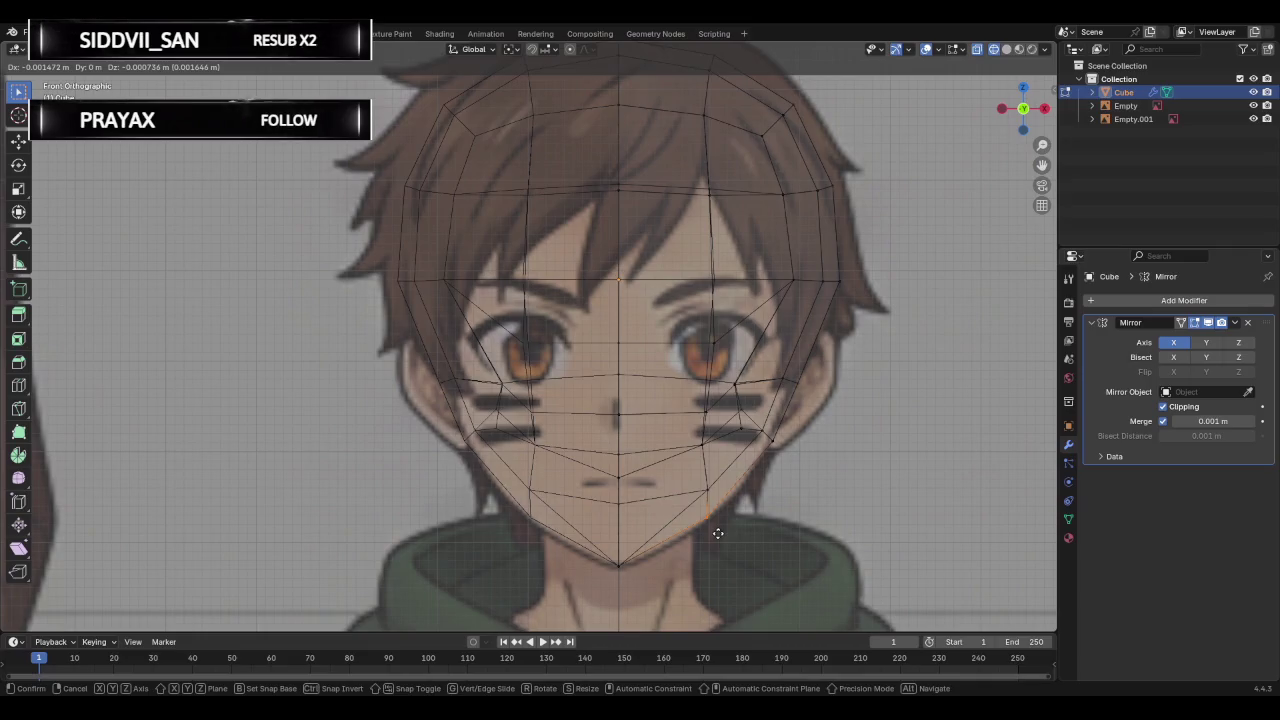
{"action": "left_click", "coordinate": [718, 533]}
Box-select the right jaw vertex and move it onto the reference jawline.
{"action": "key", "text": "alt+a"}
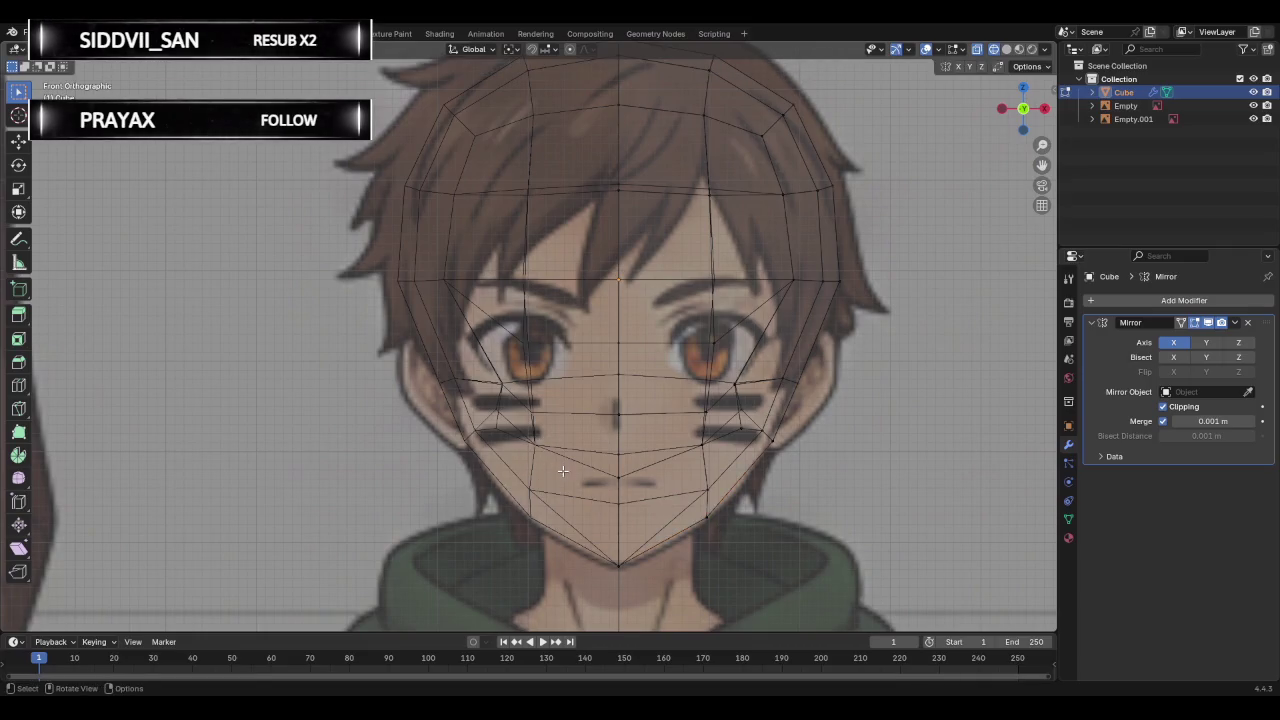
{"action": "key", "text": "b"}
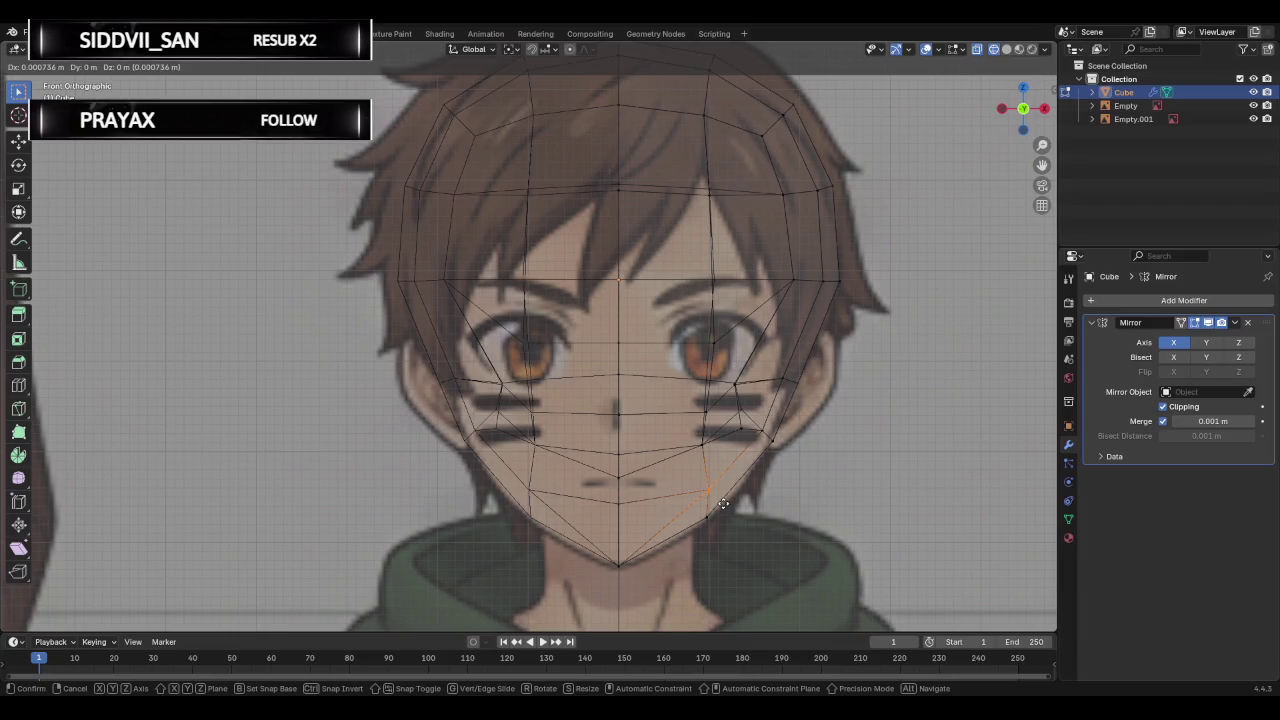
{"action": "left_click_drag", "start_coordinate": [690, 430], "coordinate": [722, 462]}
{"action": "key", "text": "g"}
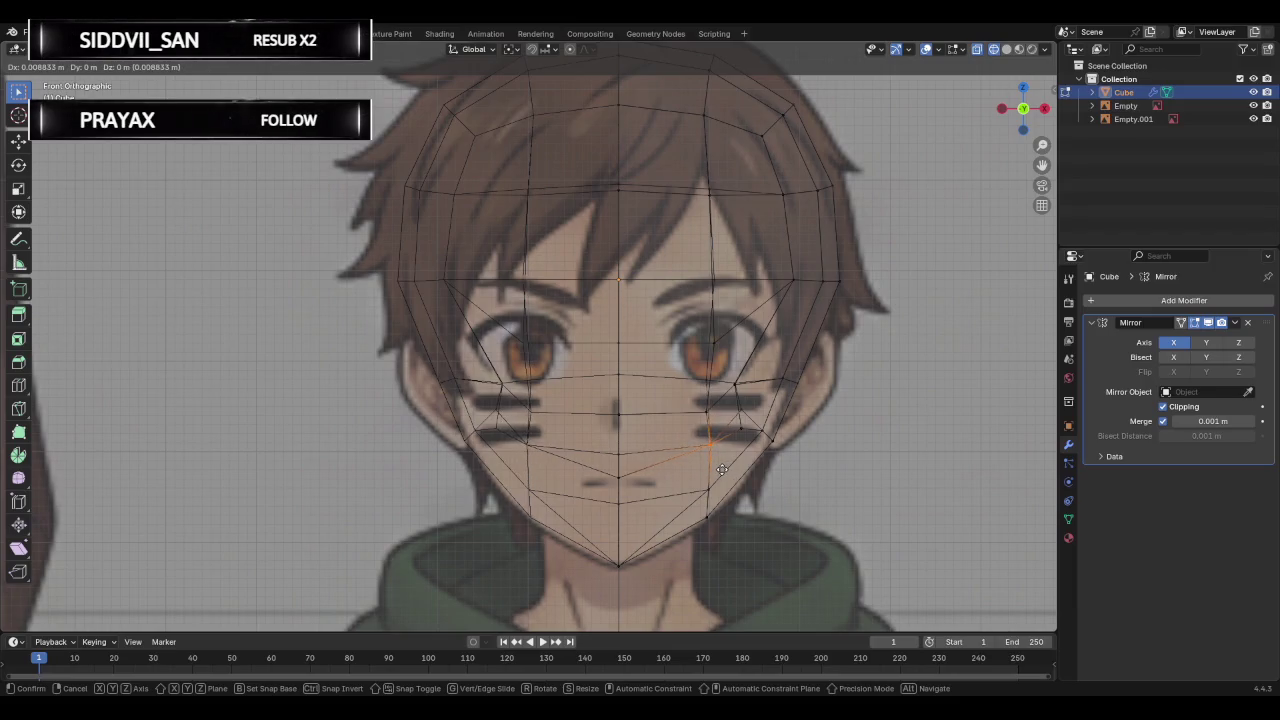
{"action": "left_click", "coordinate": [721, 474]}
{"action": "scroll", "coordinate": [721, 474], "scroll_direction": "up", "scroll_amount": 2}
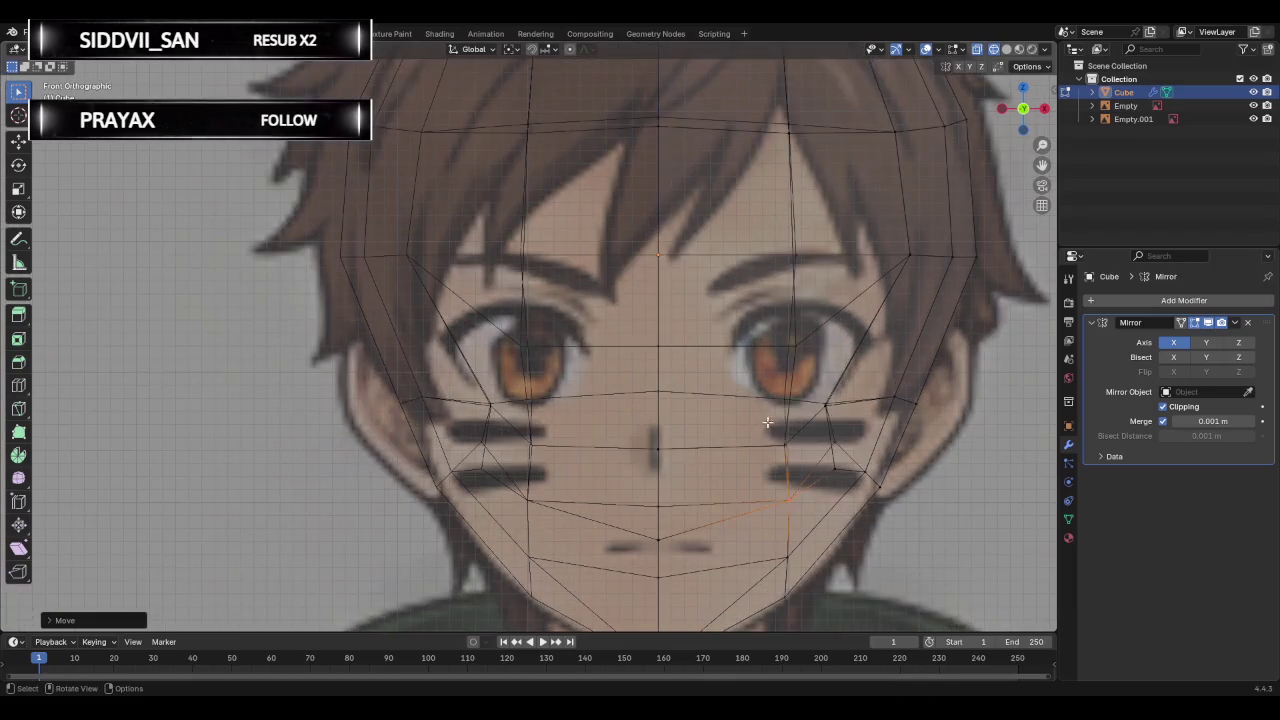
{"action": "left_click", "coordinate": [866, 474]}
{"action": "left_click", "coordinate": [857, 443]}
{"action": "left_click", "coordinate": [800, 415]}
{"action": "left_click", "coordinate": [935, 508]}
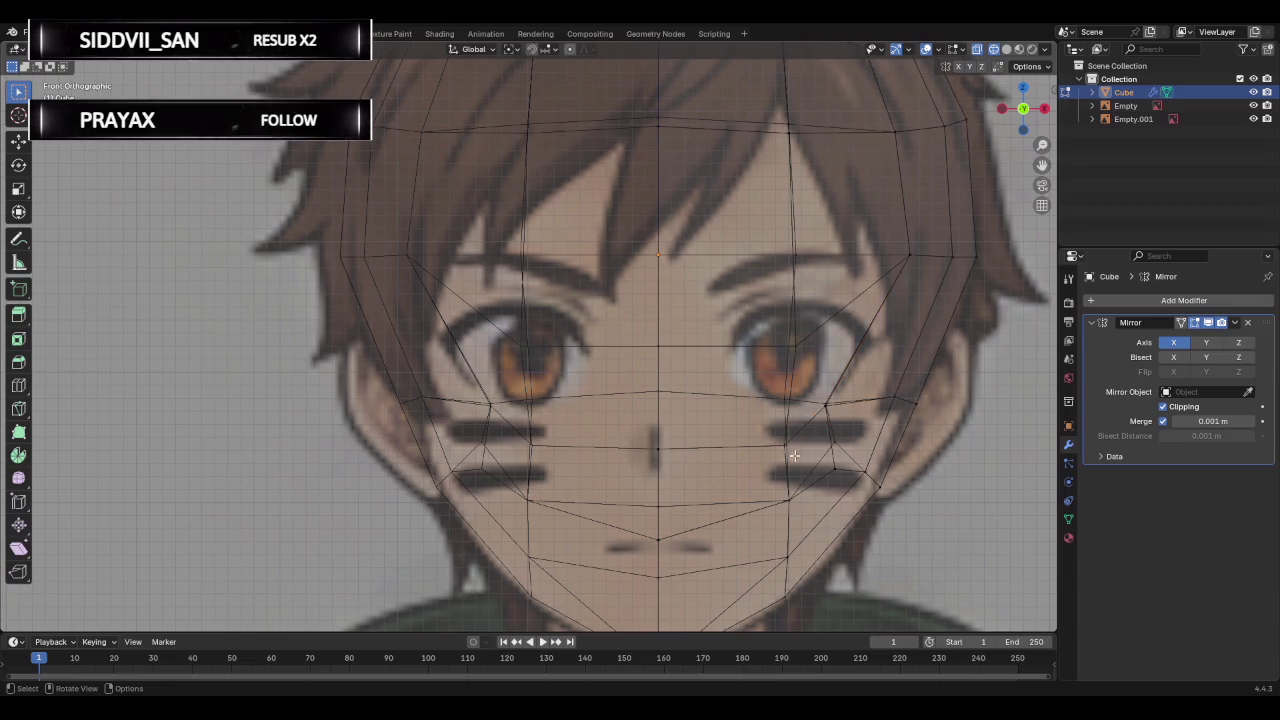
{"action": "scroll", "coordinate": [794, 456], "scroll_direction": "down", "scroll_amount": 2}
{"action": "mouse_move", "coordinate": [834, 449]}
{"action": "middle_mouse_down"}
{"action": "mouse_move", "coordinate": [702, 393]}
{"action": "mouse_move", "coordinate": [877, 394]}
{"action": "middle_mouse_up"}
{"action": "left_click", "coordinate": [1014, 109]}
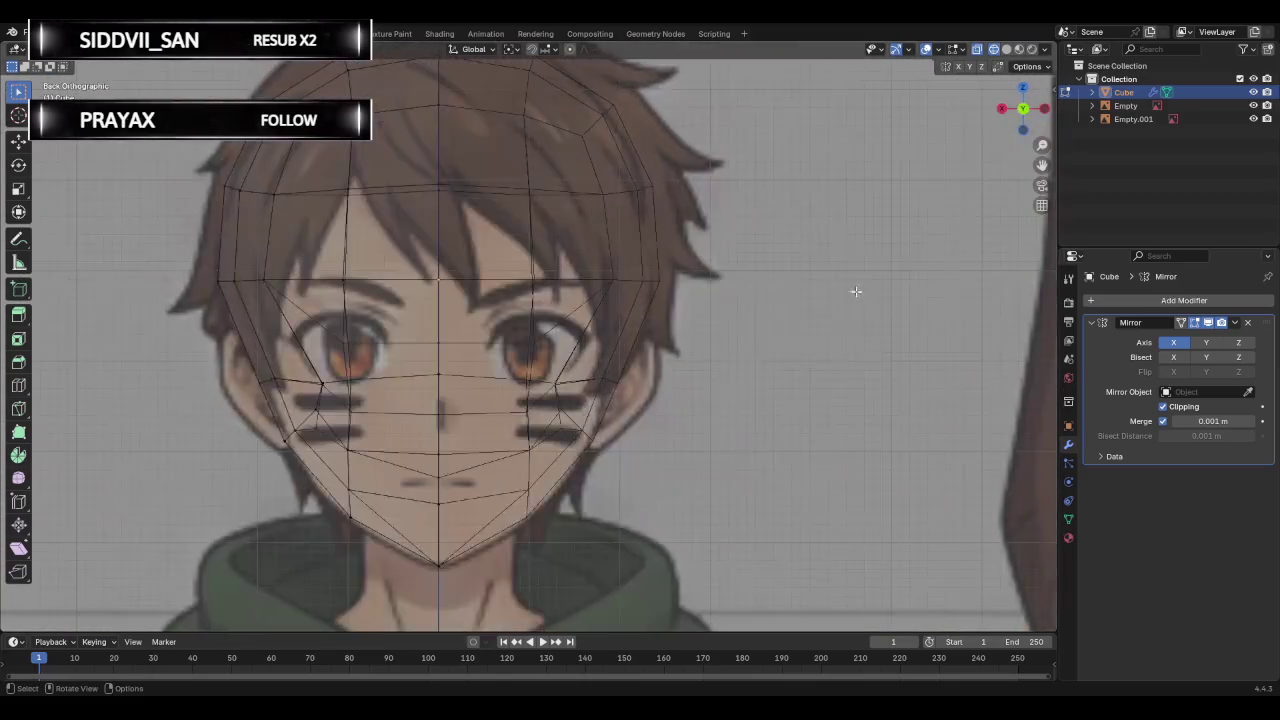
{"action": "left_click", "coordinate": [1024, 108]}
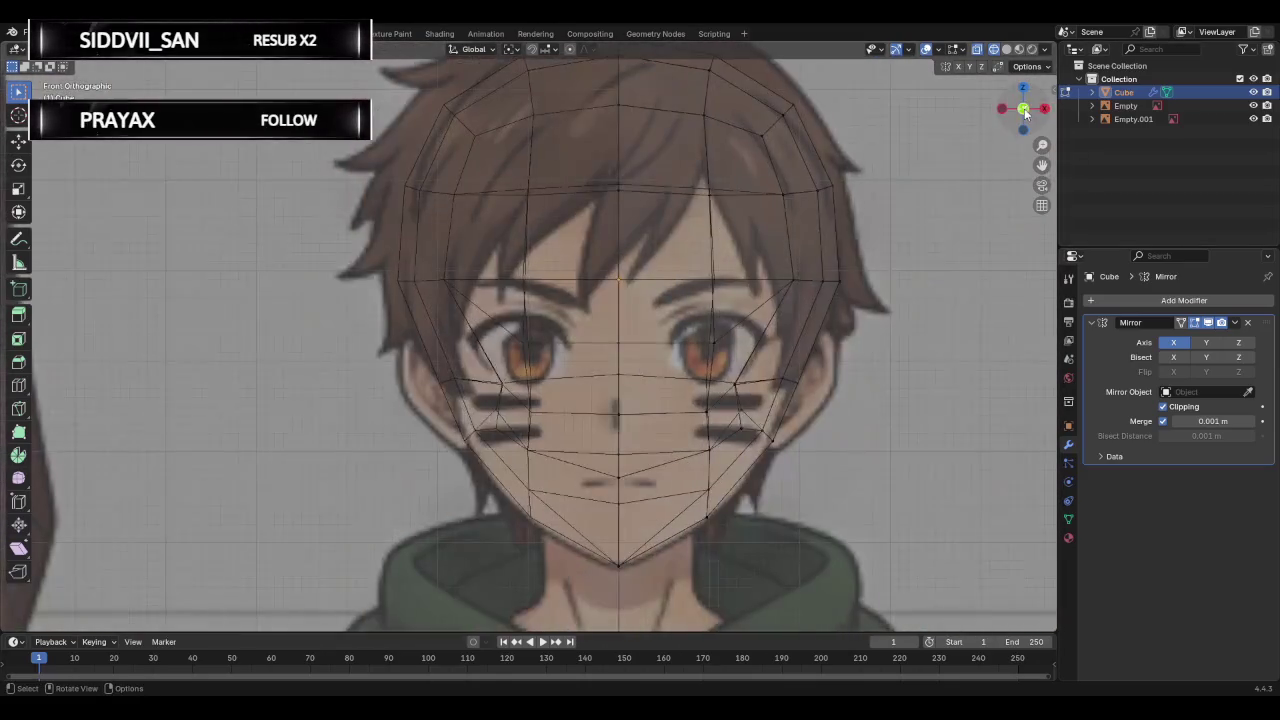
{"action": "scroll", "coordinate": [749, 347], "scroll_direction": "down", "scroll_amount": 1}
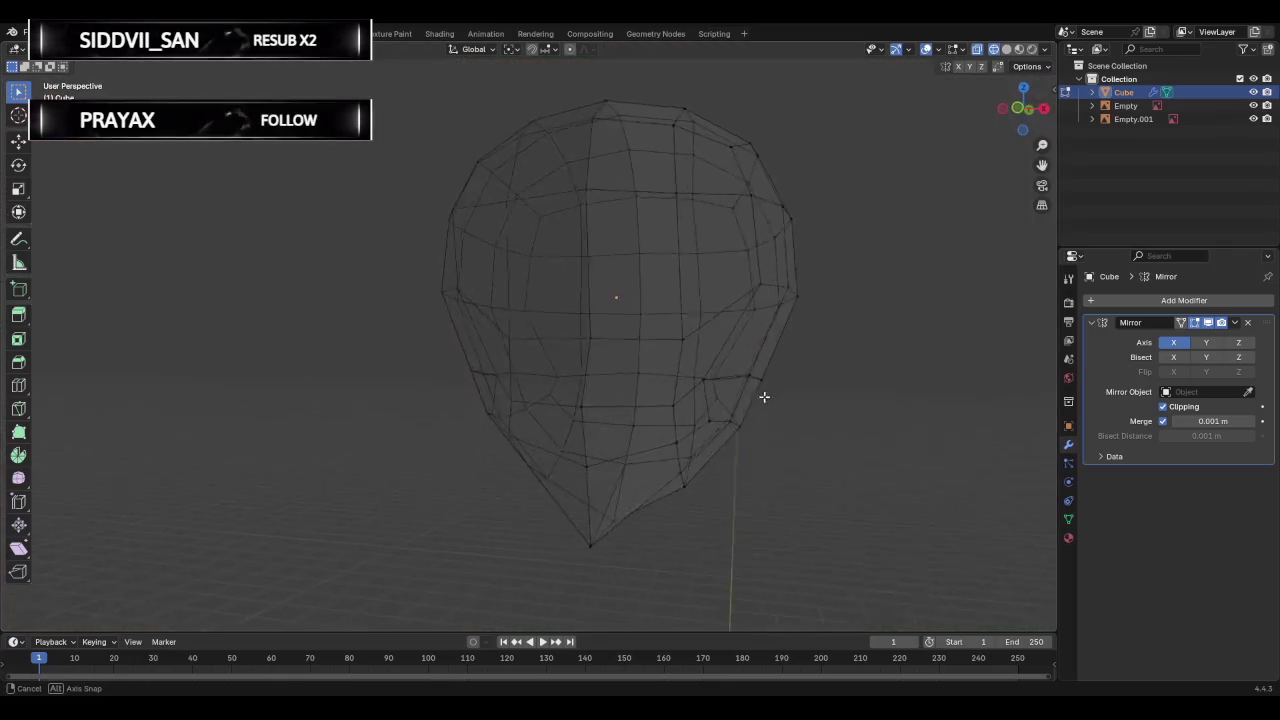
{"action": "mouse_move", "coordinate": [730, 355]}
{"action": "middle_mouse_down"}
{"action": "mouse_move", "coordinate": [662, 343]}
{"action": "mouse_move", "coordinate": [420, 183]}
{"action": "middle_mouse_up"}
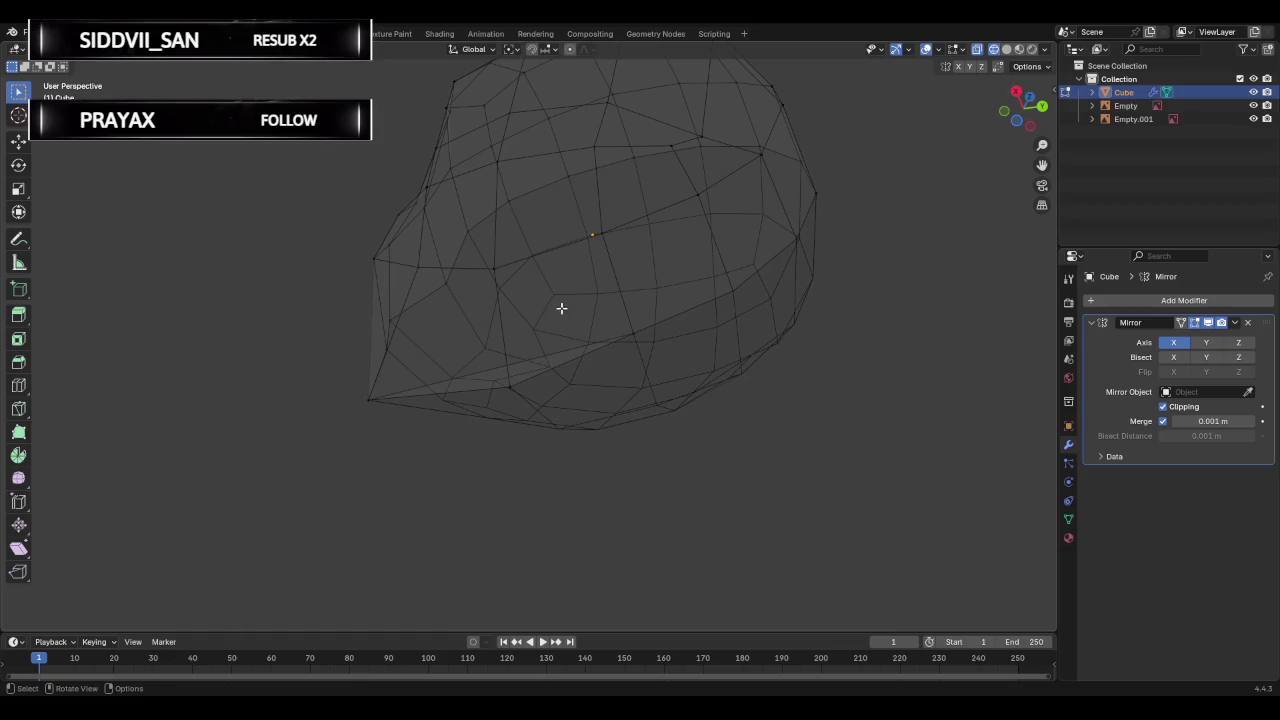
Extrude the underside face of the head down to the reference neck length.
{"action": "key", "text": "f"}
{"action": "mouse_move", "coordinate": [463, 348]}
{"action": "middle_mouse_down"}
{"action": "mouse_move", "coordinate": [565, 385]}
{"action": "mouse_move", "coordinate": [451, 417]}
{"action": "mouse_move", "coordinate": [613, 345]}
{"action": "mouse_move", "coordinate": [594, 363]}
{"action": "mouse_move", "coordinate": [655, 381]}
{"action": "middle_mouse_up"}
{"action": "left_click", "coordinate": [657, 346]}
{"action": "left_click", "coordinate": [566, 374]}
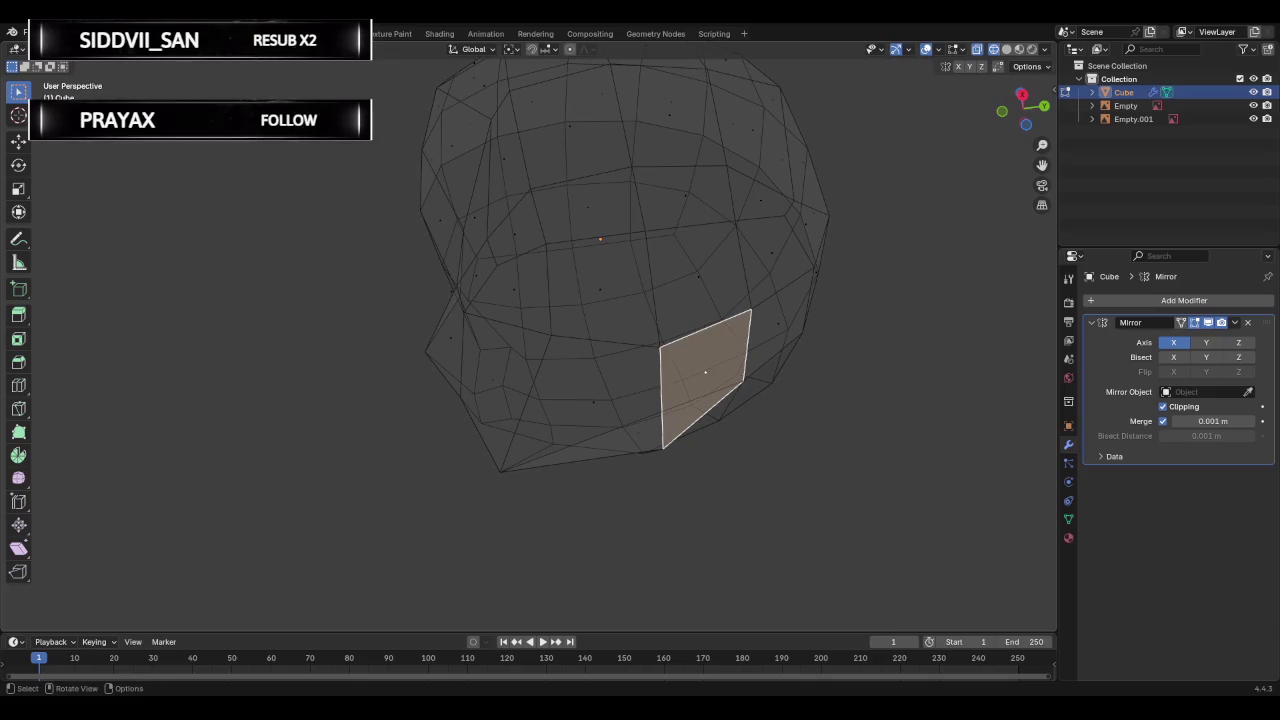
{"action": "left_click", "coordinate": [1004, 117]}
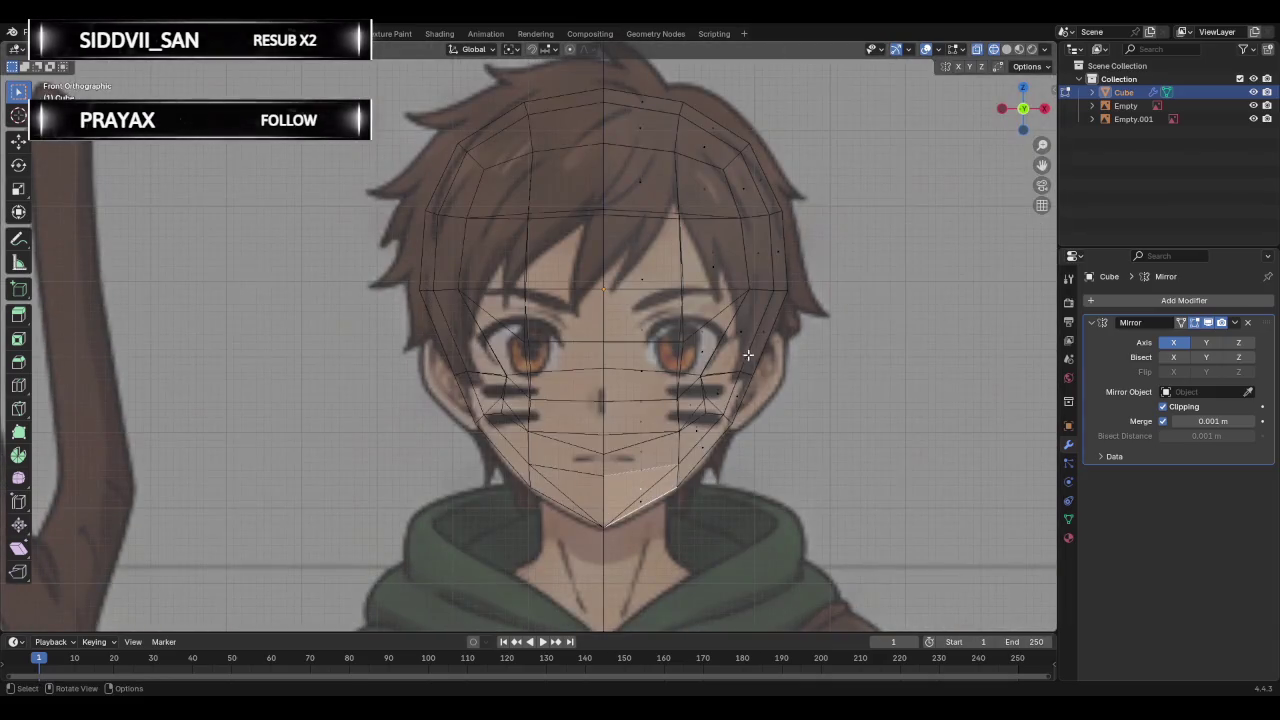
{"action": "key", "text": "e"}
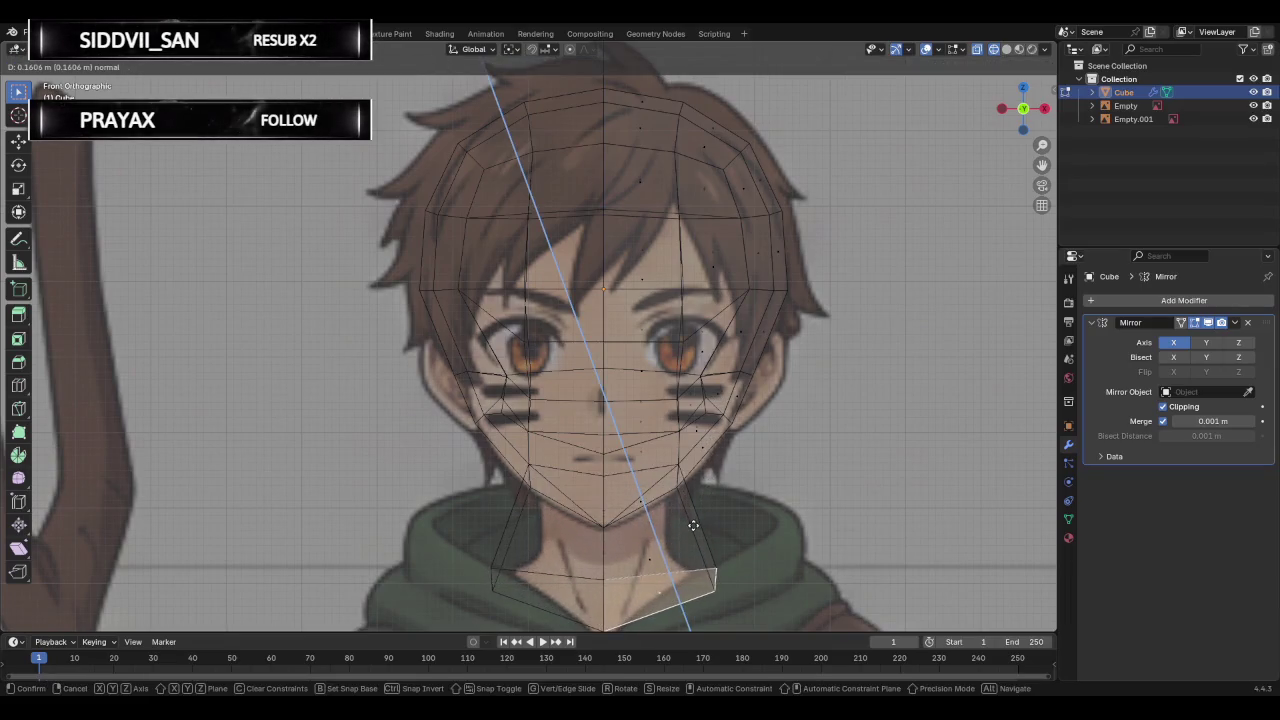
{"action": "left_click", "coordinate": [703, 502]}
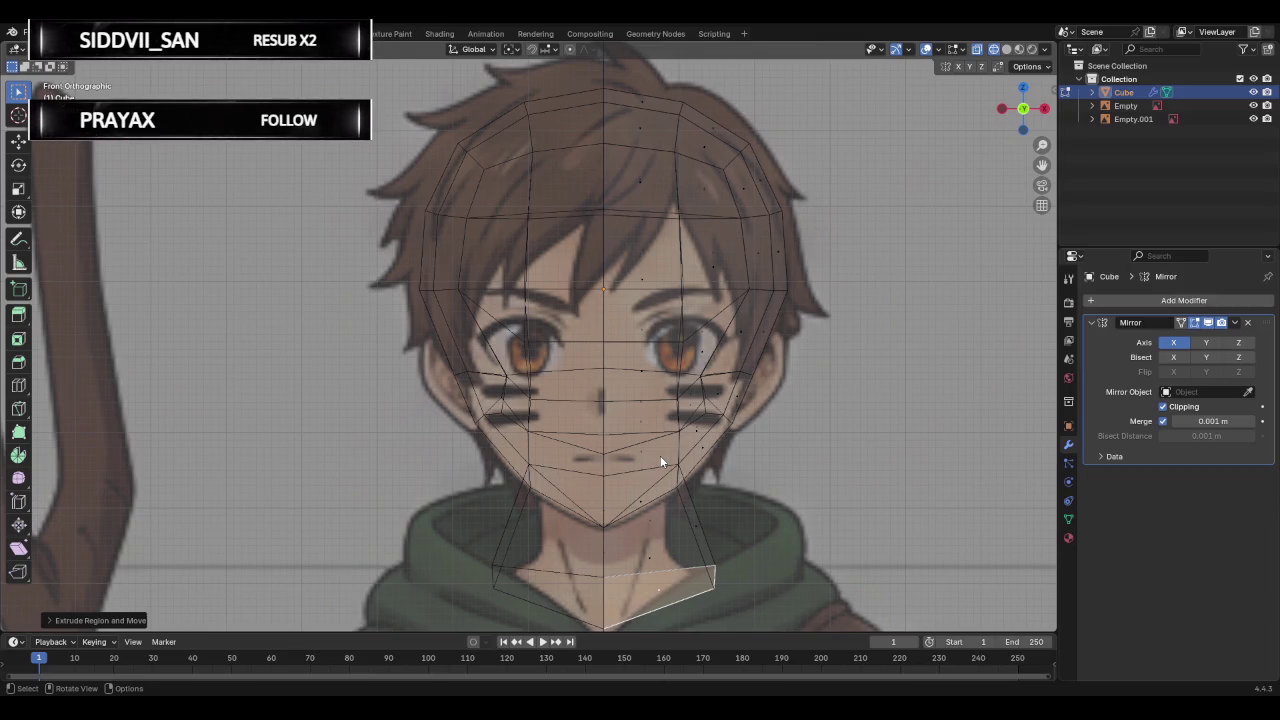
Check the new neck from several angles and clear the neck selection in front view.
{"action": "mouse_move", "coordinate": [660, 462]}
{"action": "middle_mouse_down"}
{"action": "mouse_move", "coordinate": [603, 367]}
{"action": "mouse_move", "coordinate": [877, 263]}
{"action": "middle_mouse_up"}
{"action": "left_click", "coordinate": [1021, 109]}
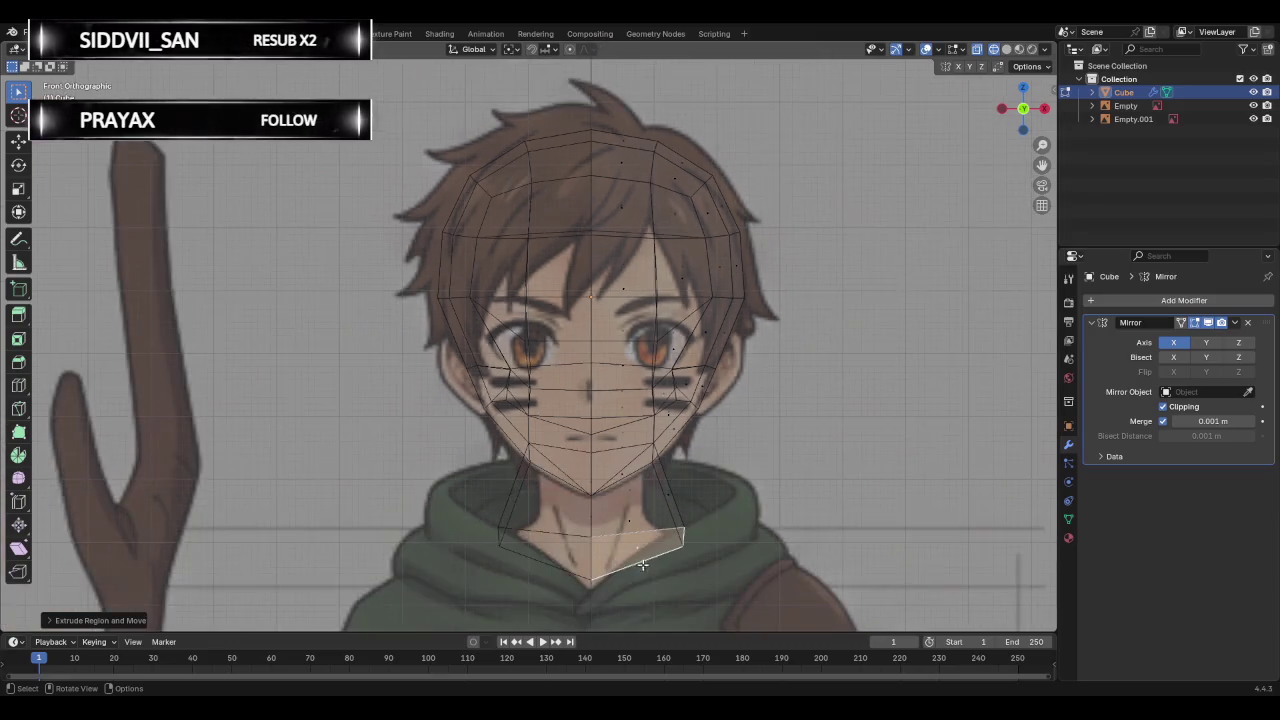
{"action": "middle_click_drag", "start_coordinate": [650, 480], "coordinate": [696, 537]}
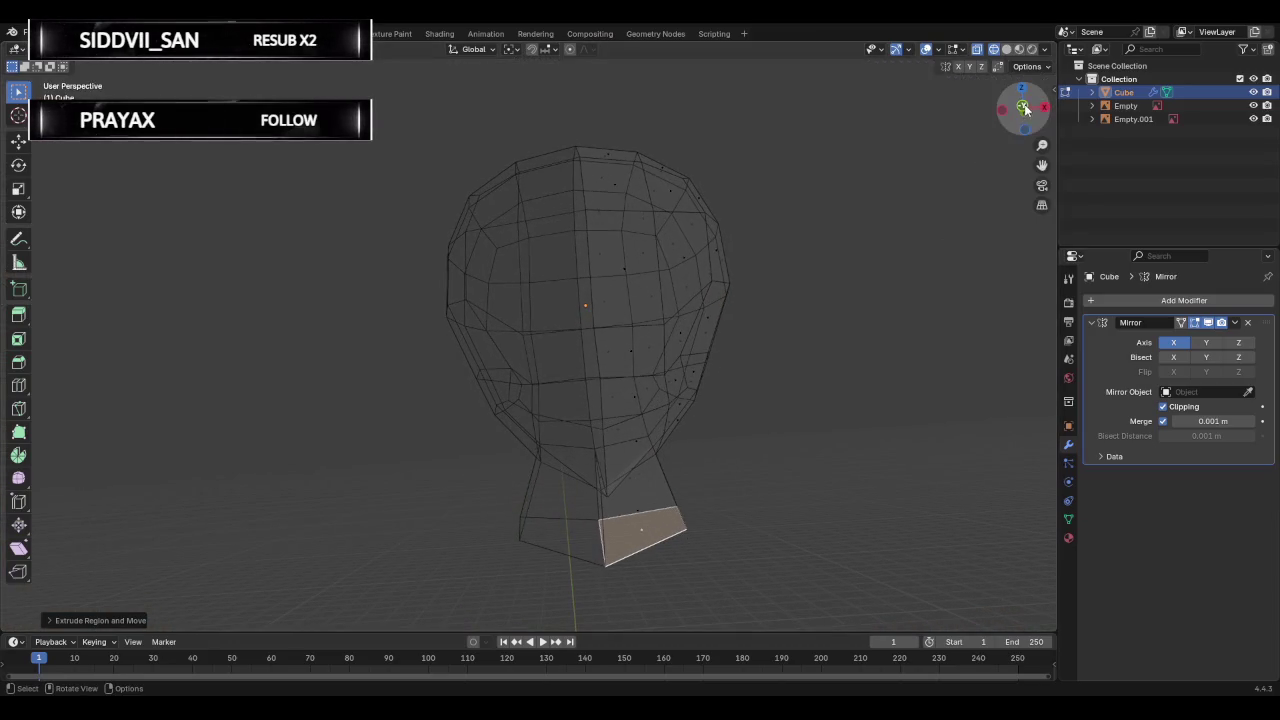
{"action": "left_click", "coordinate": [1012, 118]}
{"action": "key", "text": "c"}
{"action": "middle_click", "coordinate": [592, 580]}
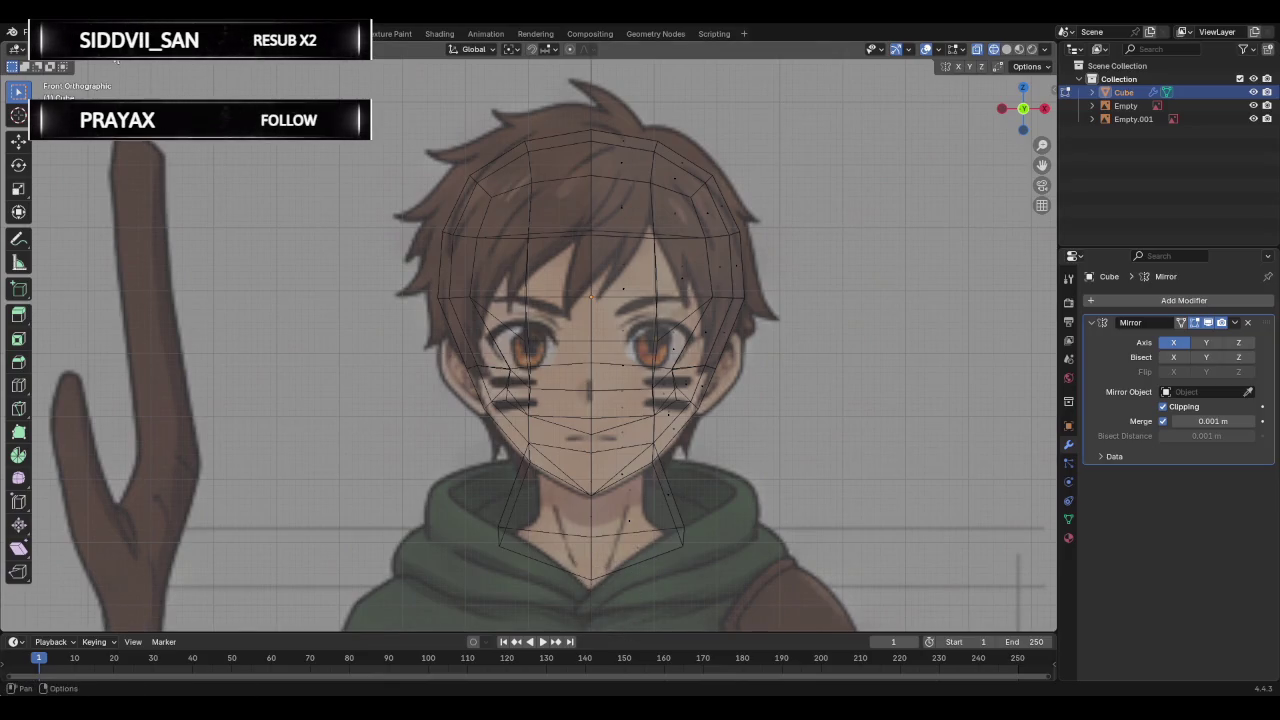
Reposition the lowest, right, and bottom neck vertices to fit the reference neck.
{"action": "left_click", "coordinate": [577, 570]}
{"action": "key", "text": "g"}
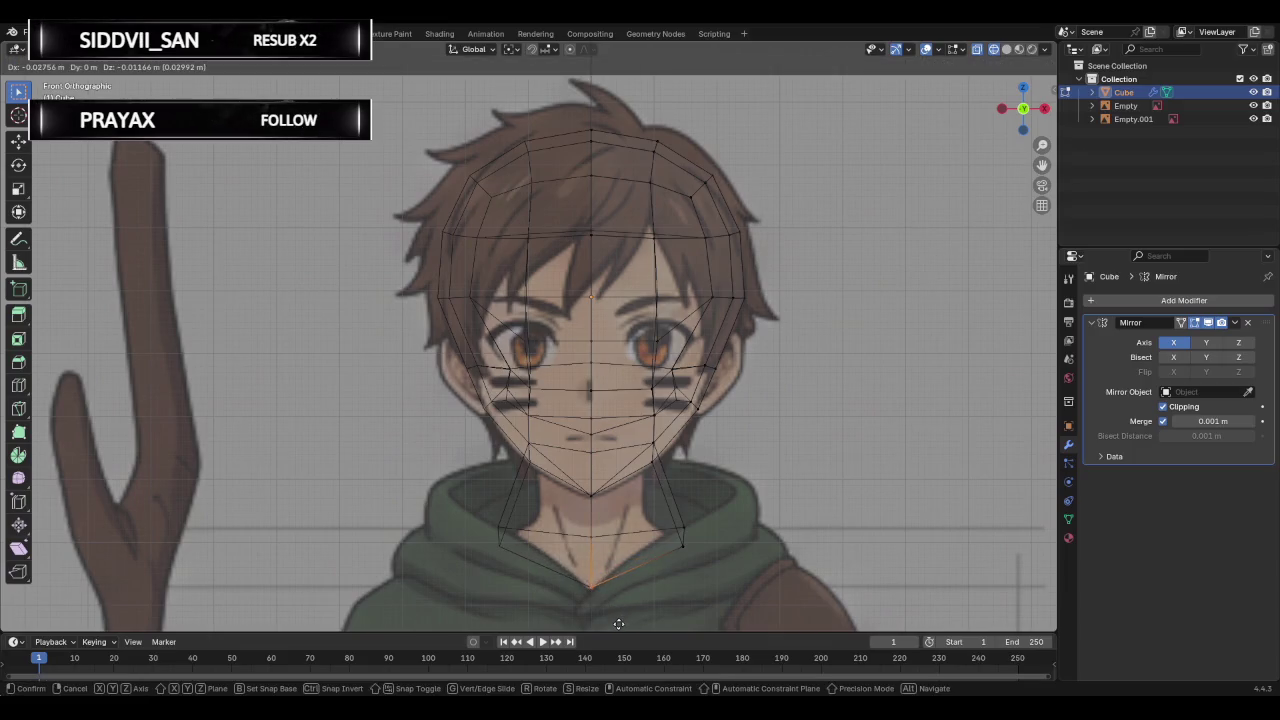
{"action": "left_click", "coordinate": [618, 623]}
{"action": "left_click", "coordinate": [680, 545]}
{"action": "key", "text": "g"}
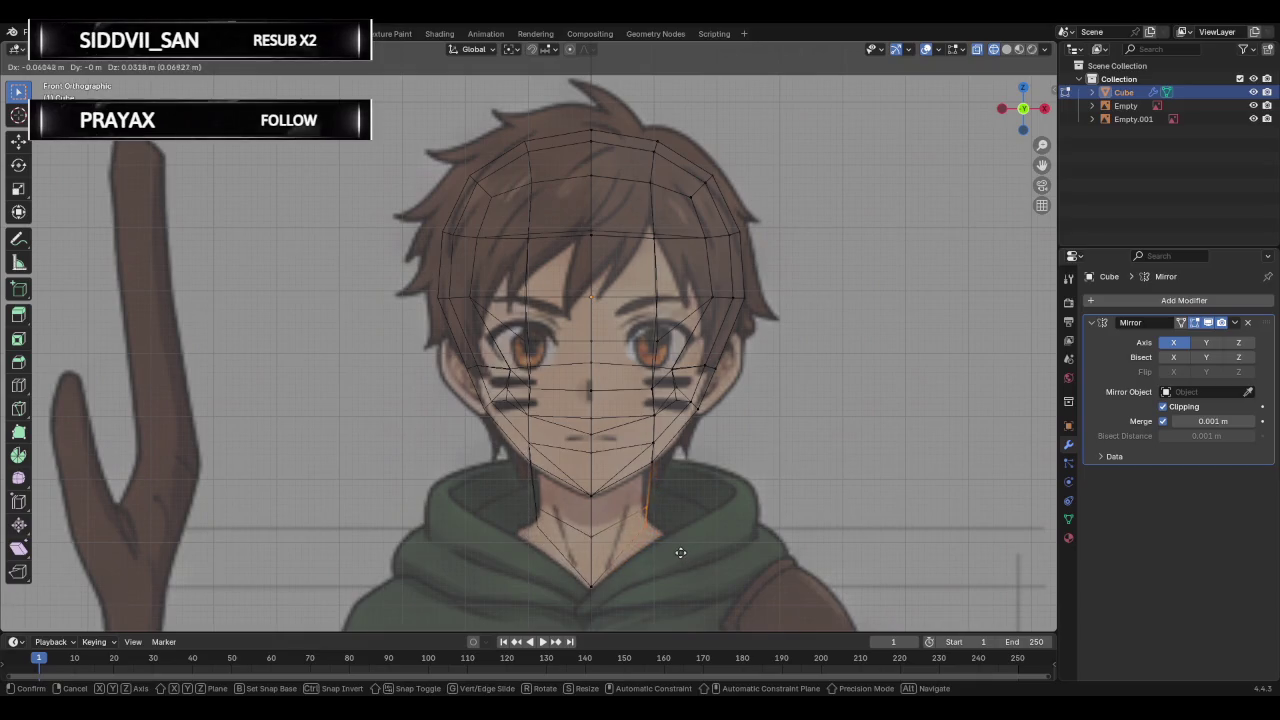
{"action": "left_click", "coordinate": [678, 542]}
{"action": "left_click", "coordinate": [592, 588]}
{"action": "key", "text": "g"}
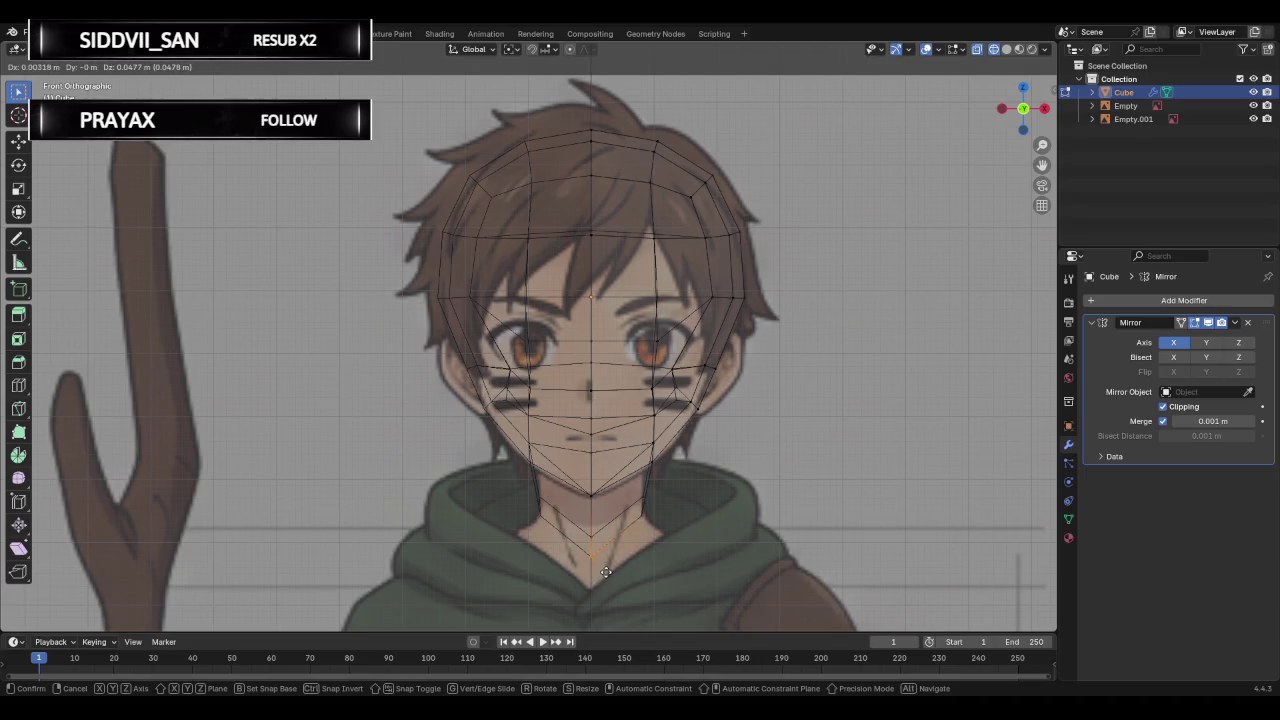
{"action": "left_click", "coordinate": [607, 569]}
Check the neck from above, then select the neck's front face in Right view.
{"action": "mouse_move", "coordinate": [715, 464]}
{"action": "middle_mouse_down"}
{"action": "mouse_move", "coordinate": [341, 383]}
{"action": "mouse_move", "coordinate": [266, 329]}
{"action": "mouse_move", "coordinate": [194, 306]}
{"action": "mouse_move", "coordinate": [606, 320]}
{"action": "mouse_move", "coordinate": [552, 360]}
{"action": "mouse_move", "coordinate": [631, 386]}
{"action": "middle_mouse_up"}
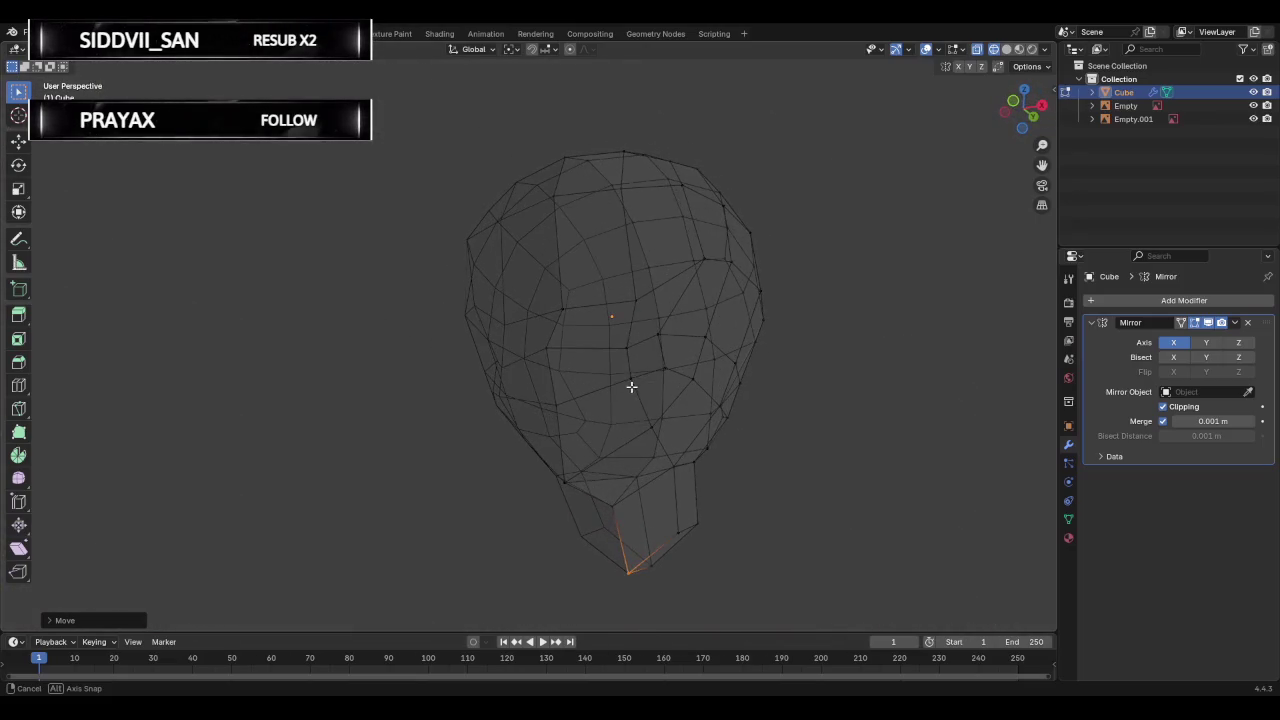
{"action": "mouse_move", "coordinate": [786, 289]}
{"action": "middle_mouse_down"}
{"action": "mouse_move", "coordinate": [826, 309]}
{"action": "mouse_move", "coordinate": [812, 385]}
{"action": "mouse_move", "coordinate": [883, 409]}
{"action": "mouse_move", "coordinate": [846, 383]}
{"action": "middle_mouse_up"}
{"action": "left_click", "coordinate": [1021, 105]}
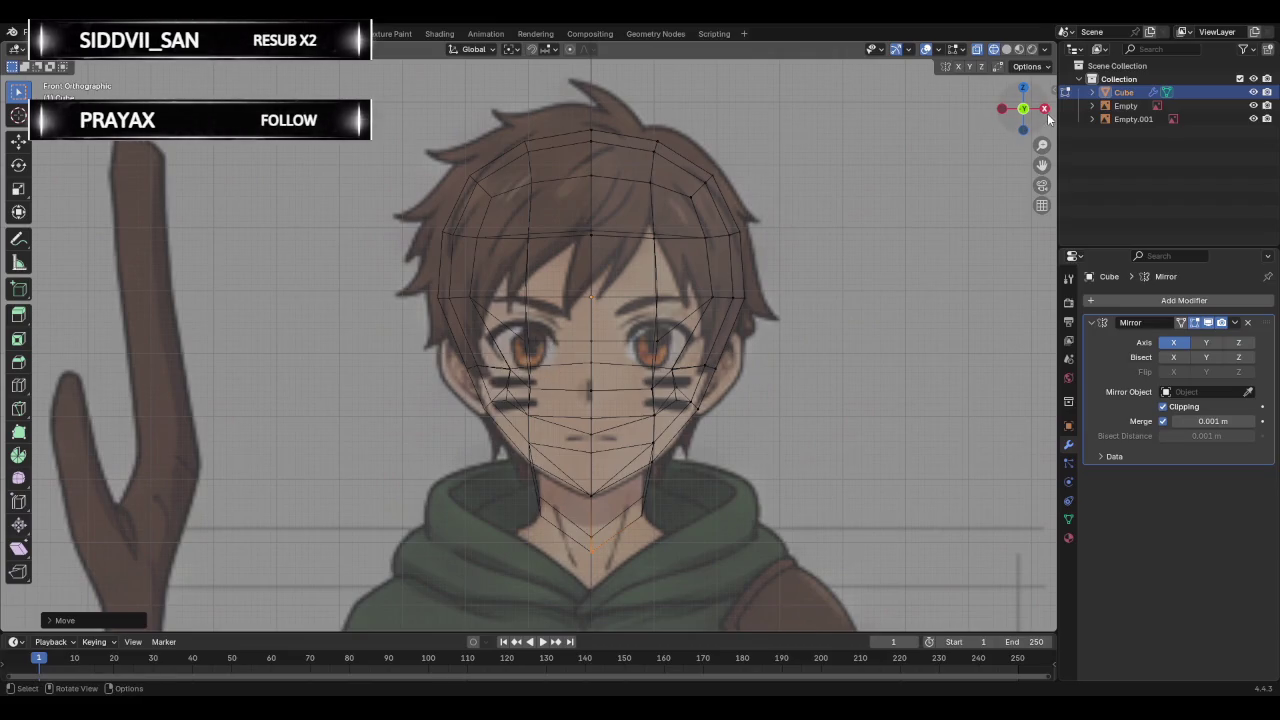
{"action": "key", "text": "KP_3"}
{"action": "left_click", "coordinate": [668, 522]}
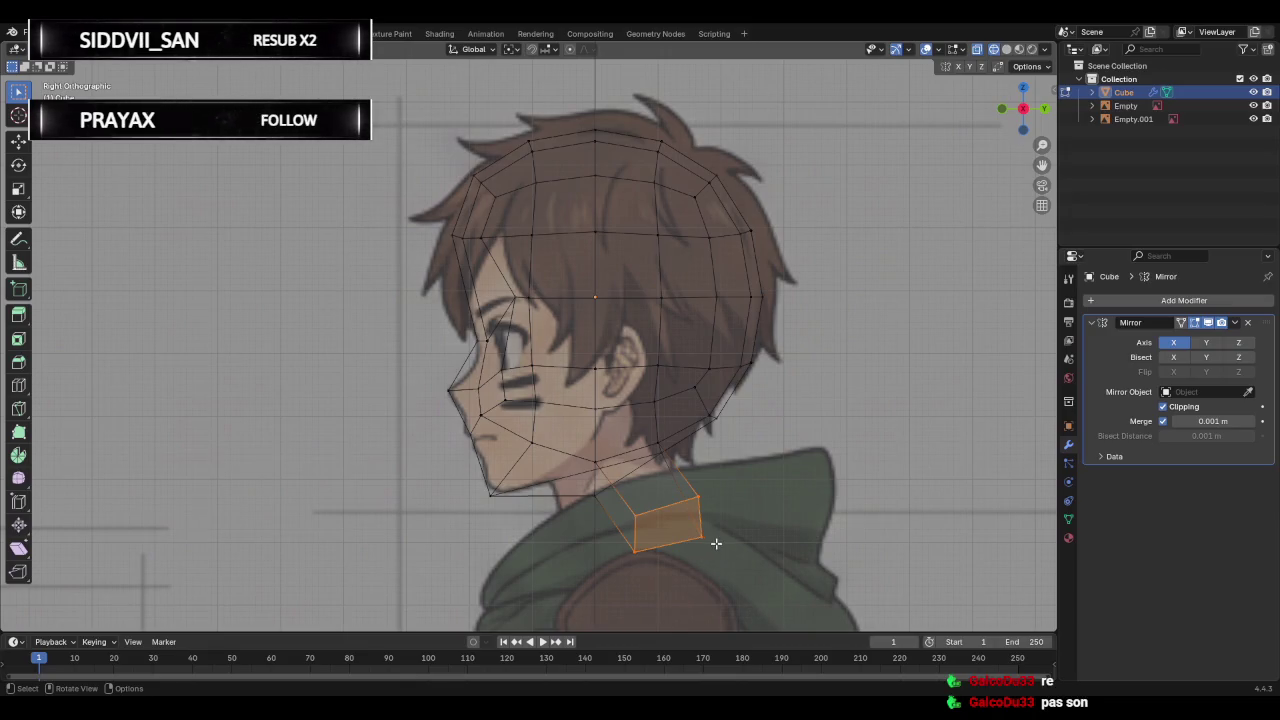
Try moving the lower back neck vertex, then undo the move.
{"action": "left_click", "coordinate": [742, 571]}
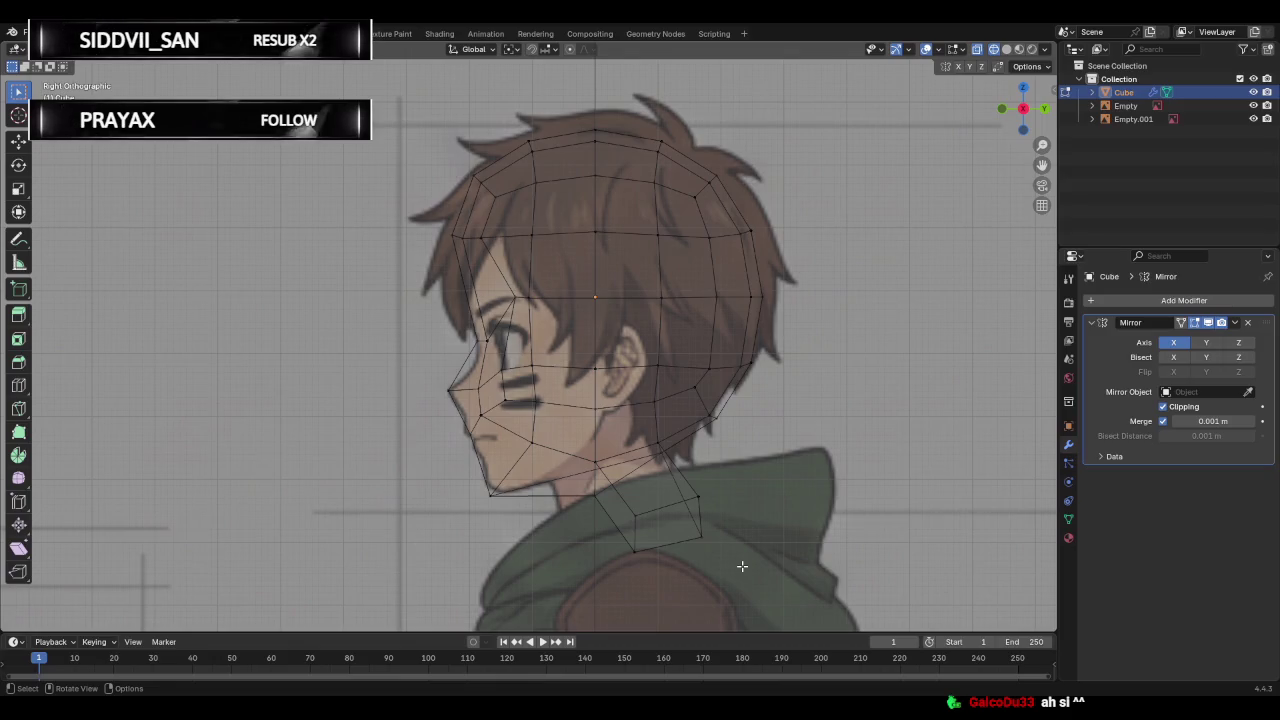
{"action": "left_click", "coordinate": [634, 549]}
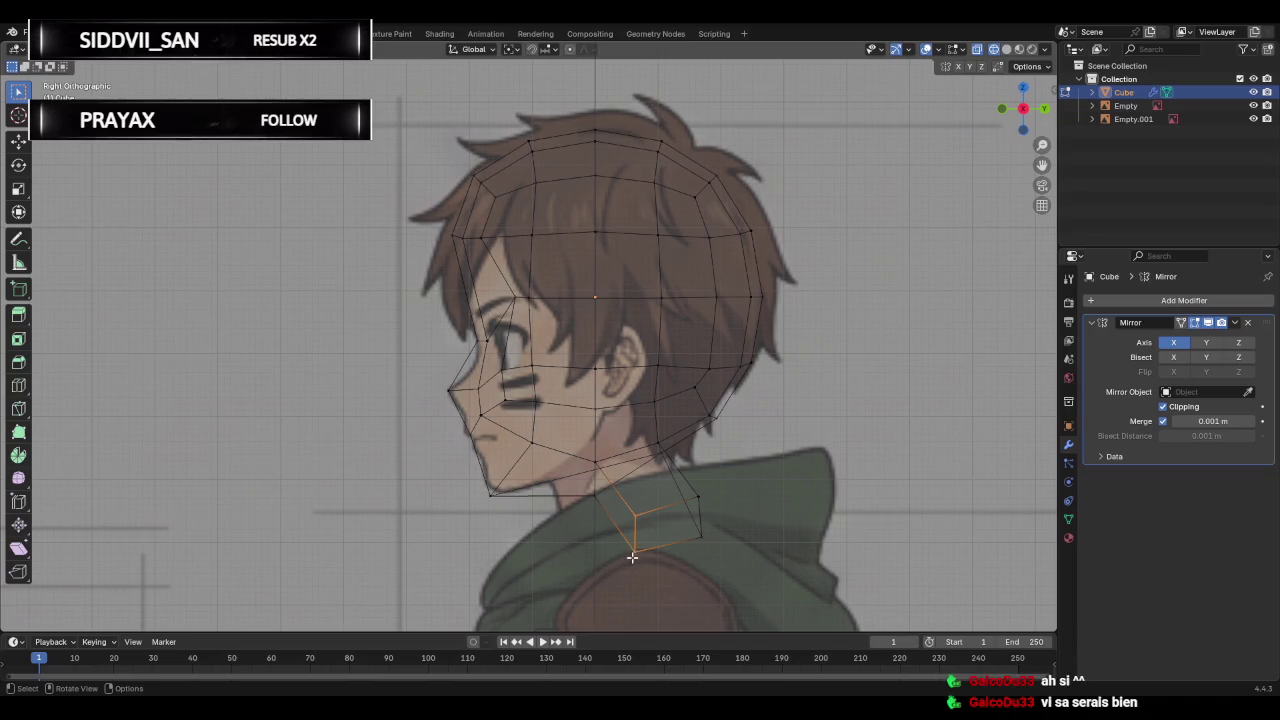
{"action": "key", "text": "g"}
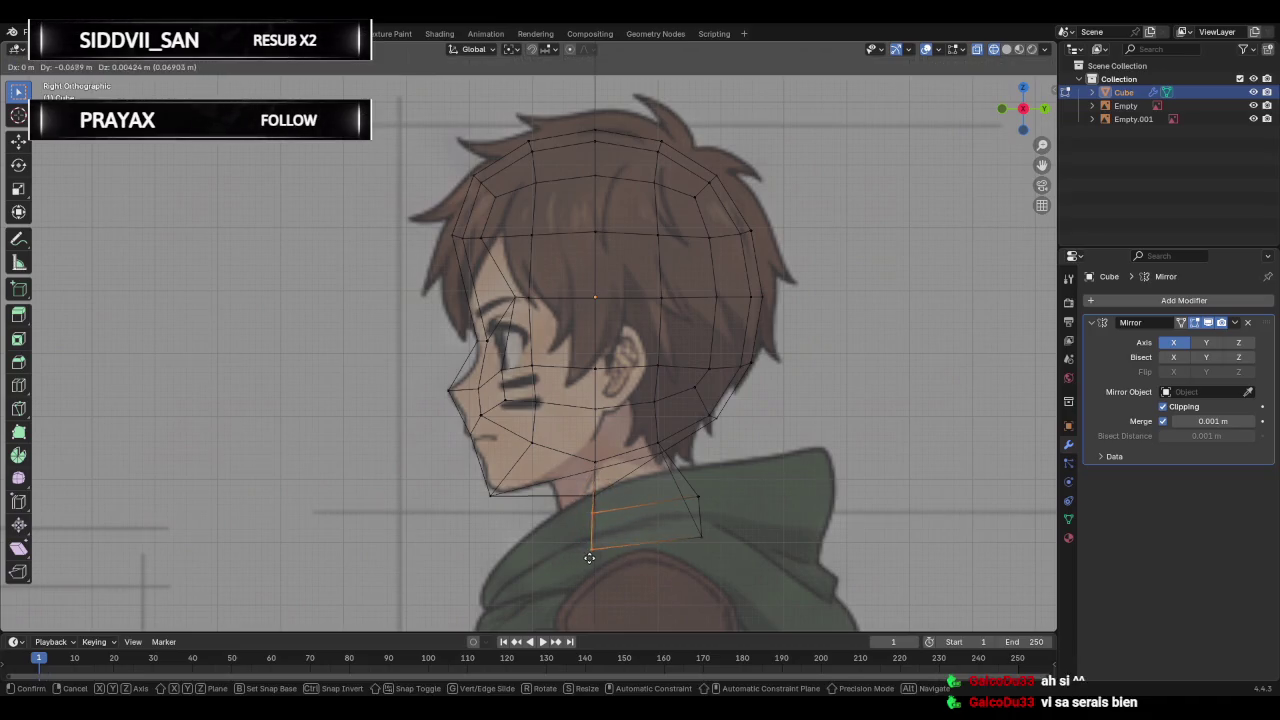
{"action": "key", "text": "Escape"}
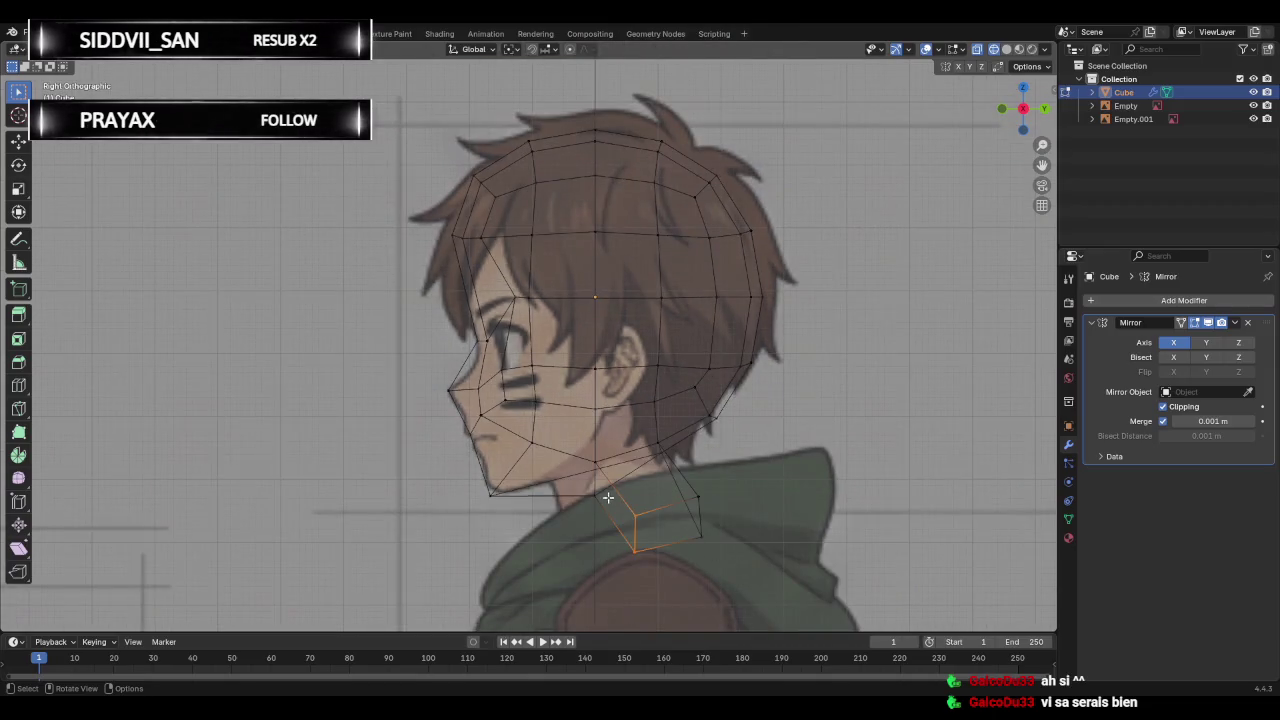
{"action": "key", "text": "g"}
{"action": "left_click", "coordinate": [702, 567]}
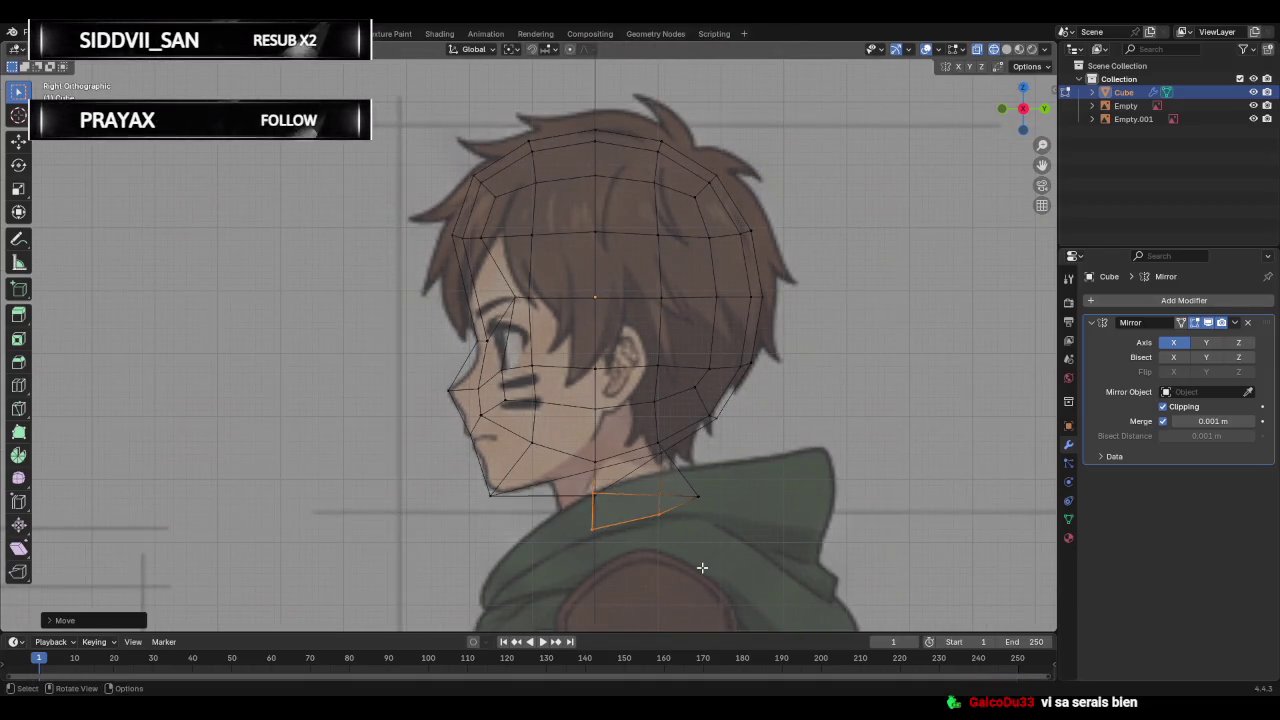
{"action": "key", "text": "ctrl+z"}
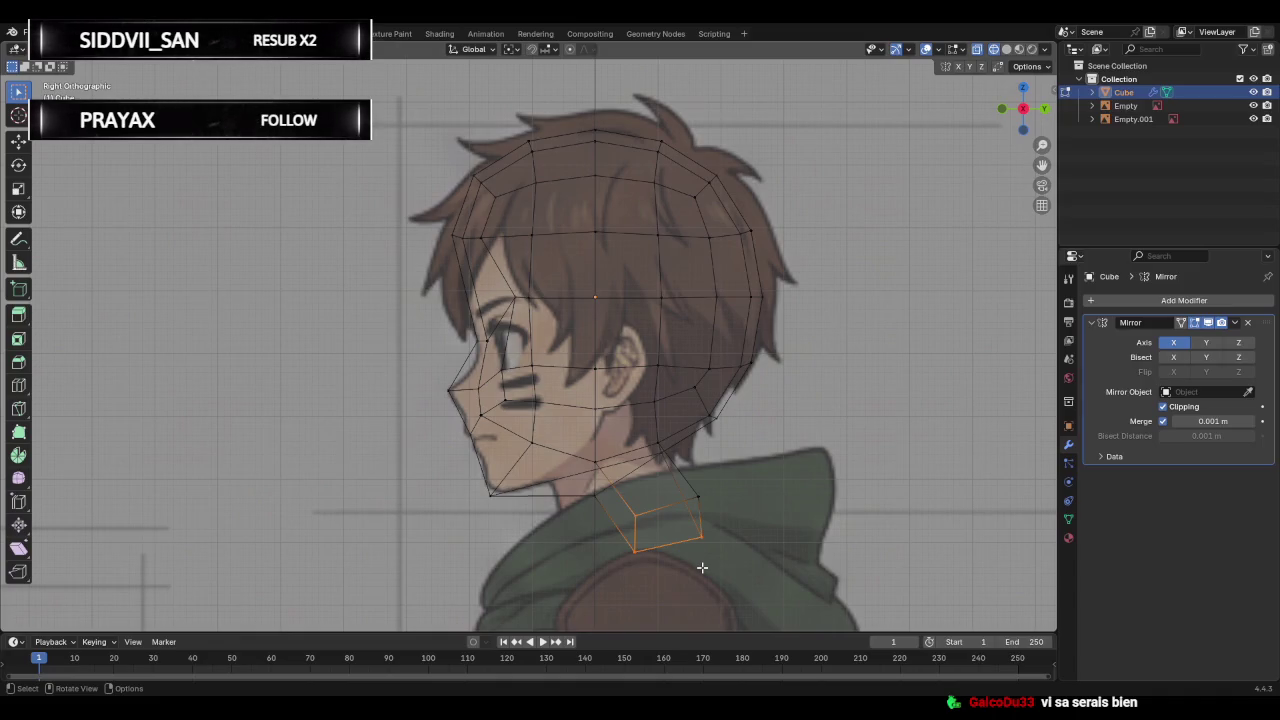
Nudge the neck's side face slightly down and right onto the reference neck.
{"action": "left_click_drag", "start_coordinate": [604, 486], "coordinate": [766, 586]}
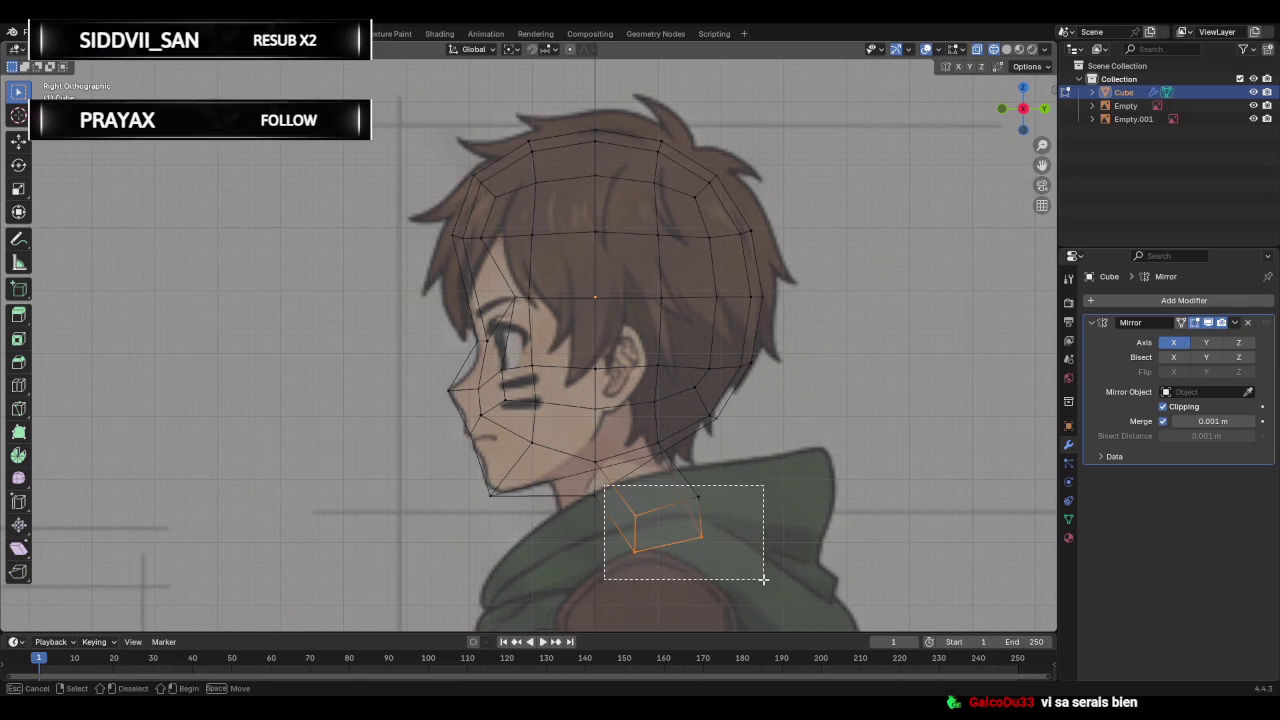
{"action": "key", "text": "g"}
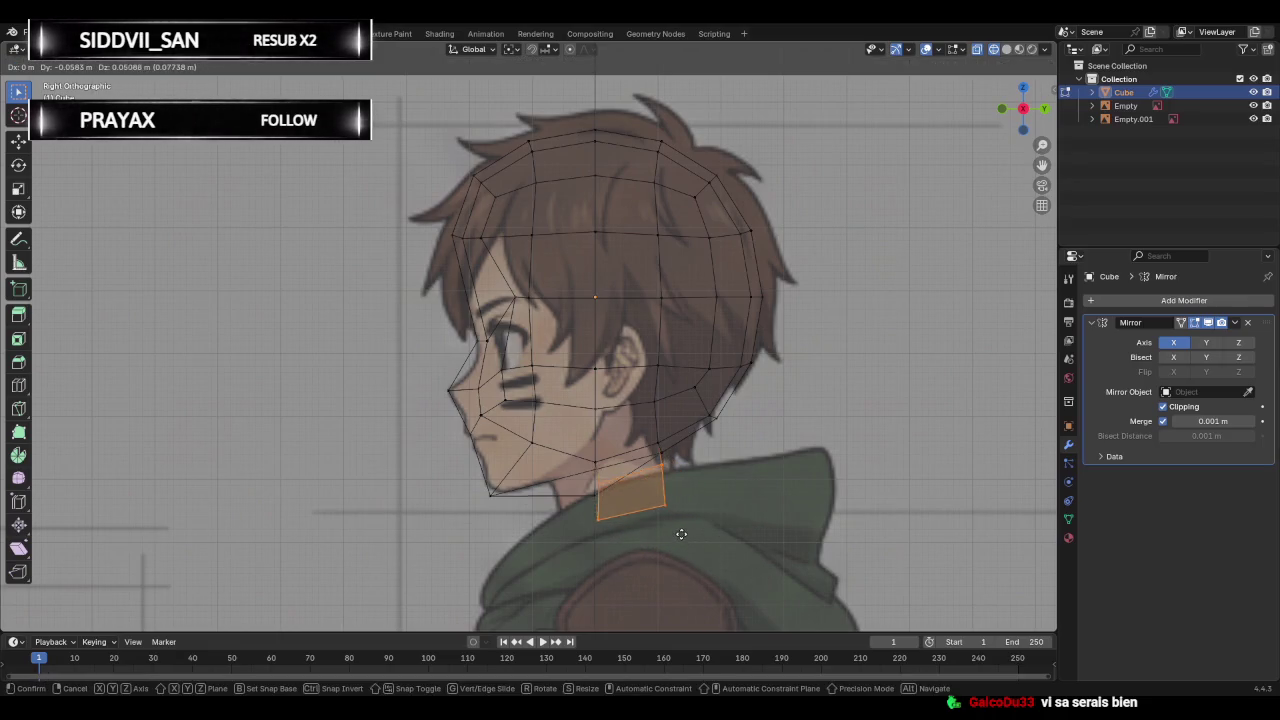
{"action": "left_click", "coordinate": [704, 540]}
{"action": "key", "text": "g"}
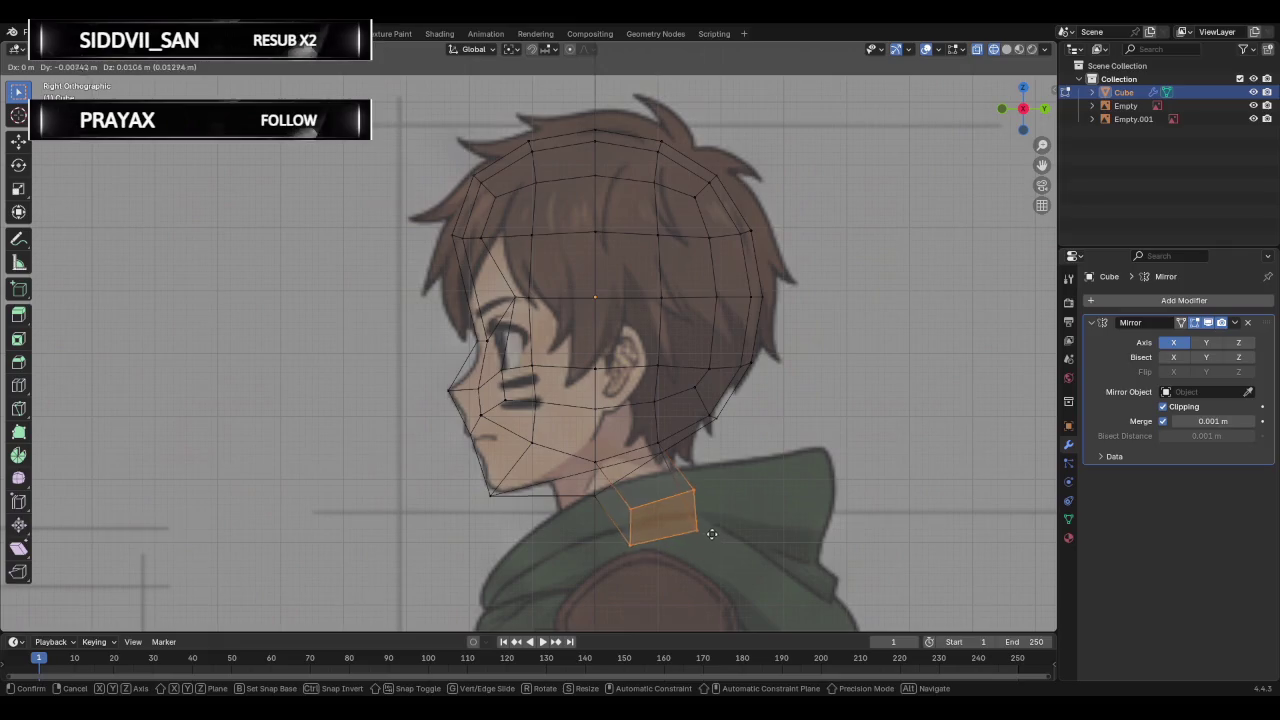
{"action": "left_click", "coordinate": [702, 540]}
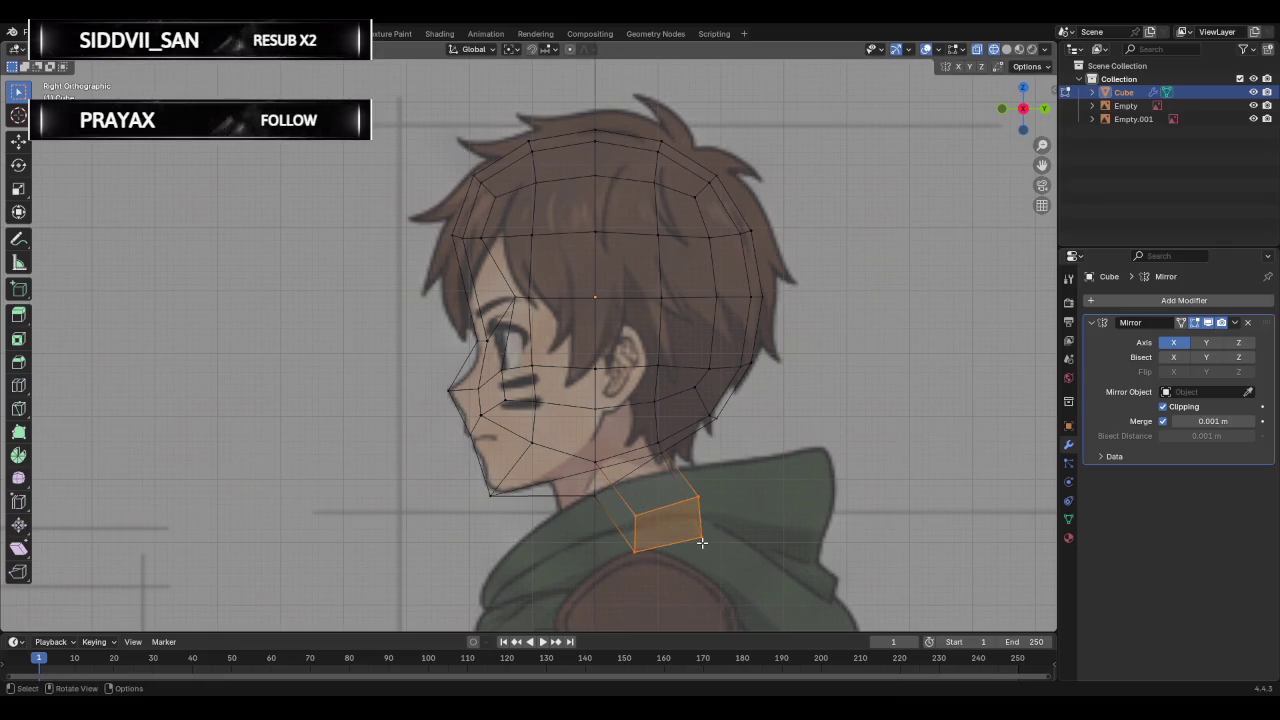
Move the bottom-left neck vertex and vertex near the chin, then hide the back-of-neck vertex.
{"action": "left_click", "coordinate": [635, 549]}
{"action": "key", "text": "g"}
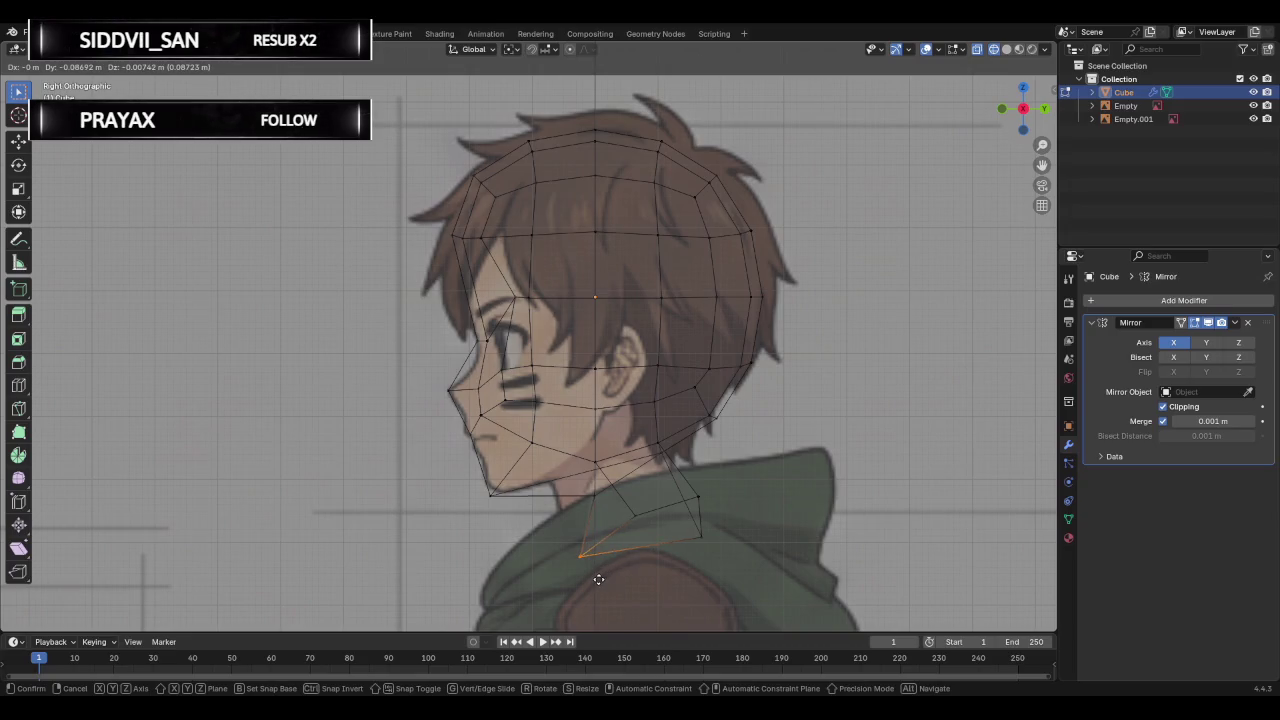
{"action": "left_click", "coordinate": [598, 579]}
{"action": "left_click", "coordinate": [586, 494]}
{"action": "key", "text": "g"}
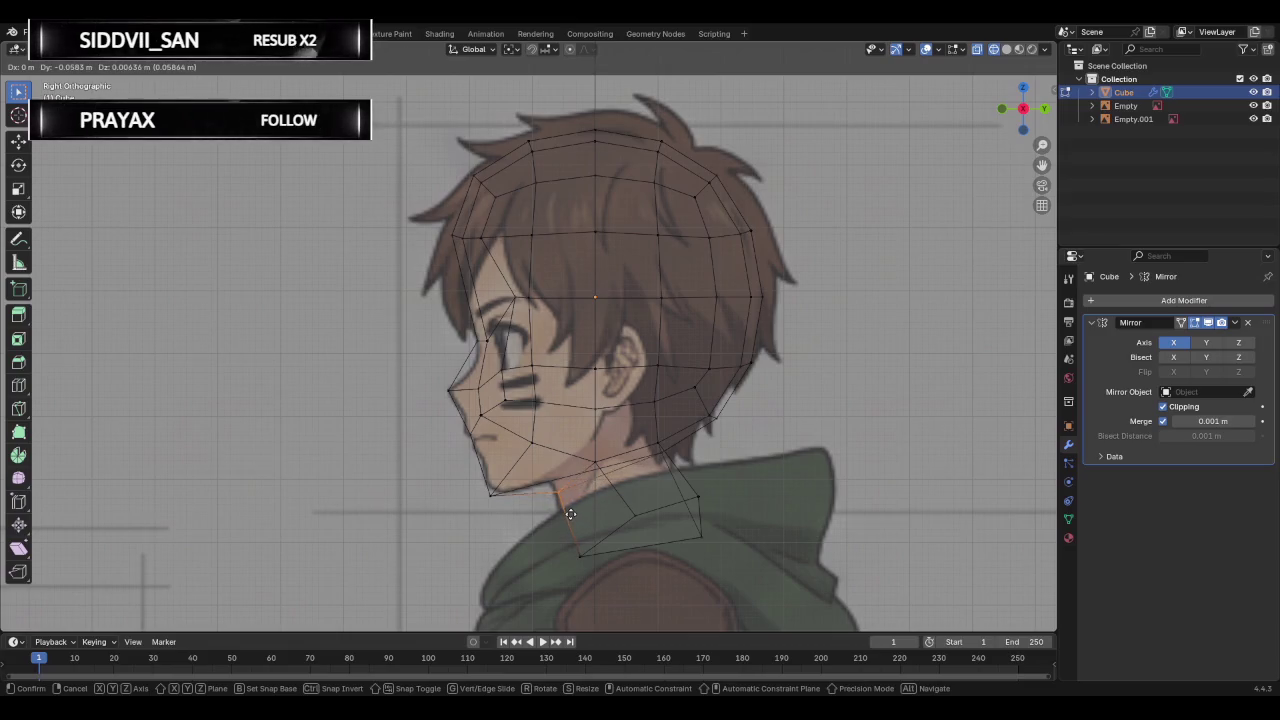
{"action": "left_click", "coordinate": [590, 518]}
{"action": "right_click", "coordinate": [603, 517]}
{"action": "key", "text": "ctrl+z"}
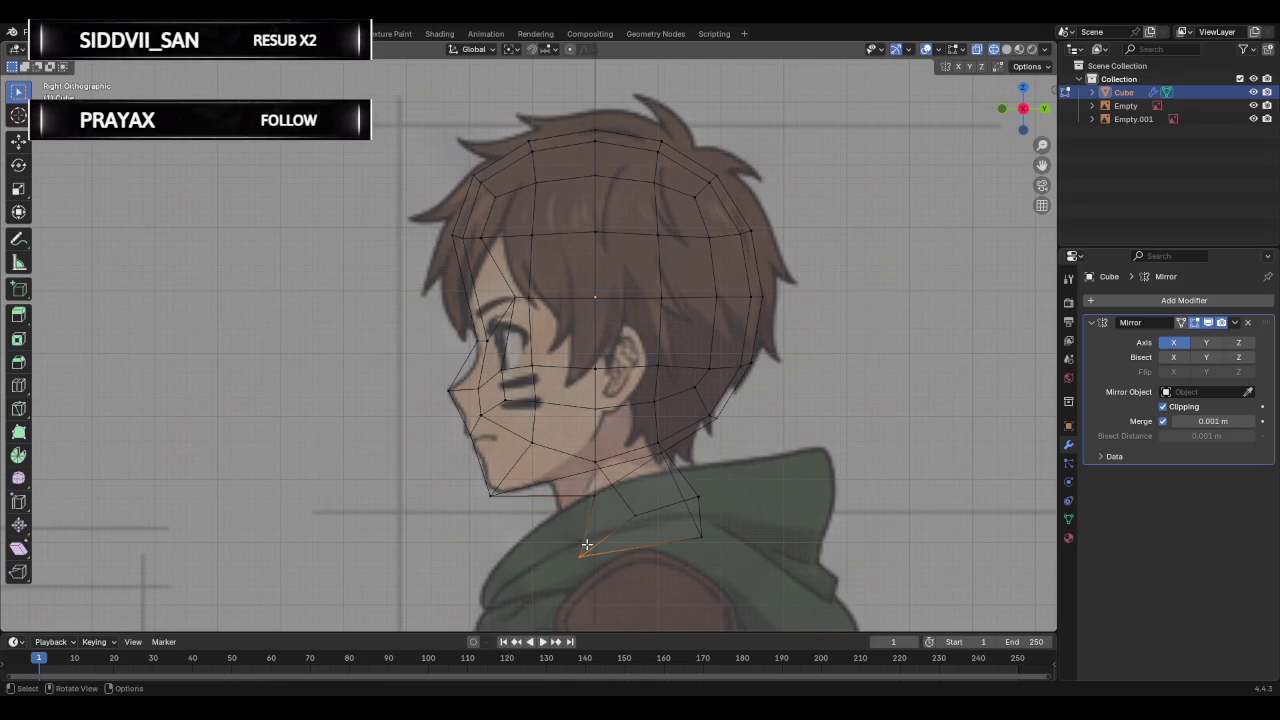
{"action": "left_click", "coordinate": [697, 501]}
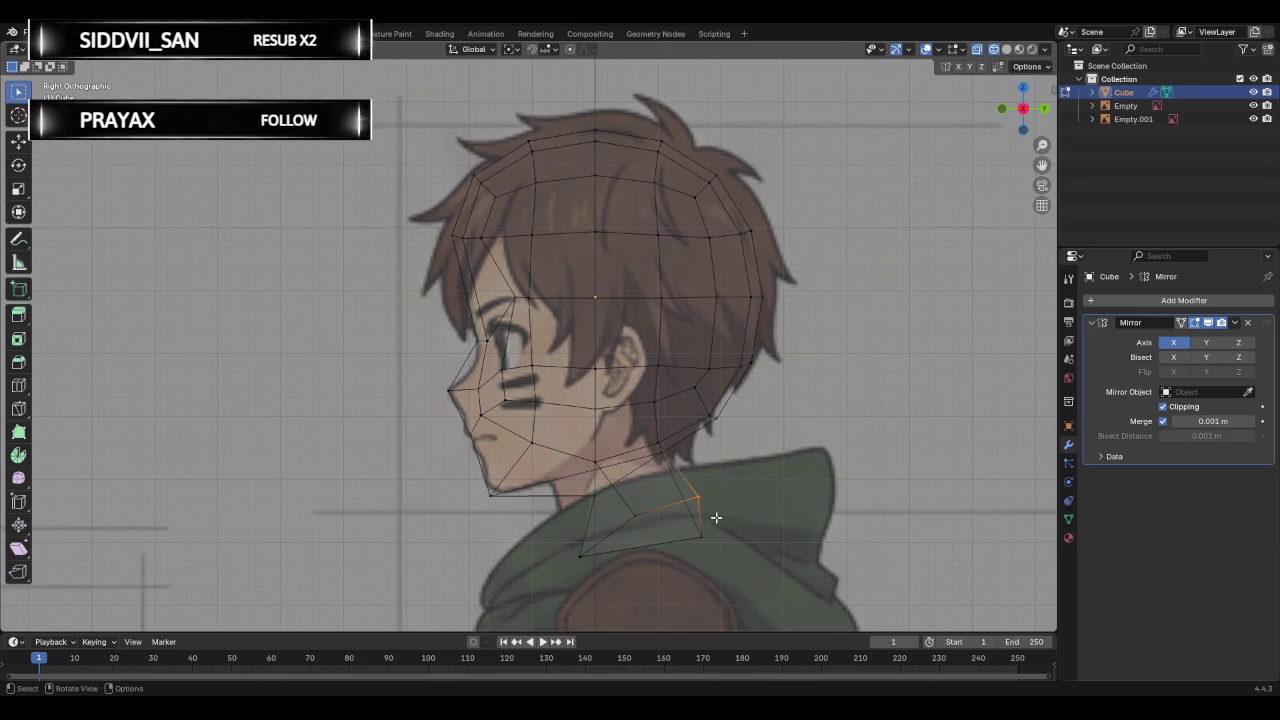
{"action": "key", "text": "h"}
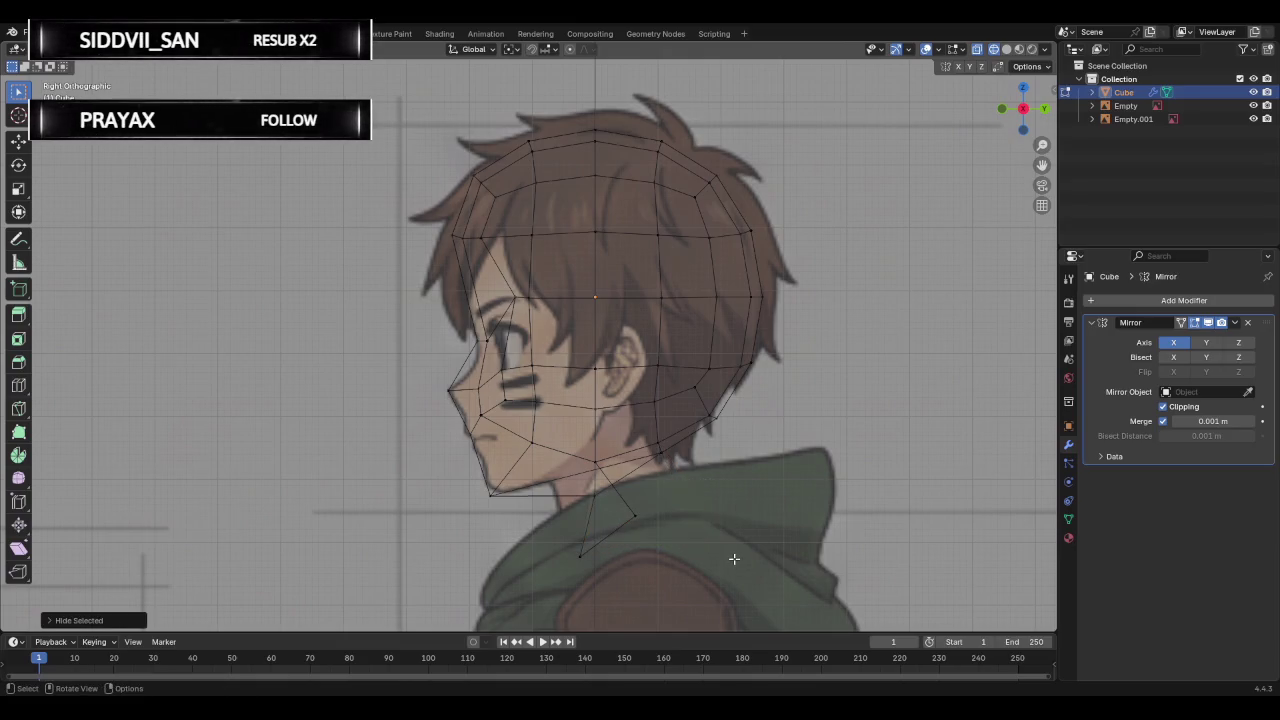
Extrude a new edge down the back of the neck and reposition the lower neck edge.
{"action": "right_click", "coordinate": [734, 559], "text": "ctrl"}
{"action": "key", "text": "g"}
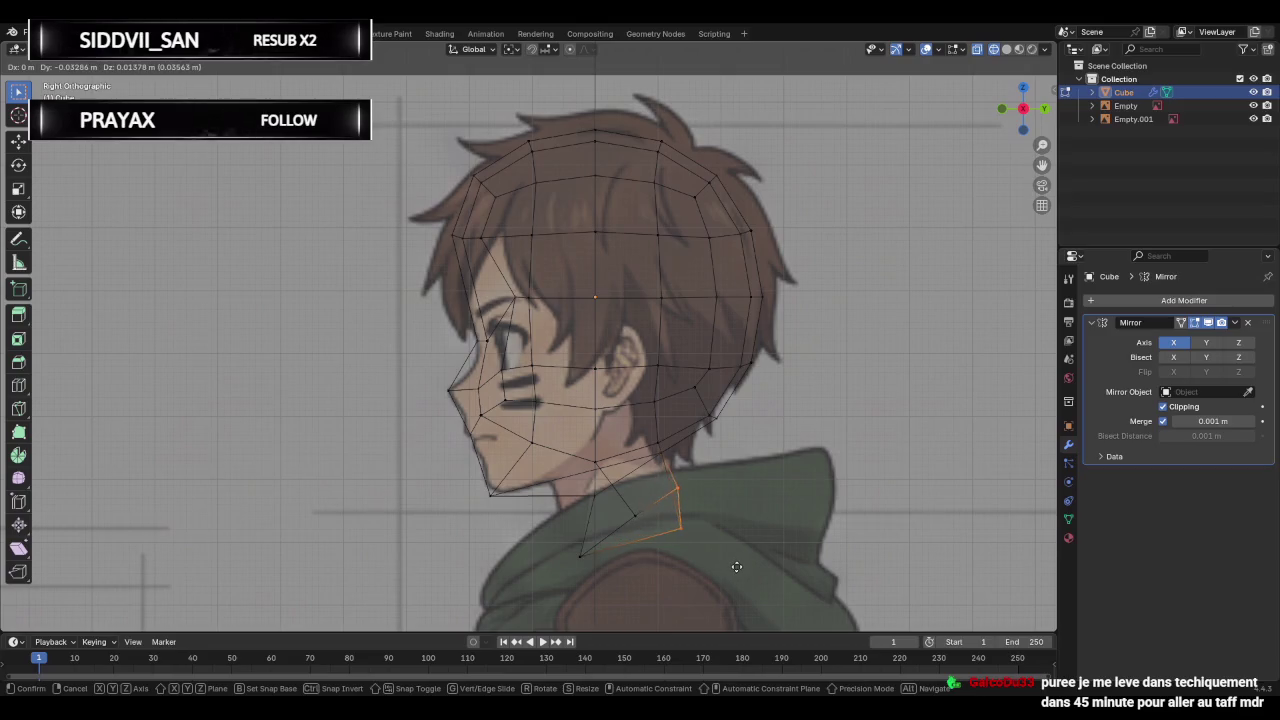
{"action": "left_click", "coordinate": [734, 571]}
{"action": "left_click_drag", "start_coordinate": [651, 537], "coordinate": [617, 503]}
{"action": "left_click", "coordinate": [596, 579], "text": "shift"}
{"action": "key", "text": "g"}
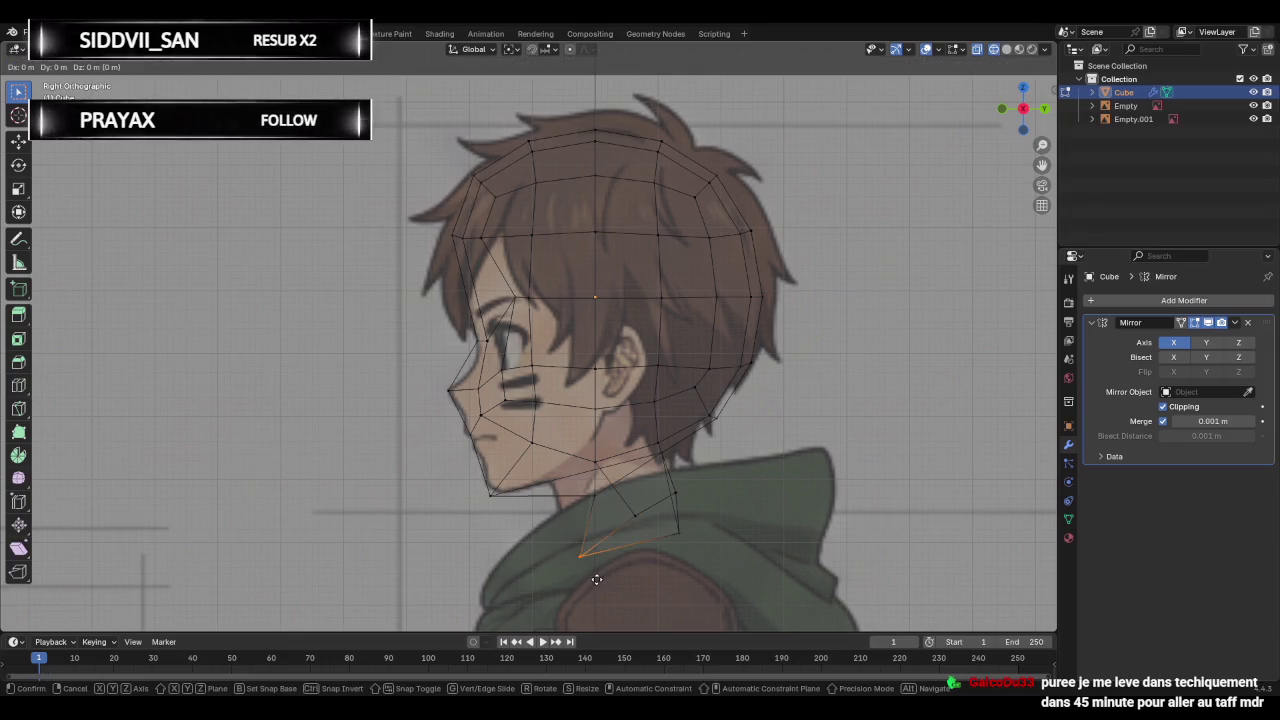
{"action": "left_click", "coordinate": [590, 507]}
Adjust a neck vertex in perspective, then return to the side reference view.
{"action": "left_click", "coordinate": [604, 514]}
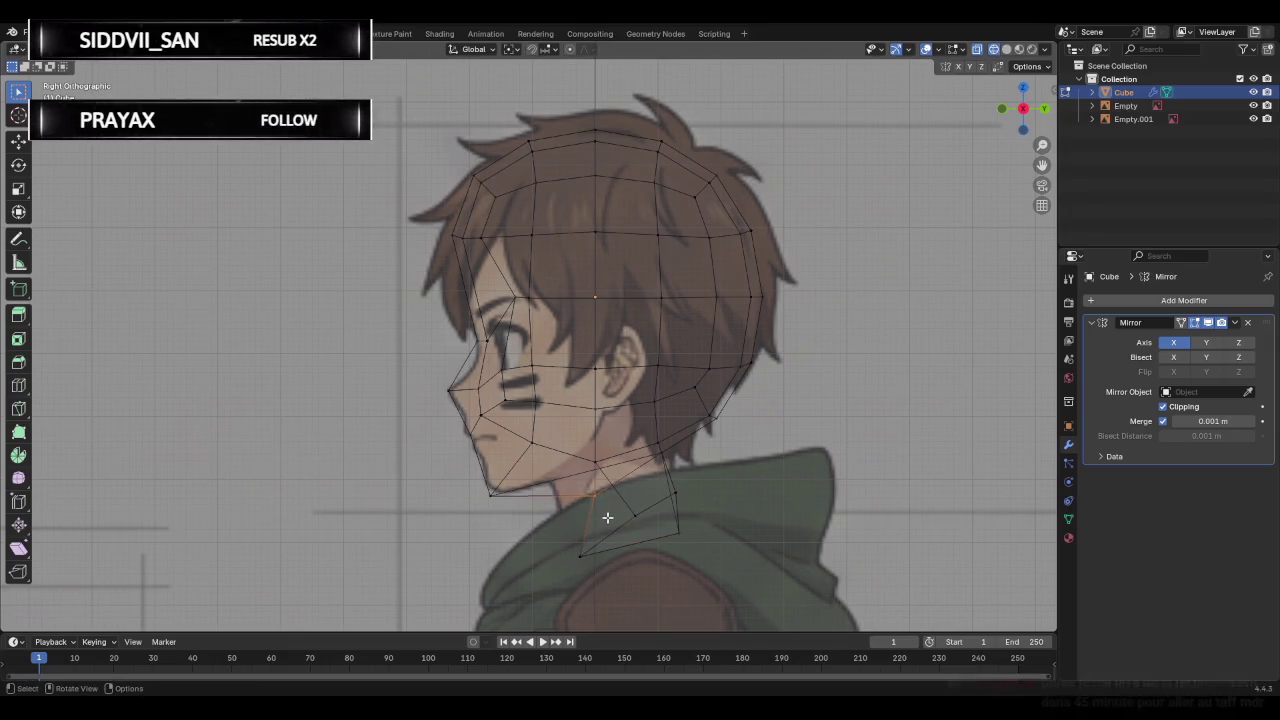
{"action": "key", "text": "g"}
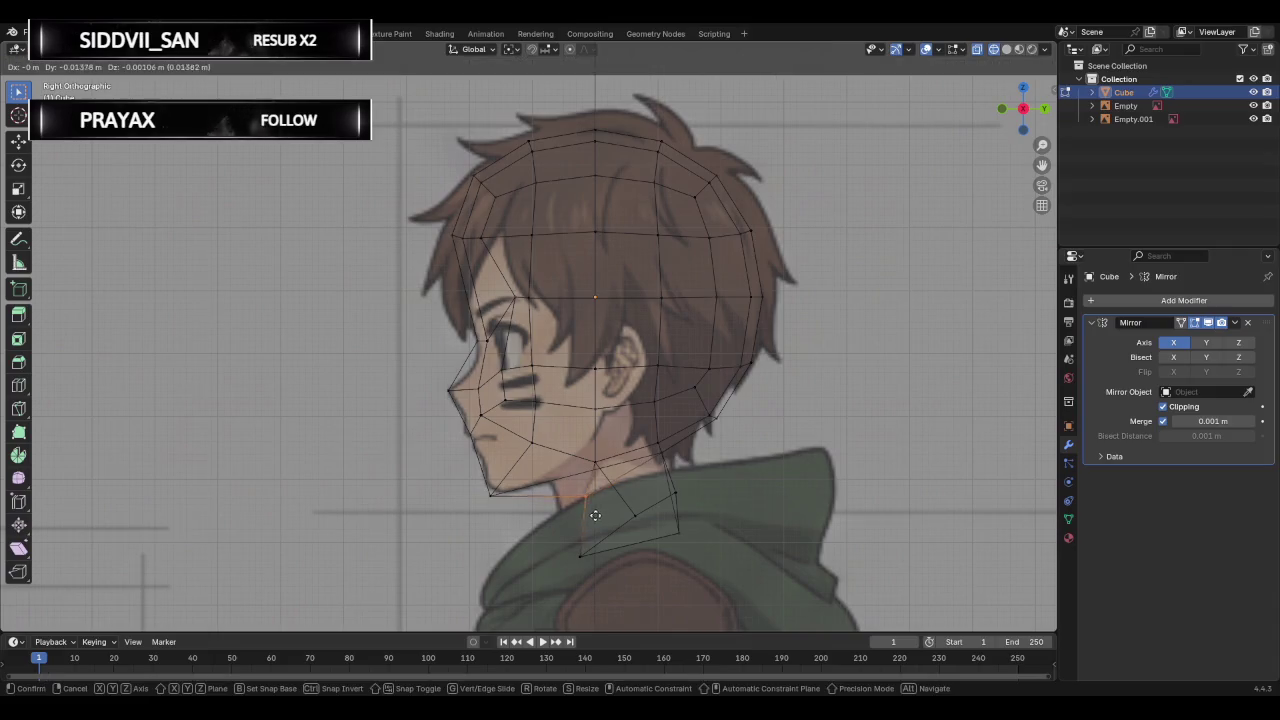
{"action": "right_click", "coordinate": [581, 522]}
{"action": "mouse_move", "coordinate": [565, 535]}
{"action": "middle_mouse_down"}
{"action": "mouse_move", "coordinate": [447, 427]}
{"action": "mouse_move", "coordinate": [552, 463]}
{"action": "mouse_move", "coordinate": [723, 446]}
{"action": "mouse_move", "coordinate": [786, 380]}
{"action": "mouse_move", "coordinate": [757, 307]}
{"action": "mouse_move", "coordinate": [517, 340]}
{"action": "mouse_move", "coordinate": [560, 366]}
{"action": "mouse_move", "coordinate": [611, 367]}
{"action": "middle_mouse_up"}
{"action": "key", "text": "g"}
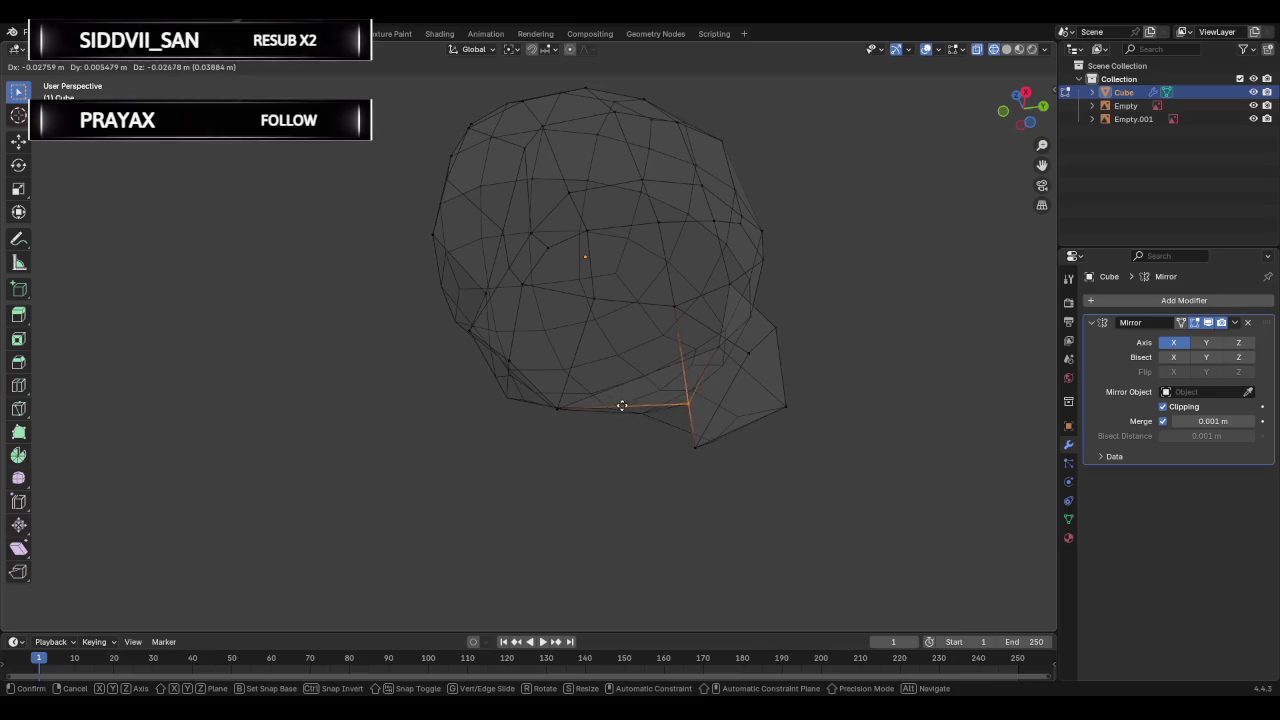
{"action": "left_click", "coordinate": [583, 414]}
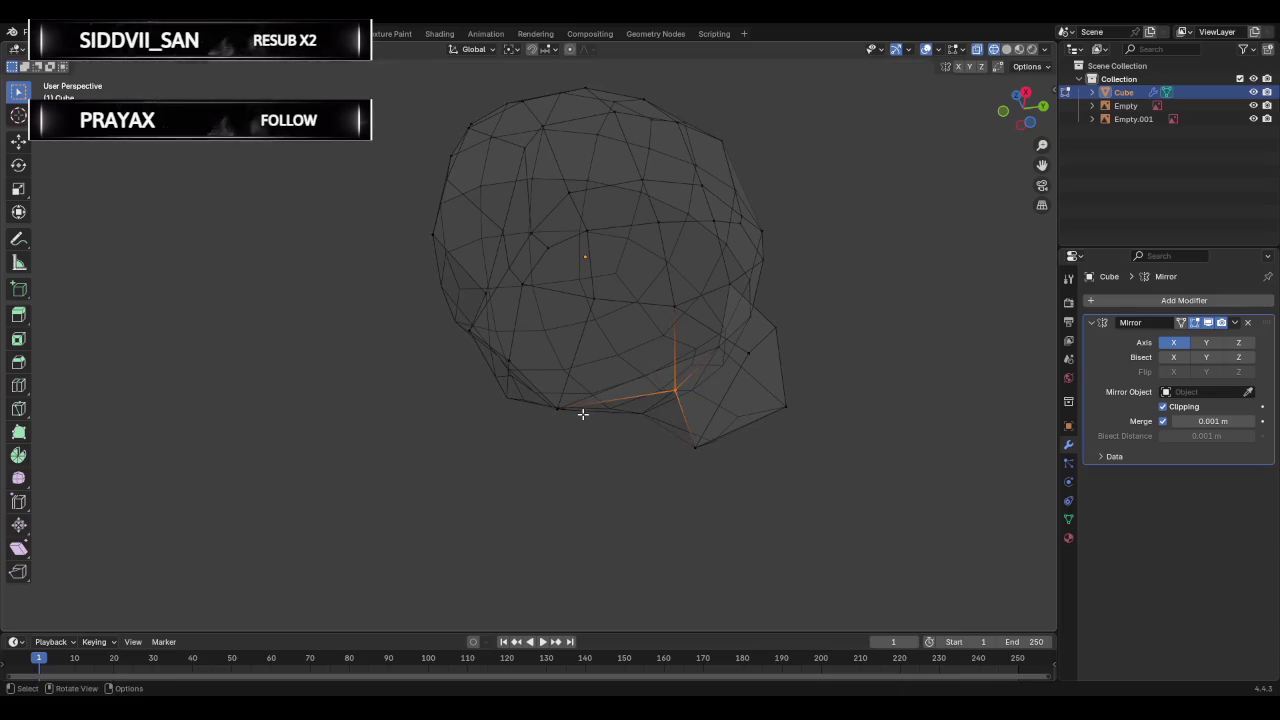
{"action": "left_click", "coordinate": [1025, 93]}
Lower the jaw-to-neck and lower neck vertices to match the side reference.
{"action": "key", "text": "g"}
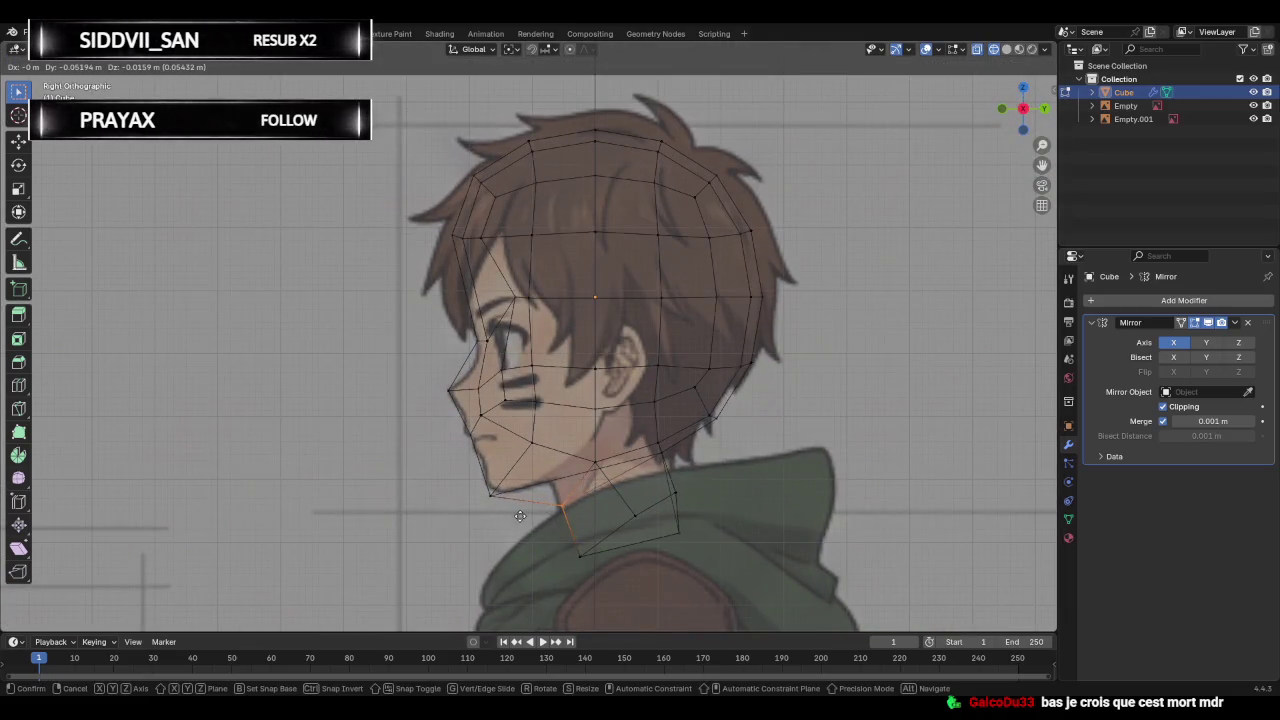
{"action": "left_click", "coordinate": [520, 519]}
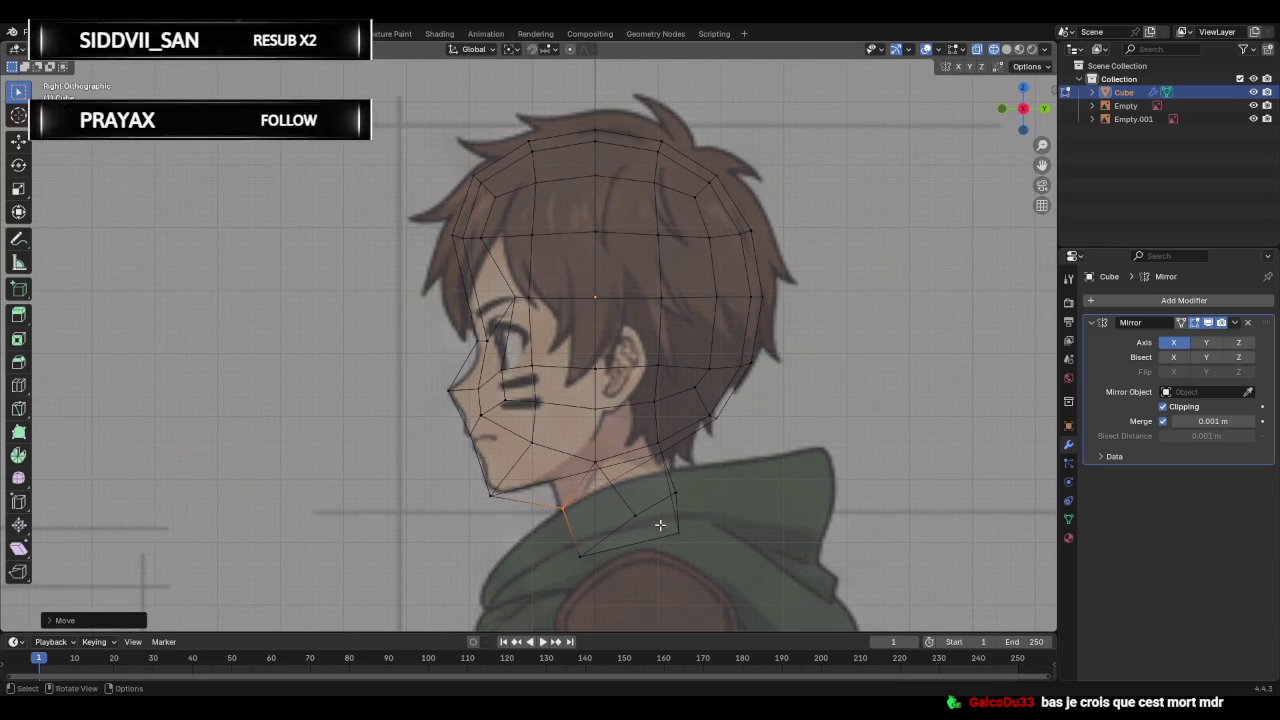
{"action": "left_click", "coordinate": [675, 493]}
{"action": "key", "text": "g"}
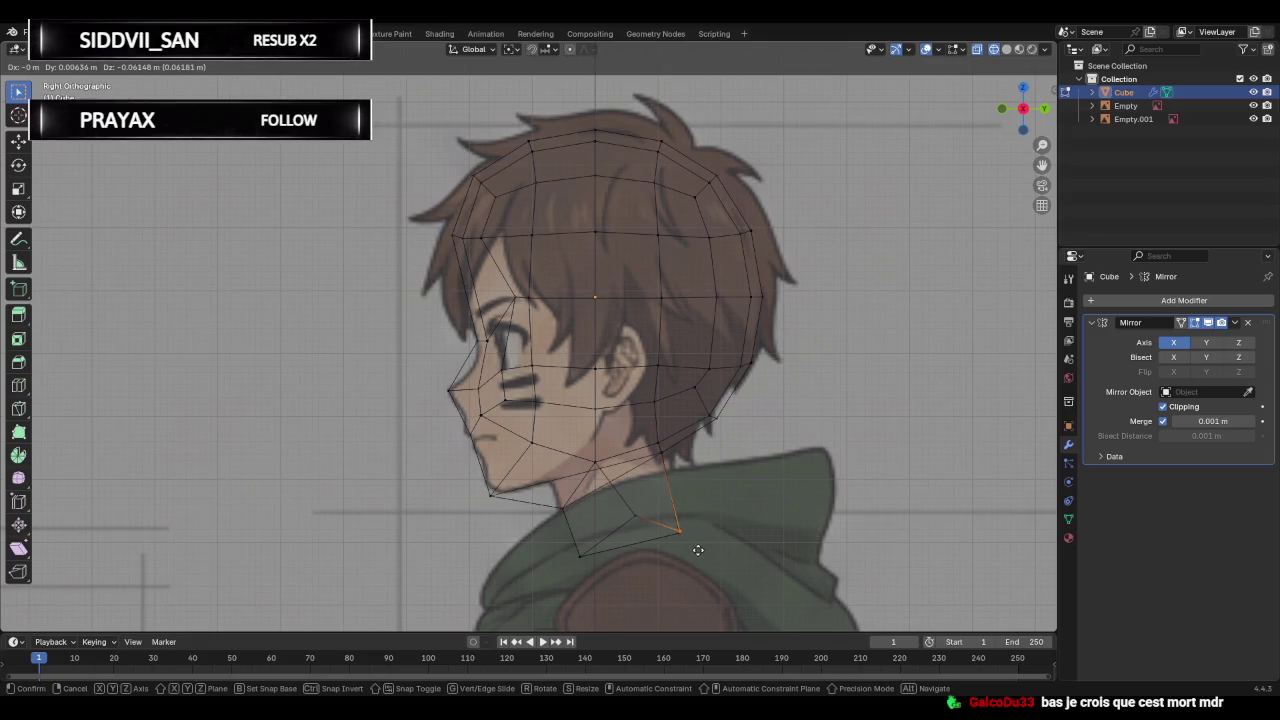
{"action": "left_click", "coordinate": [694, 546]}
{"action": "left_click", "coordinate": [628, 508]}
{"action": "key", "text": "g"}
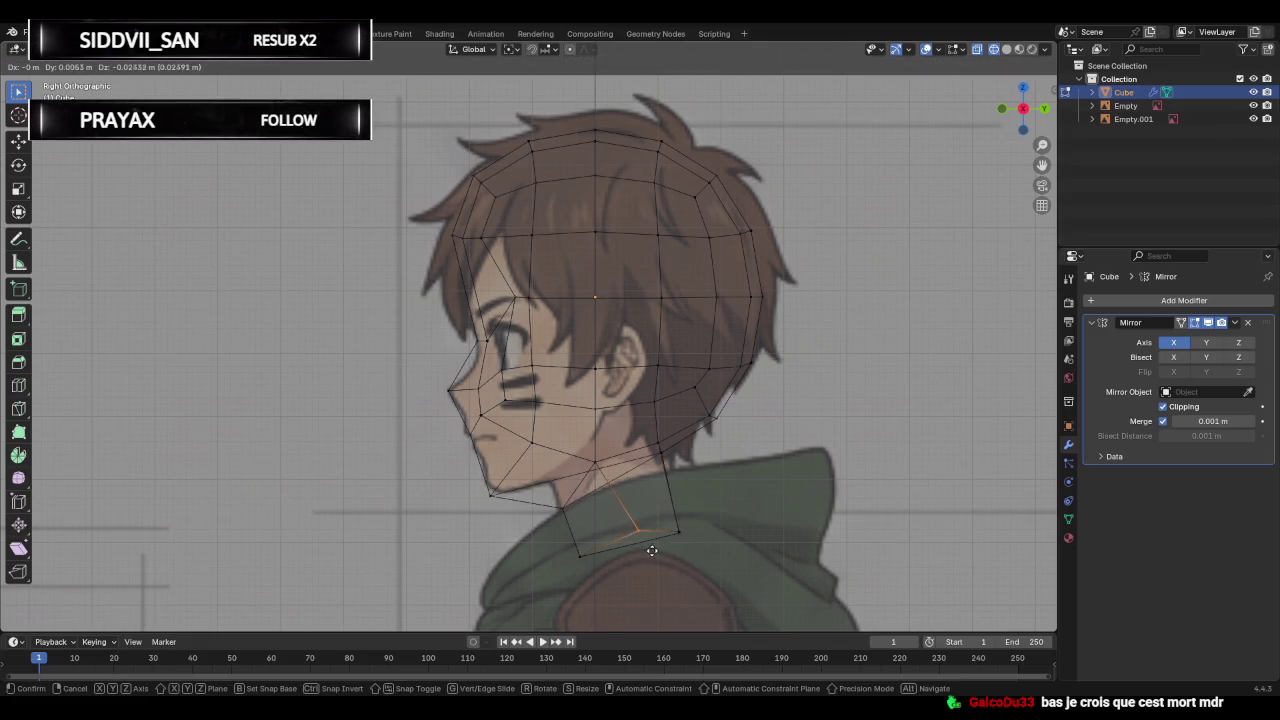
{"action": "left_click", "coordinate": [648, 548]}
Inspect the solid-shaded head and neck from several angles, selecting a neck edge.
{"action": "mouse_move", "coordinate": [524, 527]}
{"action": "middle_mouse_down"}
{"action": "mouse_move", "coordinate": [643, 511]}
{"action": "mouse_move", "coordinate": [806, 400]}
{"action": "mouse_move", "coordinate": [786, 263]}
{"action": "mouse_move", "coordinate": [682, 290]}
{"action": "mouse_move", "coordinate": [552, 491]}
{"action": "mouse_move", "coordinate": [515, 509]}
{"action": "middle_mouse_up"}
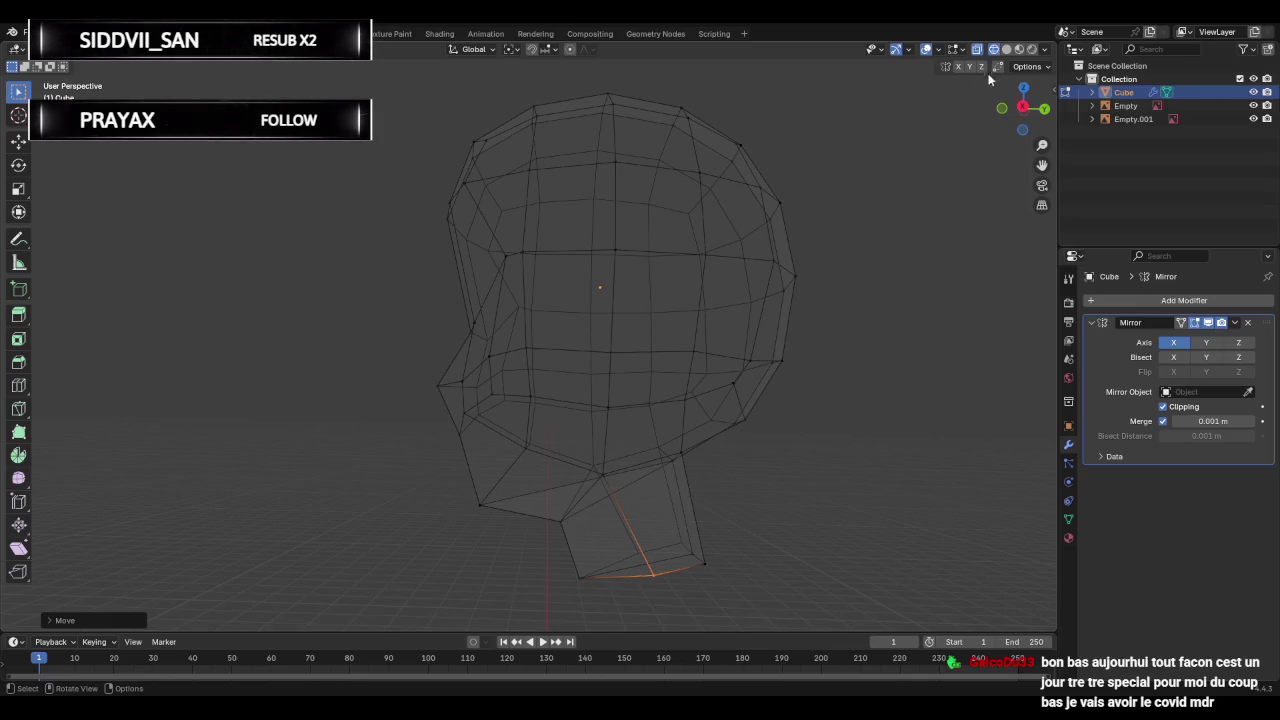
{"action": "left_click", "coordinate": [1006, 49]}
{"action": "mouse_move", "coordinate": [624, 412]}
{"action": "middle_mouse_down"}
{"action": "mouse_move", "coordinate": [697, 415]}
{"action": "mouse_move", "coordinate": [768, 333]}
{"action": "middle_mouse_up"}
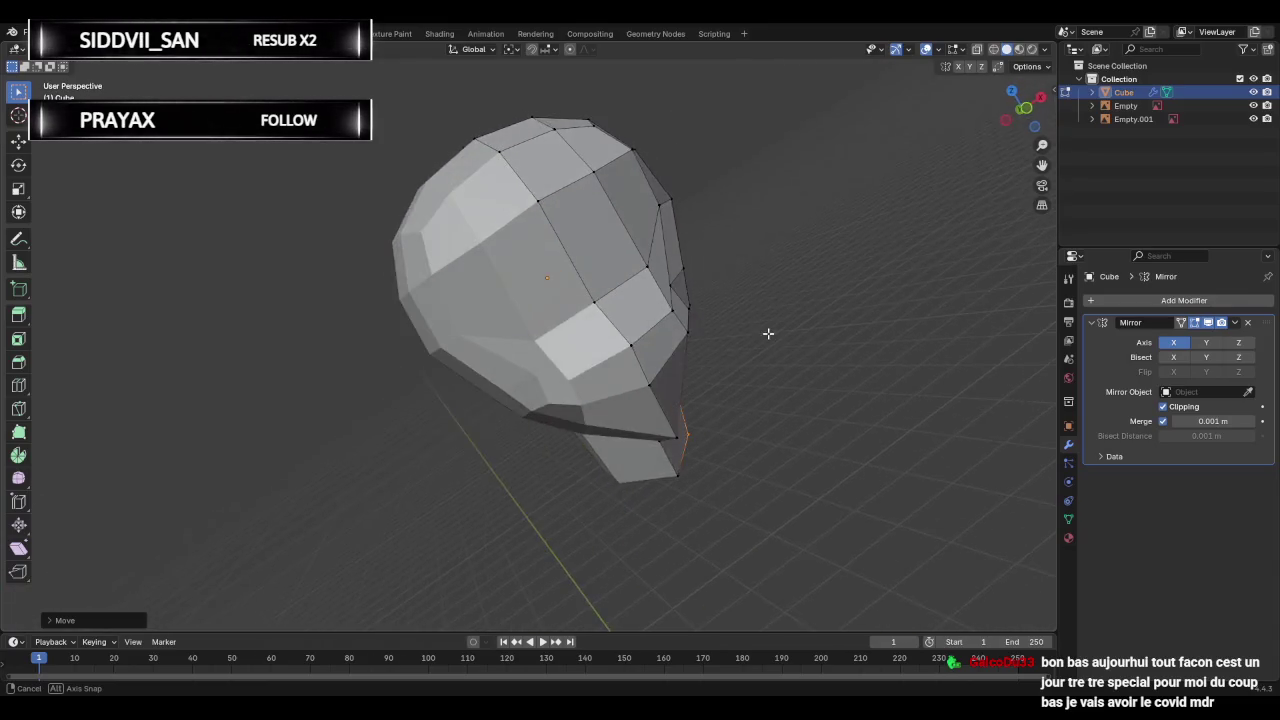
{"action": "middle_click_drag", "start_coordinate": [768, 333], "coordinate": [726, 356]}
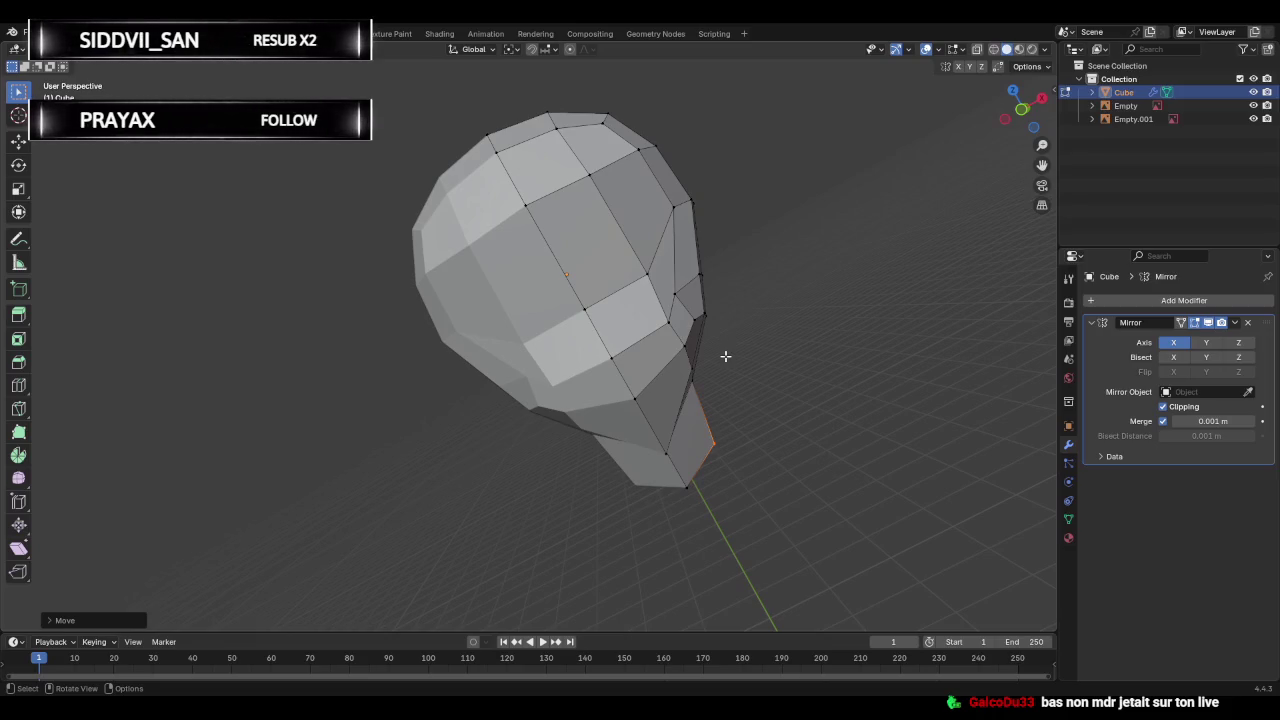
{"action": "mouse_move", "coordinate": [737, 366]}
{"action": "middle_mouse_down"}
{"action": "mouse_move", "coordinate": [573, 393]}
{"action": "mouse_move", "coordinate": [537, 432]}
{"action": "mouse_move", "coordinate": [738, 362]}
{"action": "middle_mouse_up"}
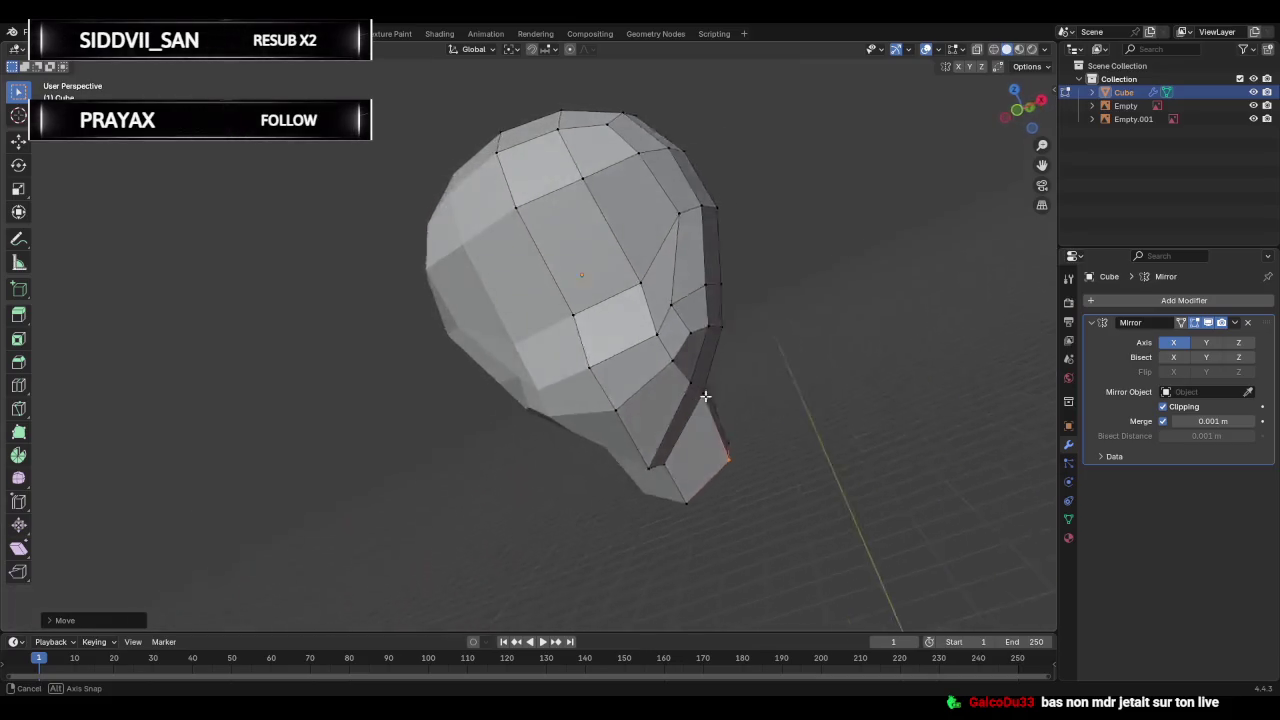
{"action": "left_click", "coordinate": [675, 409]}
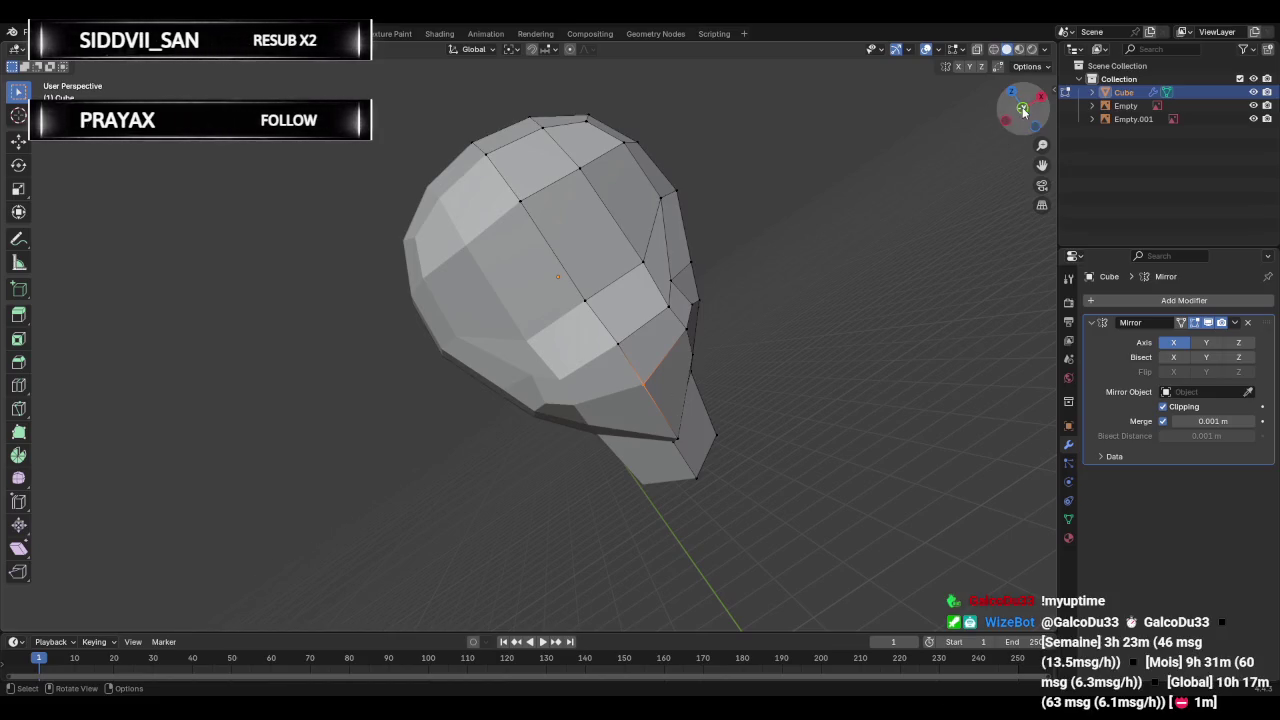
In Front view, compare the mesh against the front reference, ending in wireframe.
{"action": "key", "text": "KP_1"}
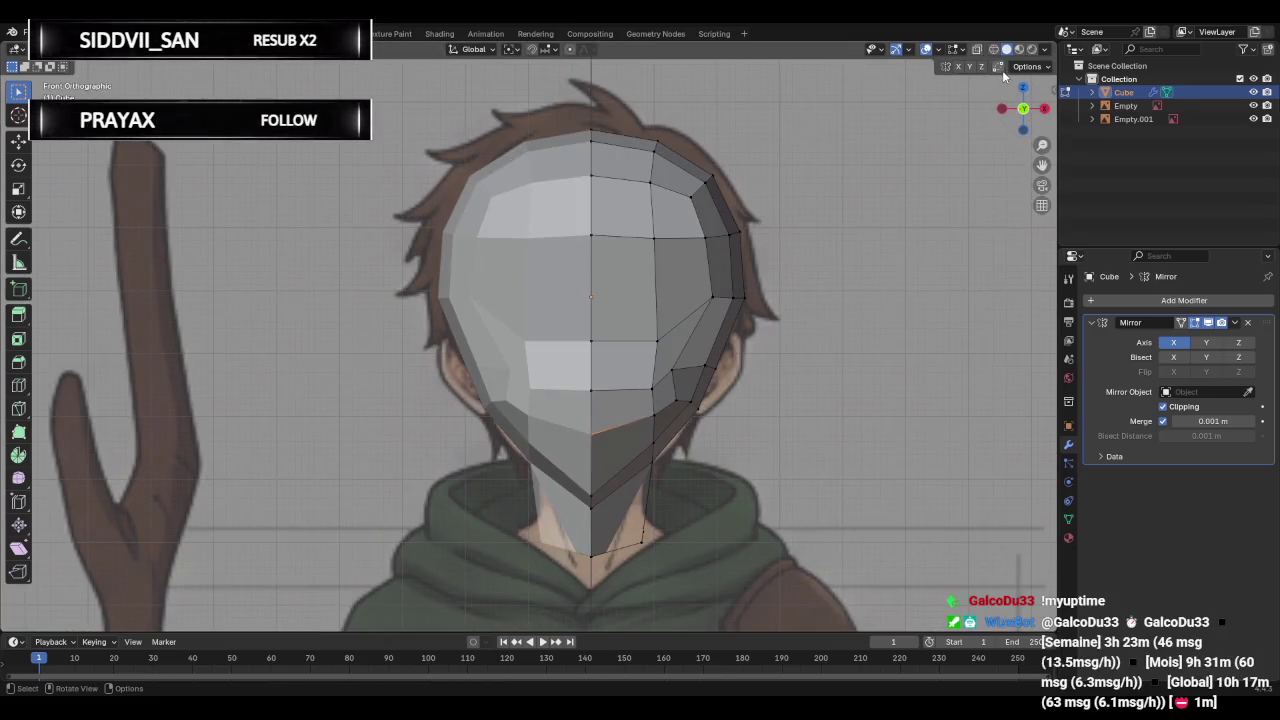
{"action": "key", "text": "shift+z"}
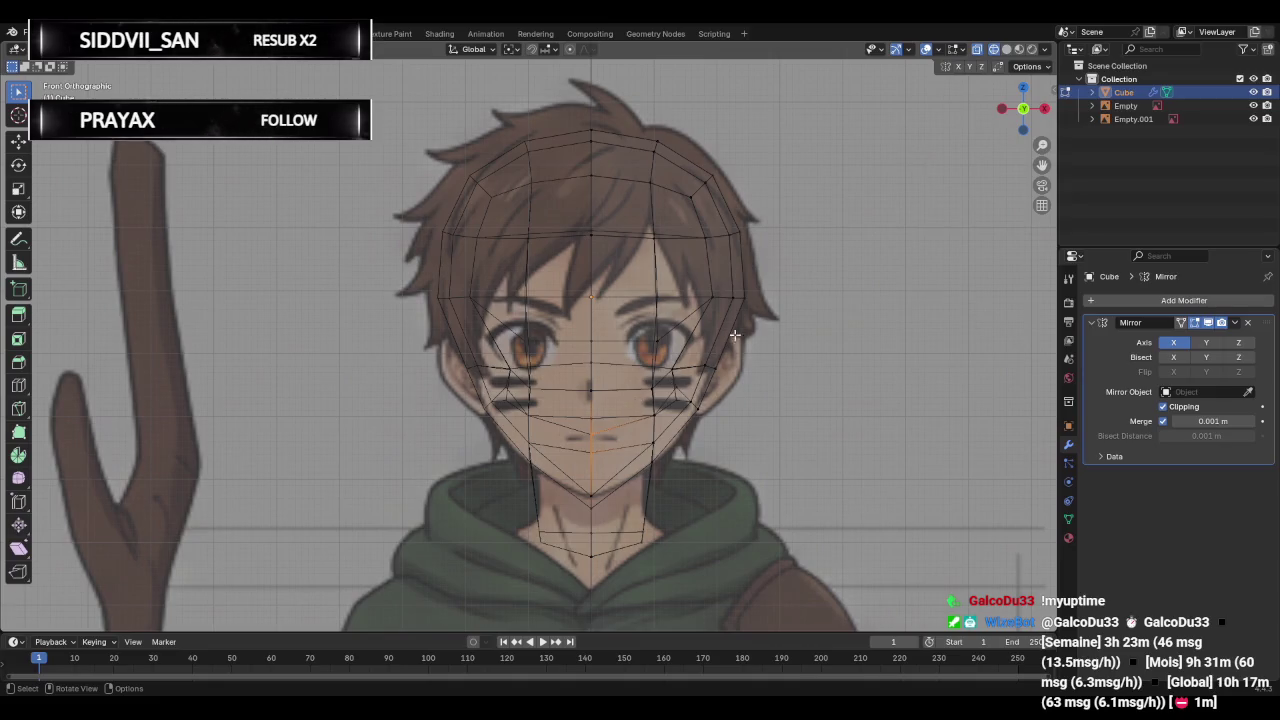
{"action": "left_click", "coordinate": [1006, 49]}
{"action": "left_click", "coordinate": [993, 49]}
{"action": "left_click", "coordinate": [1006, 49]}
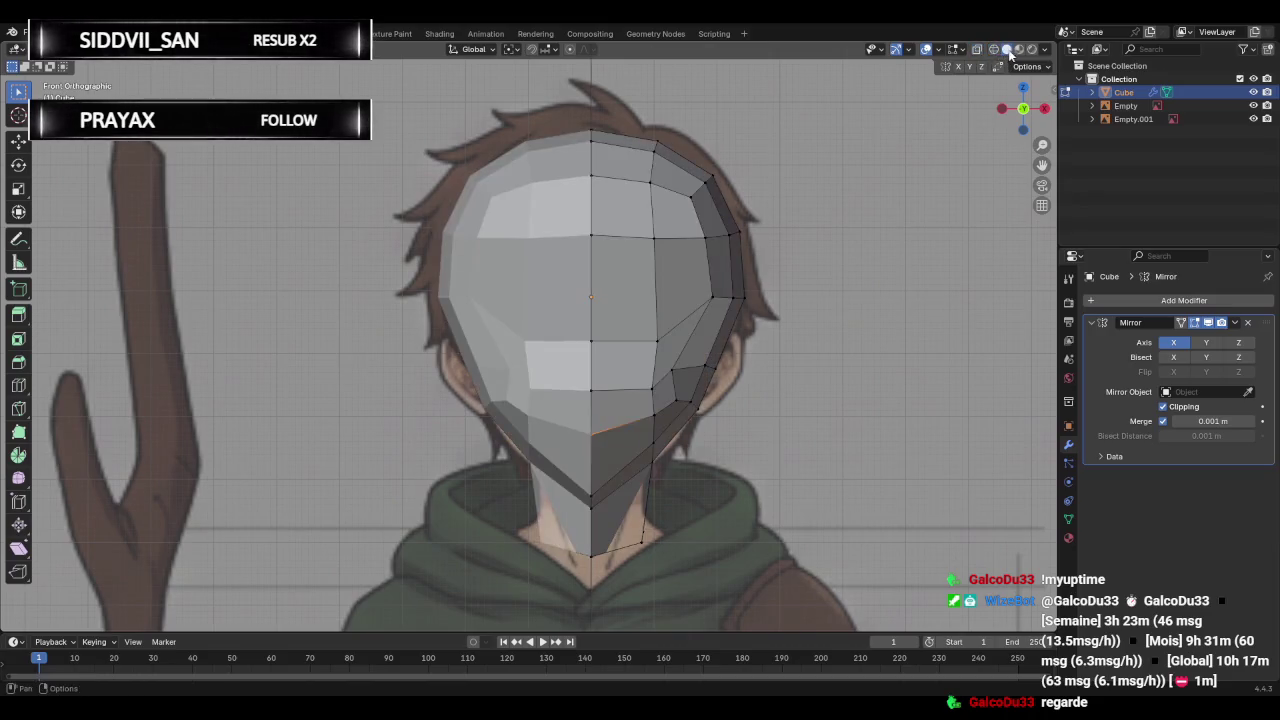
{"action": "left_click", "coordinate": [993, 49]}
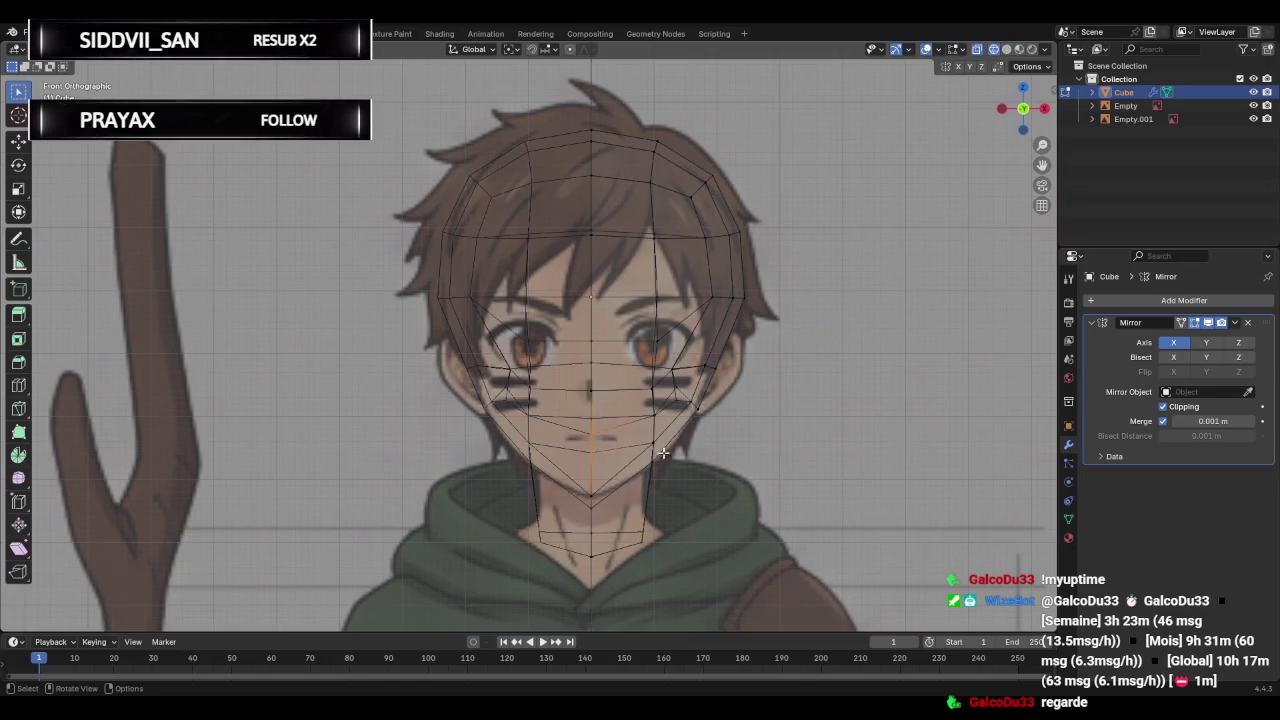
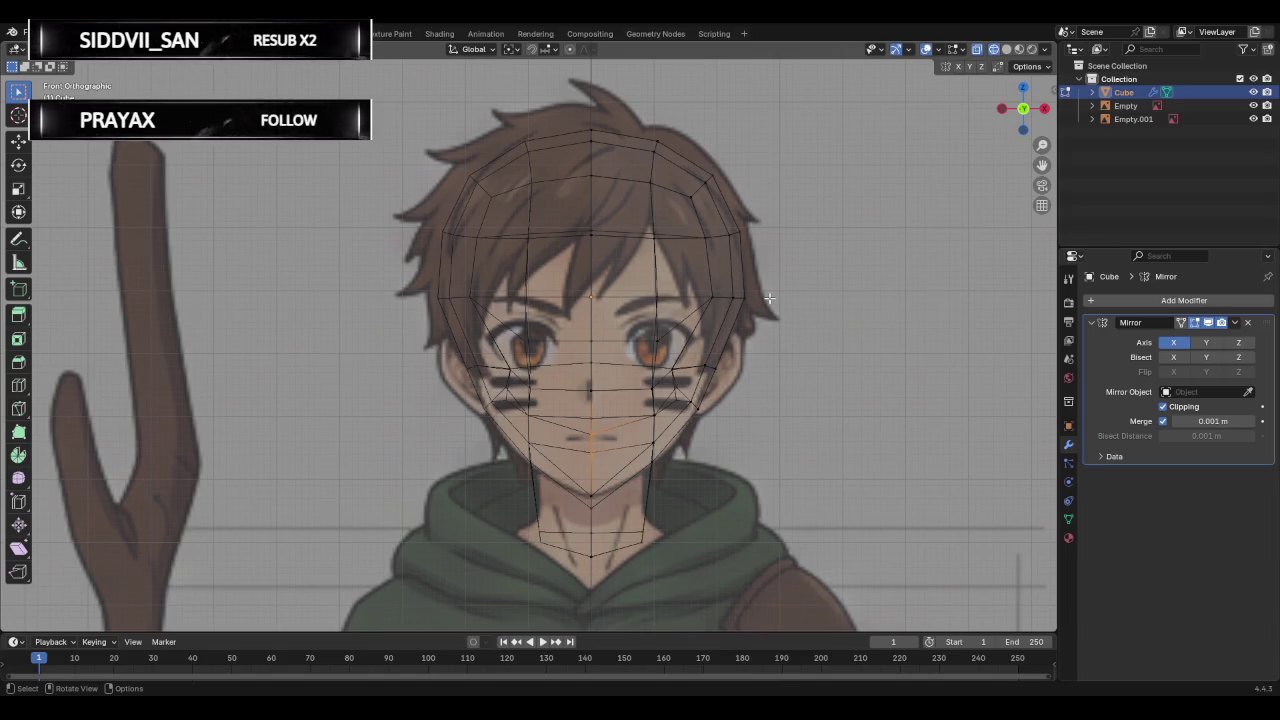
Move the right cheek vertices onto the reference face outline, checking in see-through and solid shading.
{"action": "left_click", "coordinate": [1007, 50]}
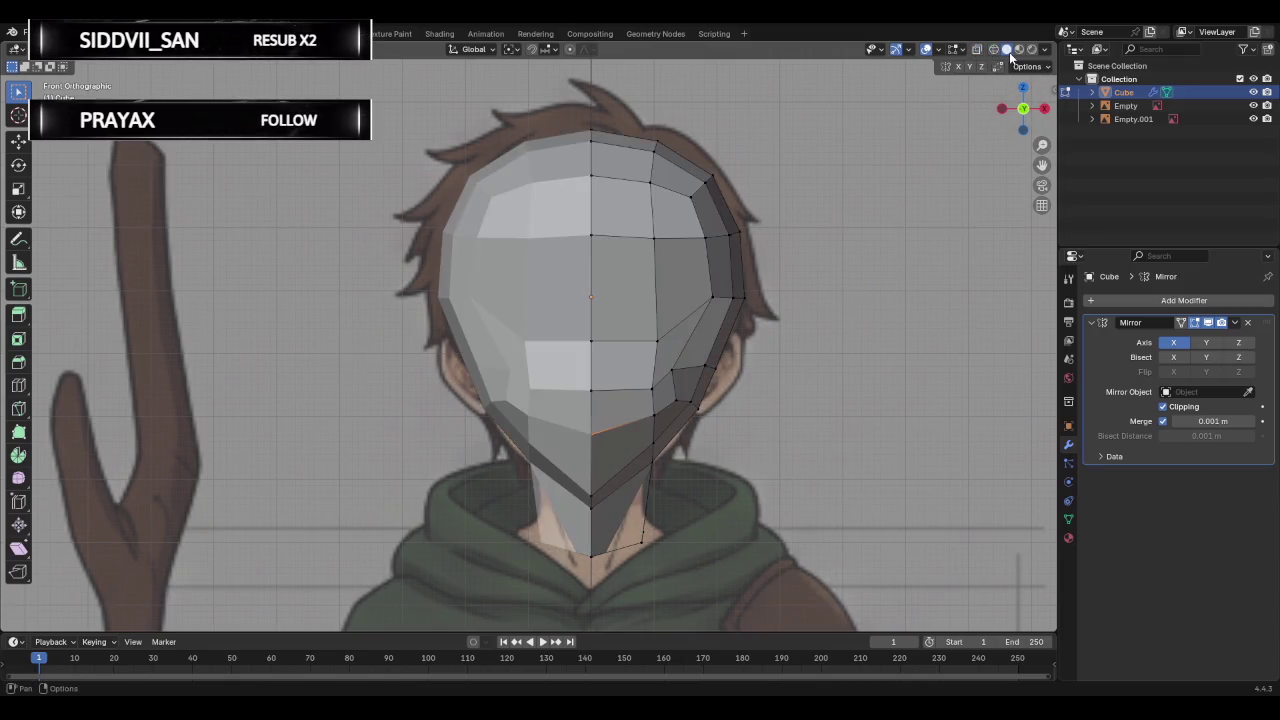
{"action": "left_click", "coordinate": [678, 379]}
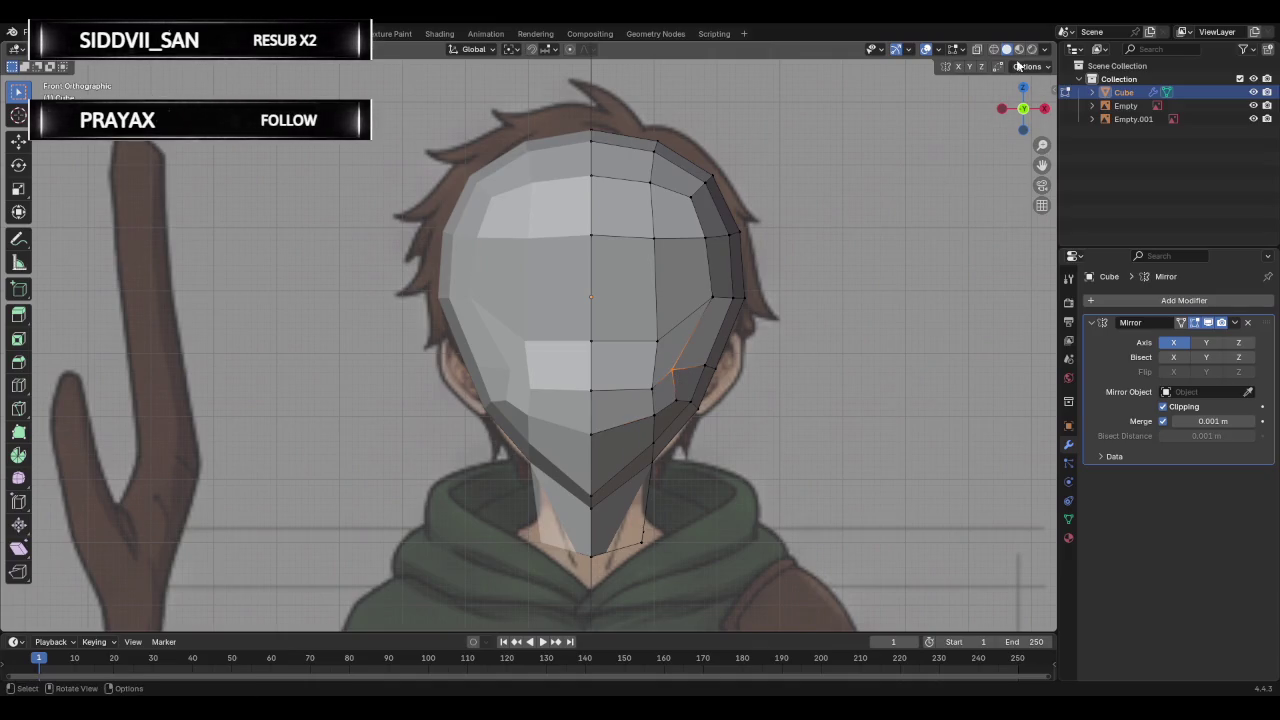
{"action": "key", "text": "shift+z"}
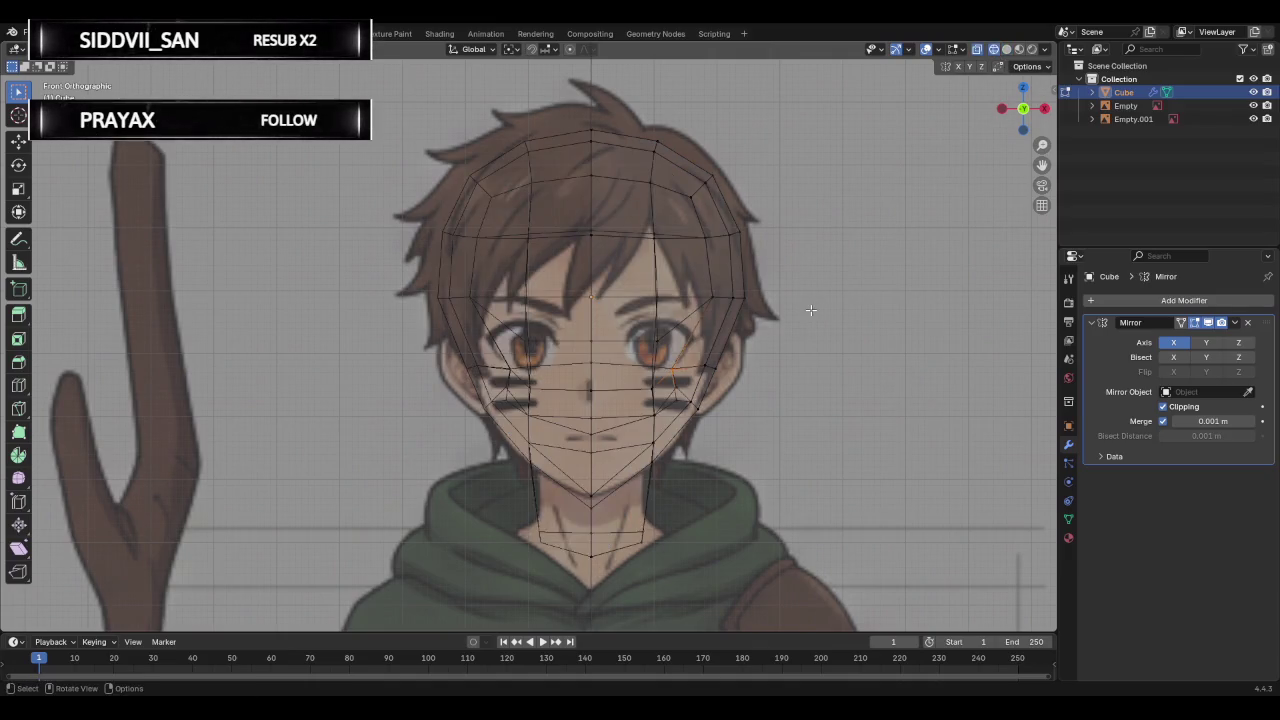
{"action": "key", "text": "g"}
{"action": "left_click", "coordinate": [828, 307]}
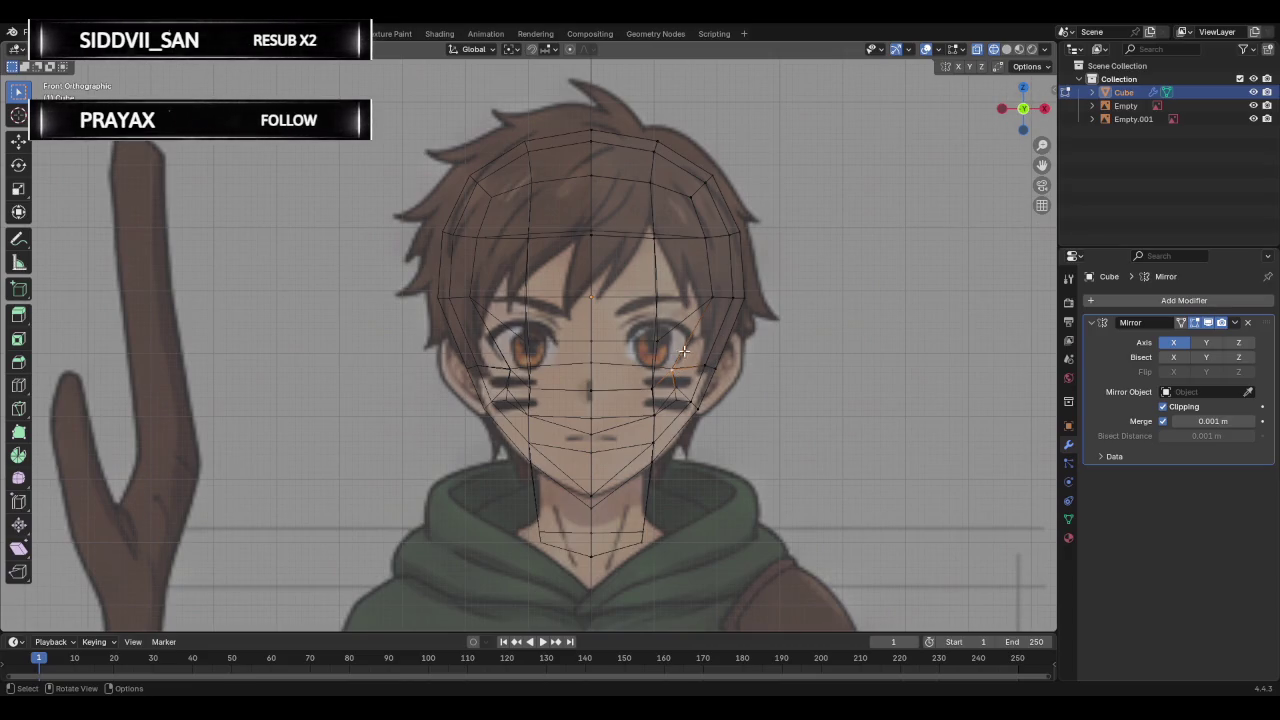
{"action": "left_click", "coordinate": [1006, 49]}
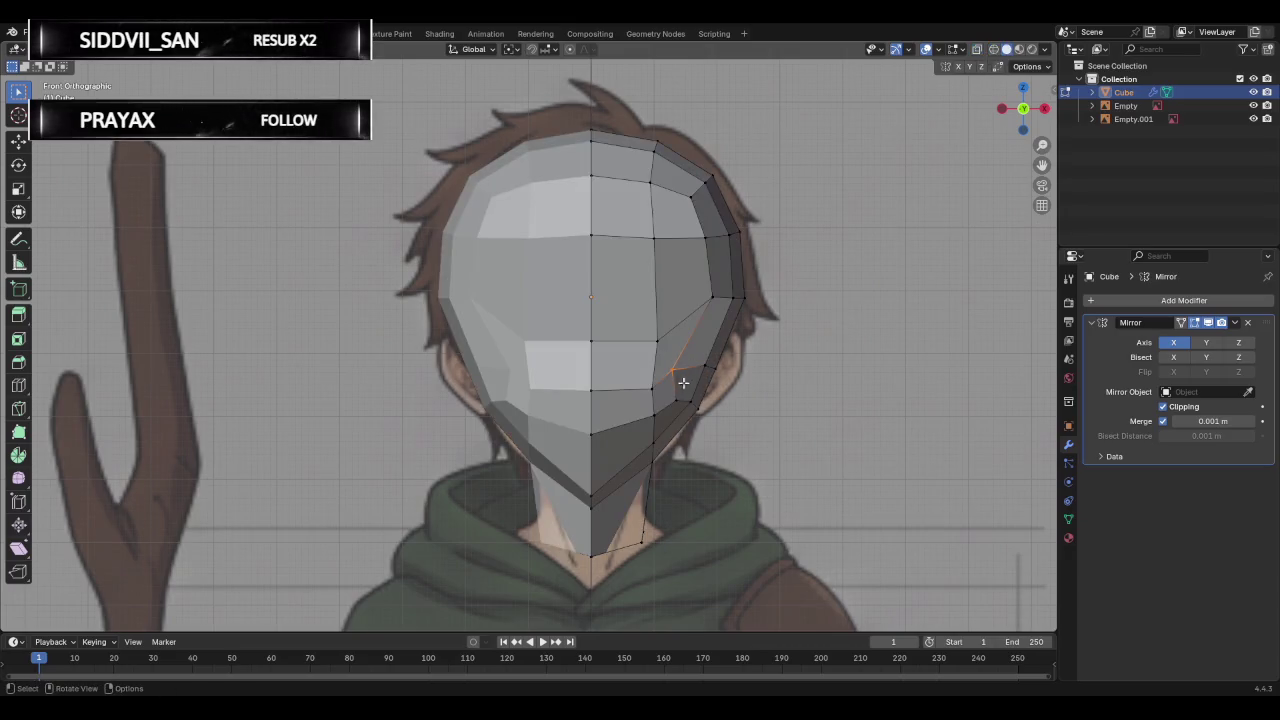
{"action": "left_click", "coordinate": [994, 49]}
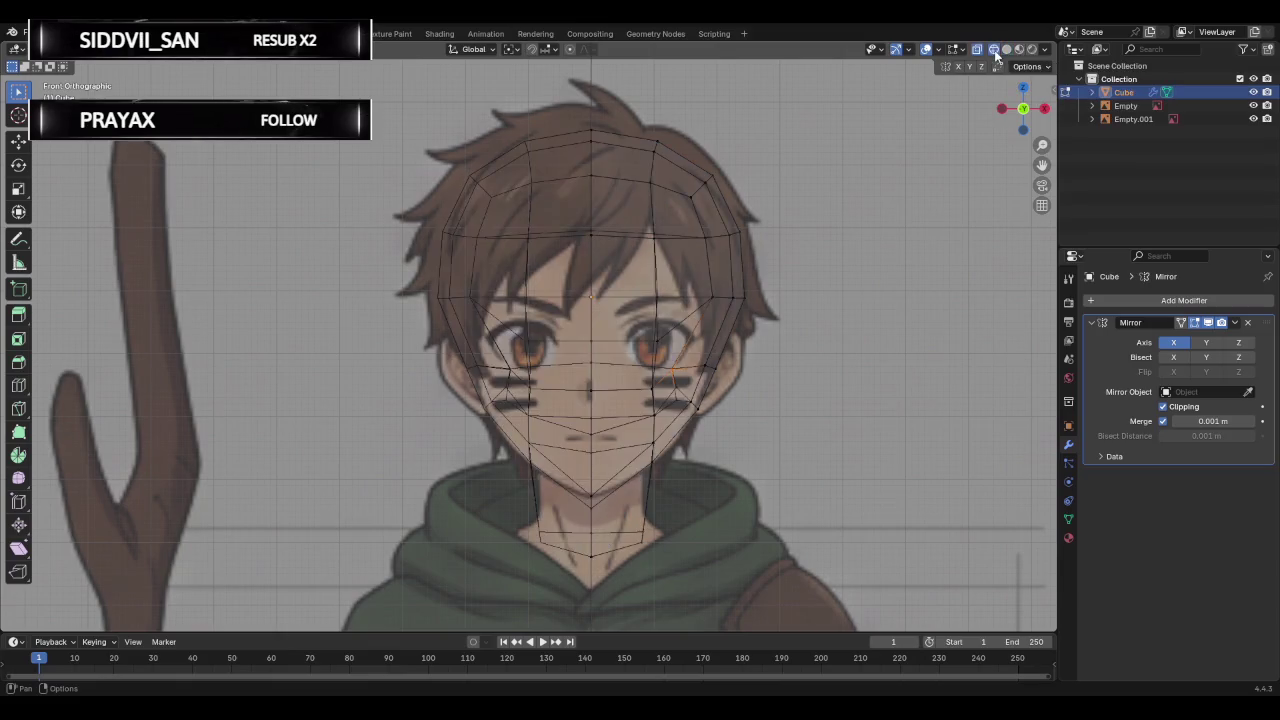
{"action": "key", "text": "g"}
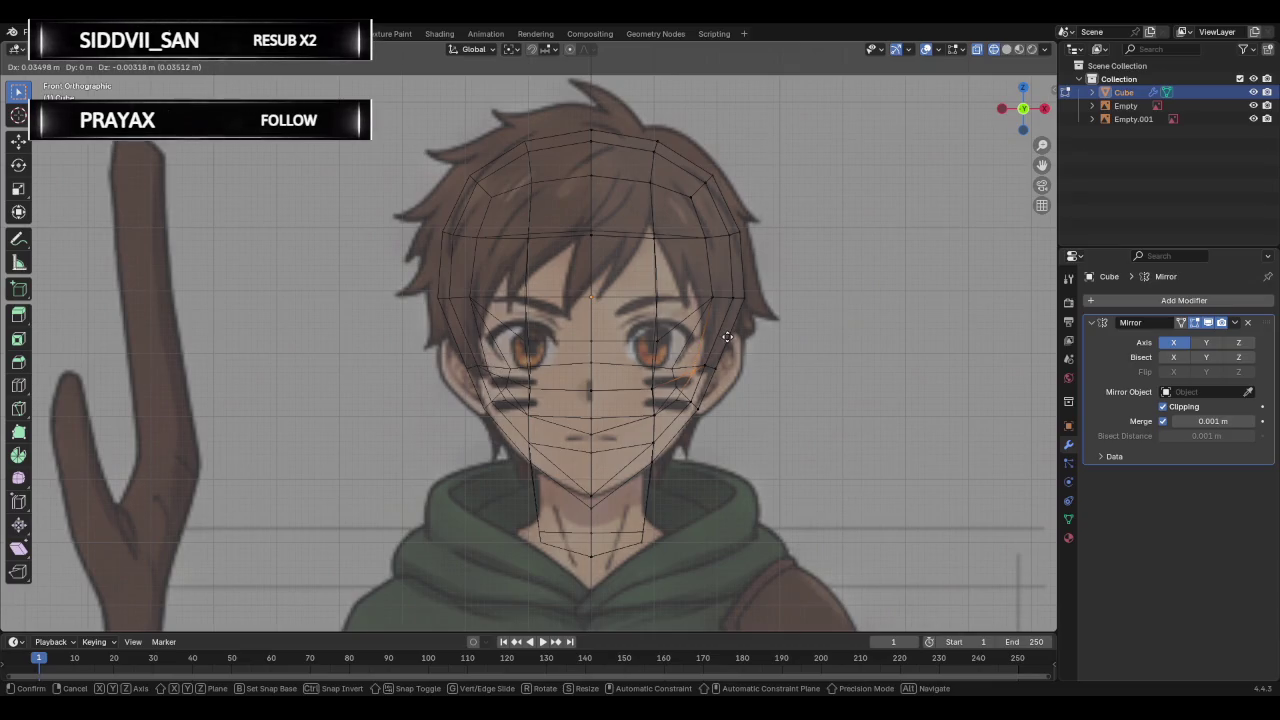
{"action": "left_click", "coordinate": [727, 337]}
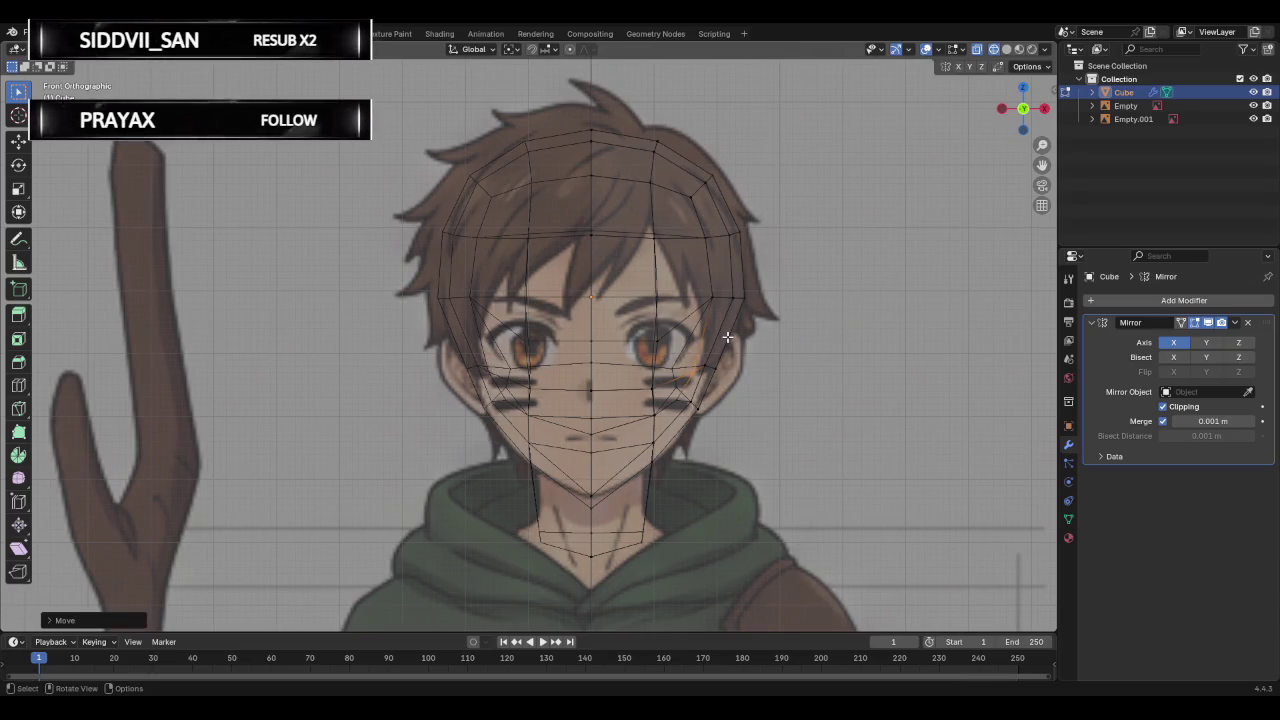
{"action": "left_click", "coordinate": [1007, 49]}
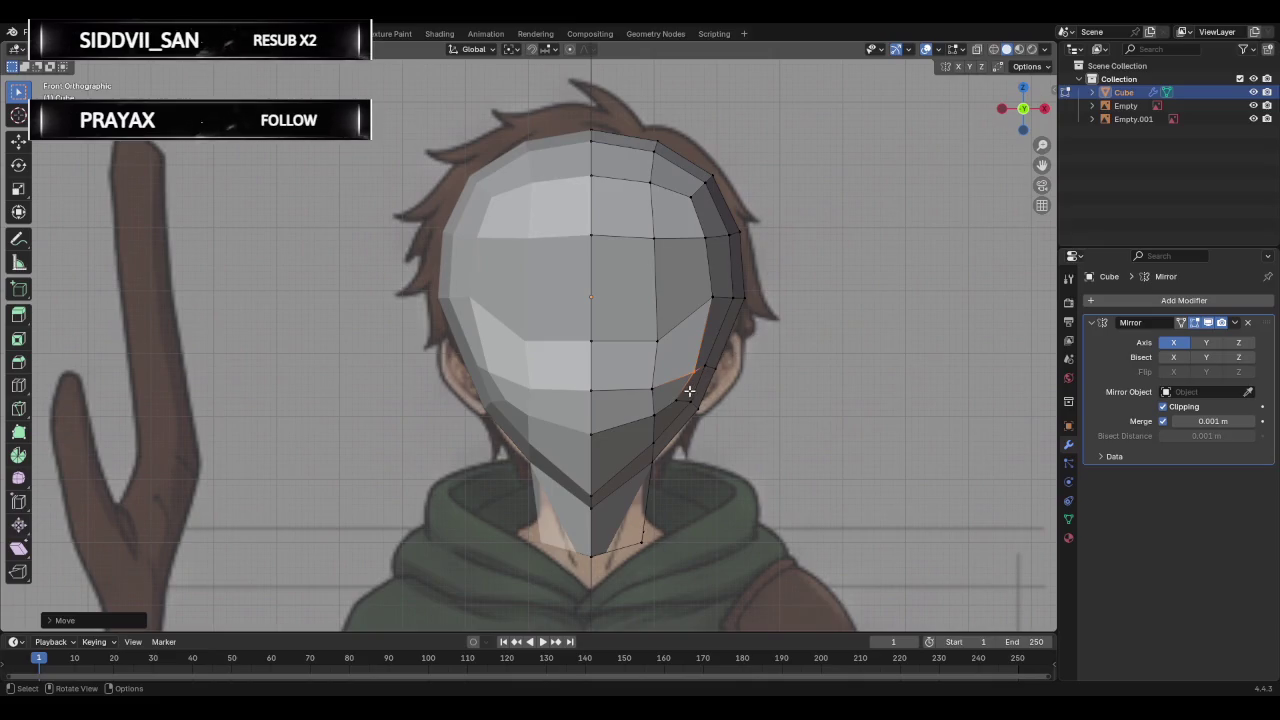
{"action": "key", "text": "g"}
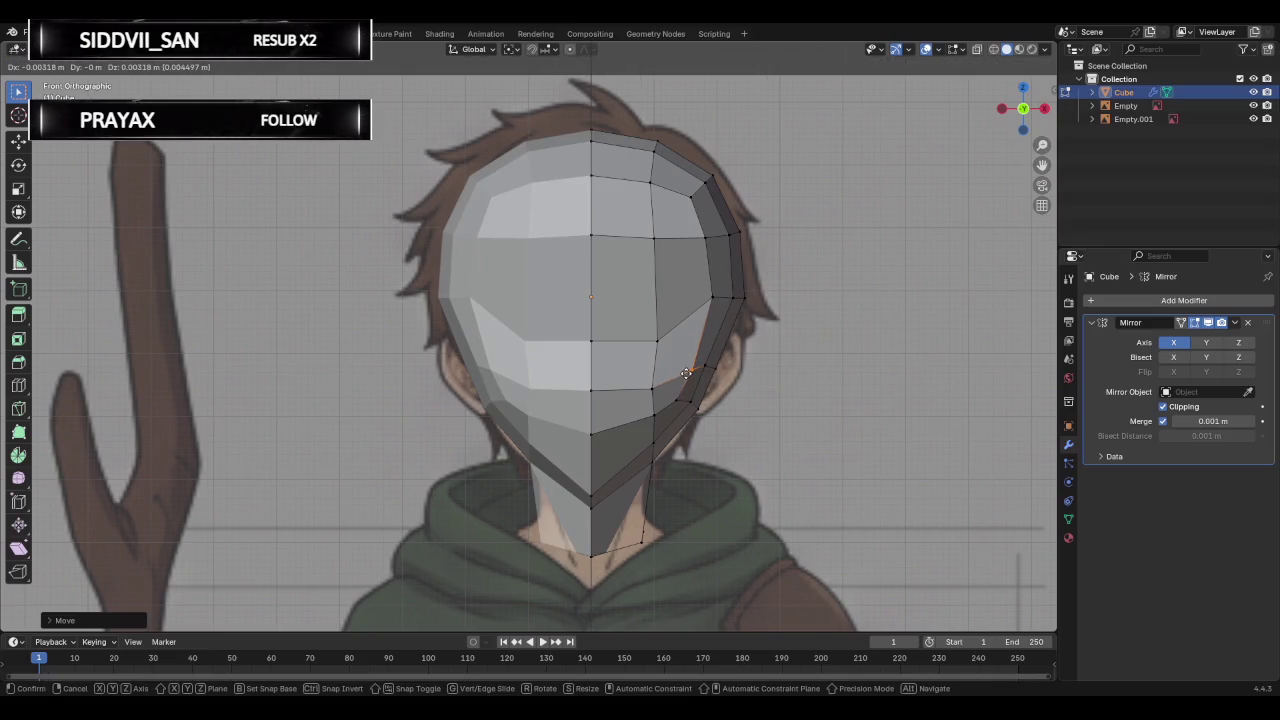
{"action": "left_click", "coordinate": [685, 373]}
Adjust the neighbouring jaw vertex and lower the jawline edge loop selected from the chin midline.
{"action": "left_click", "coordinate": [653, 395]}
{"action": "key", "text": "g"}
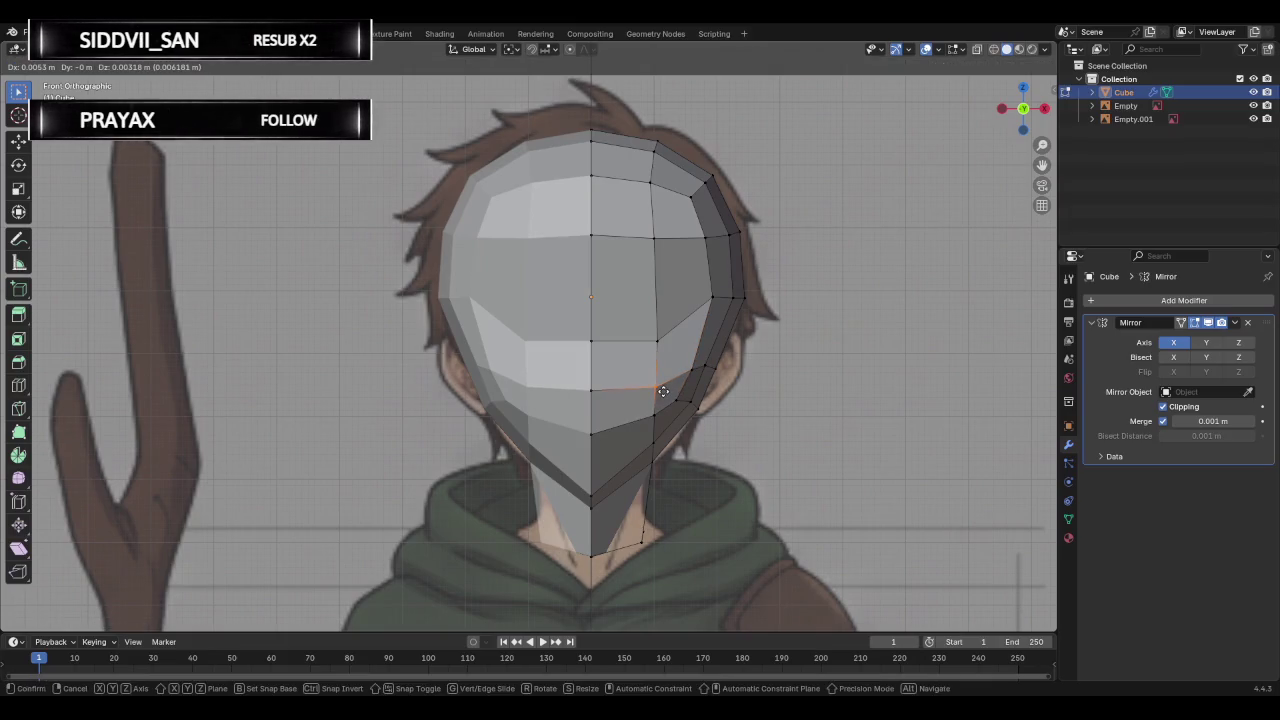
{"action": "left_click", "coordinate": [663, 391]}
{"action": "key", "text": "b"}
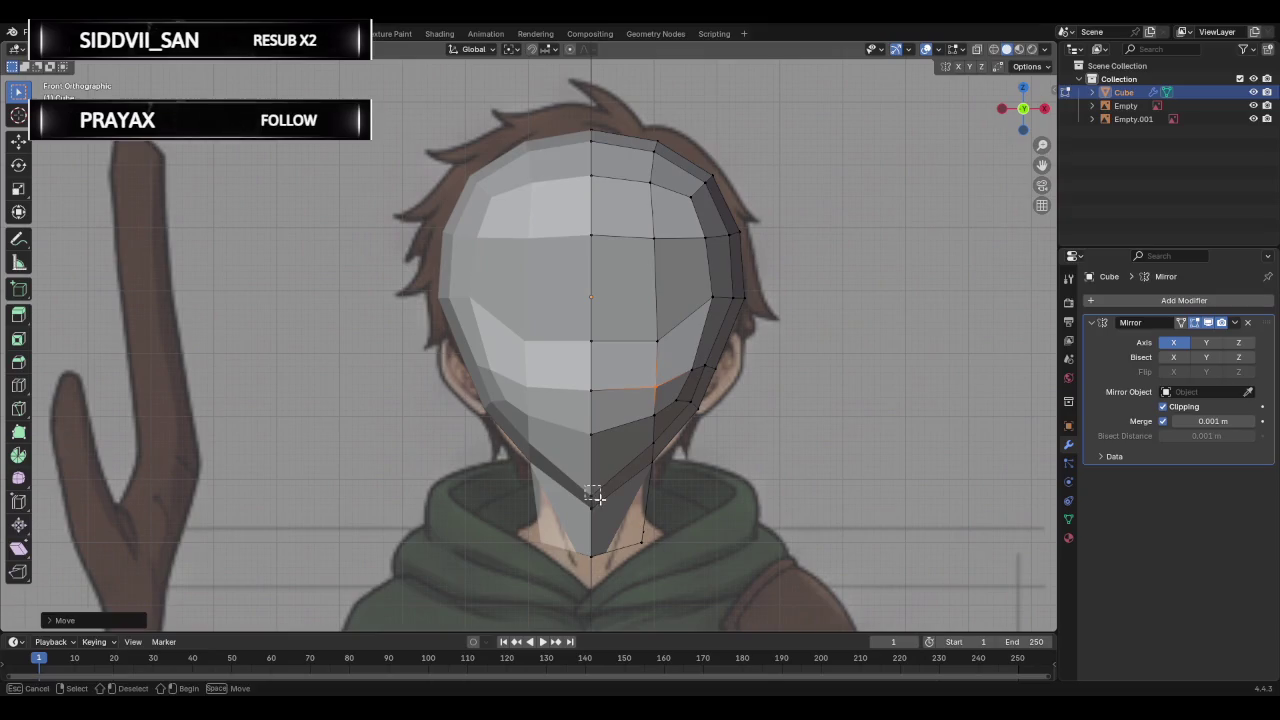
{"action": "left_click_drag", "start_coordinate": [596, 496], "coordinate": [603, 500]}
{"action": "left_click", "coordinate": [584, 428]}
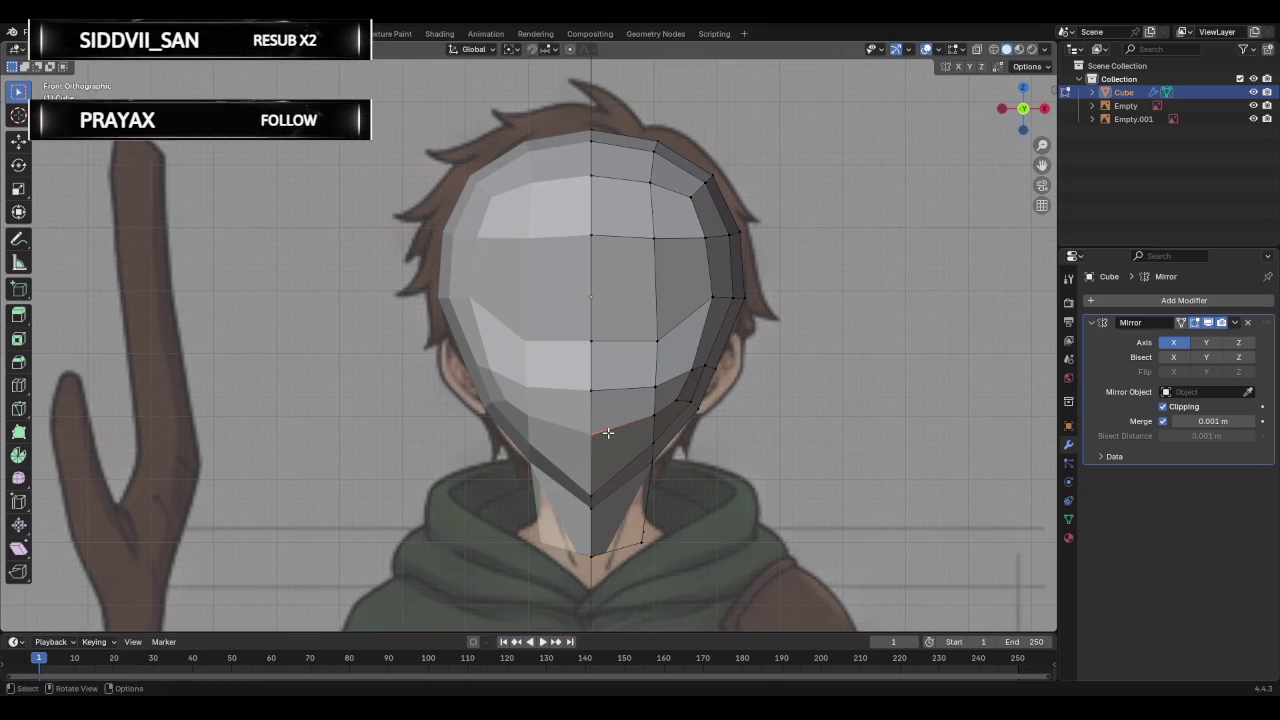
{"action": "left_click", "coordinate": [609, 430], "text": "alt"}
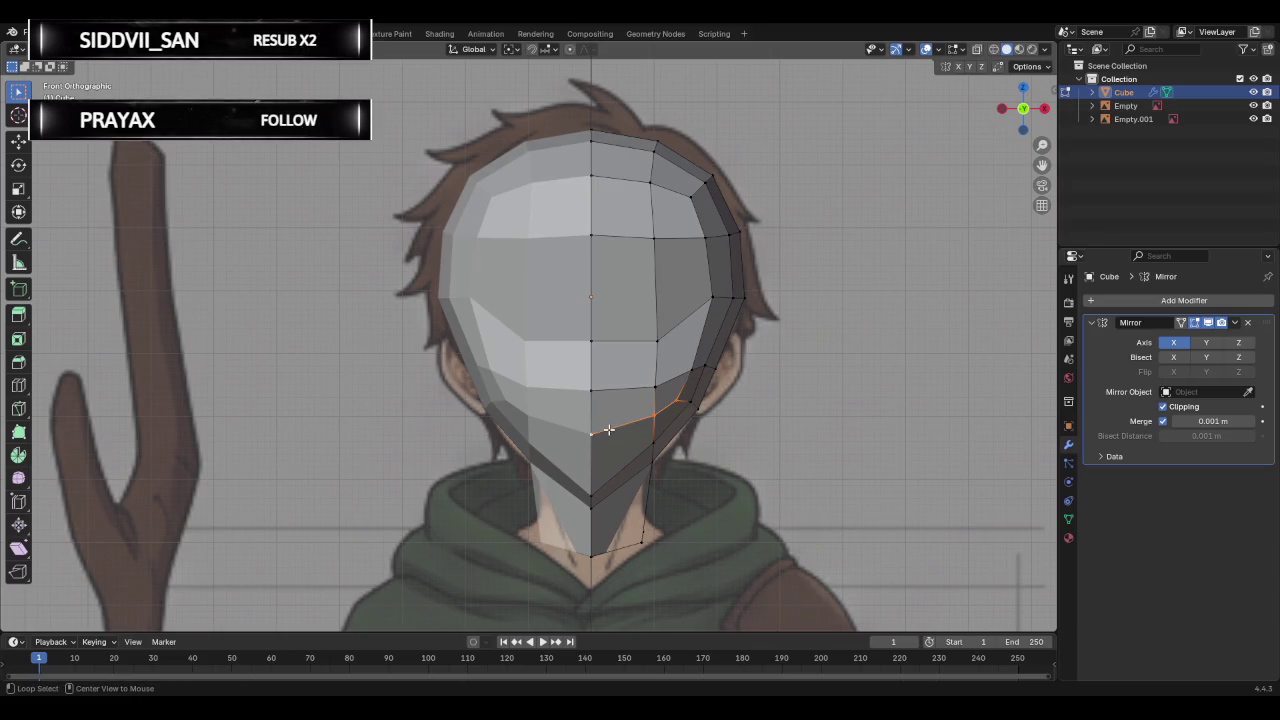
{"action": "key", "text": "g"}
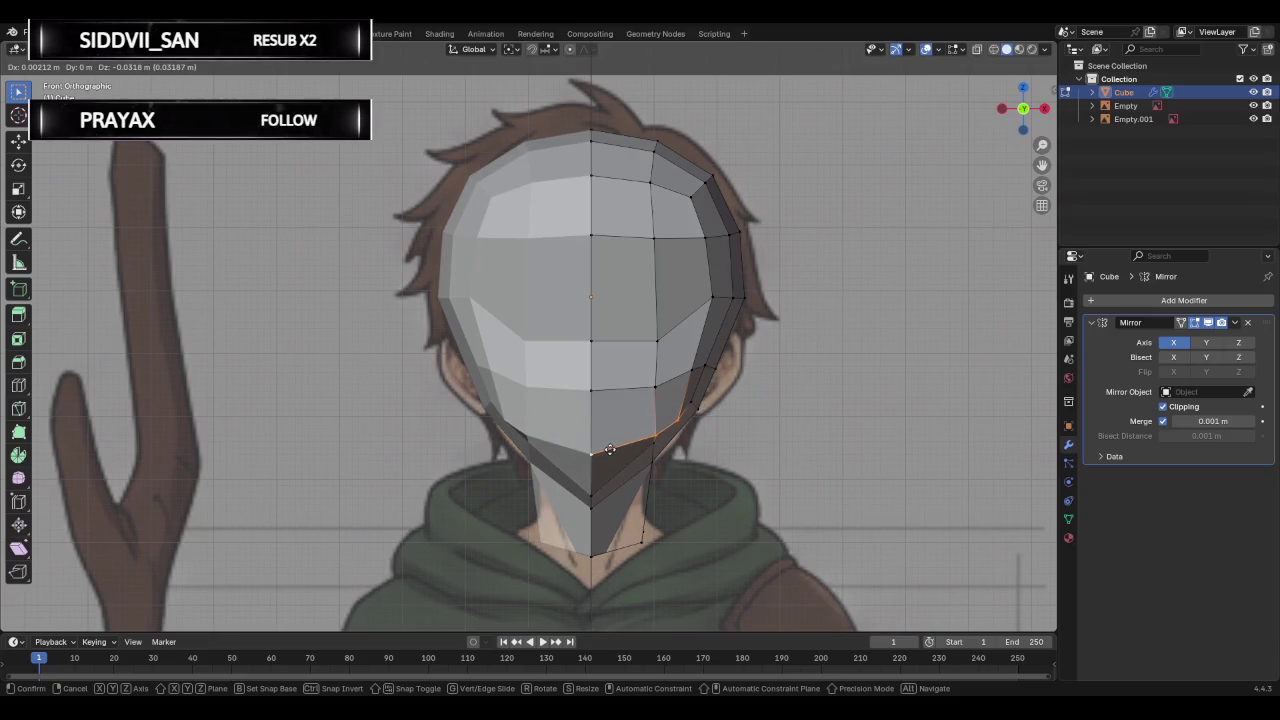
{"action": "left_click", "coordinate": [610, 450]}
{"action": "mouse_move", "coordinate": [610, 450]}
{"action": "middle_mouse_down"}
{"action": "mouse_move", "coordinate": [680, 390]}
{"action": "mouse_move", "coordinate": [573, 388]}
{"action": "middle_mouse_up"}
Slide the jaw loop along the face surface and select a vertical neck edge.
{"action": "key", "text": "g"}
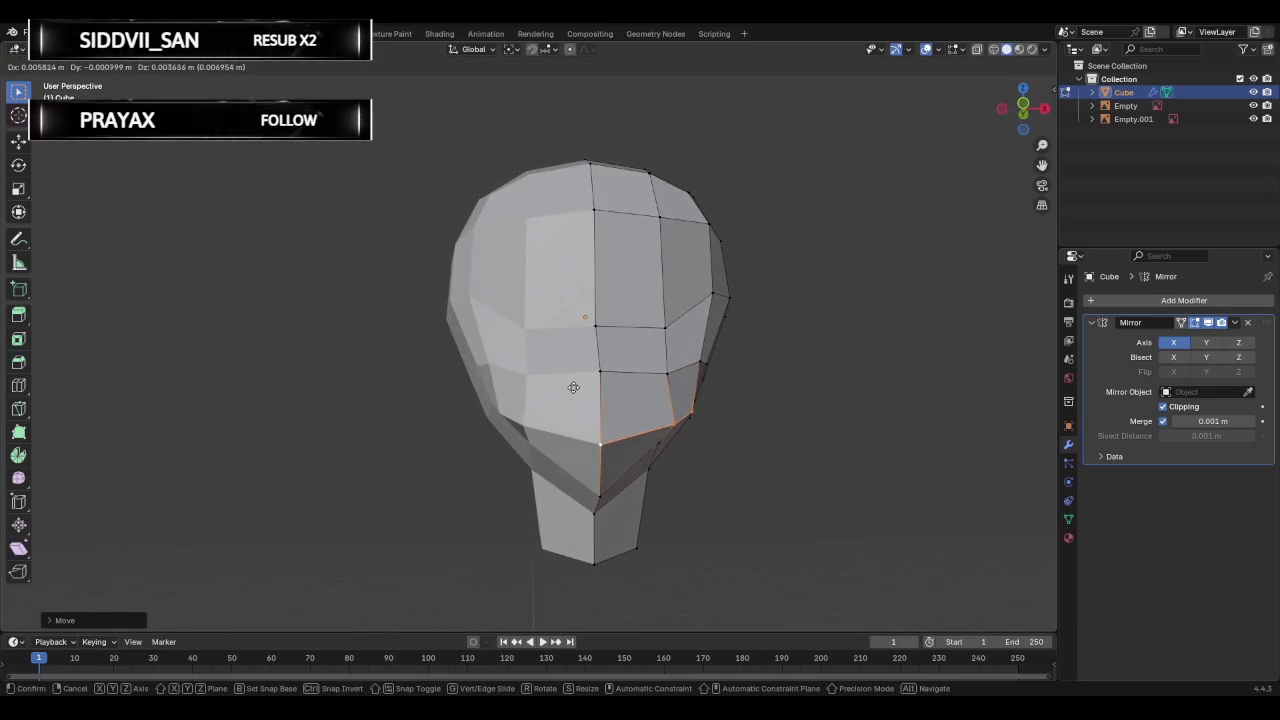
{"action": "key", "text": "g"}
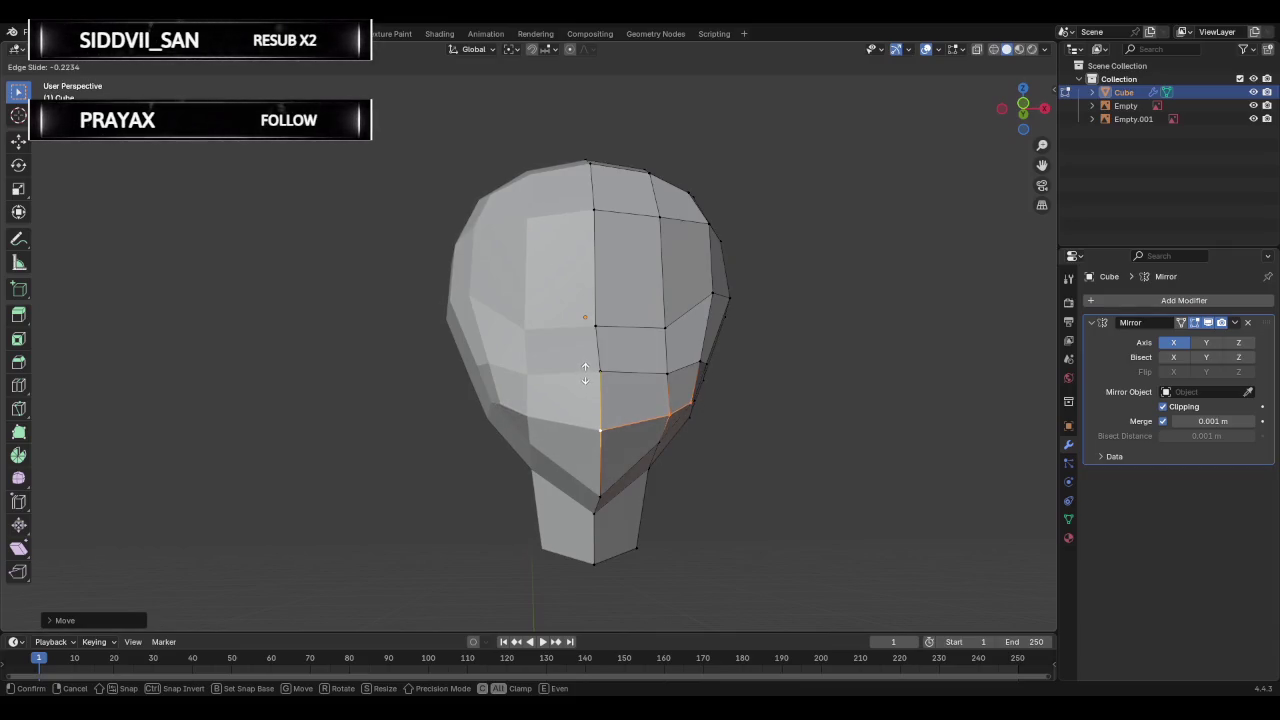
{"action": "left_click", "coordinate": [584, 373]}
{"action": "mouse_move", "coordinate": [646, 474]}
{"action": "middle_mouse_down"}
{"action": "mouse_move", "coordinate": [721, 423]}
{"action": "mouse_move", "coordinate": [640, 460]}
{"action": "middle_mouse_up"}
{"action": "left_click", "coordinate": [630, 460]}
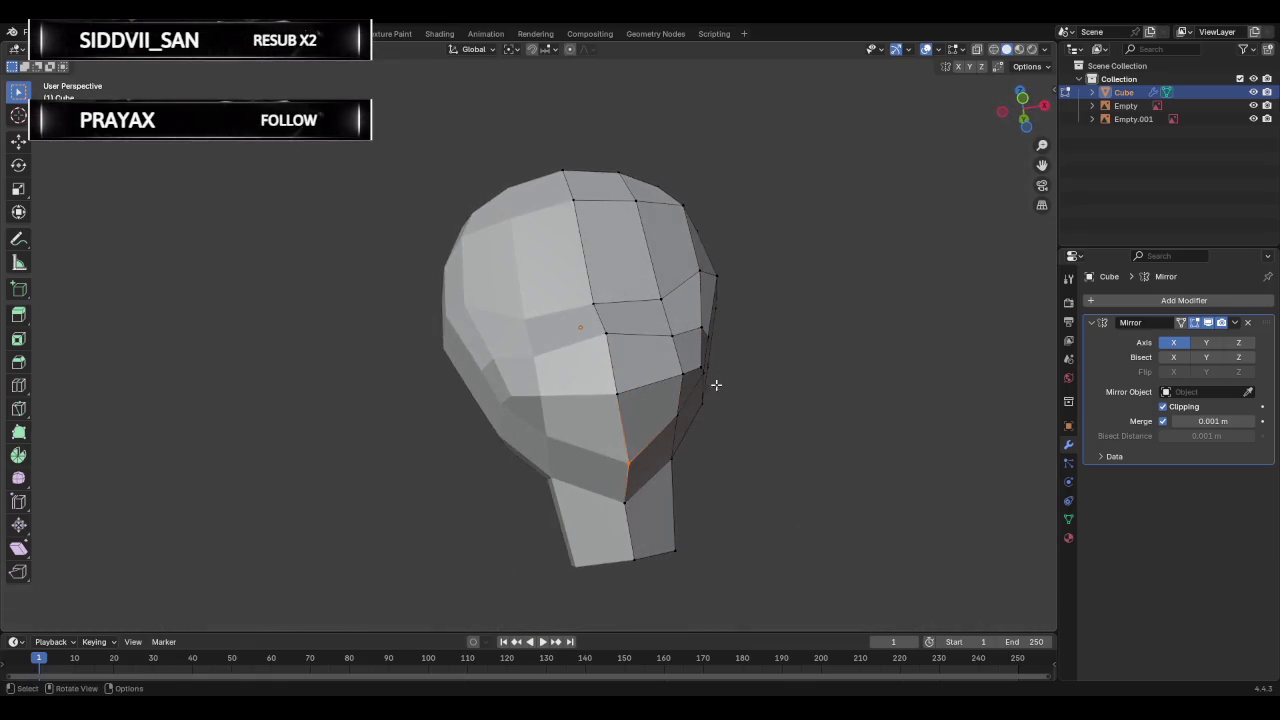
In front view, move a vertex and slide the chin vertex to fit the reference chin line.
{"action": "left_click", "coordinate": [1021, 98]}
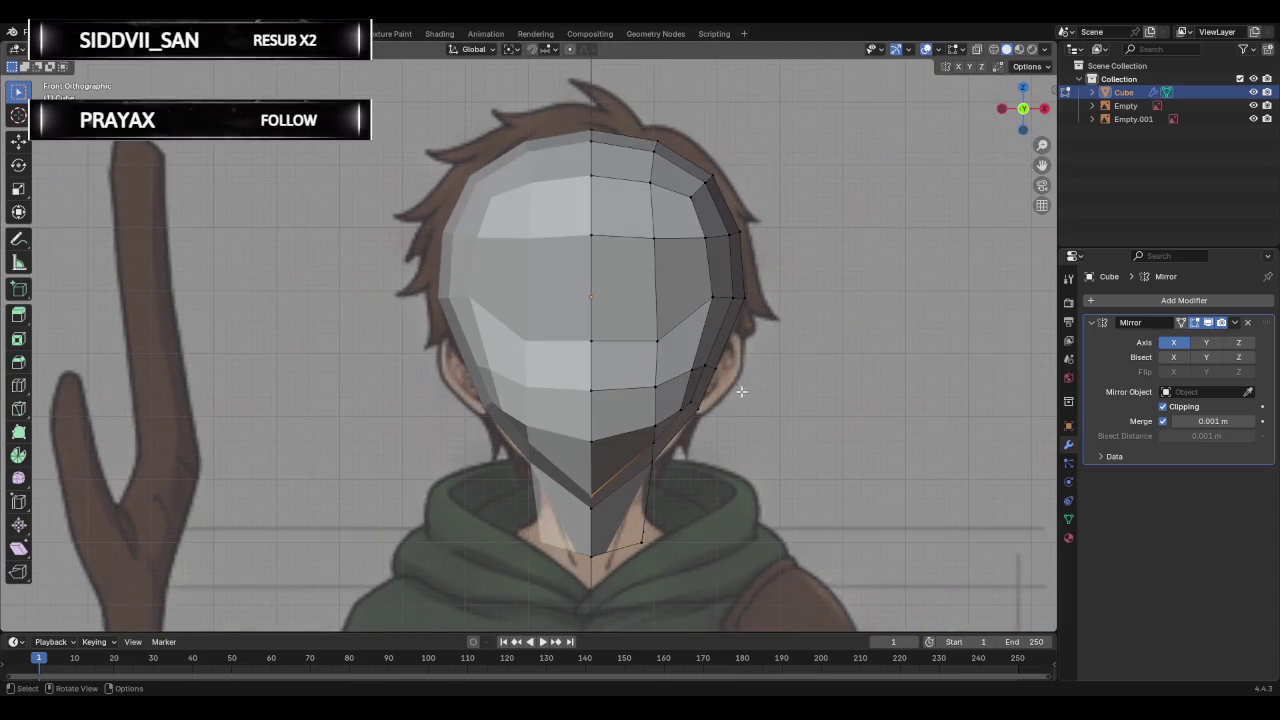
{"action": "left_click", "coordinate": [977, 49]}
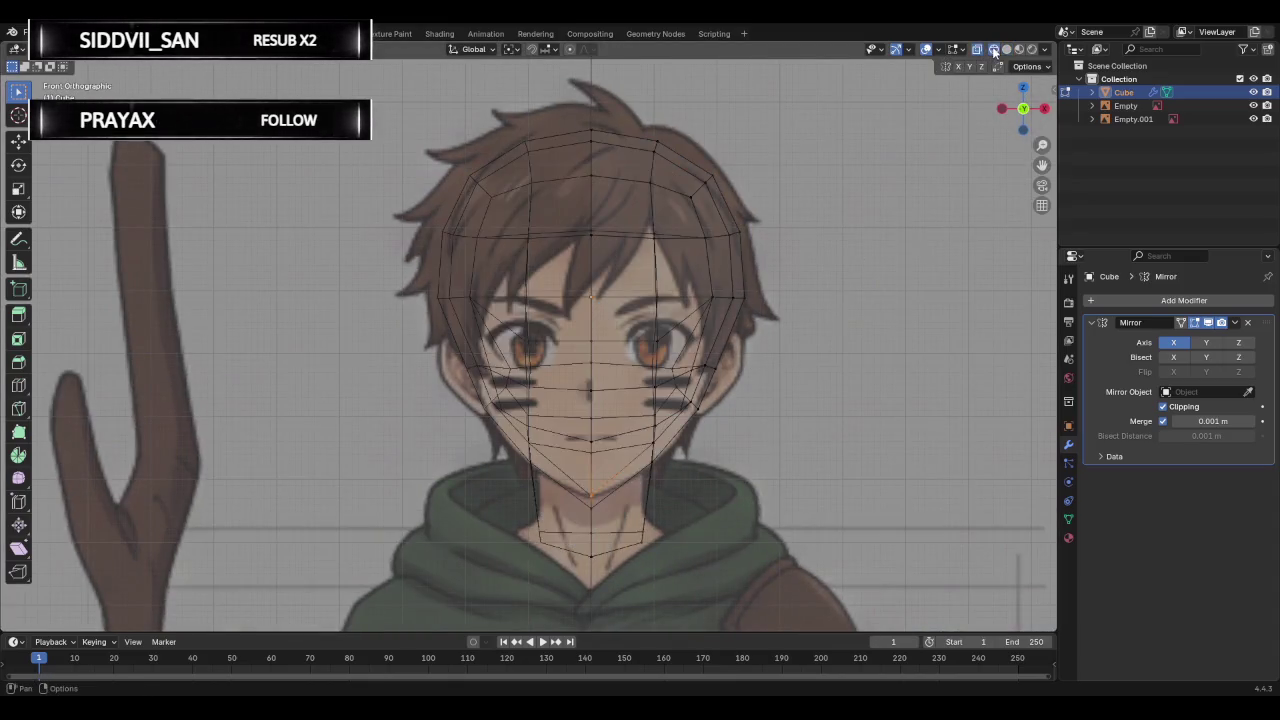
{"action": "key", "text": "g"}
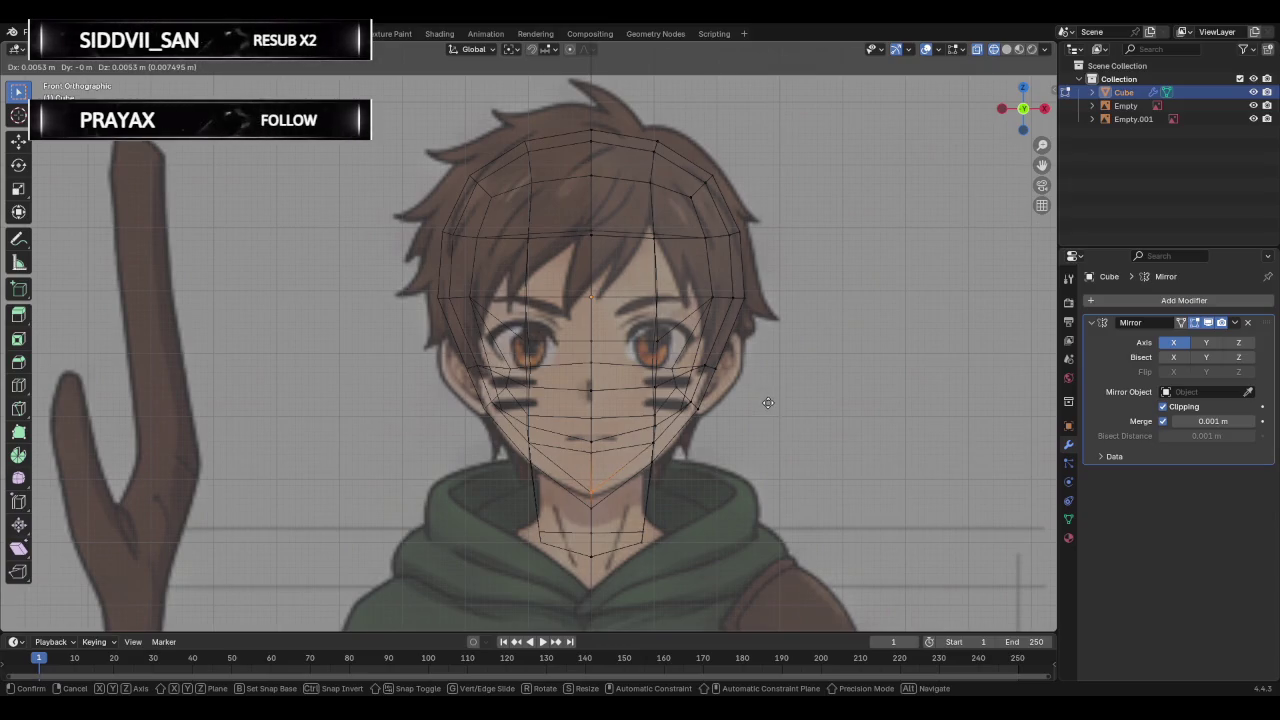
{"action": "left_click", "coordinate": [768, 401]}
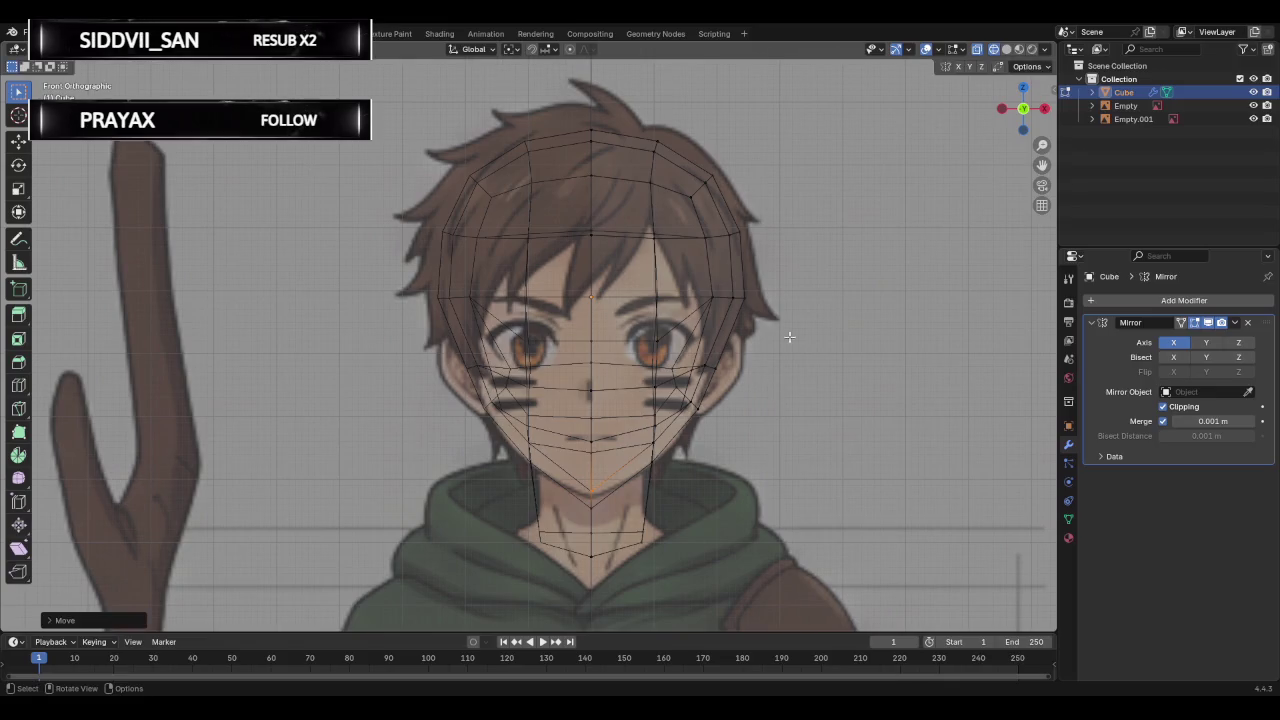
{"action": "left_click", "coordinate": [1007, 50]}
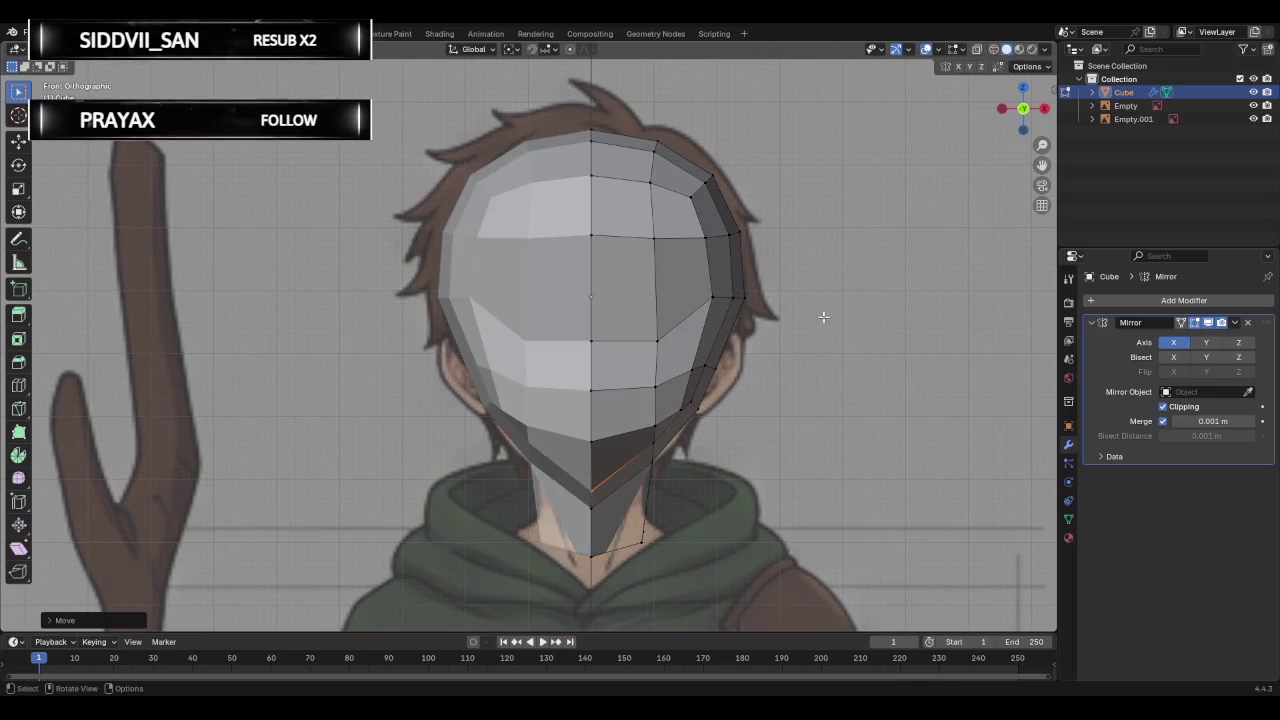
{"action": "key", "text": "g"}
{"action": "key", "text": "g"}
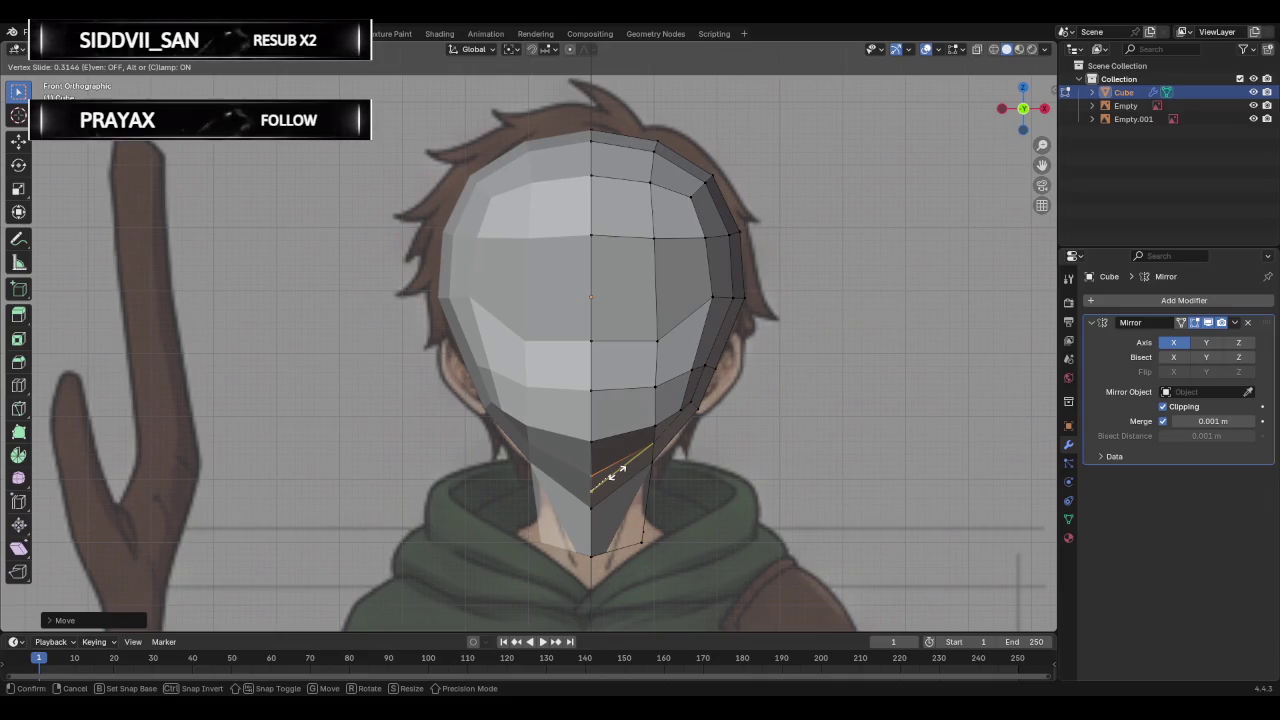
{"action": "left_click", "coordinate": [620, 470]}
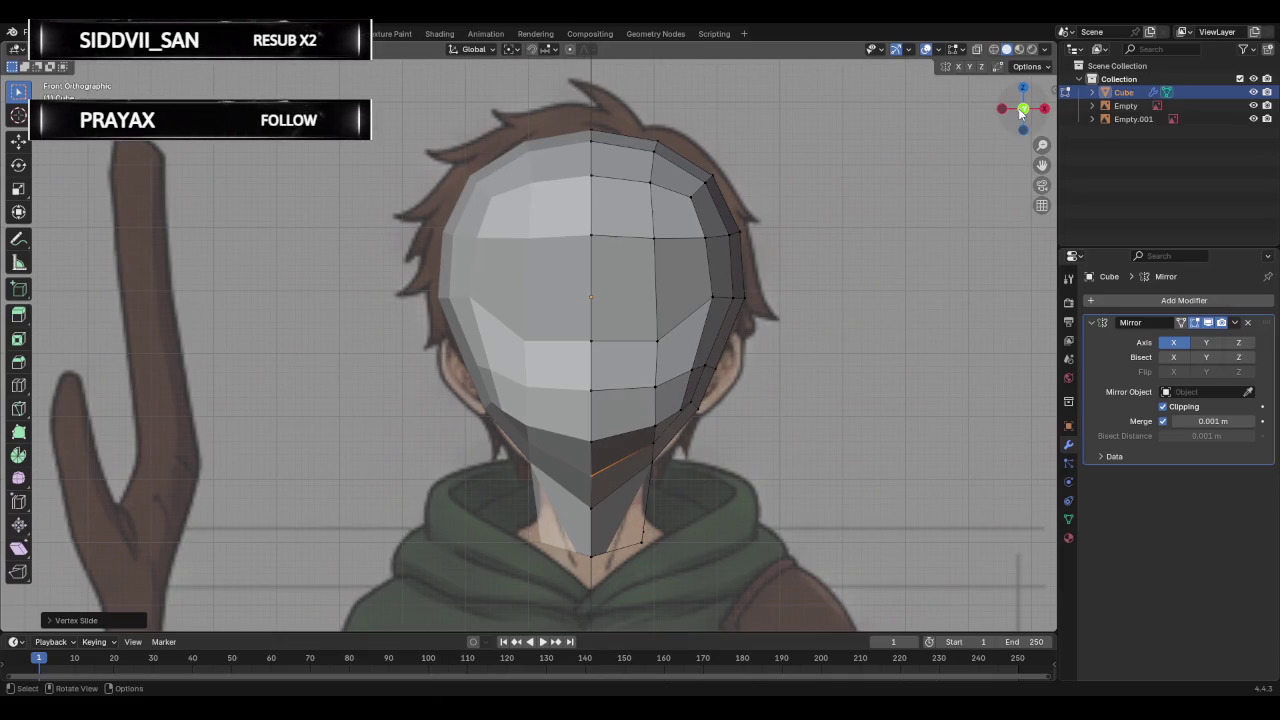
Check the head from behind and front, toggling between wireframe and solid shading.
{"action": "left_click", "coordinate": [1022, 110]}
{"action": "left_click", "coordinate": [1022, 110]}
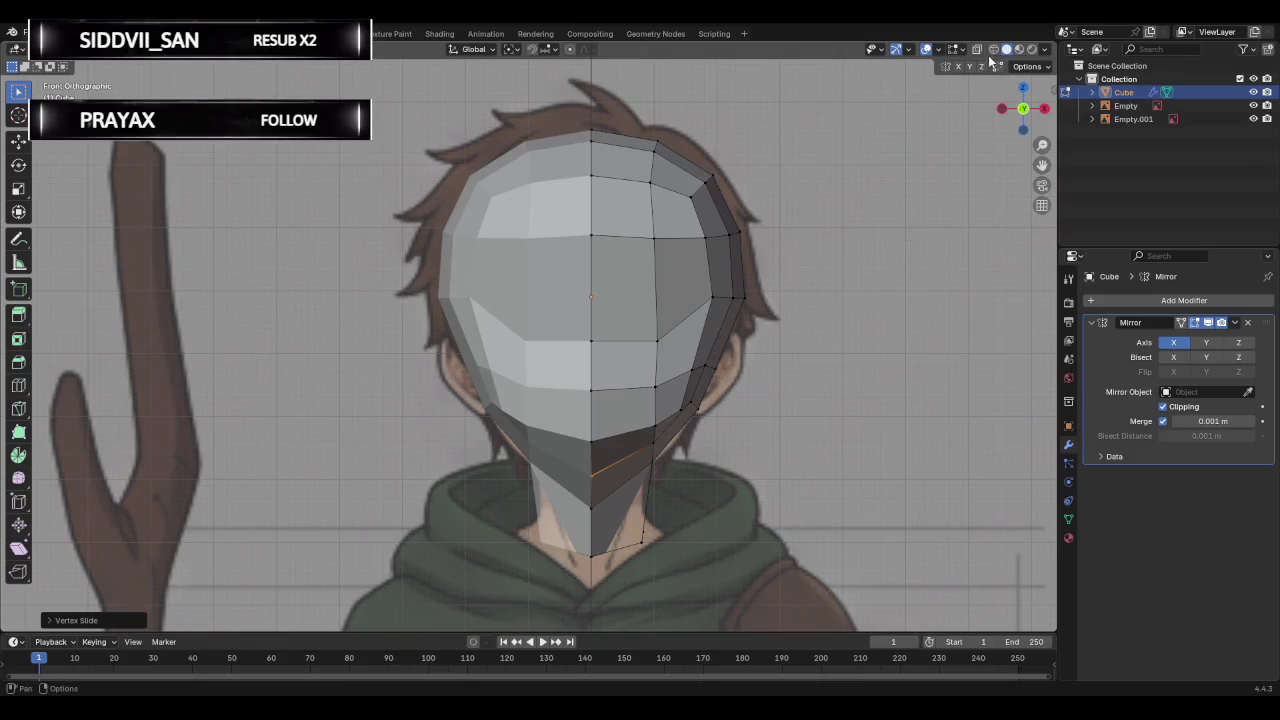
{"action": "left_click", "coordinate": [993, 50]}
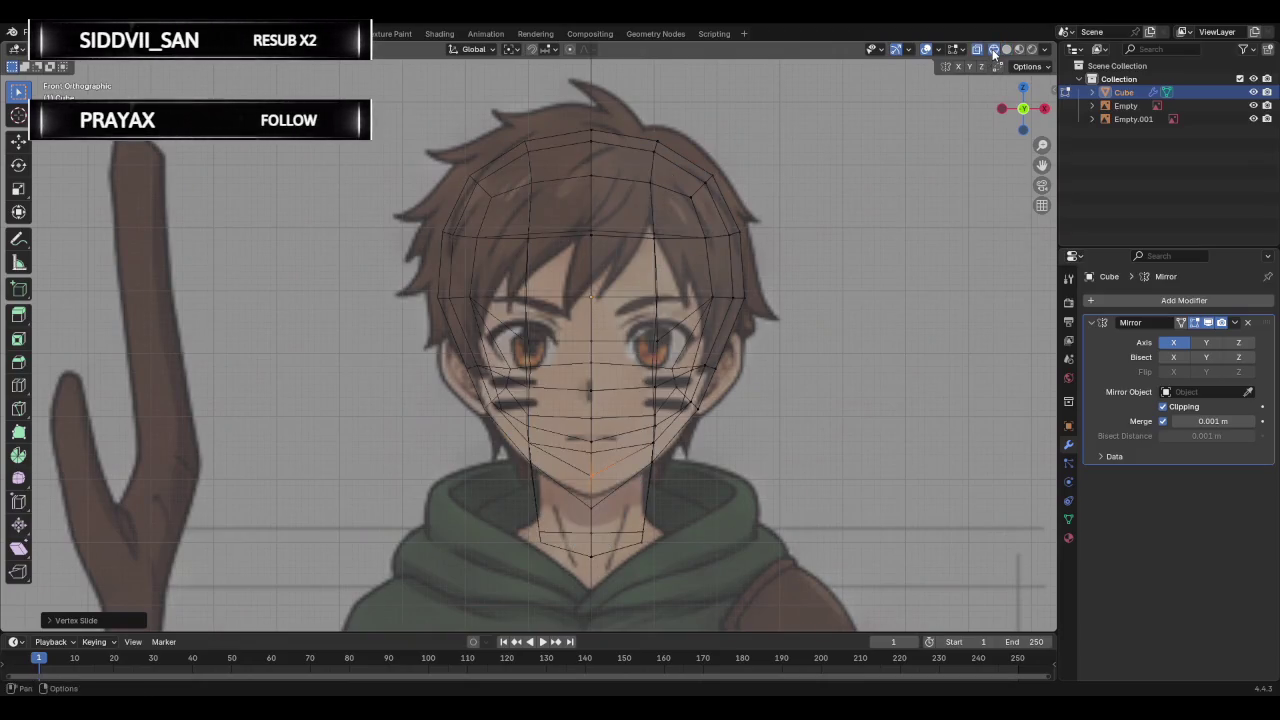
{"action": "left_click", "coordinate": [1006, 50]}
{"action": "left_click", "coordinate": [995, 51]}
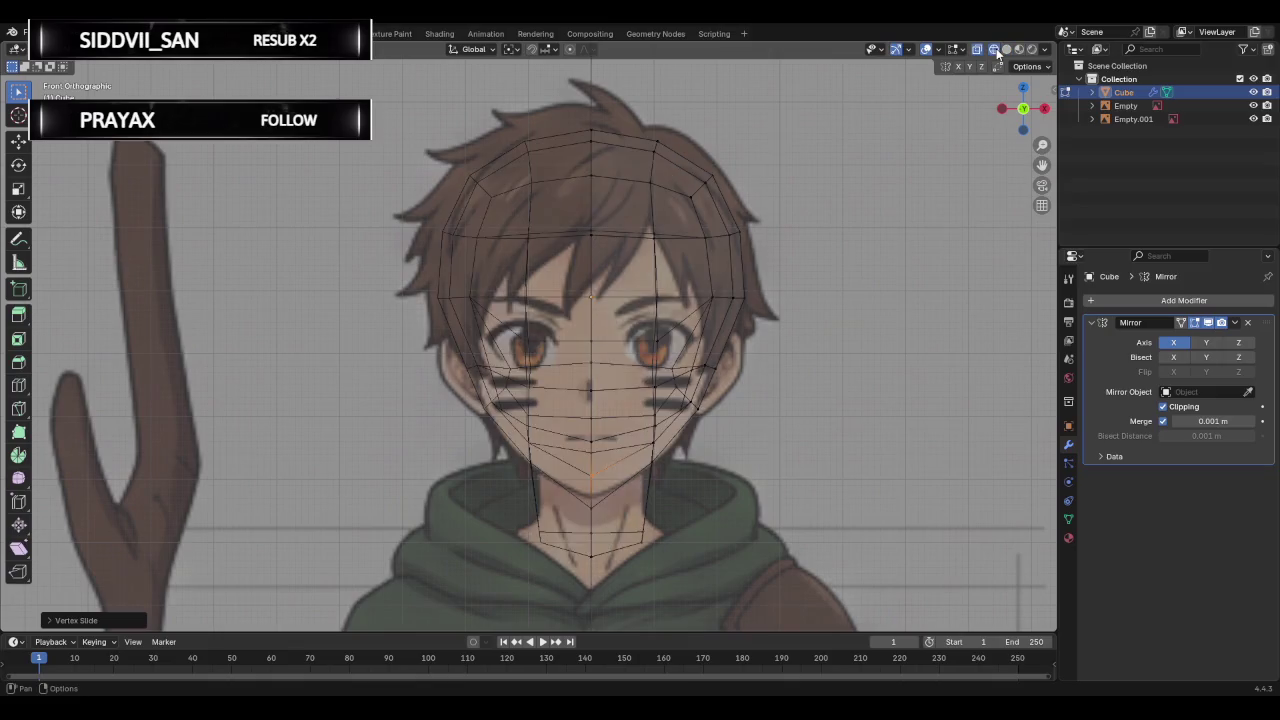
{"action": "left_click", "coordinate": [1007, 50]}
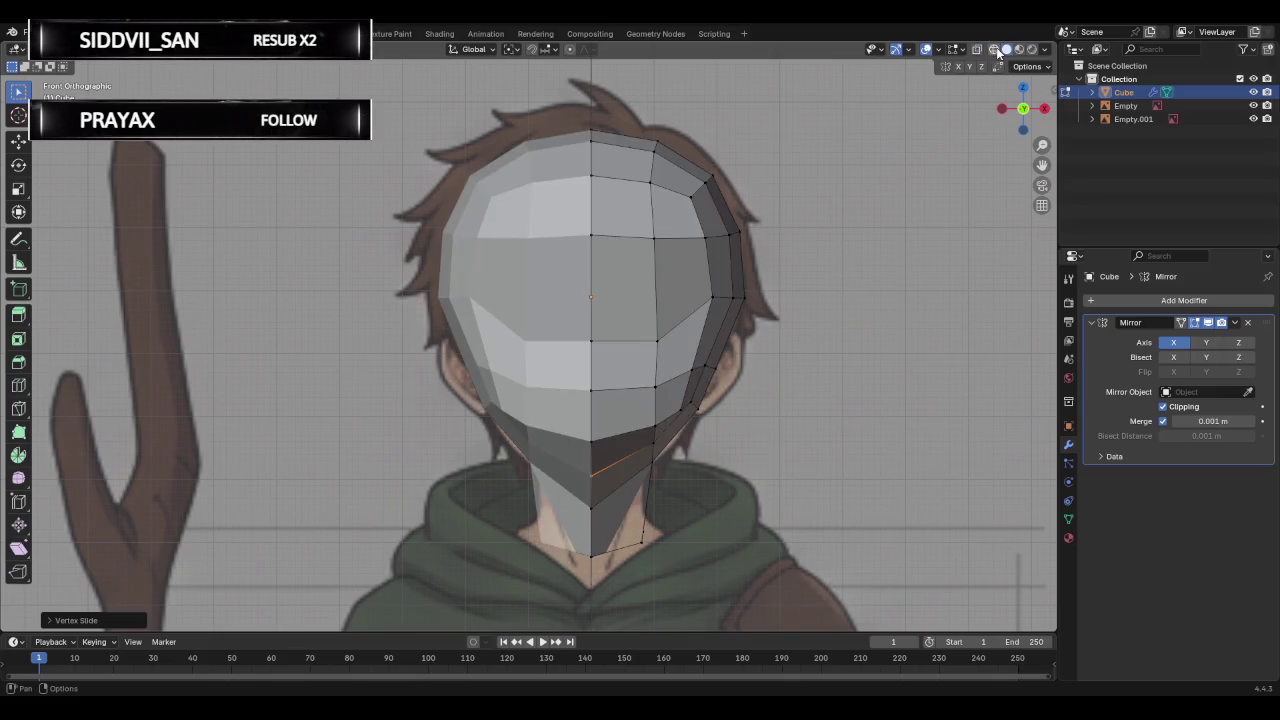
{"action": "left_click", "coordinate": [994, 49]}
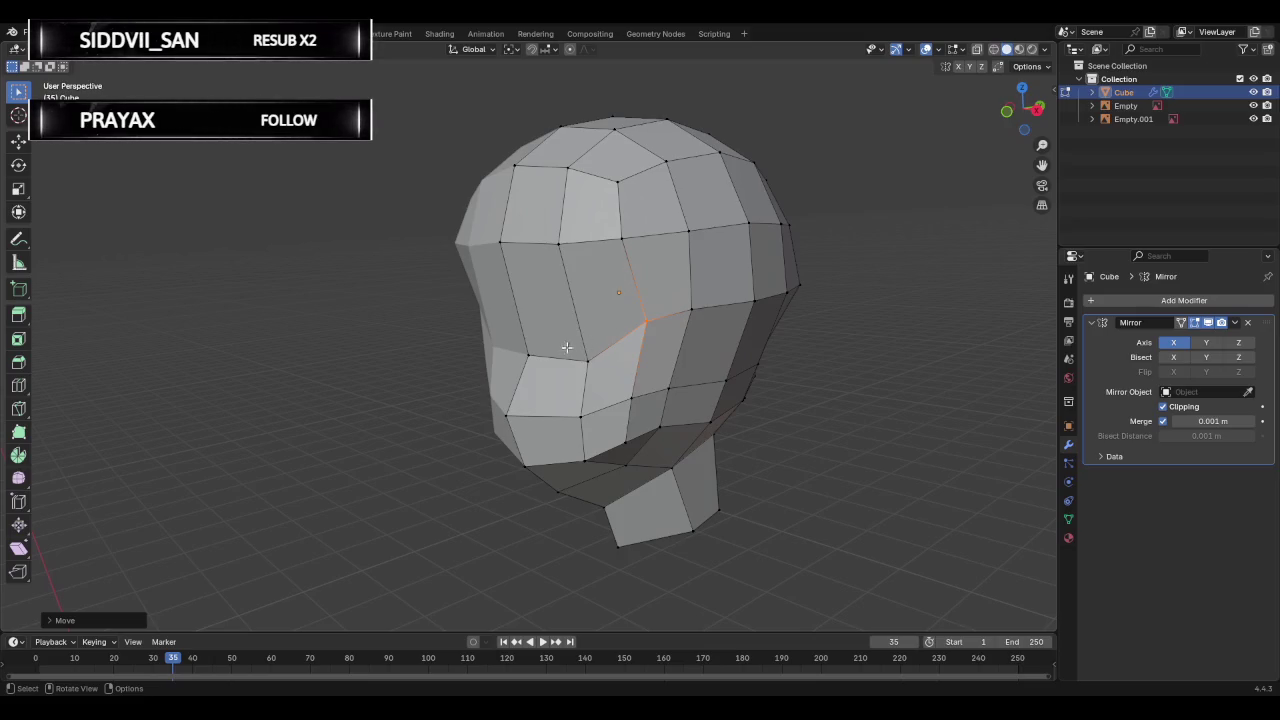
Edge-slide the cheek edge loop upward along the mesh.
{"action": "middle_click_drag", "start_coordinate": [567, 347], "coordinate": [610, 328]}
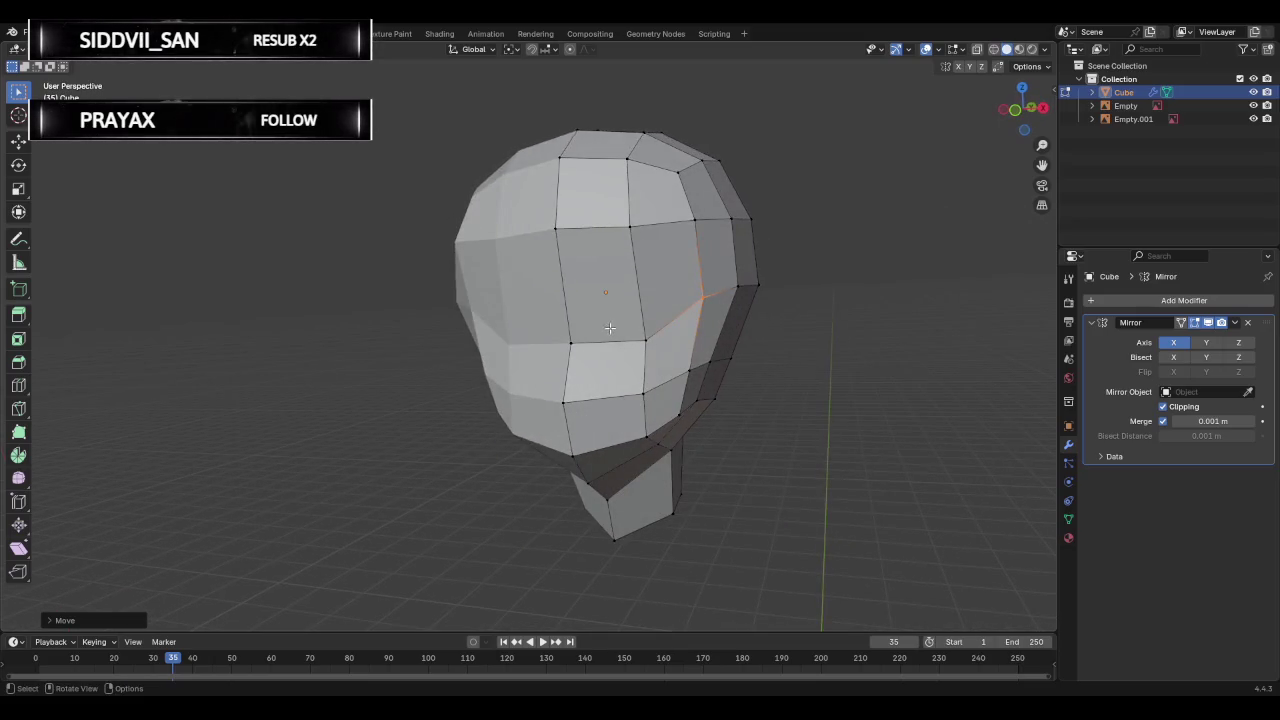
{"action": "left_click", "coordinate": [673, 355], "text": "alt"}
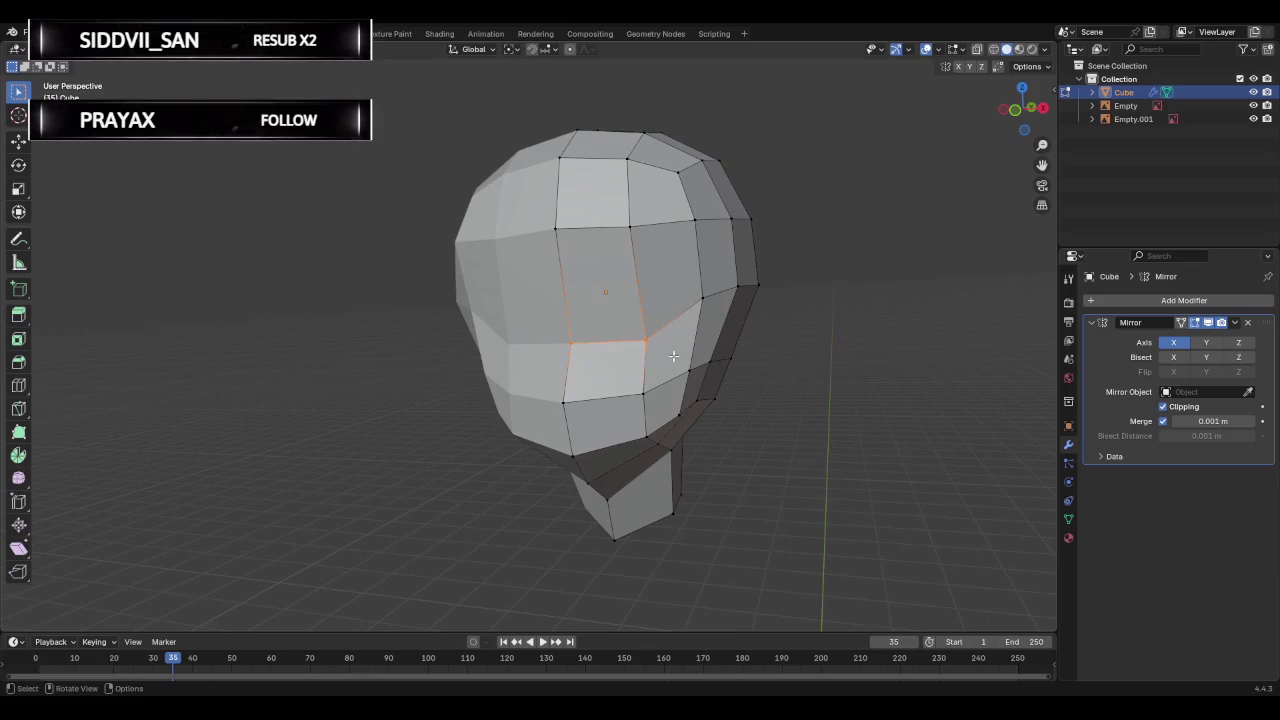
{"action": "key", "text": "g"}
{"action": "key", "text": "g"}
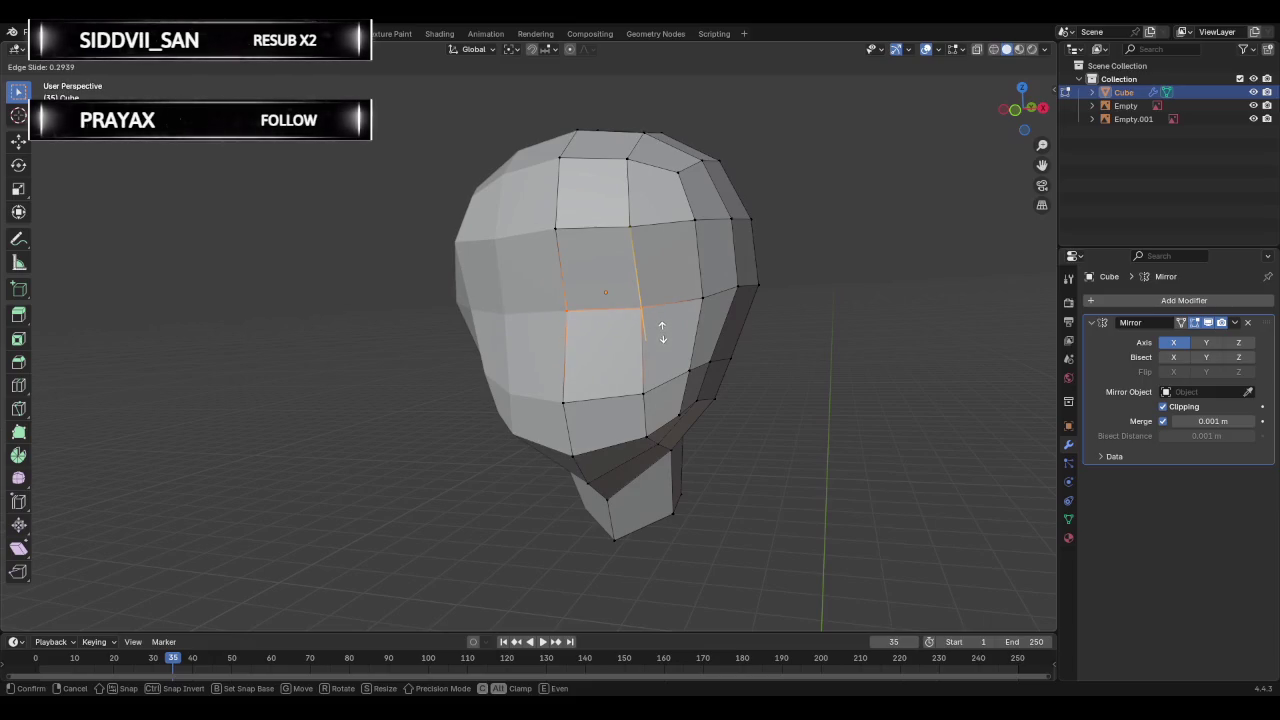
{"action": "left_click", "coordinate": [660, 334]}
Vertex-slide the lower horizontal cheek edge upward and orbit to check the result.
{"action": "left_click", "coordinate": [566, 397]}
{"action": "key", "text": "shift+v"}
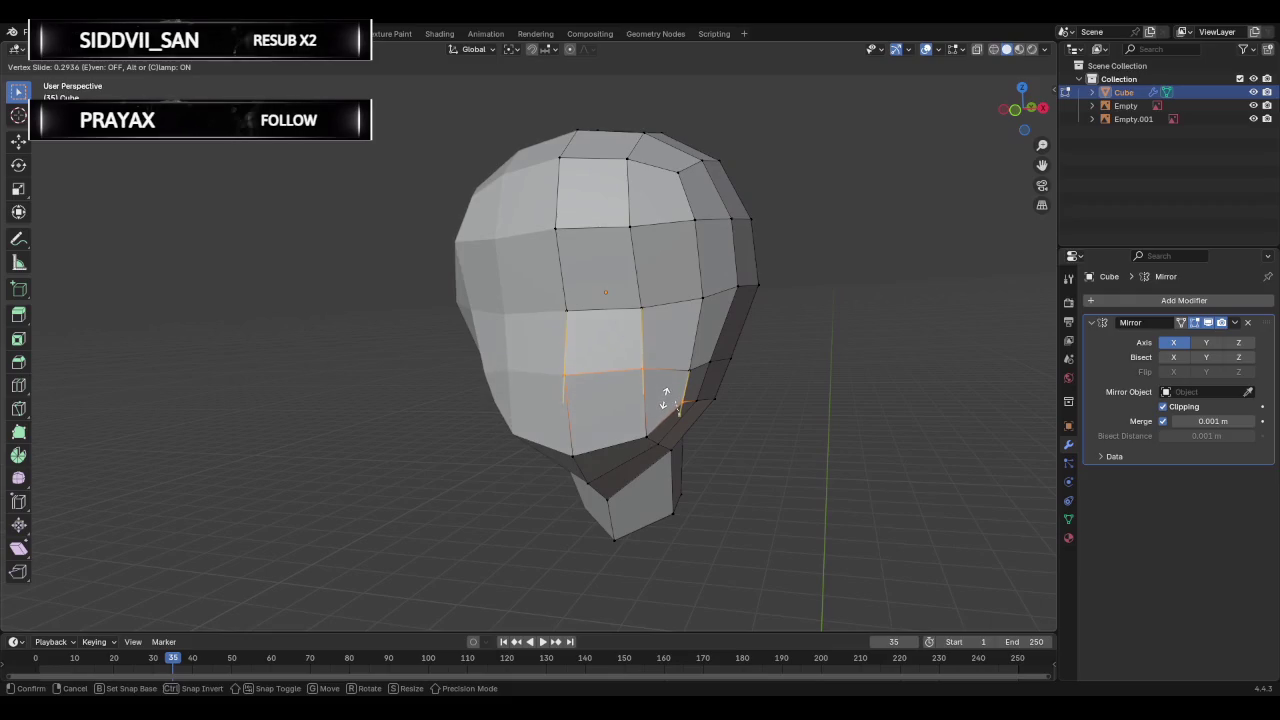
{"action": "left_click", "coordinate": [663, 400]}
{"action": "middle_click_drag", "start_coordinate": [774, 357], "coordinate": [597, 354]}
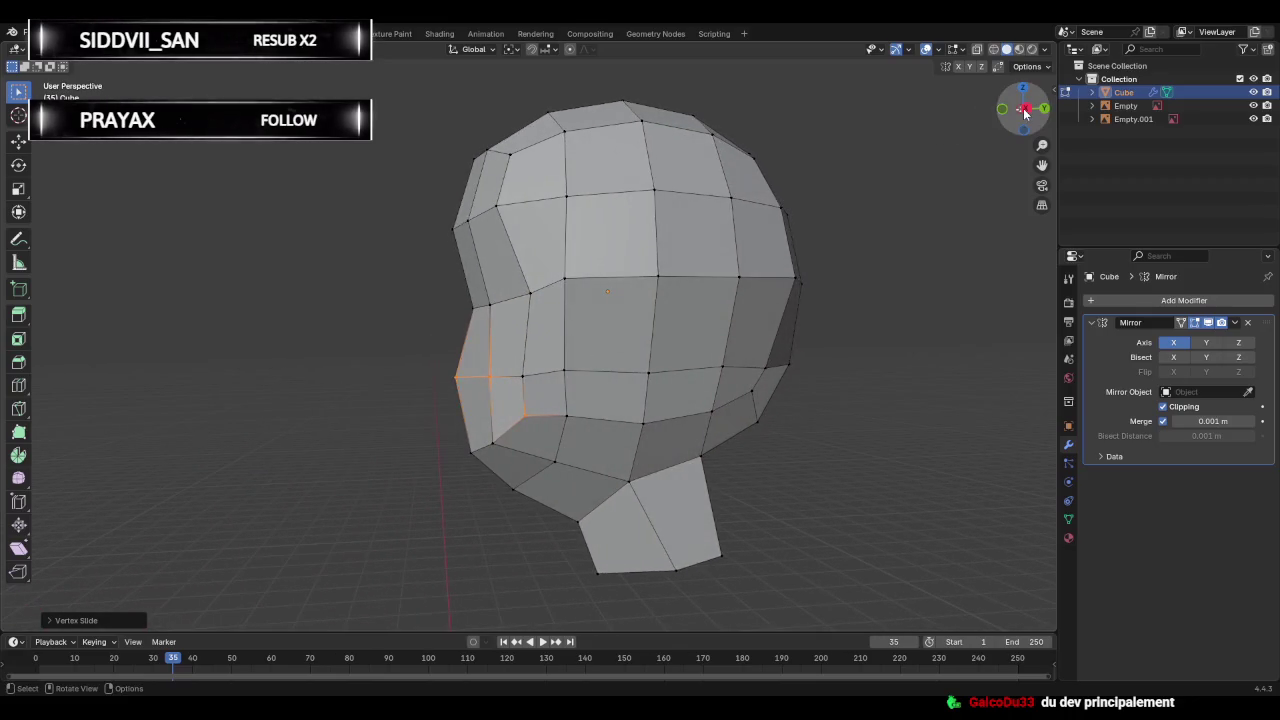
{"action": "left_click", "coordinate": [1024, 109]}
In right side X-ray view, move and slide the nose vertex to follow the reference profile.
{"action": "left_click", "coordinate": [1024, 110]}
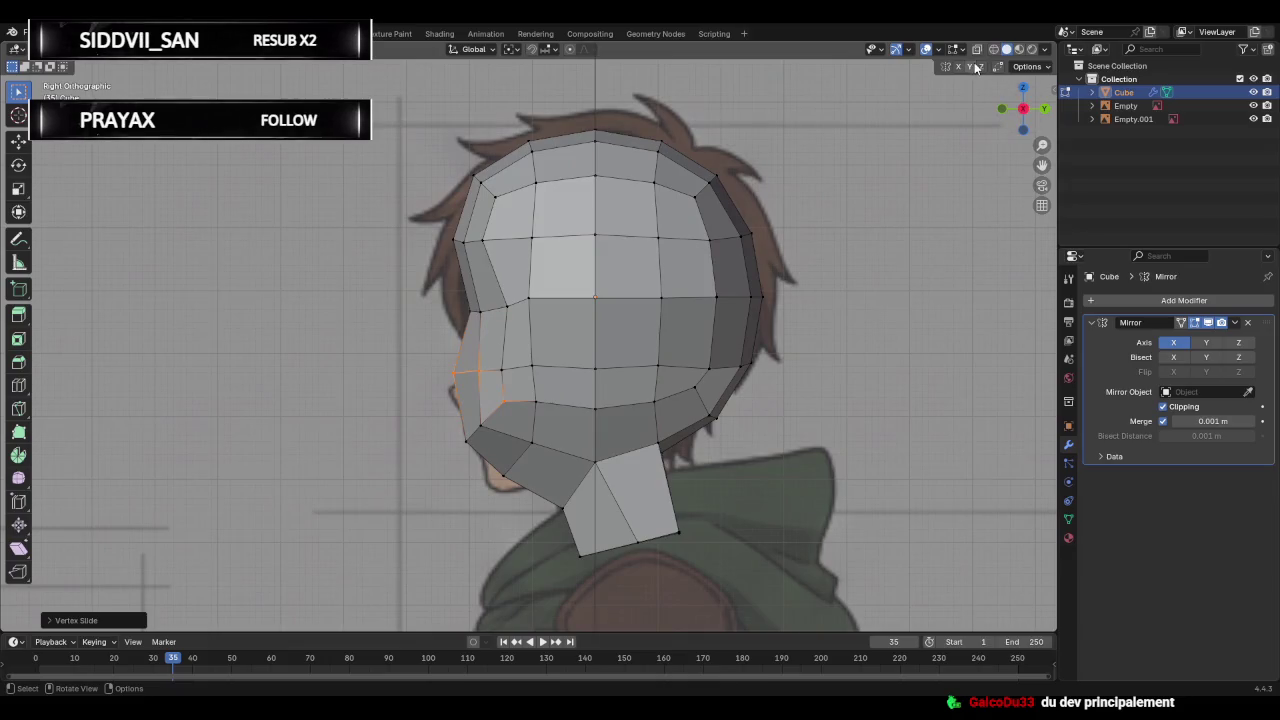
{"action": "key", "text": "alt+z"}
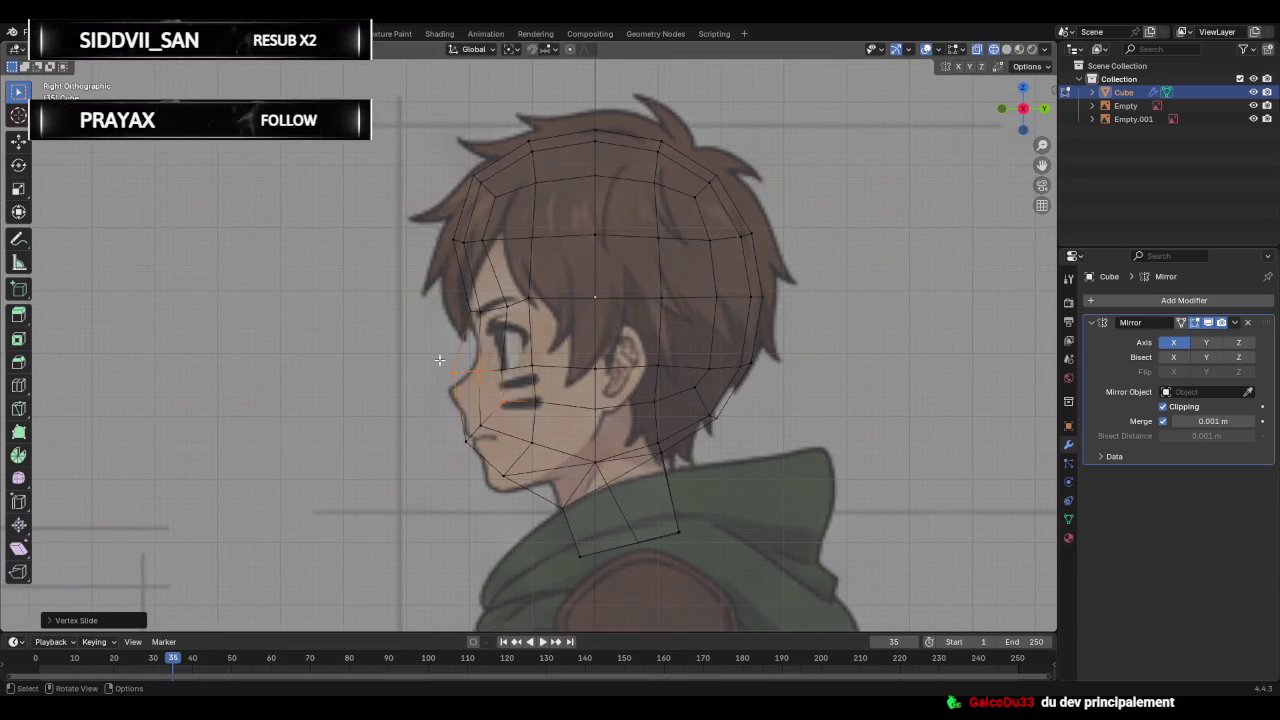
{"action": "key", "text": "g"}
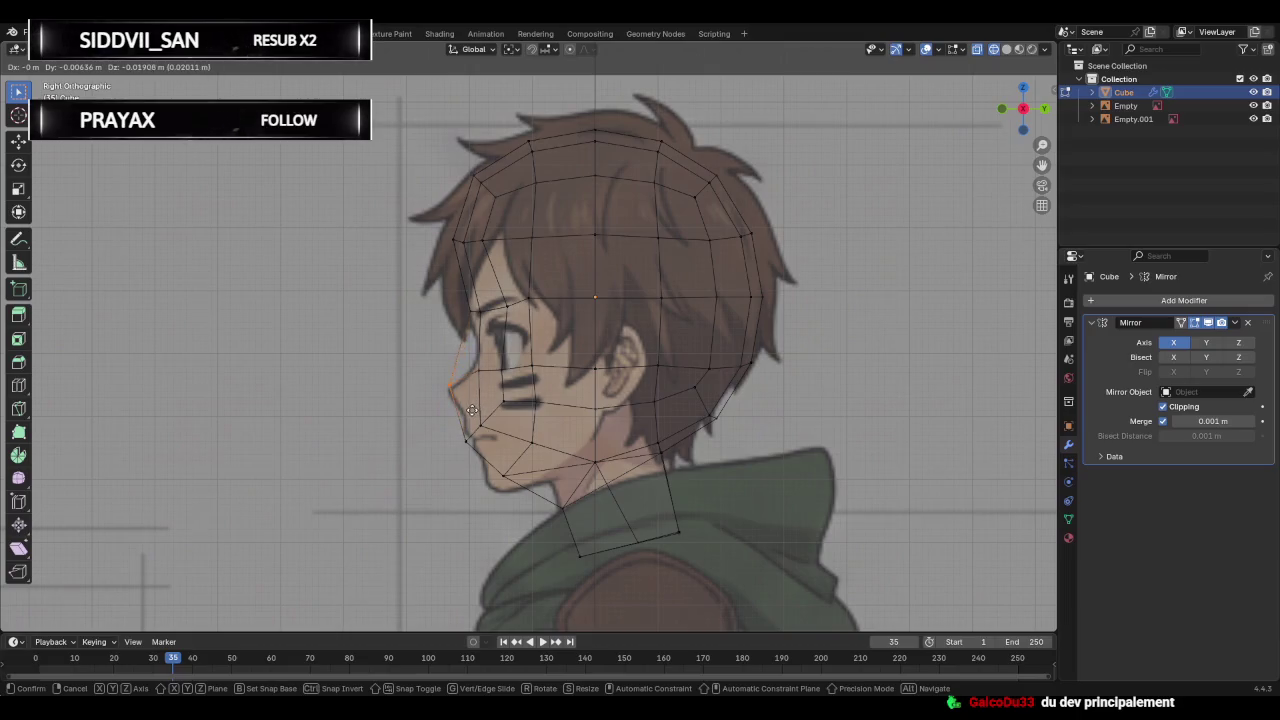
{"action": "left_click", "coordinate": [481, 401]}
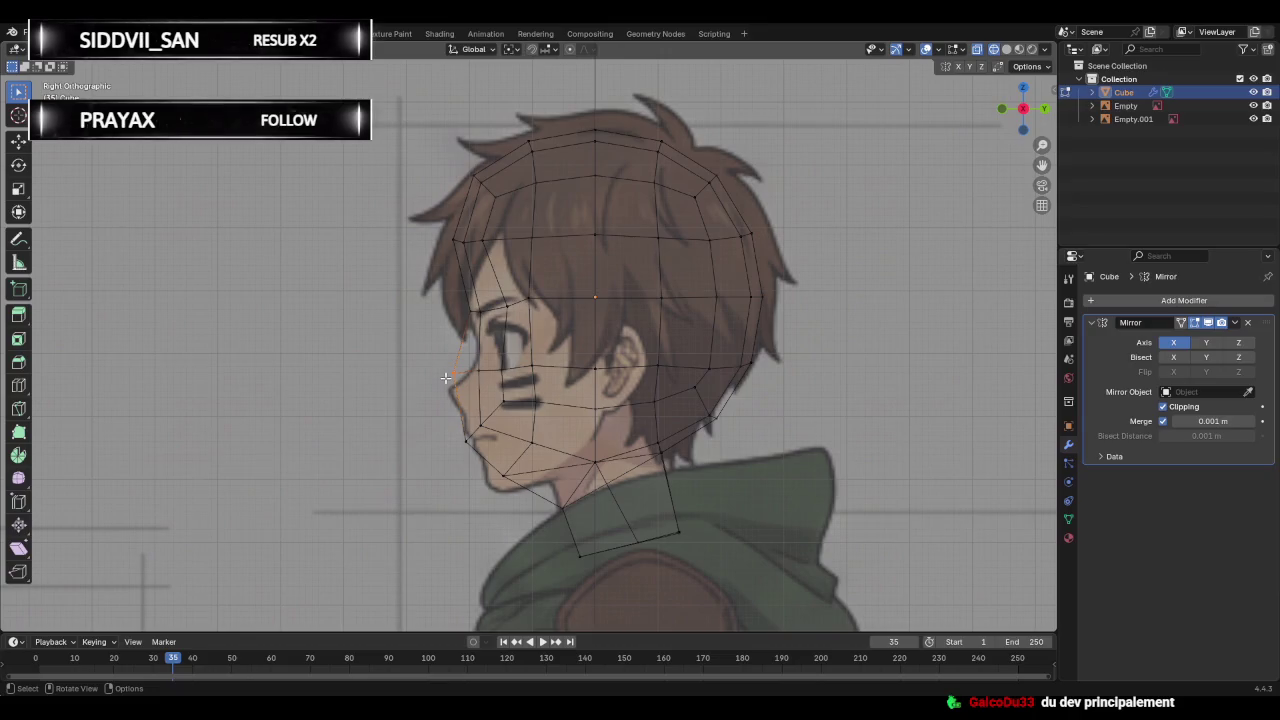
{"action": "key", "text": "g"}
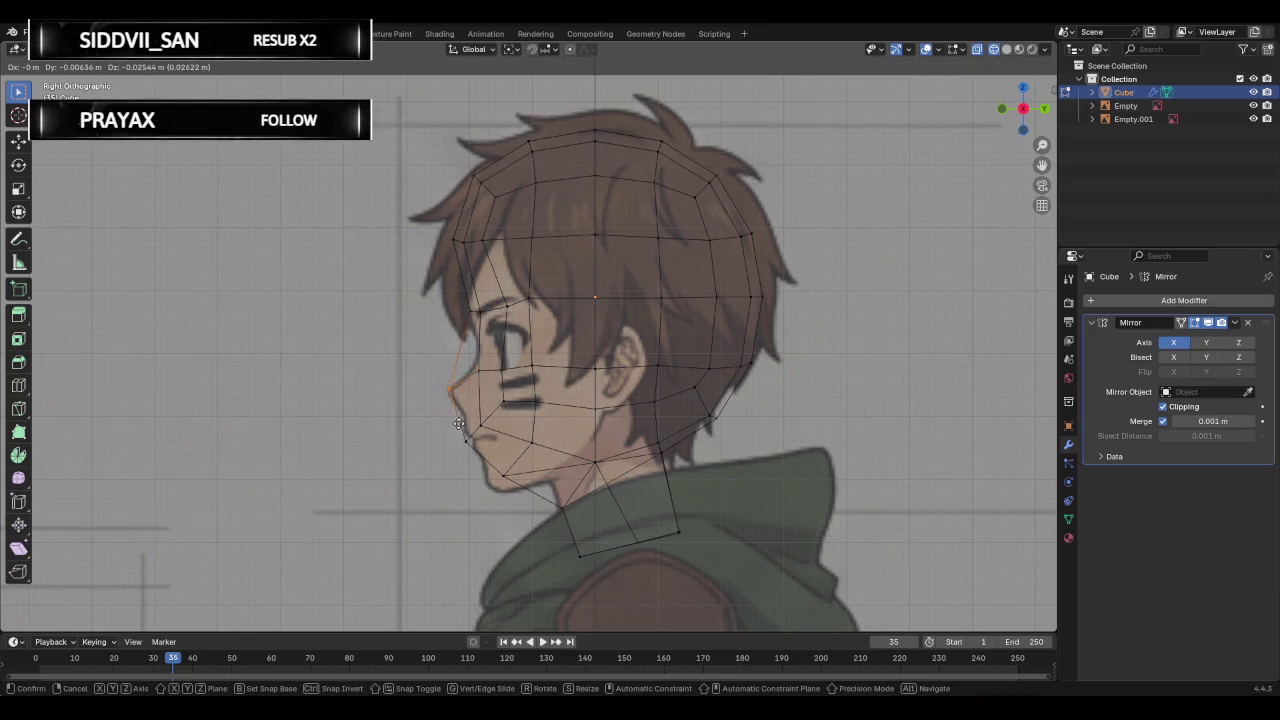
{"action": "left_click", "coordinate": [458, 424]}
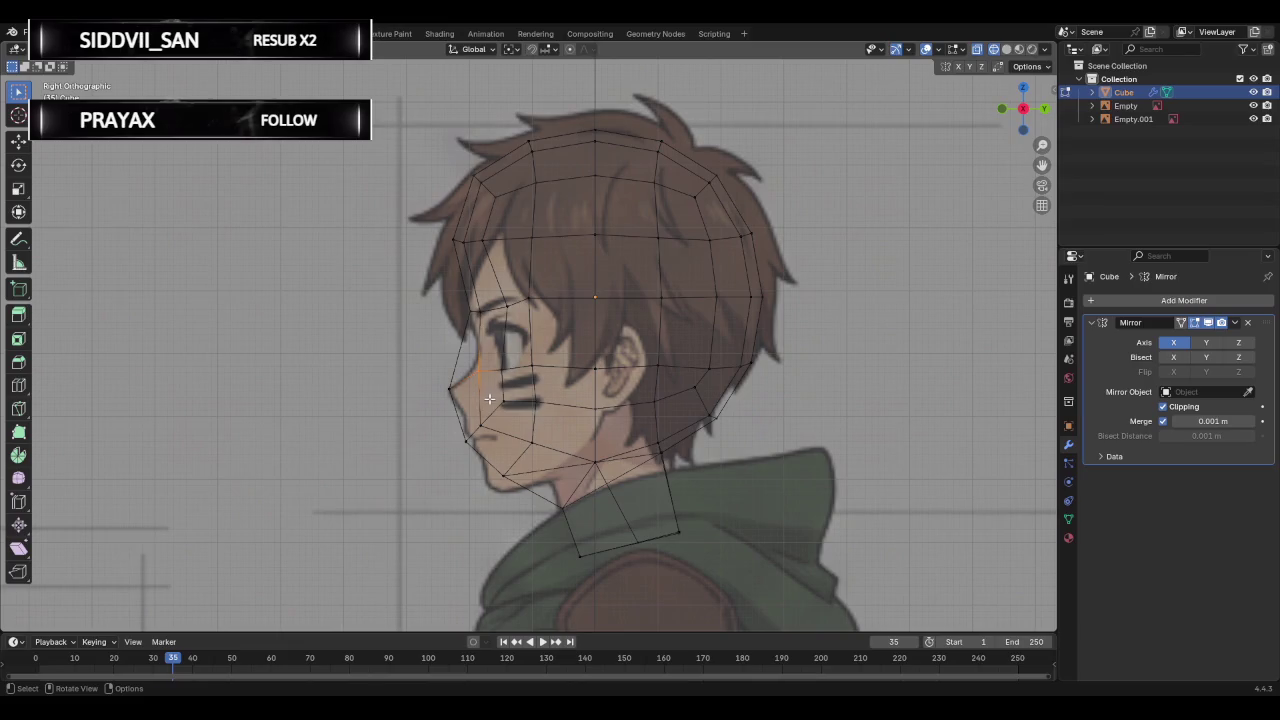
{"action": "key", "text": "g"}
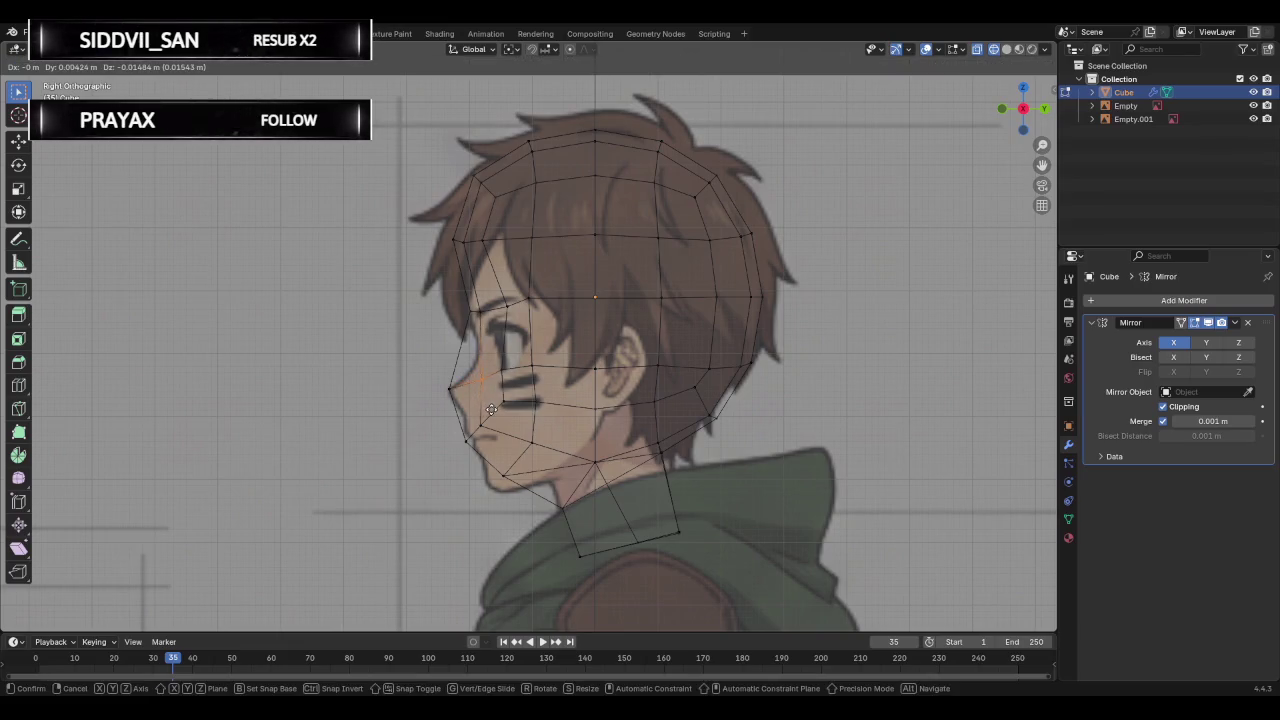
{"action": "key", "text": "g"}
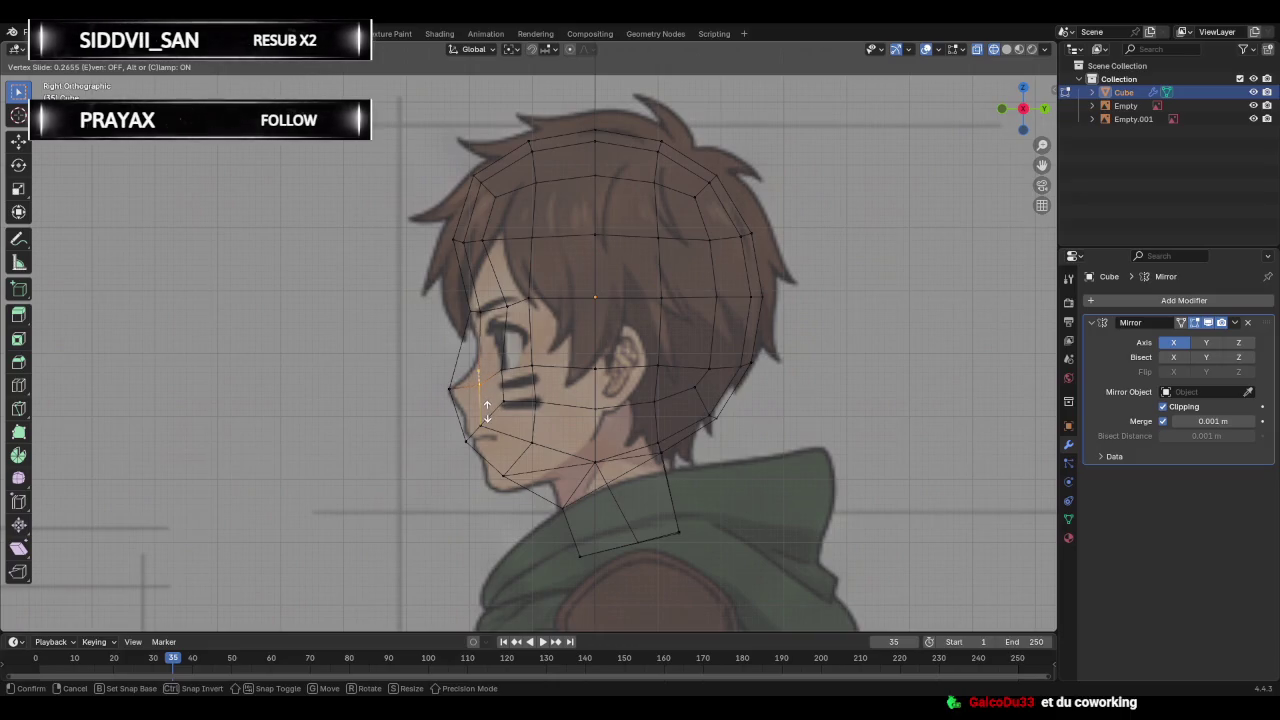
{"action": "left_click", "coordinate": [430, 384]}
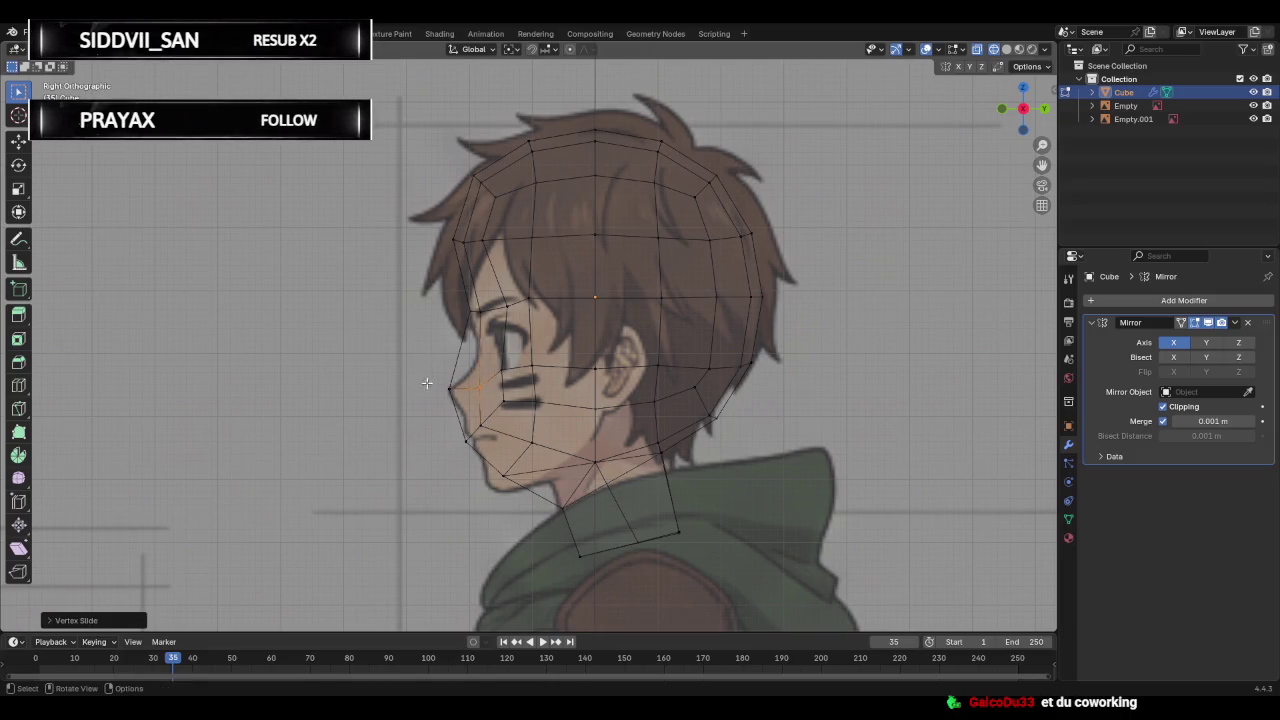
{"action": "mouse_move", "coordinate": [400, 346]}
{"action": "middle_mouse_down"}
{"action": "mouse_move", "coordinate": [829, 334]}
{"action": "mouse_move", "coordinate": [820, 289]}
{"action": "mouse_move", "coordinate": [893, 269]}
{"action": "middle_mouse_up"}
{"action": "left_click", "coordinate": [1006, 49]}
{"action": "middle_click_drag", "start_coordinate": [829, 404], "coordinate": [604, 361]}
Vertex-slide the jaw-to-neck corner vertex along its edge.
{"action": "left_click", "coordinate": [559, 517]}
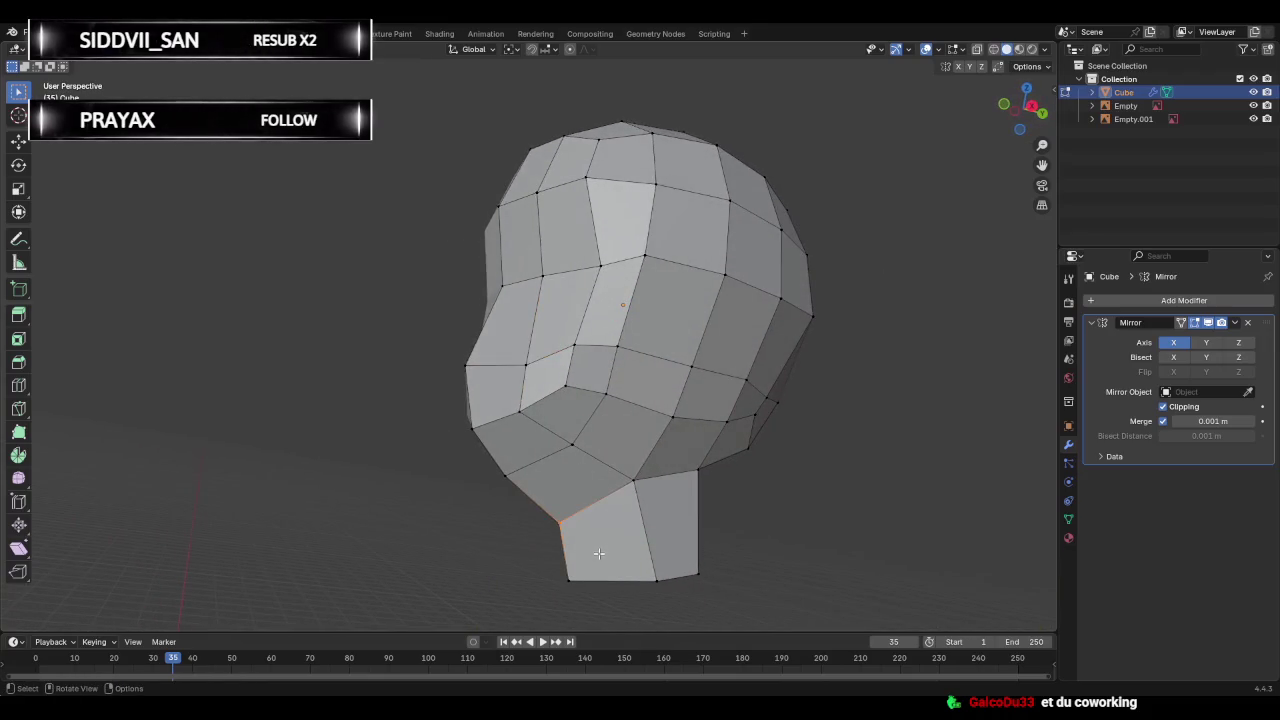
{"action": "key", "text": "shift+v"}
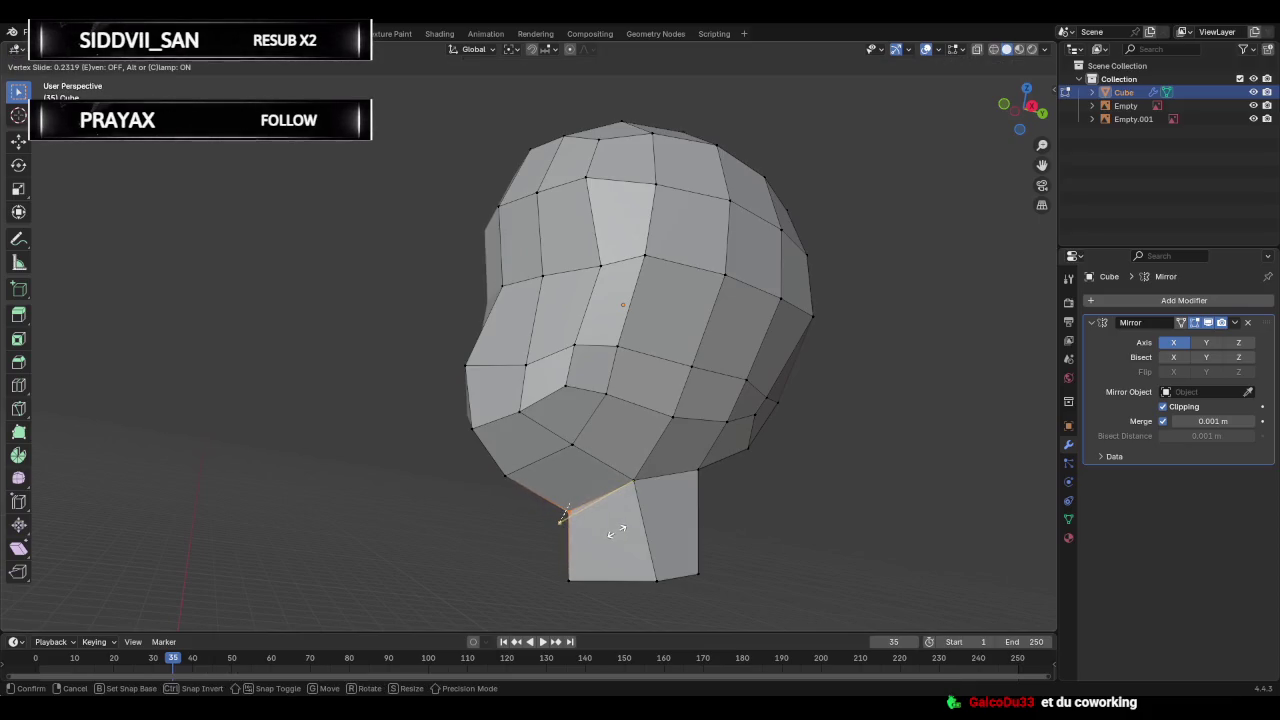
{"action": "left_click", "coordinate": [618, 535]}
{"action": "mouse_move", "coordinate": [463, 543]}
{"action": "middle_mouse_down"}
{"action": "mouse_move", "coordinate": [617, 543]}
{"action": "mouse_move", "coordinate": [575, 543]}
{"action": "mouse_move", "coordinate": [683, 507]}
{"action": "mouse_move", "coordinate": [520, 483]}
{"action": "mouse_move", "coordinate": [431, 420]}
{"action": "mouse_move", "coordinate": [431, 434]}
{"action": "mouse_move", "coordinate": [553, 349]}
{"action": "mouse_move", "coordinate": [537, 214]}
{"action": "mouse_move", "coordinate": [426, 466]}
{"action": "mouse_move", "coordinate": [590, 430]}
{"action": "middle_mouse_up"}
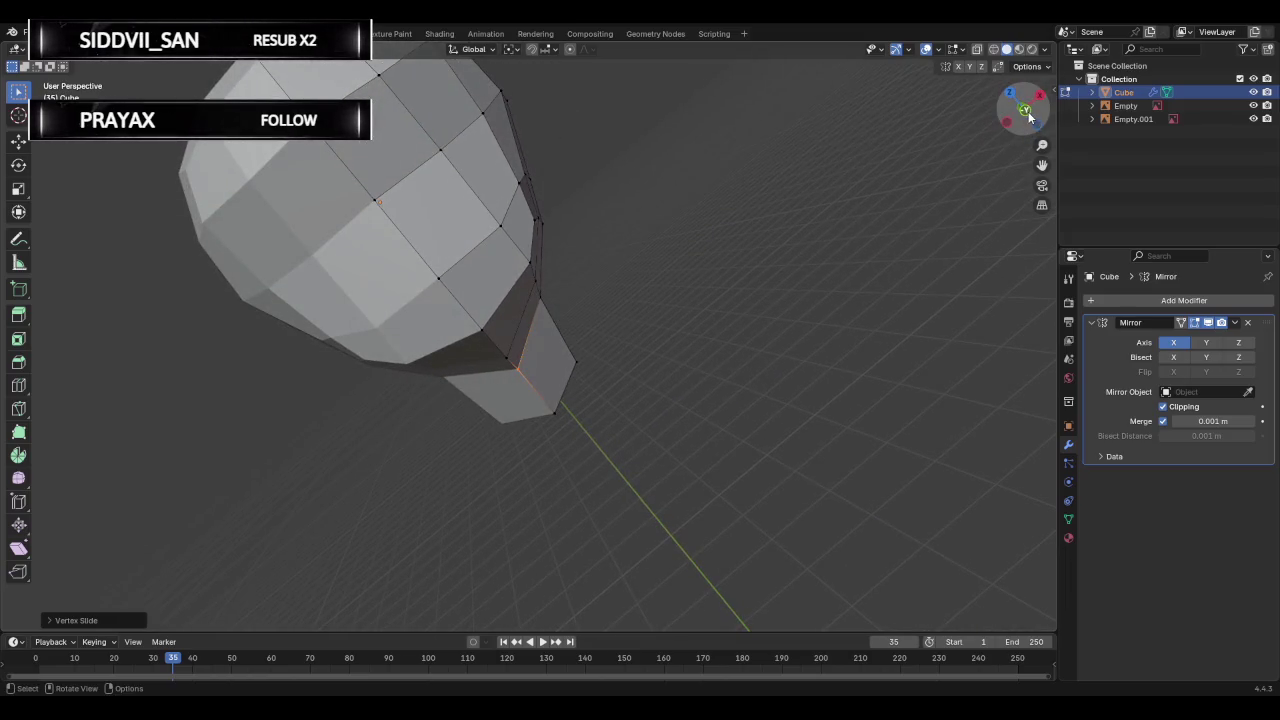
Inspect the chin in front view and from below, selecting the chin edge loop.
{"action": "left_click", "coordinate": [1028, 111]}
{"action": "scroll", "coordinate": [600, 343], "scroll_direction": "up", "scroll_amount": 2}
{"action": "scroll", "coordinate": [583, 375], "scroll_direction": "up", "scroll_amount": 2}
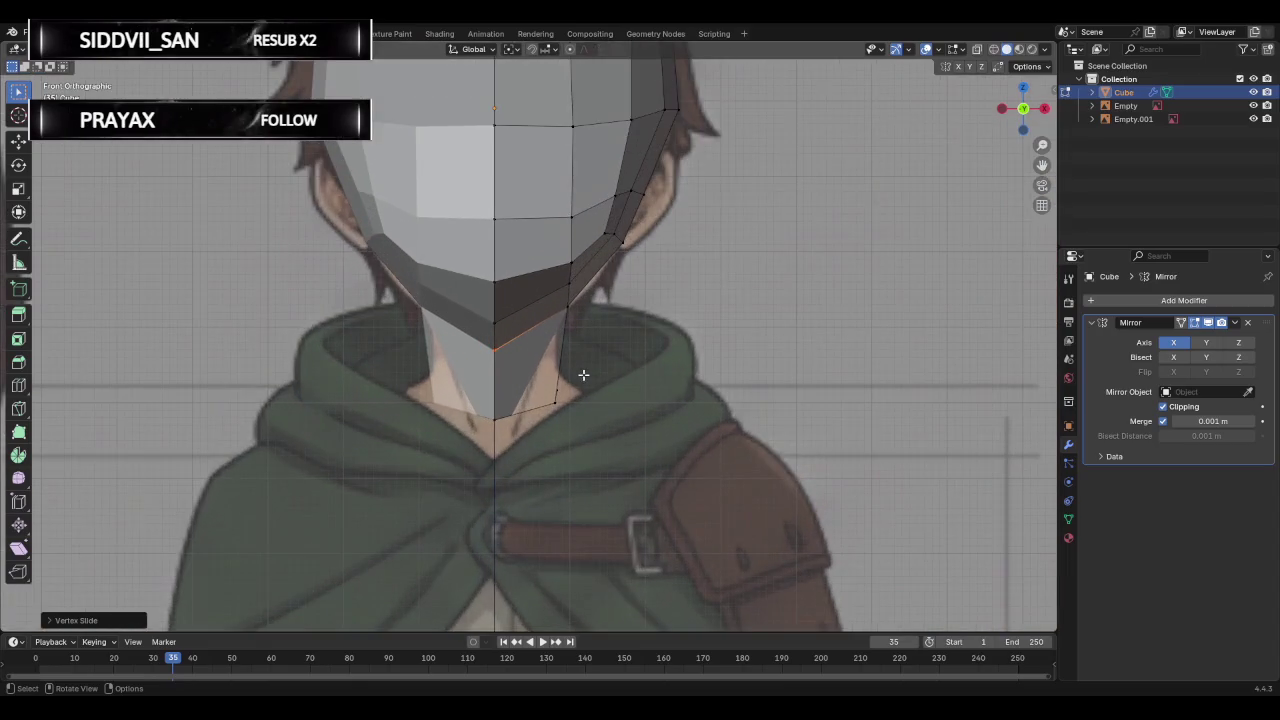
{"action": "left_click", "coordinate": [559, 385], "text": "alt"}
{"action": "mouse_move", "coordinate": [658, 388]}
{"action": "middle_mouse_down"}
{"action": "mouse_move", "coordinate": [618, 392]}
{"action": "mouse_move", "coordinate": [645, 388]}
{"action": "middle_mouse_up"}
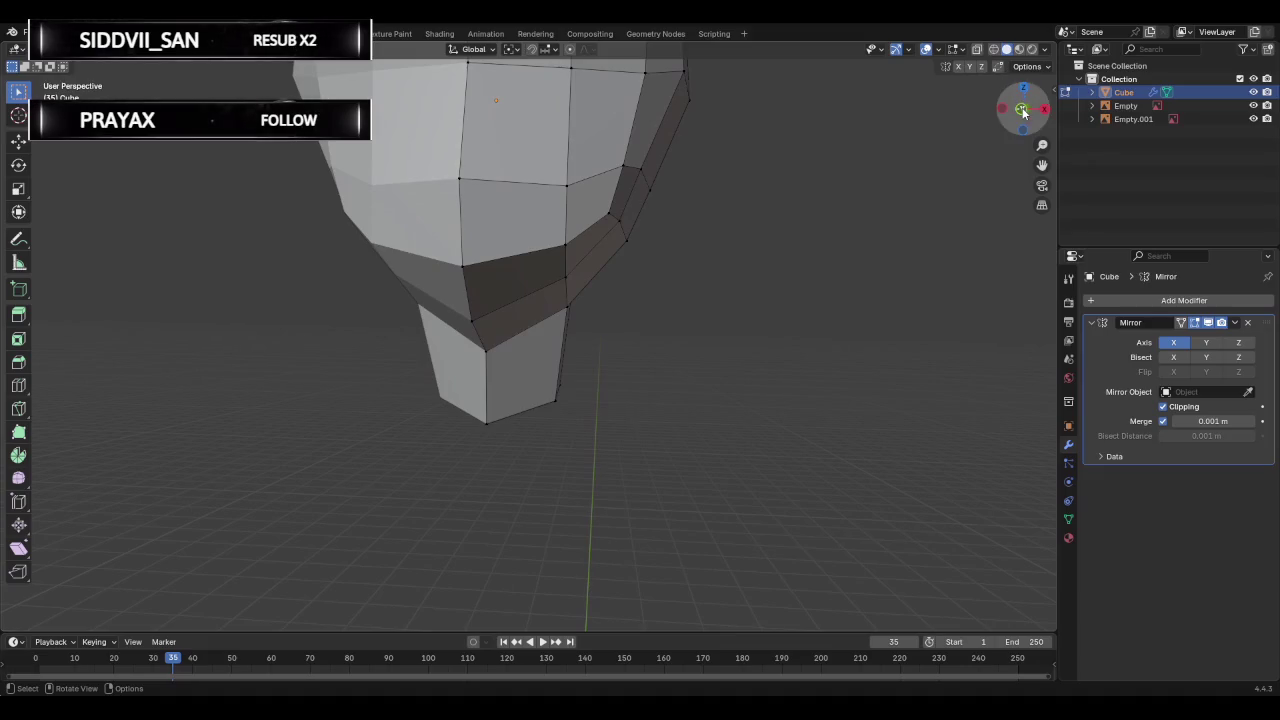
{"action": "left_click", "coordinate": [1022, 112]}
{"action": "middle_click_drag", "start_coordinate": [717, 310], "coordinate": [645, 323]}
{"action": "key", "text": "shift+z"}
Orbit around the wireframe head to inspect its edge flow from several angles.
{"action": "mouse_move", "coordinate": [828, 249]}
{"action": "middle_mouse_down"}
{"action": "mouse_move", "coordinate": [766, 331]}
{"action": "mouse_move", "coordinate": [749, 334]}
{"action": "middle_mouse_up"}
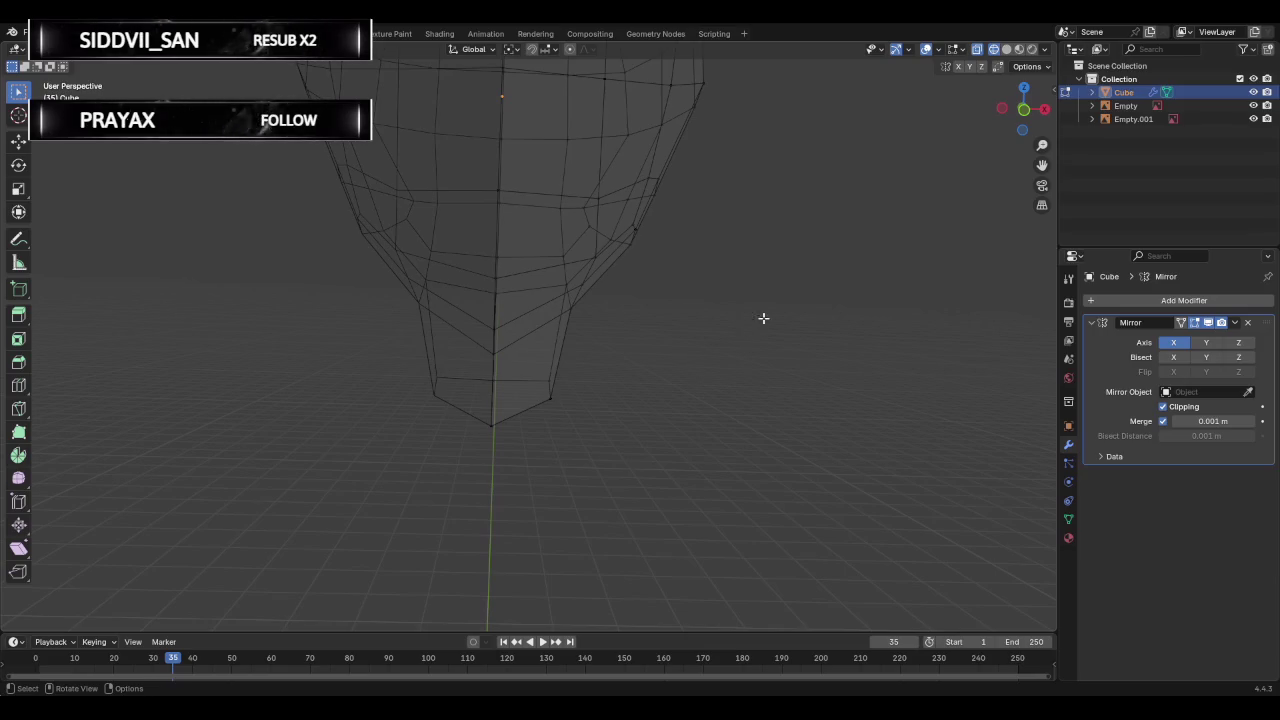
{"action": "mouse_move", "coordinate": [760, 317]}
{"action": "middle_mouse_down"}
{"action": "mouse_move", "coordinate": [238, 333]}
{"action": "mouse_move", "coordinate": [123, 360]}
{"action": "mouse_move", "coordinate": [474, 349]}
{"action": "mouse_move", "coordinate": [325, 359]}
{"action": "mouse_move", "coordinate": [703, 326]}
{"action": "mouse_move", "coordinate": [654, 338]}
{"action": "middle_mouse_up"}
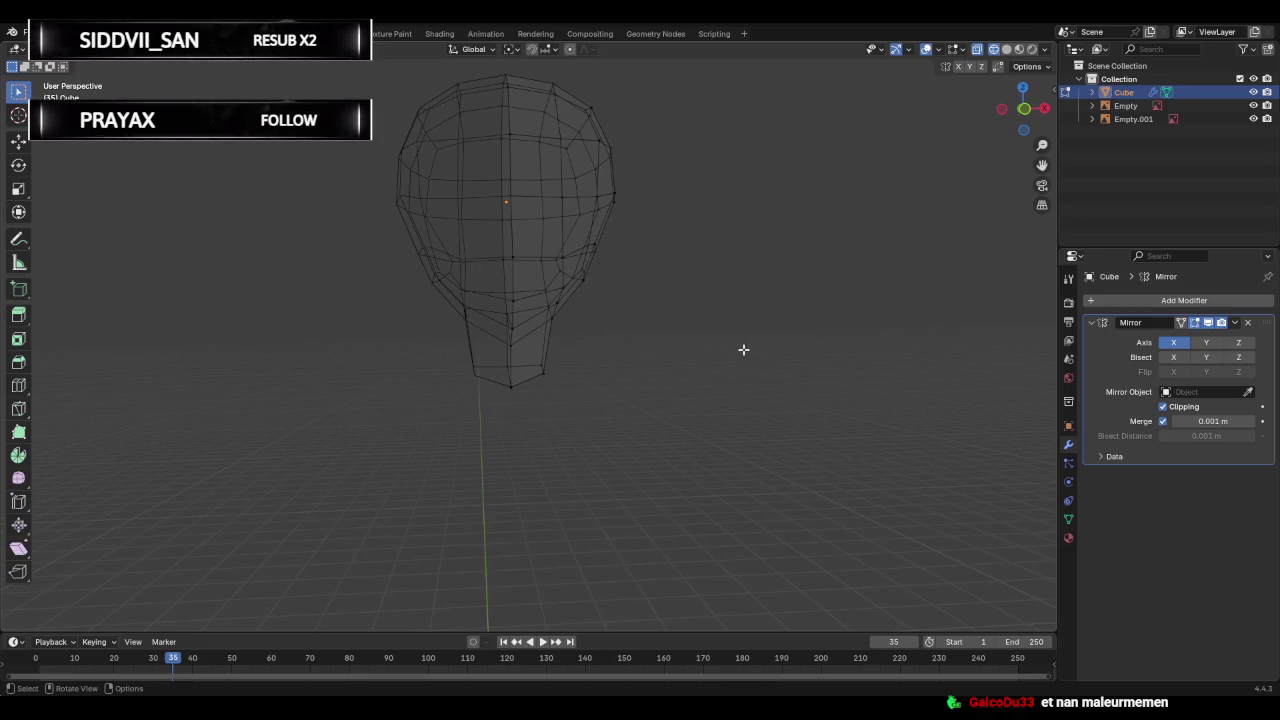
{"action": "mouse_move", "coordinate": [763, 367]}
{"action": "middle_mouse_down"}
{"action": "mouse_move", "coordinate": [519, 374]}
{"action": "mouse_move", "coordinate": [540, 383]}
{"action": "middle_mouse_up"}
{"action": "mouse_move", "coordinate": [750, 368]}
{"action": "middle_mouse_down"}
{"action": "mouse_move", "coordinate": [609, 386]}
{"action": "mouse_move", "coordinate": [694, 374]}
{"action": "mouse_move", "coordinate": [904, 385]}
{"action": "middle_mouse_up"}
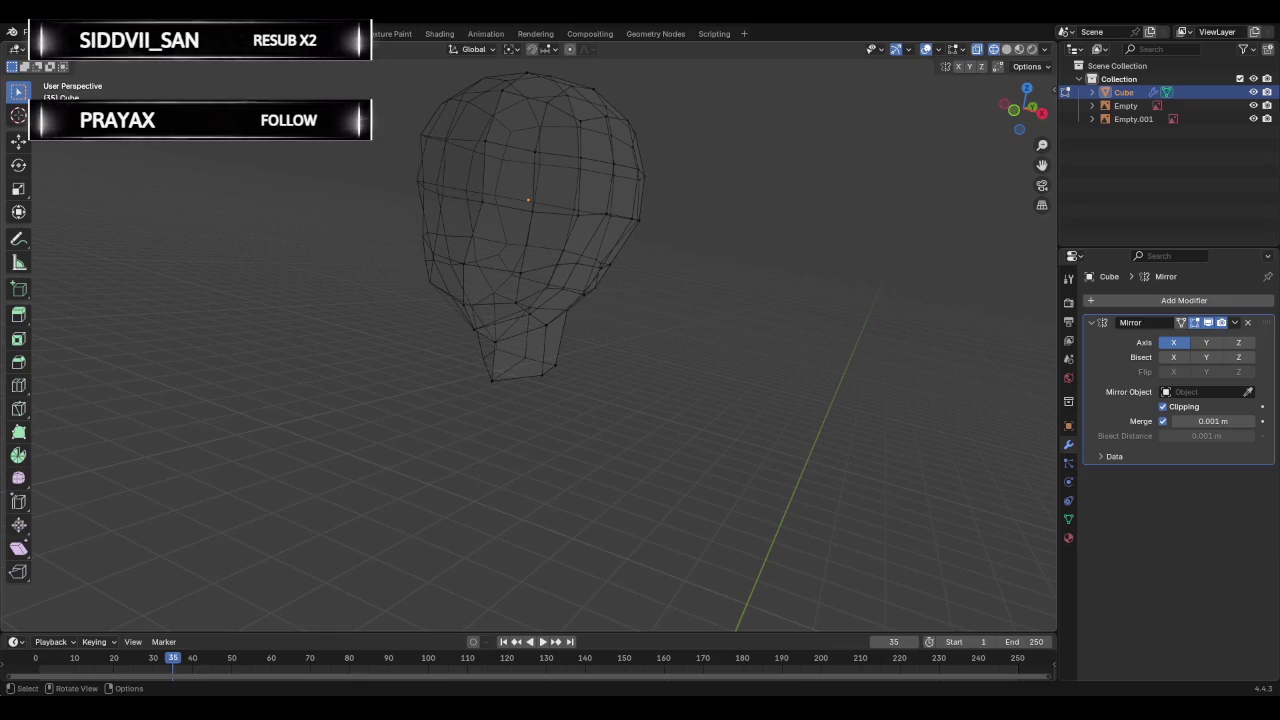
In left side view, move the chin and jaw-to-neck vertices onto the reference jaw and throat line.
{"action": "left_click", "coordinate": [1012, 108]}
{"action": "left_click", "coordinate": [1044, 113]}
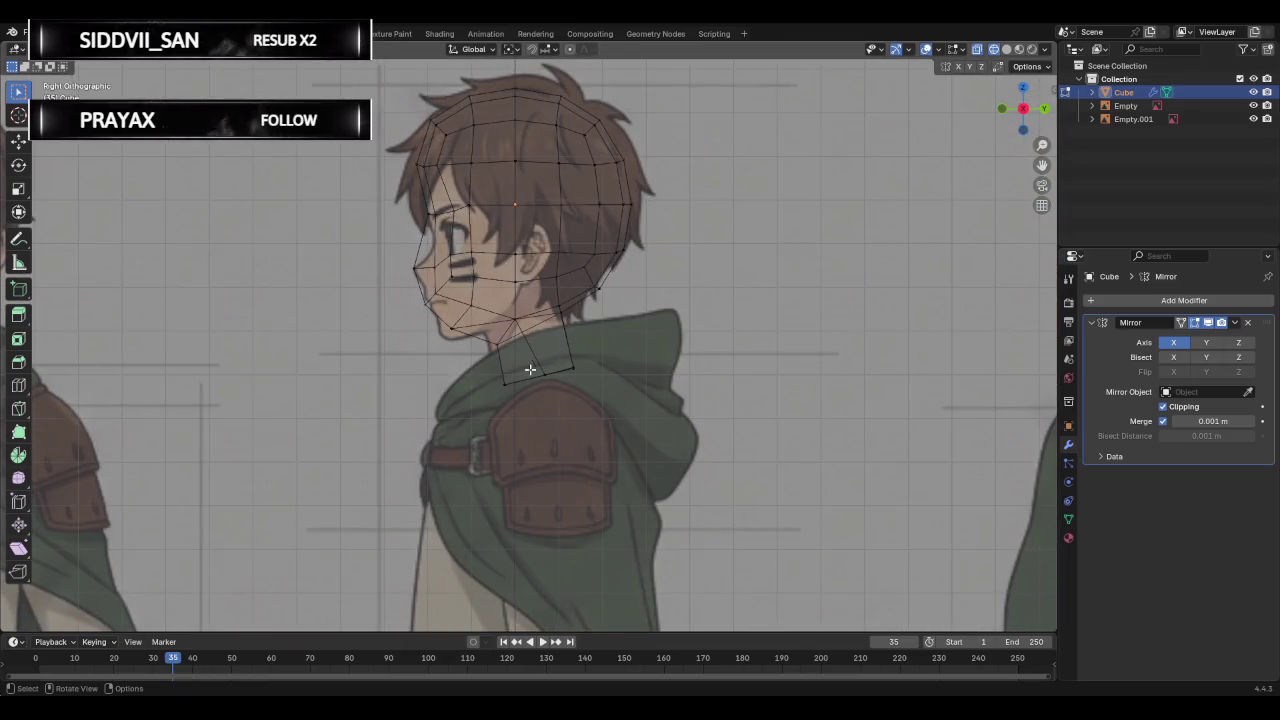
{"action": "left_click", "coordinate": [1024, 109]}
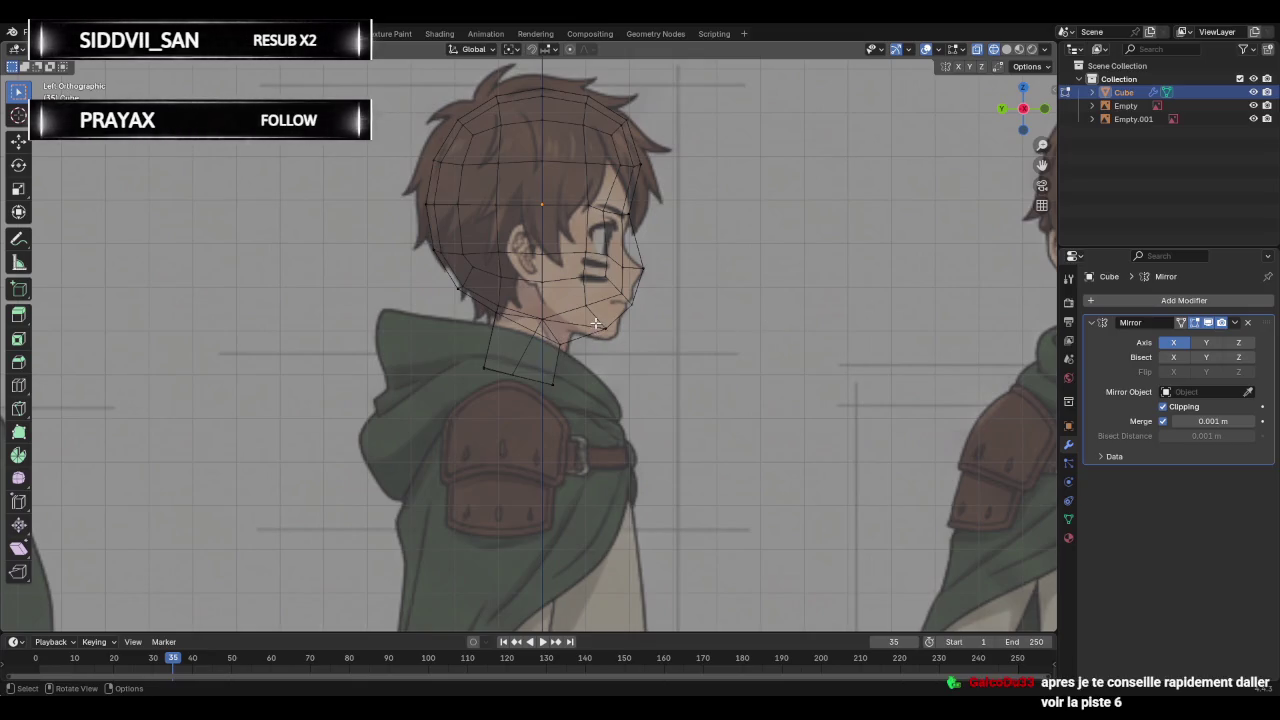
{"action": "scroll", "coordinate": [642, 333], "scroll_direction": "up", "scroll_amount": 2}
{"action": "scroll", "coordinate": [642, 333], "scroll_direction": "up", "scroll_amount": 2}
{"action": "left_click", "coordinate": [707, 355], "text": "shift"}
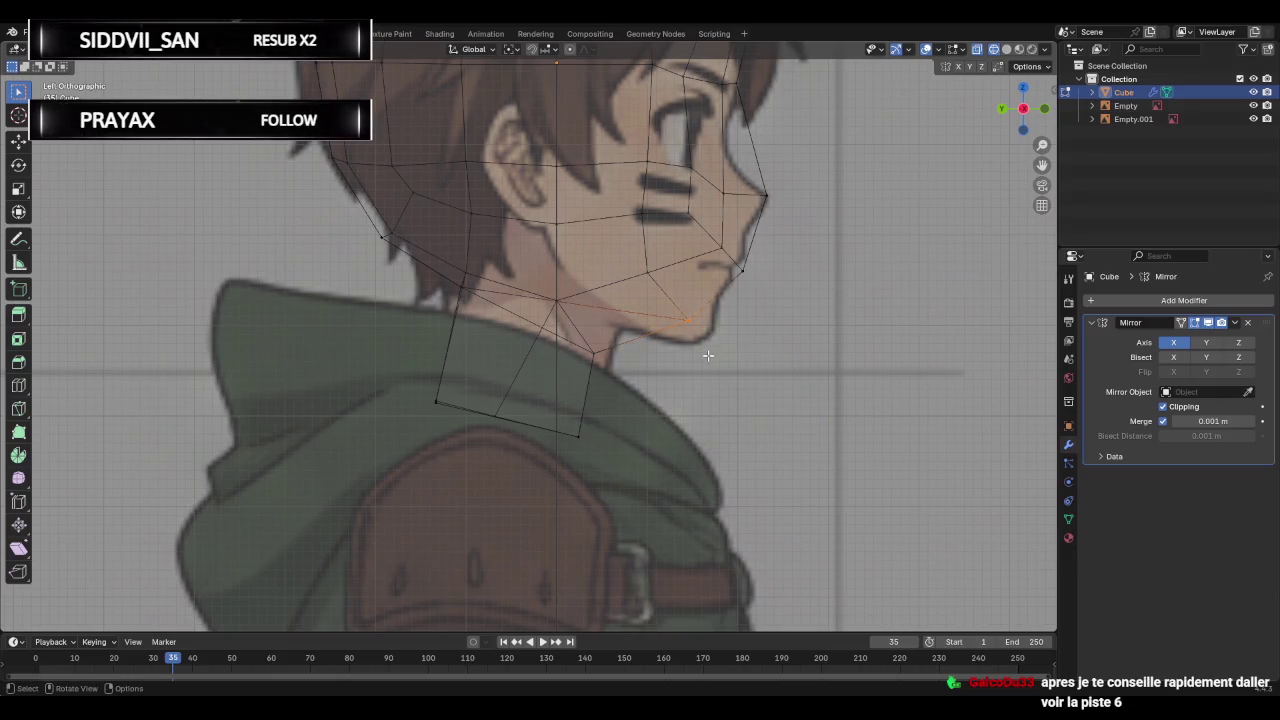
{"action": "key", "text": "g"}
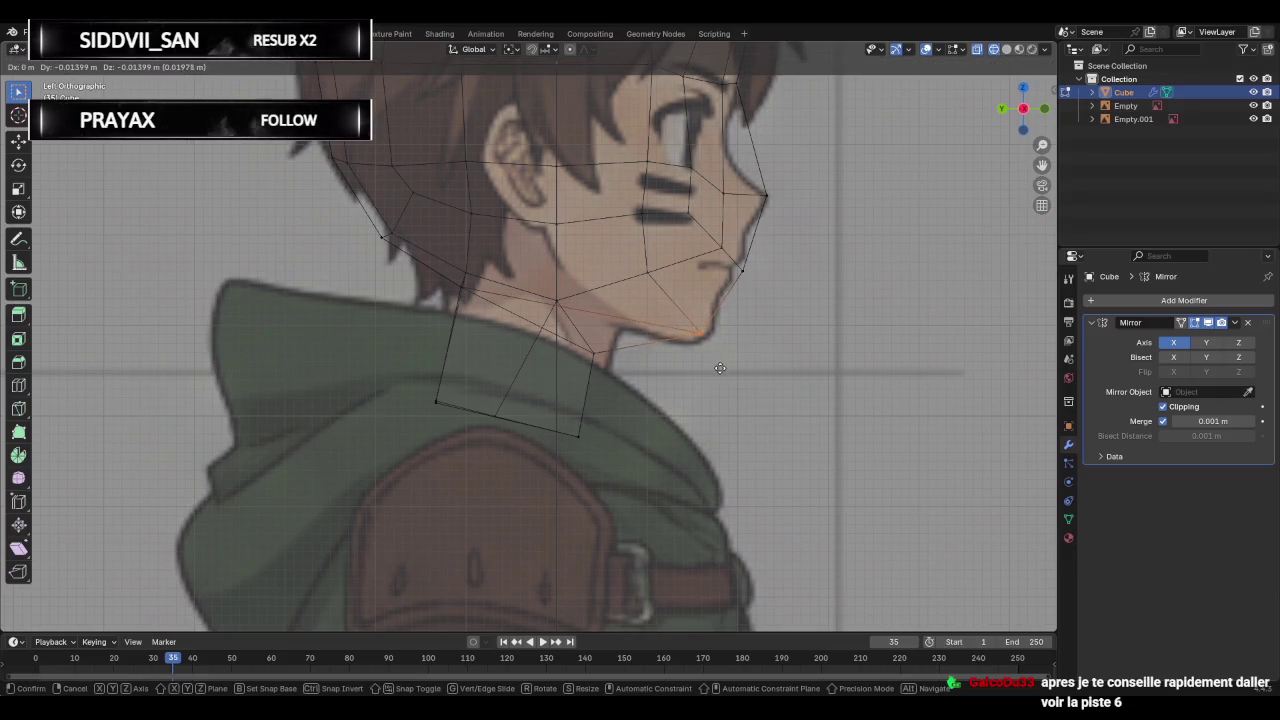
{"action": "left_click", "coordinate": [724, 372]}
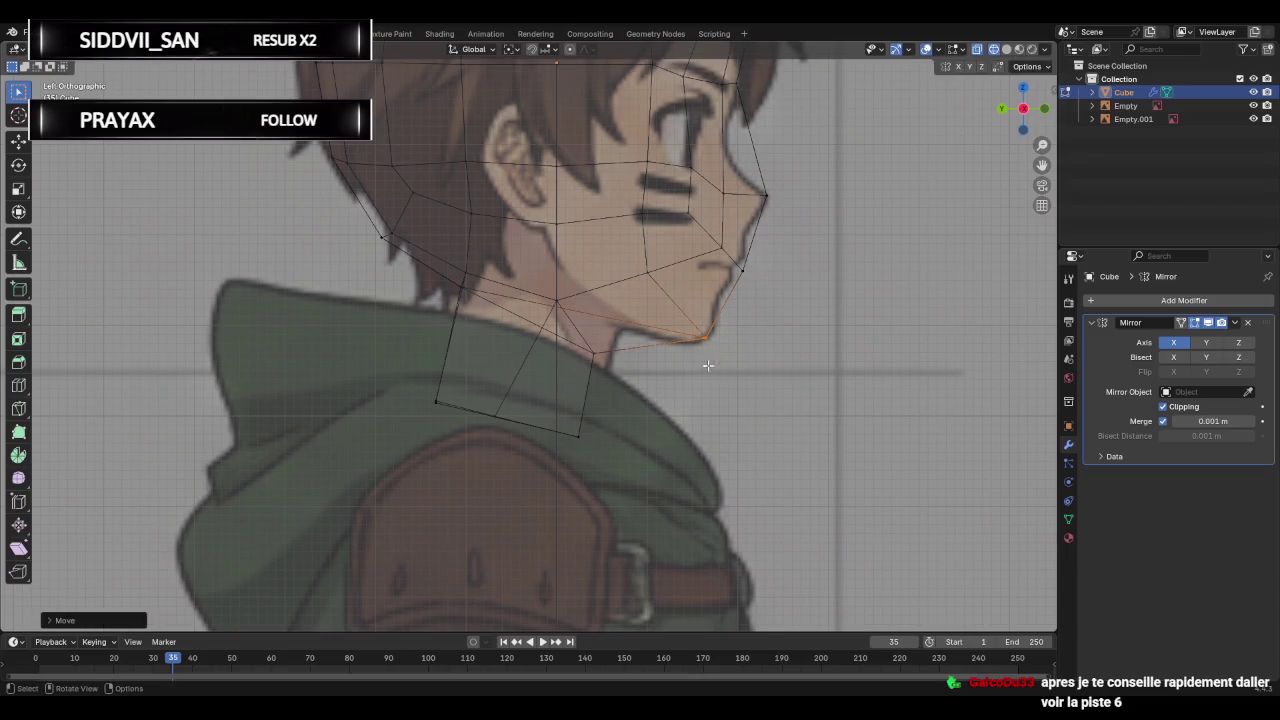
{"action": "left_click", "coordinate": [557, 299]}
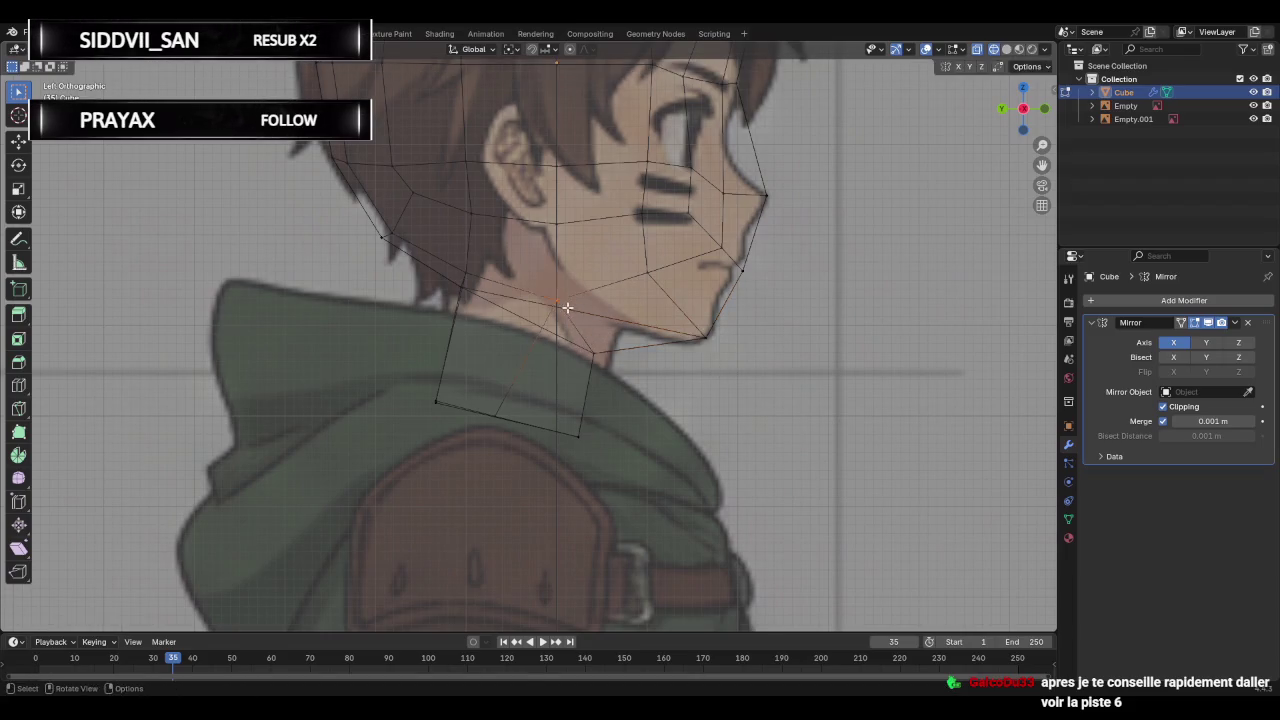
{"action": "key", "text": "g"}
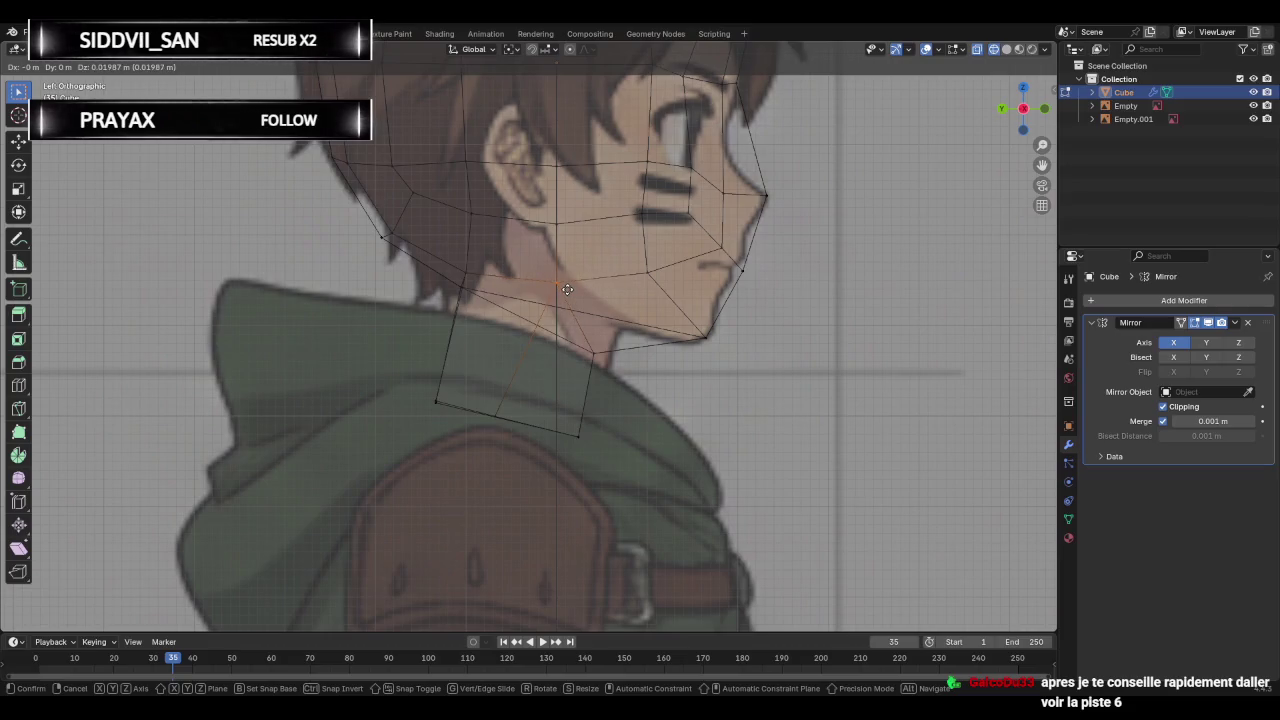
{"action": "left_click", "coordinate": [568, 287]}
{"action": "mouse_move", "coordinate": [568, 287]}
{"action": "middle_mouse_down"}
{"action": "mouse_move", "coordinate": [585, 345]}
{"action": "mouse_move", "coordinate": [552, 340]}
{"action": "middle_mouse_up"}
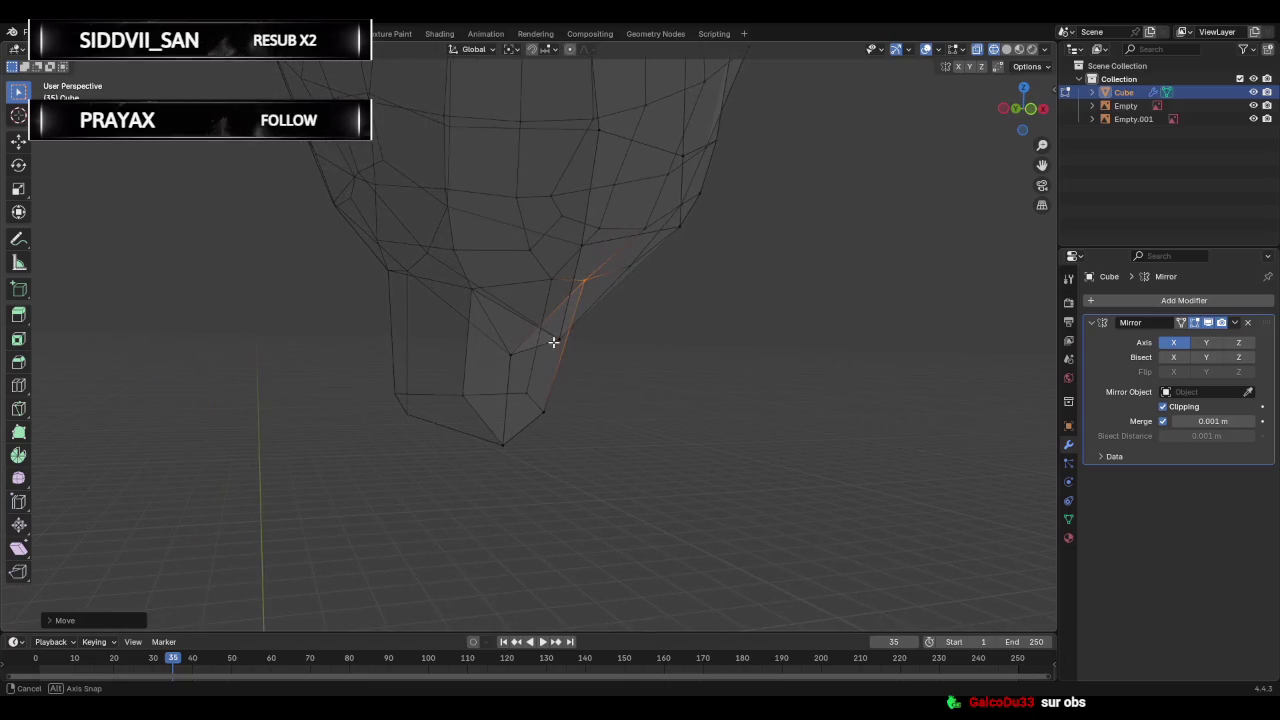
Compare the jaw against the front reference, orbiting around the face and returning to front view.
{"action": "left_click", "coordinate": [1027, 118]}
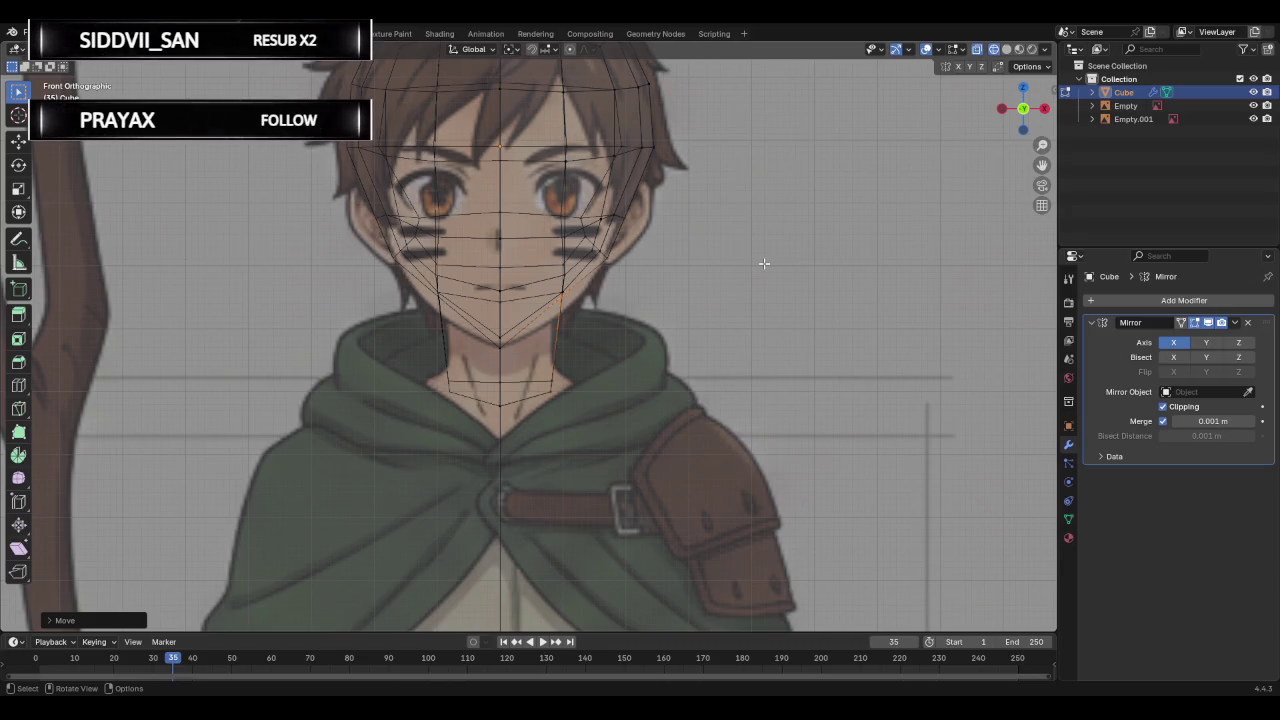
{"action": "scroll", "coordinate": [737, 263], "scroll_direction": "up", "scroll_amount": 2}
{"action": "mouse_move", "coordinate": [737, 263]}
{"action": "middle_mouse_down"}
{"action": "mouse_move", "coordinate": [614, 277]}
{"action": "mouse_move", "coordinate": [692, 276]}
{"action": "middle_mouse_up"}
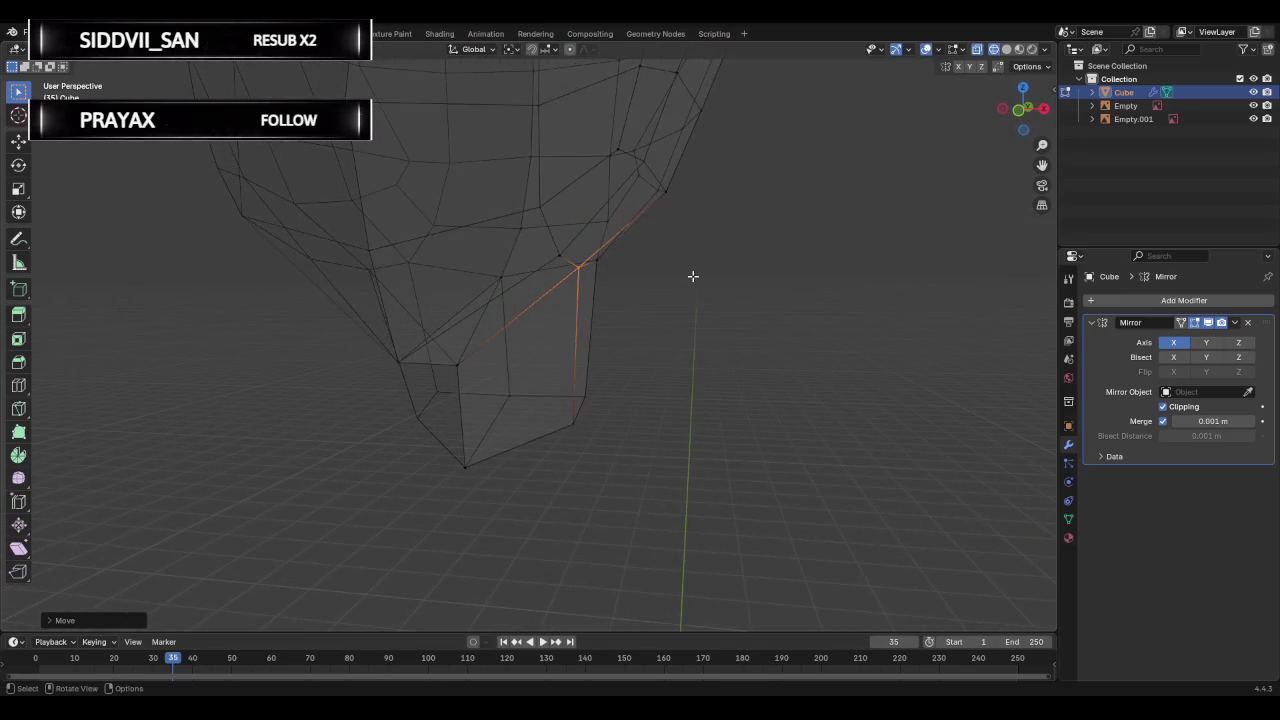
{"action": "left_click", "coordinate": [1022, 110]}
{"action": "mouse_move", "coordinate": [741, 281]}
{"action": "middle_mouse_down"}
{"action": "mouse_move", "coordinate": [631, 291]}
{"action": "mouse_move", "coordinate": [531, 254]}
{"action": "middle_mouse_up"}
{"action": "middle_click_drag", "start_coordinate": [675, 297], "coordinate": [803, 289]}
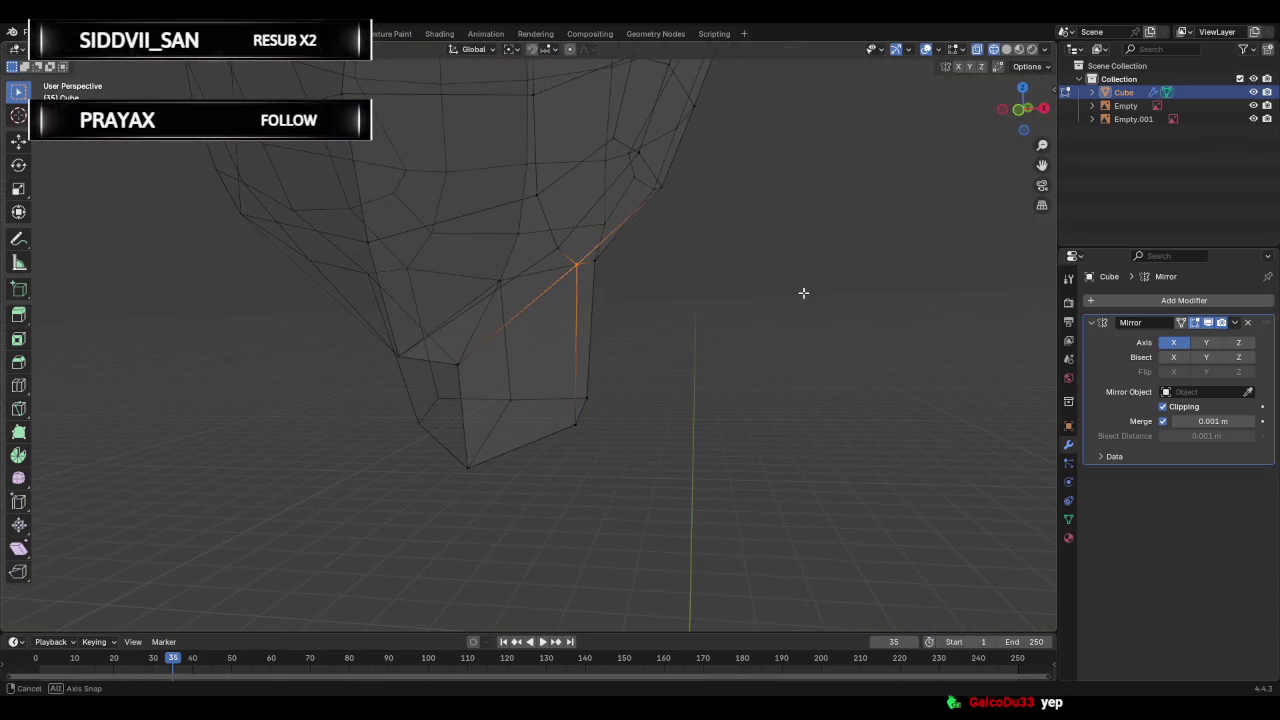
{"action": "left_click", "coordinate": [1024, 120]}
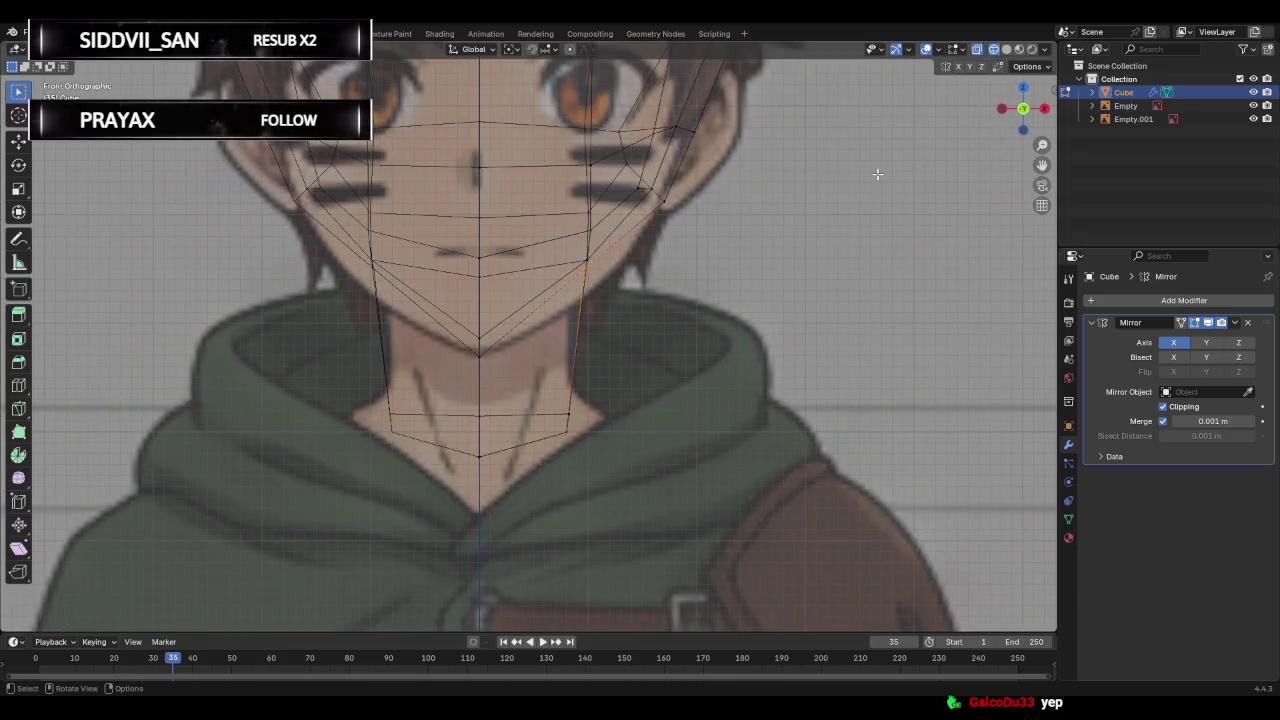
Move the jaw-side edge and a cheek vertex to follow the front reference outline.
{"action": "key", "text": "g"}
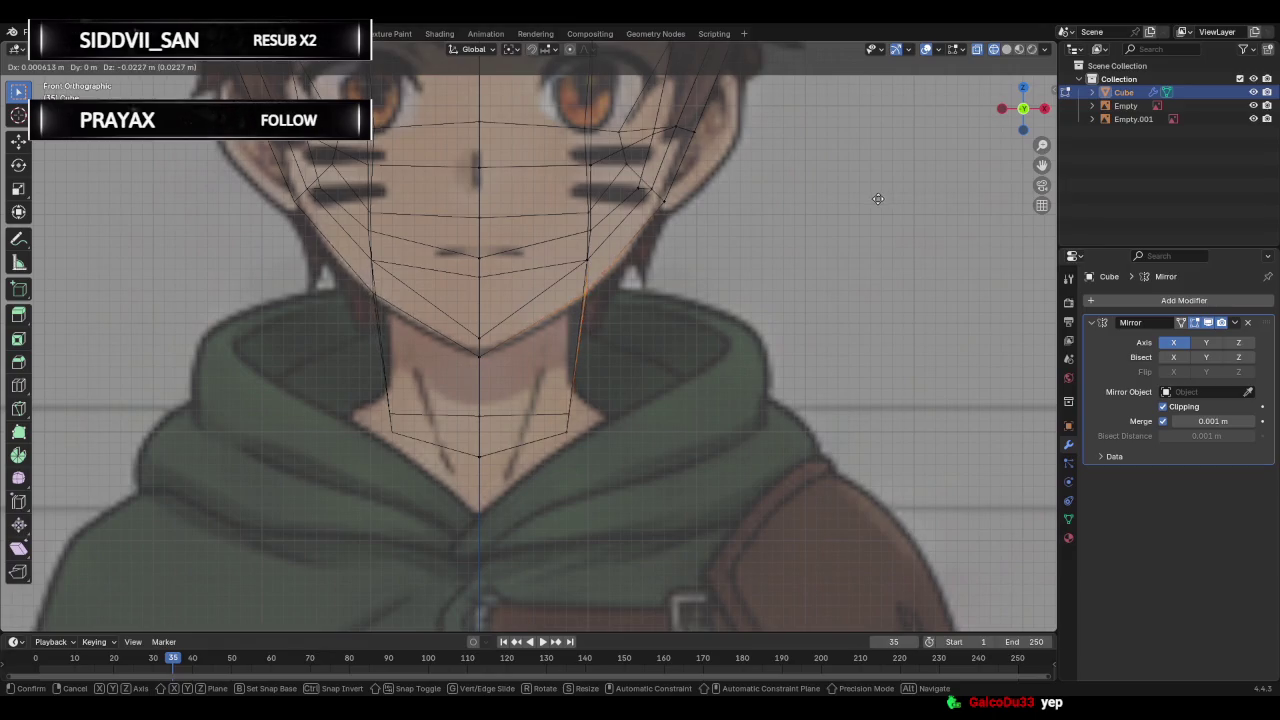
{"action": "left_click", "coordinate": [879, 201]}
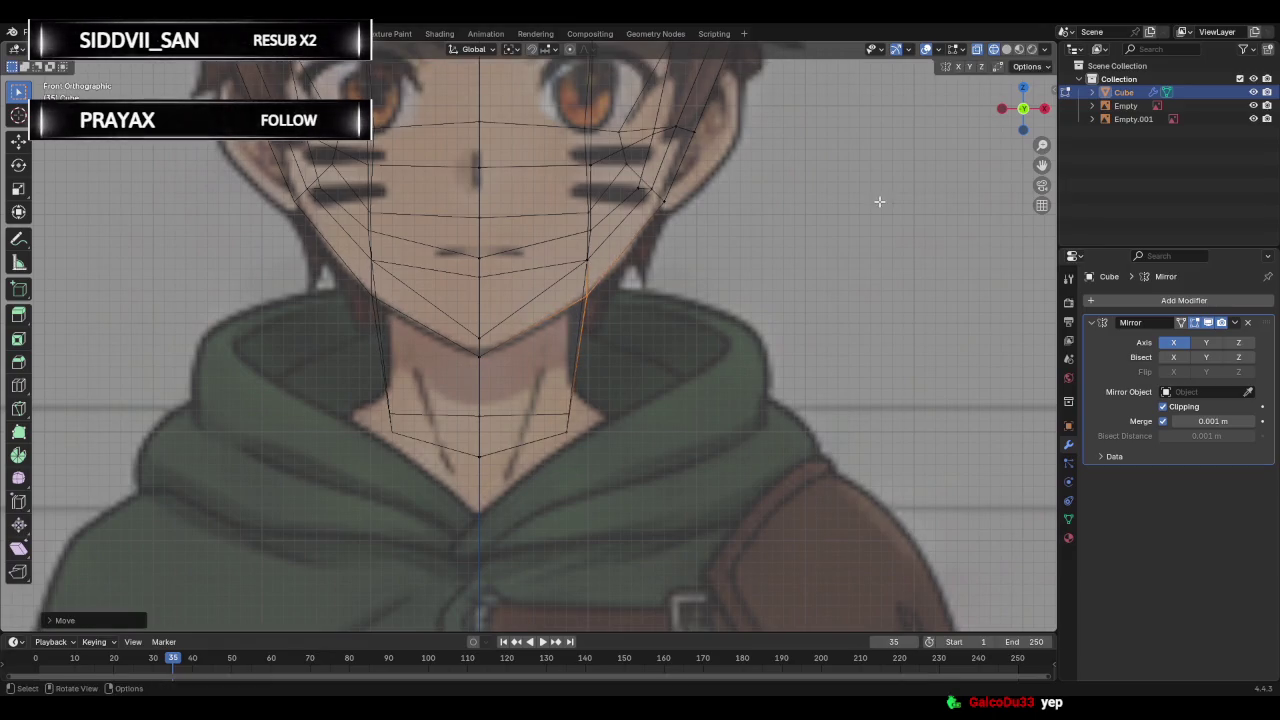
{"action": "left_click", "coordinate": [661, 201]}
{"action": "key", "text": "g"}
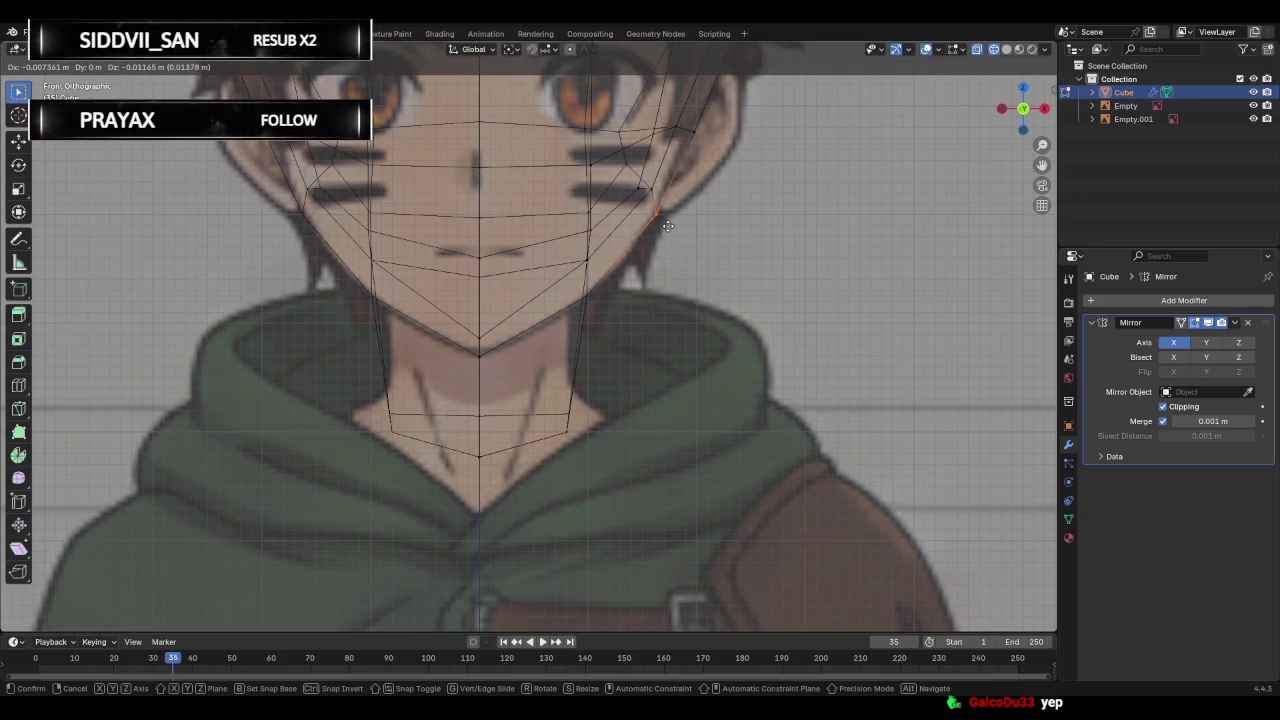
{"action": "left_click", "coordinate": [667, 225]}
{"action": "mouse_move", "coordinate": [761, 222]}
{"action": "middle_mouse_down"}
{"action": "mouse_move", "coordinate": [640, 240]}
{"action": "mouse_move", "coordinate": [681, 243]}
{"action": "mouse_move", "coordinate": [603, 260]}
{"action": "mouse_move", "coordinate": [737, 274]}
{"action": "middle_mouse_up"}
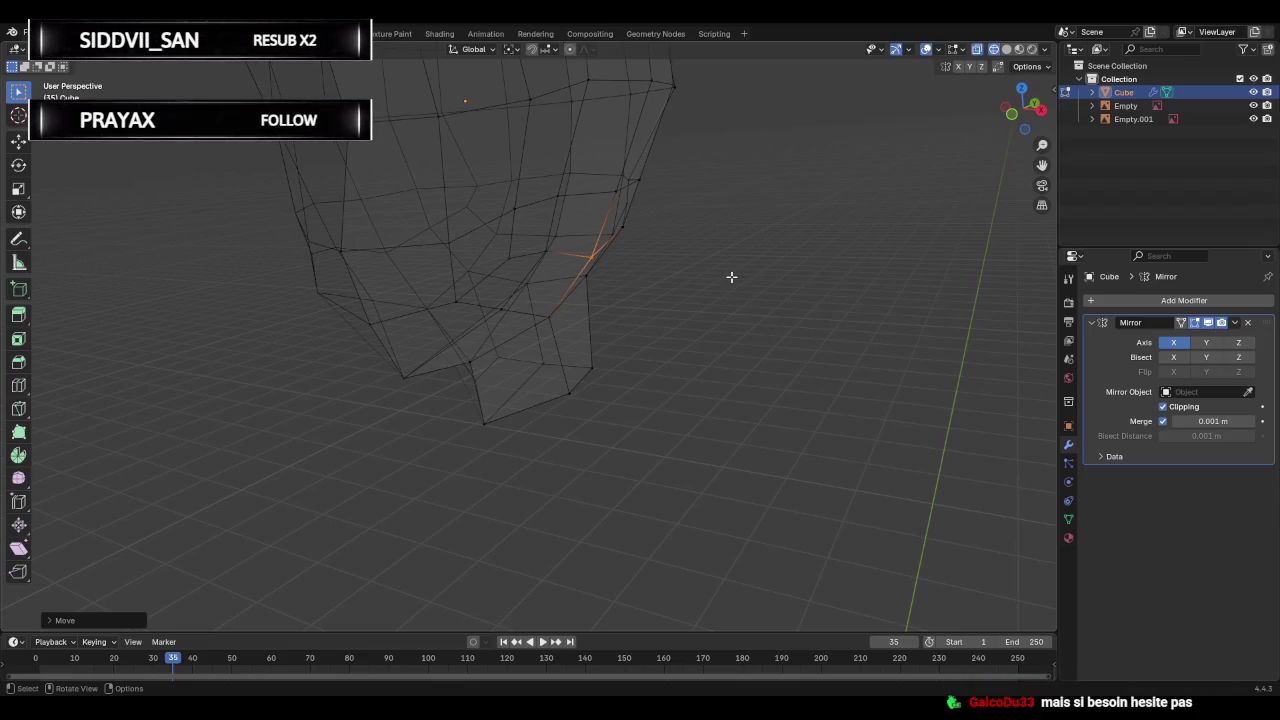
Move one under-jaw vertex and slide another along its edge to smooth the jaw into the neck.
{"action": "mouse_move", "coordinate": [651, 251]}
{"action": "middle_mouse_down"}
{"action": "mouse_move", "coordinate": [690, 318]}
{"action": "mouse_move", "coordinate": [526, 337]}
{"action": "mouse_move", "coordinate": [611, 331]}
{"action": "mouse_move", "coordinate": [583, 354]}
{"action": "mouse_move", "coordinate": [563, 280]}
{"action": "middle_mouse_up"}
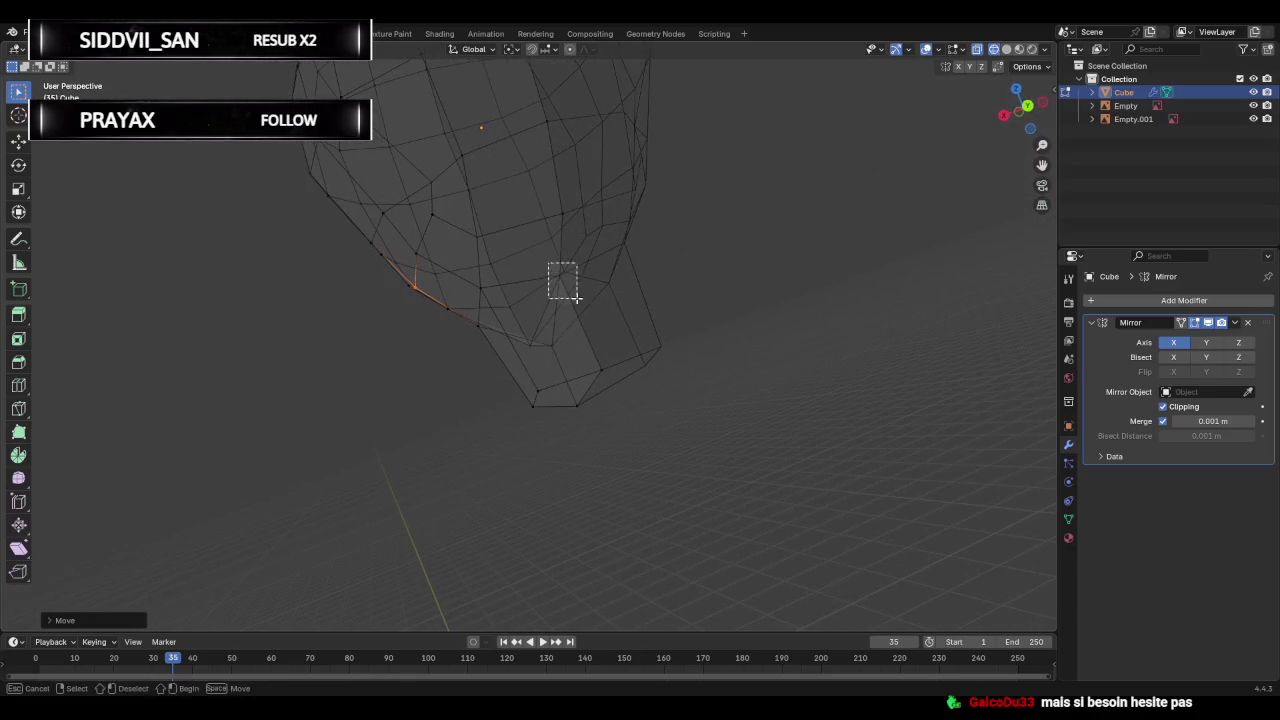
{"action": "key", "text": "g"}
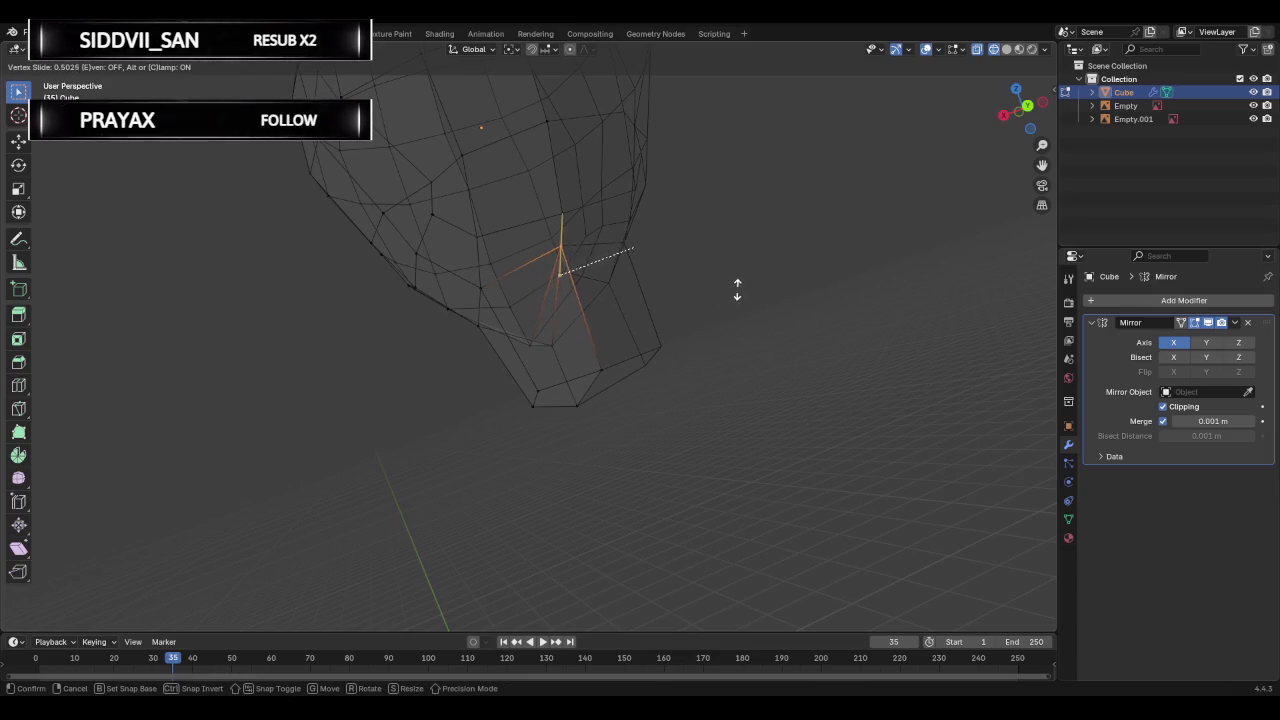
{"action": "left_click", "coordinate": [720, 309]}
{"action": "middle_click_drag", "start_coordinate": [720, 309], "coordinate": [860, 331]}
{"action": "key", "text": "shift+v"}
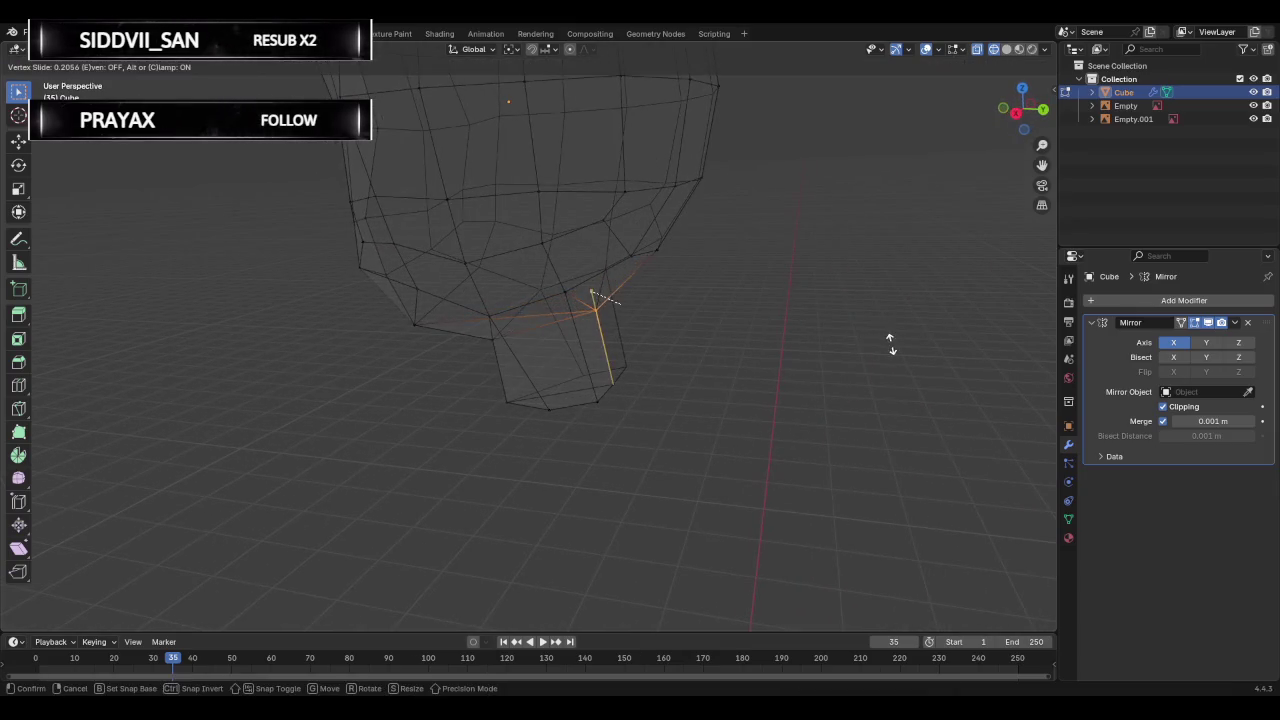
{"action": "left_click", "coordinate": [895, 325]}
{"action": "mouse_move", "coordinate": [895, 325]}
{"action": "middle_mouse_down"}
{"action": "mouse_move", "coordinate": [757, 329]}
{"action": "mouse_move", "coordinate": [749, 294]}
{"action": "mouse_move", "coordinate": [654, 331]}
{"action": "mouse_move", "coordinate": [641, 358]}
{"action": "middle_mouse_up"}
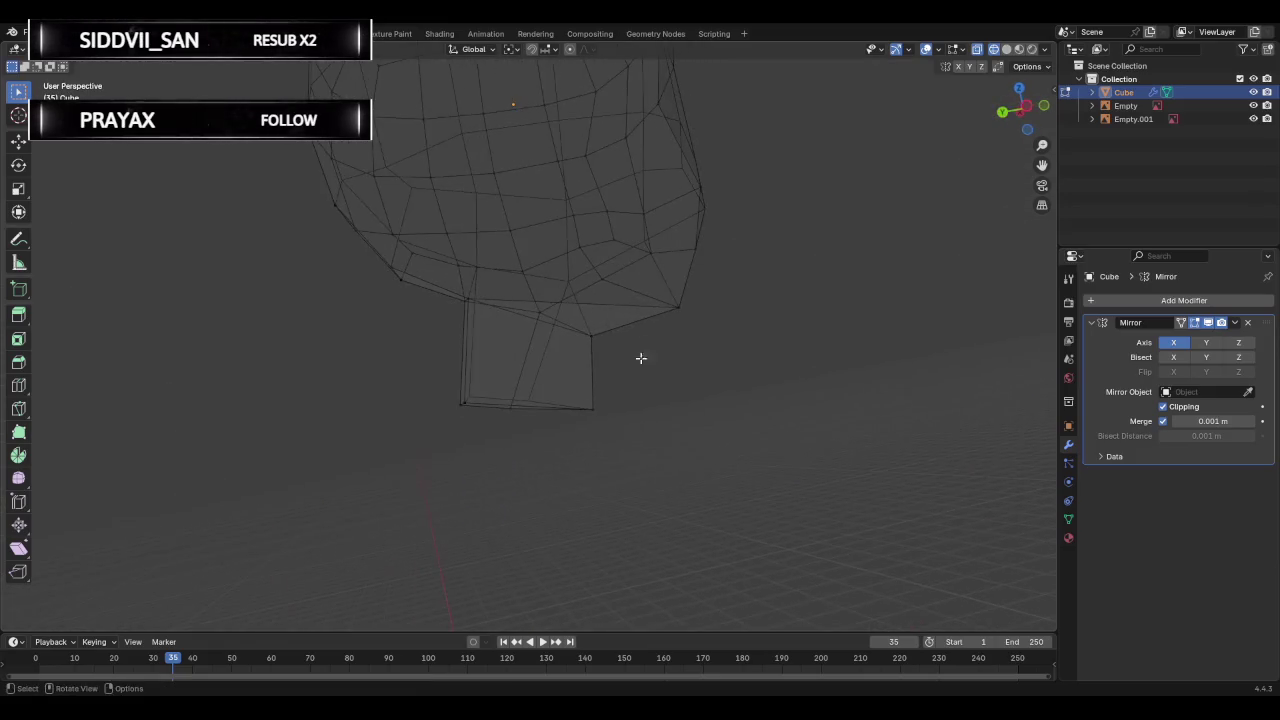
{"action": "mouse_move", "coordinate": [757, 389]}
{"action": "middle_mouse_down"}
{"action": "mouse_move", "coordinate": [534, 377]}
{"action": "mouse_move", "coordinate": [584, 315]}
{"action": "mouse_move", "coordinate": [823, 360]}
{"action": "mouse_move", "coordinate": [766, 397]}
{"action": "mouse_move", "coordinate": [463, 409]}
{"action": "mouse_move", "coordinate": [600, 389]}
{"action": "mouse_move", "coordinate": [623, 380]}
{"action": "mouse_move", "coordinate": [571, 375]}
{"action": "mouse_move", "coordinate": [683, 337]}
{"action": "mouse_move", "coordinate": [671, 334]}
{"action": "mouse_move", "coordinate": [540, 354]}
{"action": "mouse_move", "coordinate": [737, 434]}
{"action": "mouse_move", "coordinate": [720, 389]}
{"action": "middle_mouse_up"}
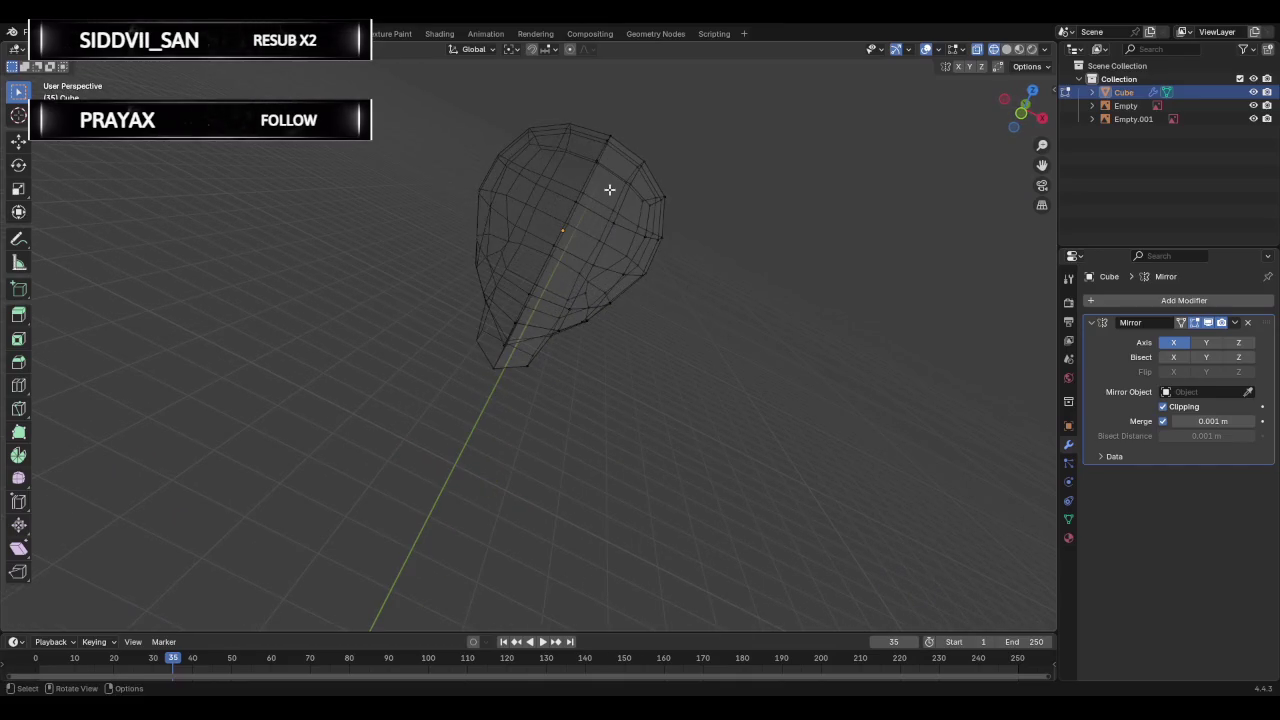
{"action": "mouse_move", "coordinate": [580, 119]}
{"action": "left_mouse_down"}
{"action": "mouse_move", "coordinate": [734, 280]}
{"action": "mouse_move", "coordinate": [723, 243]}
{"action": "mouse_move", "coordinate": [727, 260]}
{"action": "left_mouse_up"}
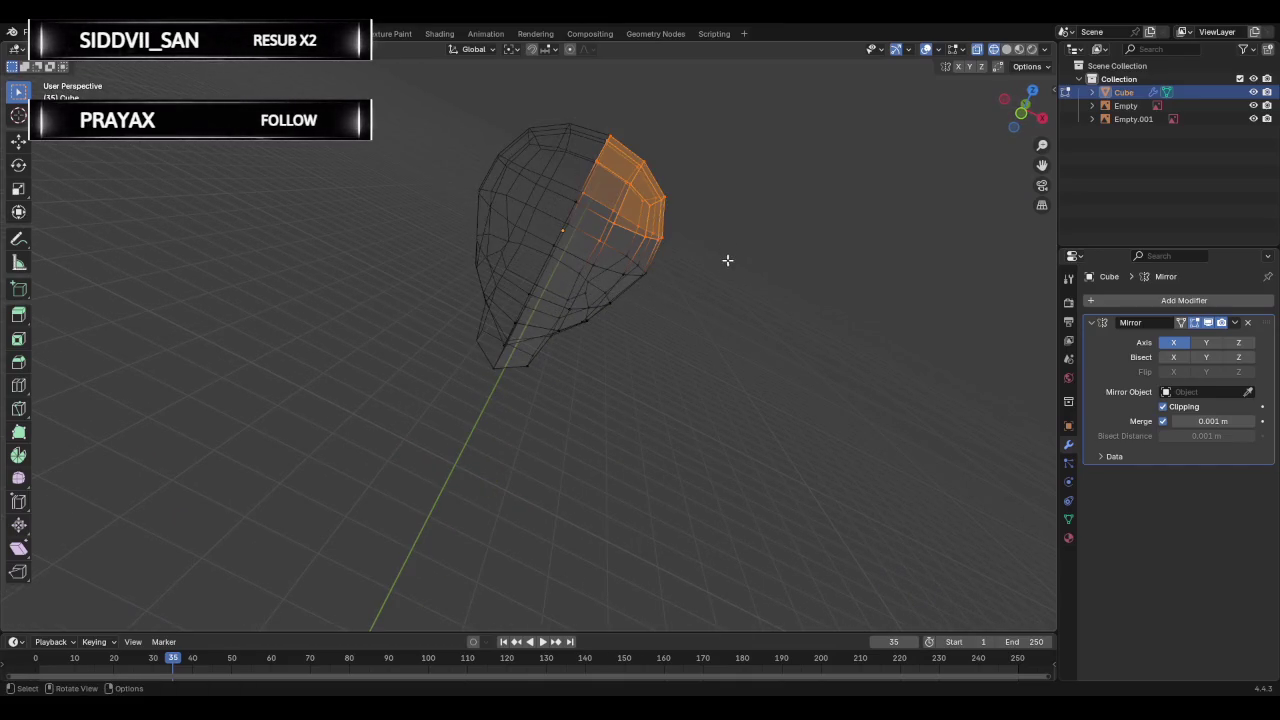
{"action": "key", "text": "shift+v"}
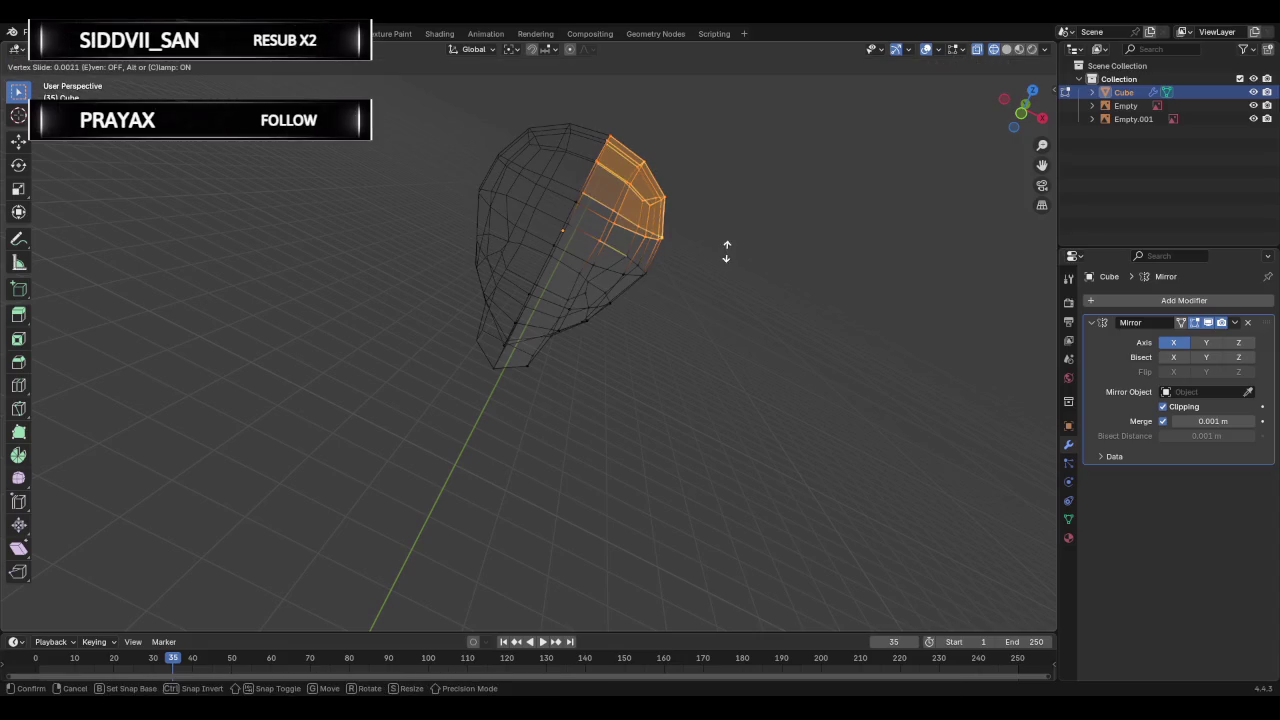
{"action": "left_click", "coordinate": [717, 268]}
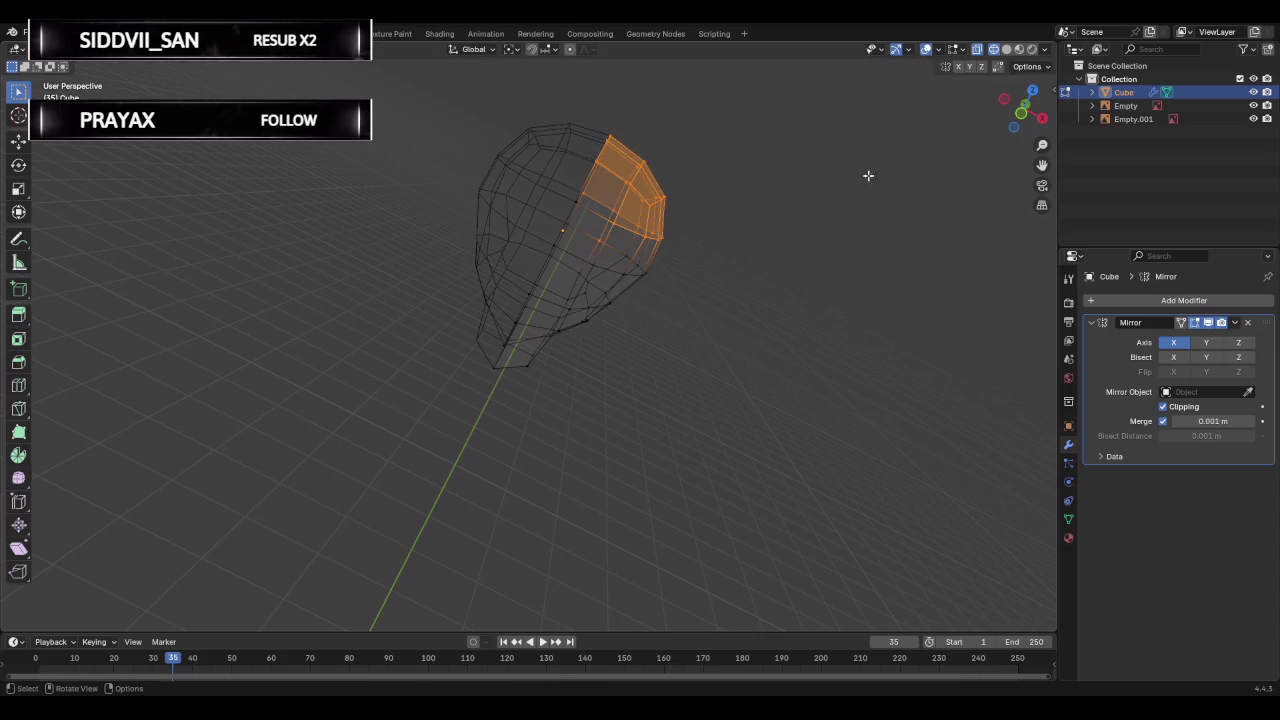
{"action": "left_click", "coordinate": [1020, 118]}
{"action": "key", "text": "g"}
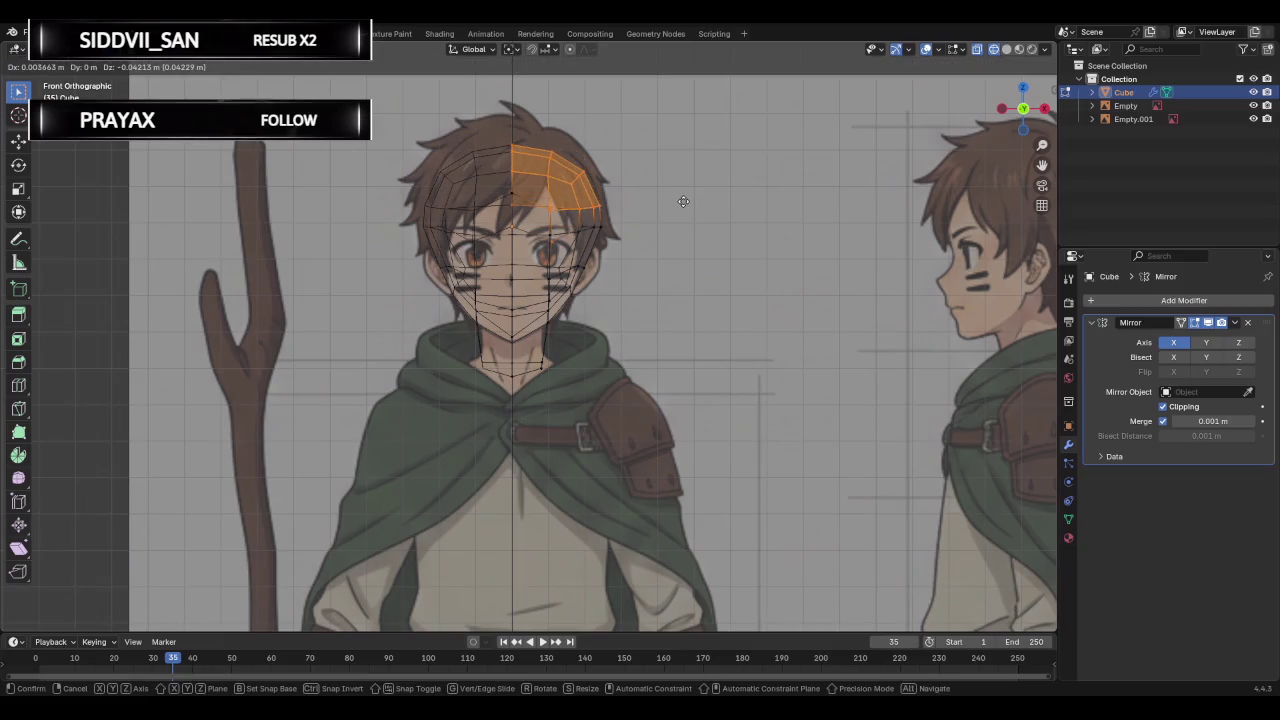
{"action": "key", "text": "Escape"}
{"action": "left_click", "coordinate": [692, 205]}
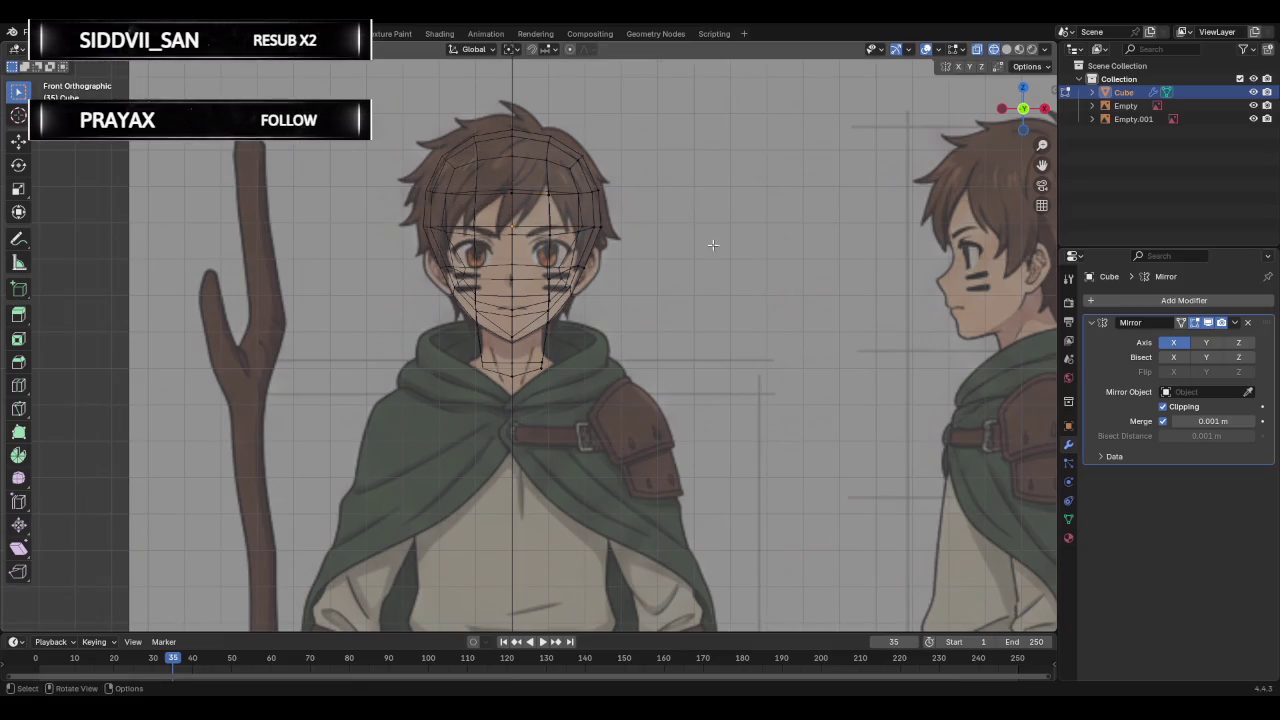
{"action": "scroll", "coordinate": [720, 255], "scroll_direction": "up", "scroll_amount": 2}
{"action": "scroll", "coordinate": [699, 265], "scroll_direction": "up", "scroll_amount": 2}
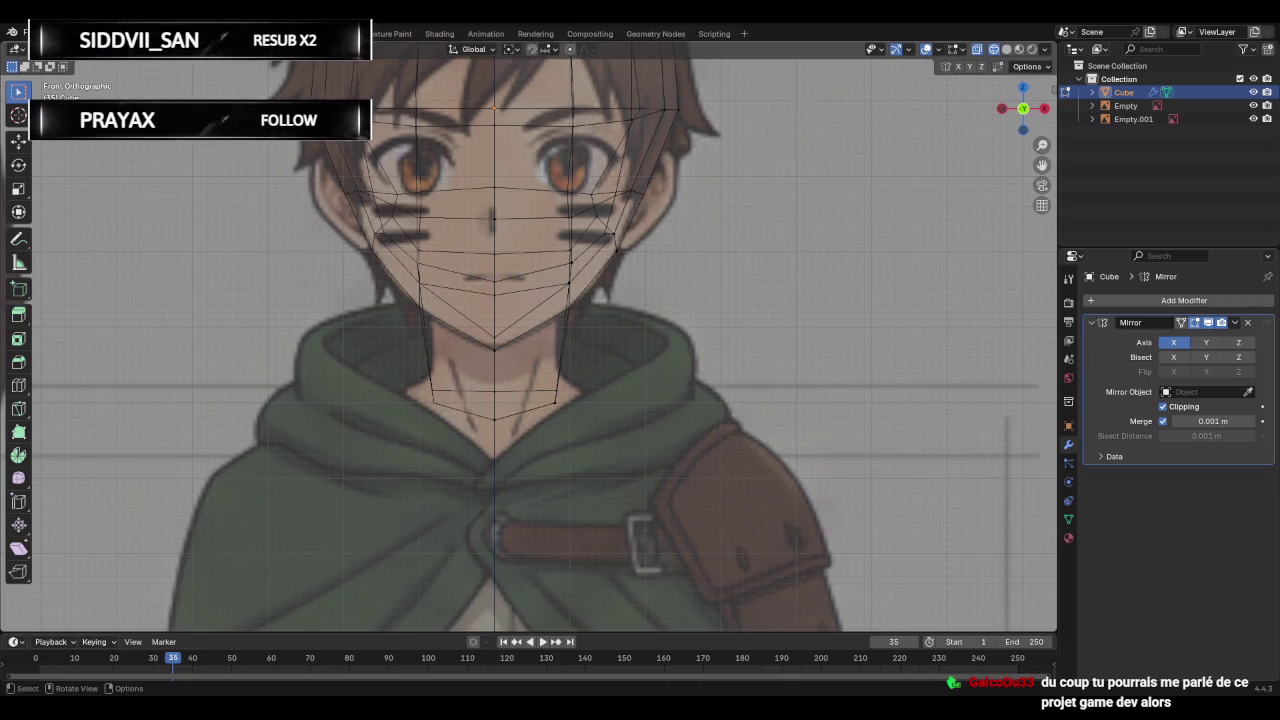
In side view, slide and then move the neck's lower back corner vertex onto the reference neckline.
{"action": "key", "text": "KP_3"}
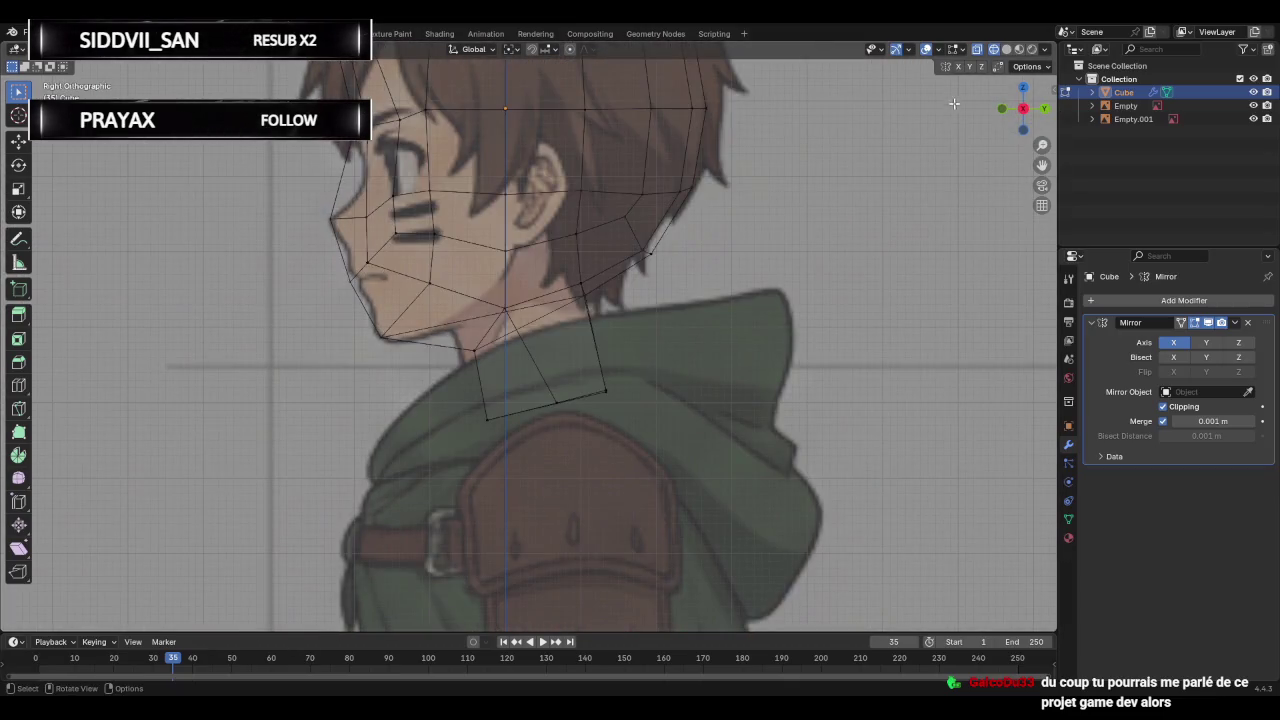
{"action": "key", "text": "shift+z"}
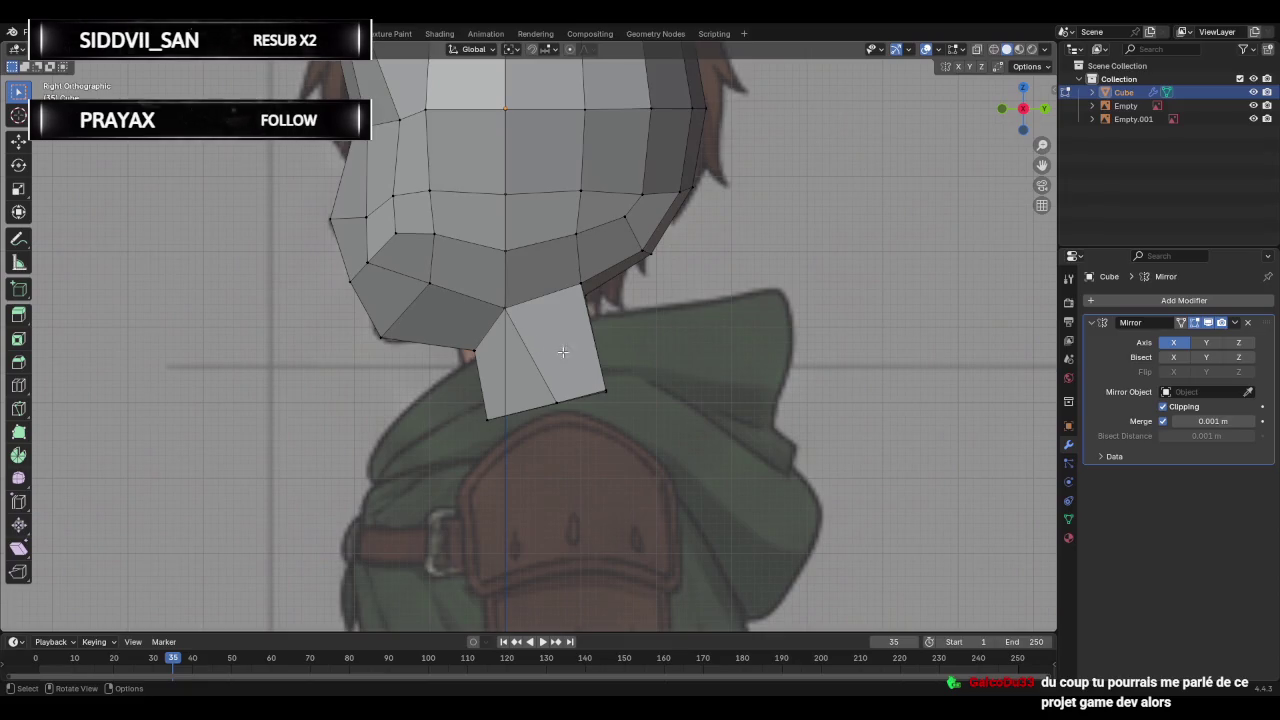
{"action": "mouse_move", "coordinate": [563, 351]}
{"action": "middle_mouse_down"}
{"action": "mouse_move", "coordinate": [767, 364]}
{"action": "mouse_move", "coordinate": [380, 380]}
{"action": "mouse_move", "coordinate": [478, 380]}
{"action": "mouse_move", "coordinate": [469, 372]}
{"action": "middle_mouse_up"}
{"action": "left_click", "coordinate": [572, 395]}
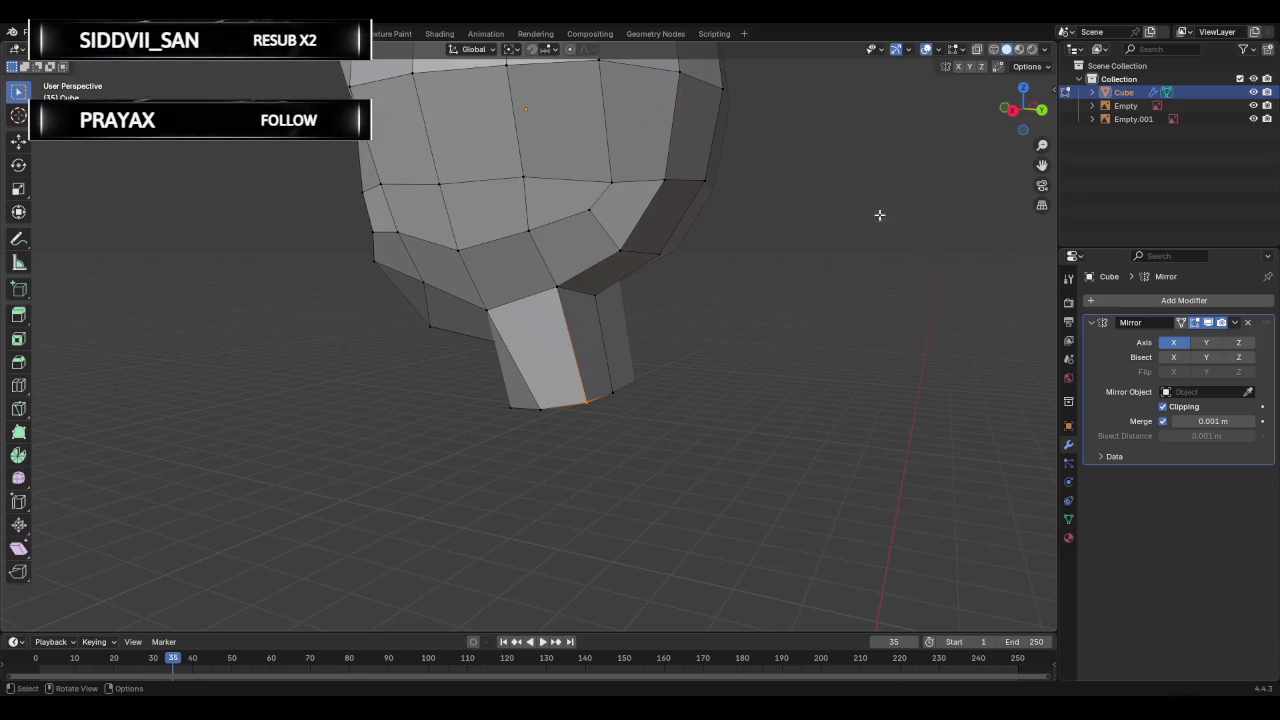
{"action": "left_click", "coordinate": [1021, 111]}
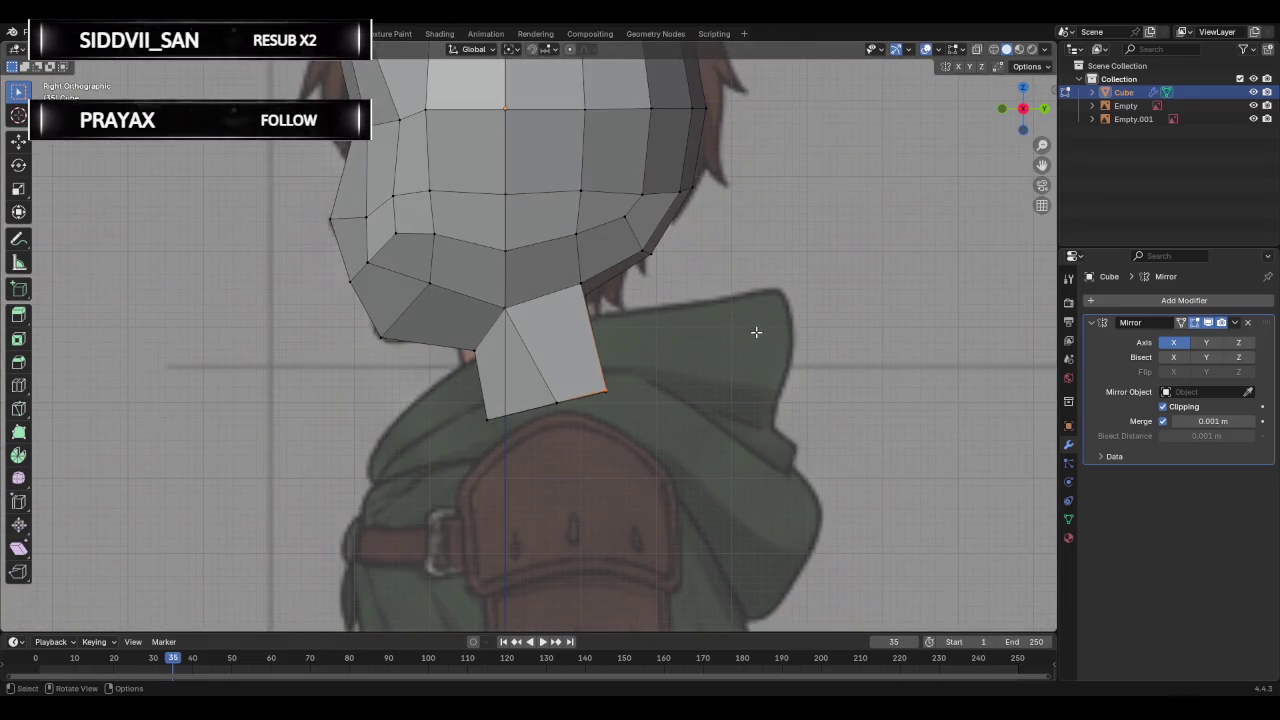
{"action": "key", "text": "g"}
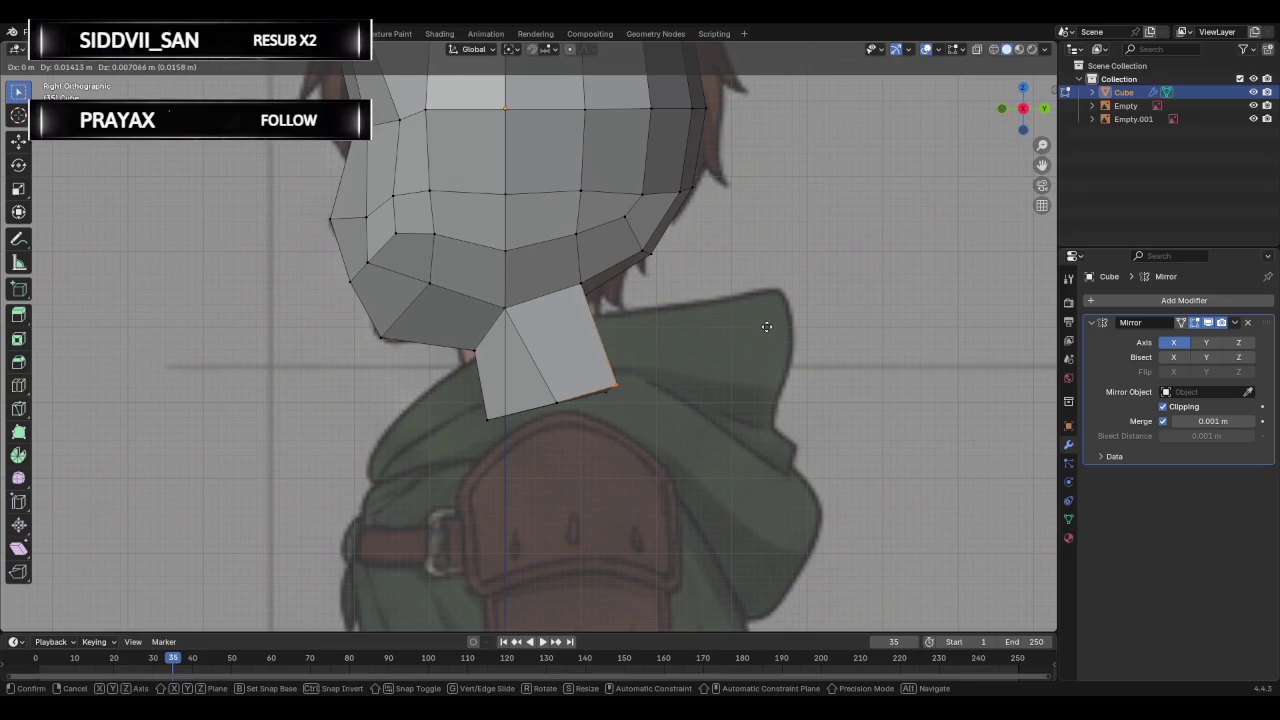
{"action": "key", "text": "g"}
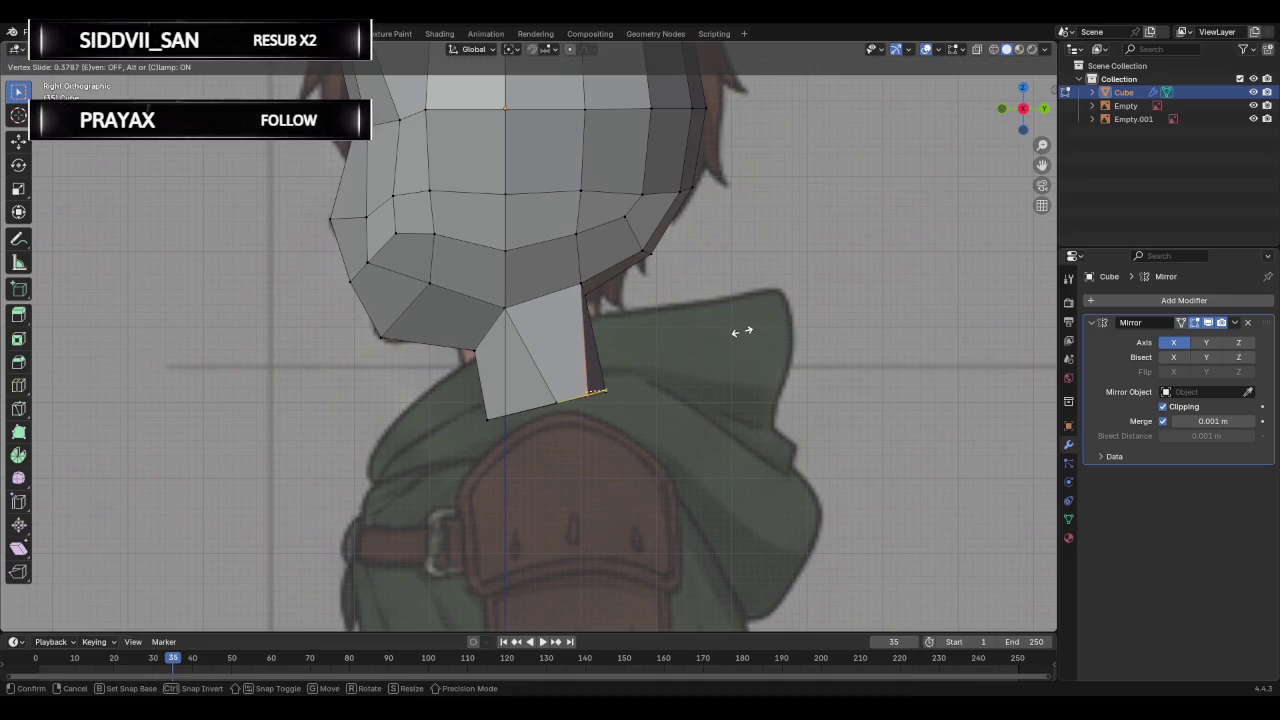
{"action": "left_click", "coordinate": [730, 336]}
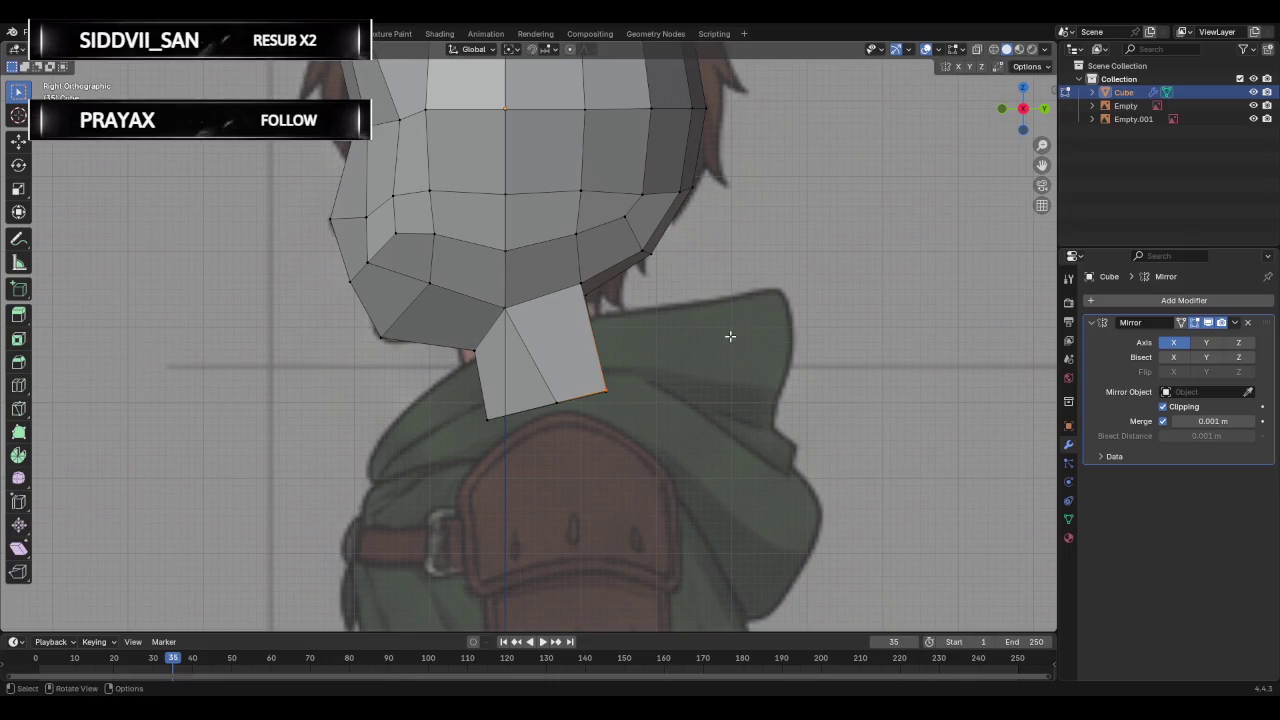
{"action": "key", "text": "g"}
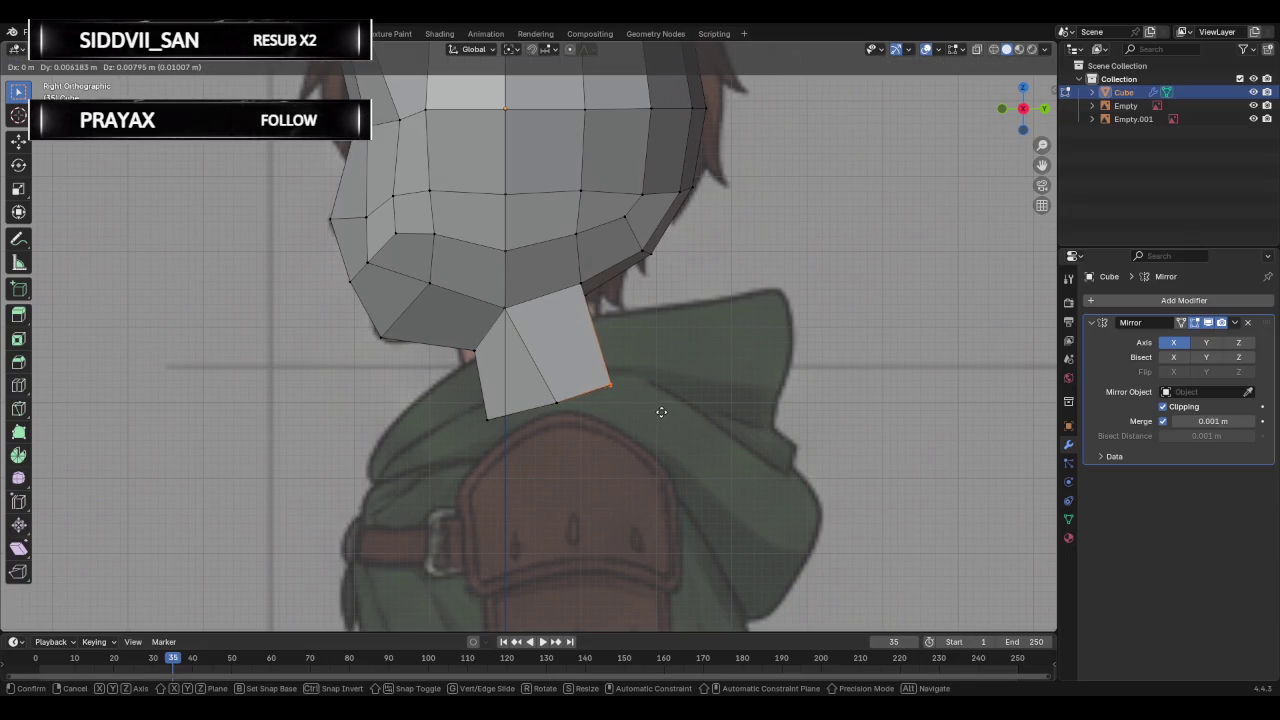
{"action": "left_click", "coordinate": [664, 411]}
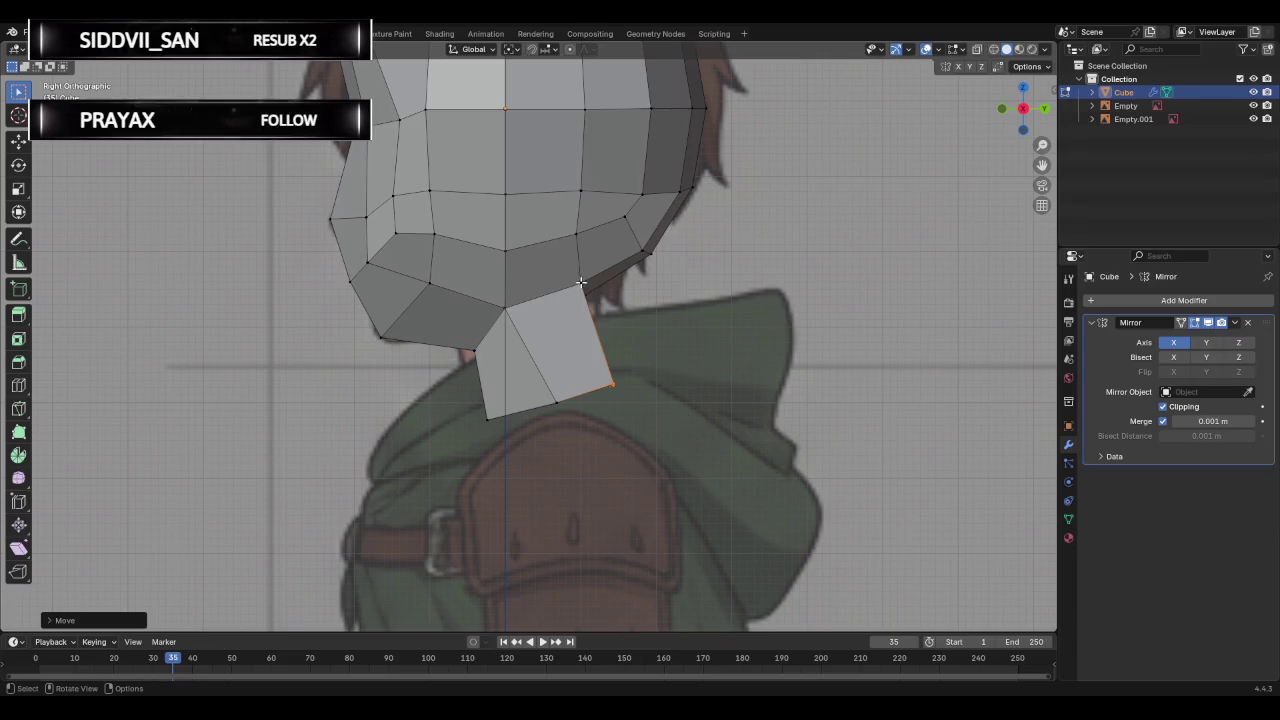
Move the upper neck vertex in side view, checking its fit against the reference with X-ray.
{"action": "mouse_move", "coordinate": [588, 290]}
{"action": "middle_mouse_down"}
{"action": "mouse_move", "coordinate": [618, 324]}
{"action": "mouse_move", "coordinate": [594, 291]}
{"action": "middle_mouse_up"}
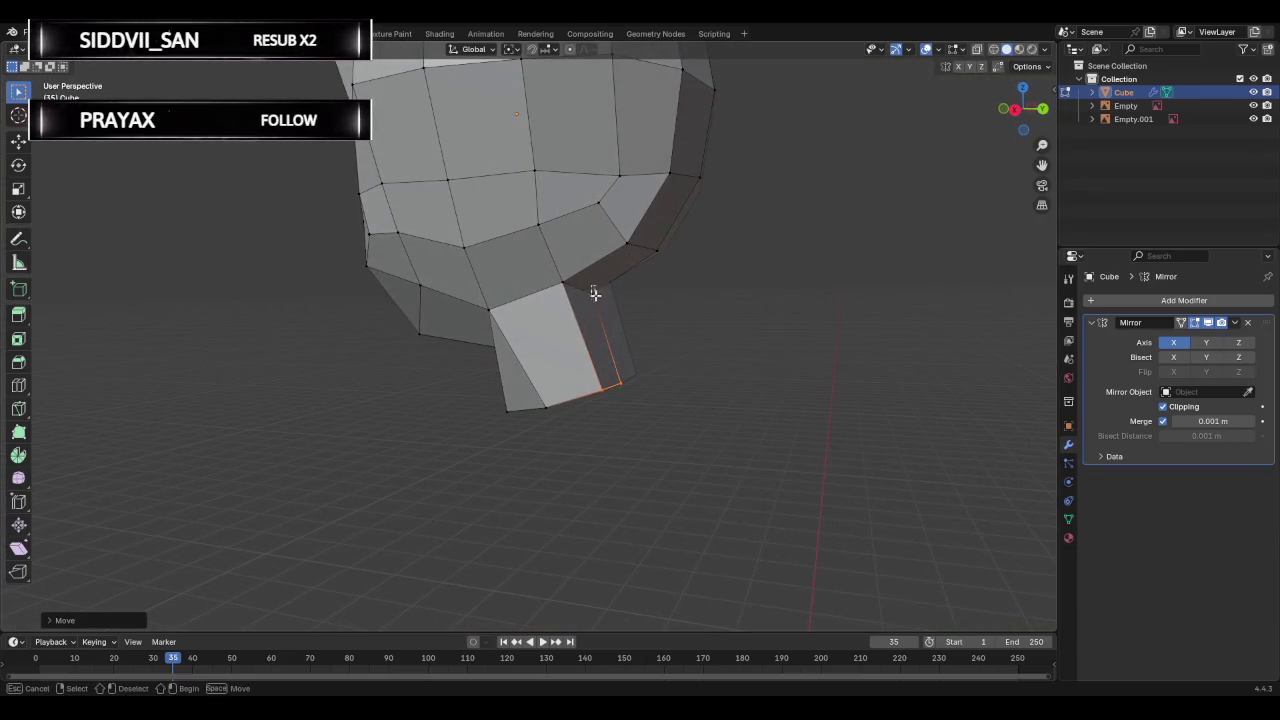
{"action": "left_click", "coordinate": [594, 292]}
{"action": "left_click", "coordinate": [1016, 108]}
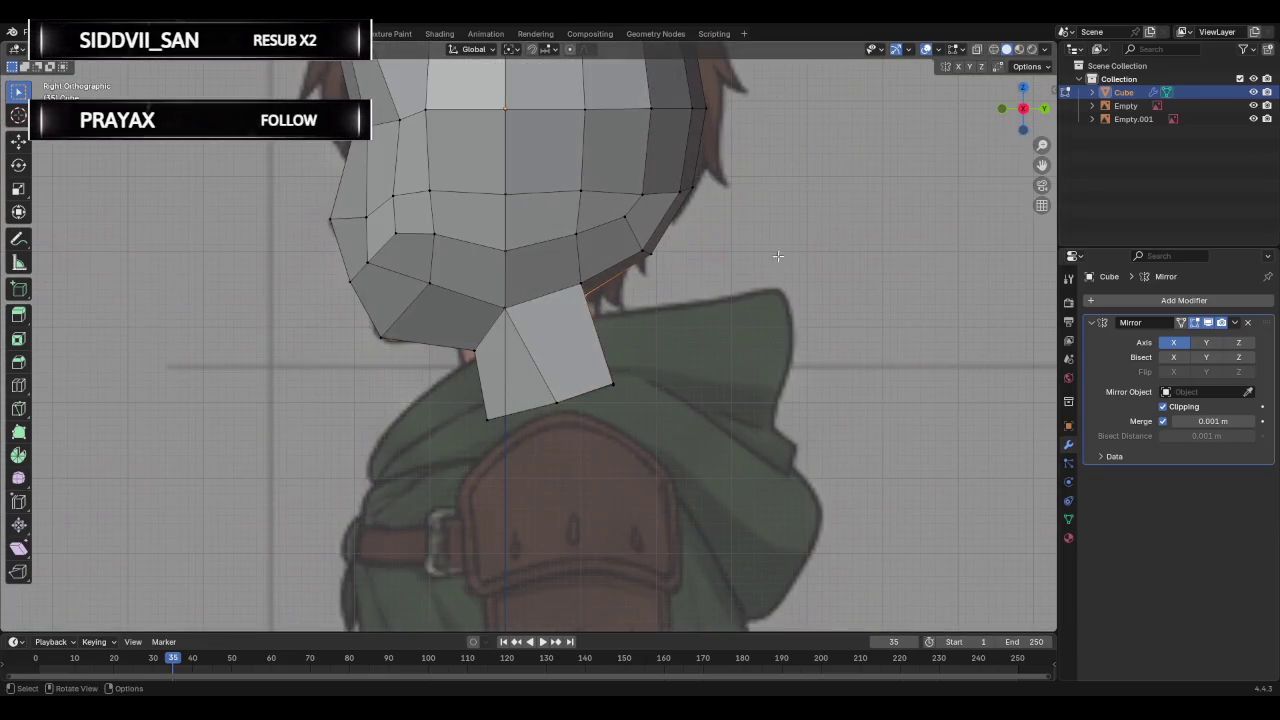
{"action": "key", "text": "g"}
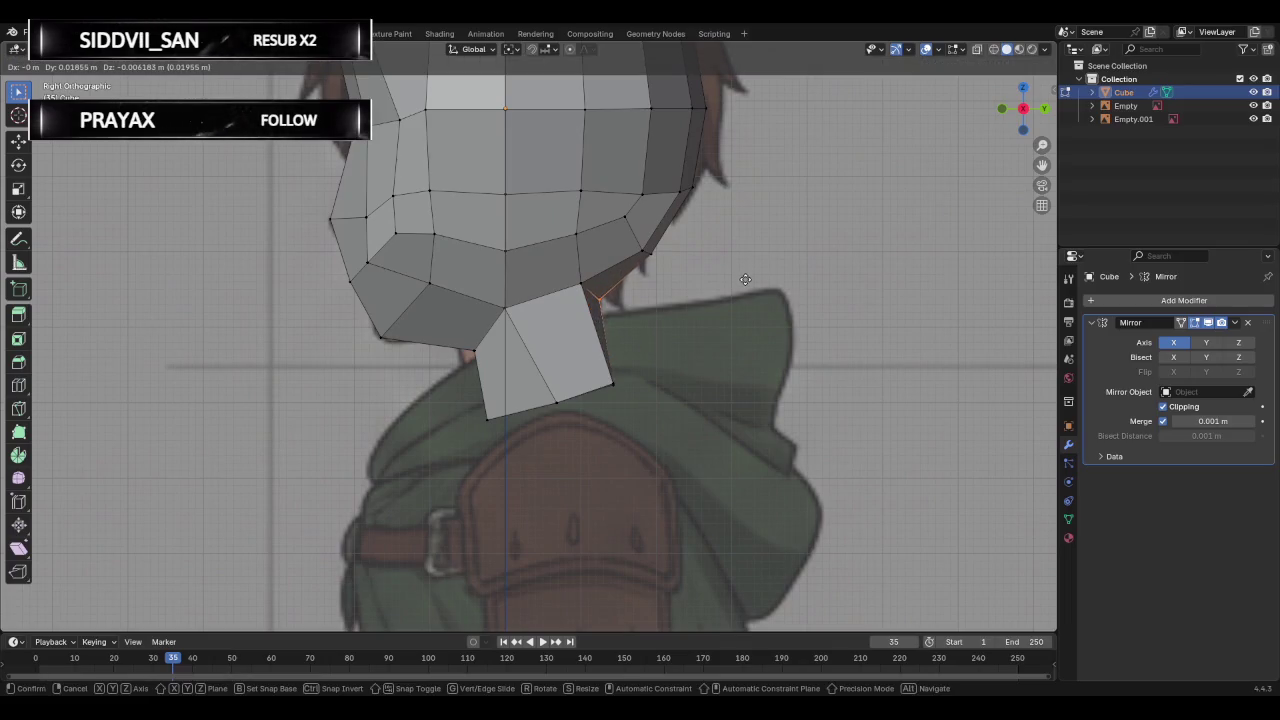
{"action": "left_click", "coordinate": [746, 280]}
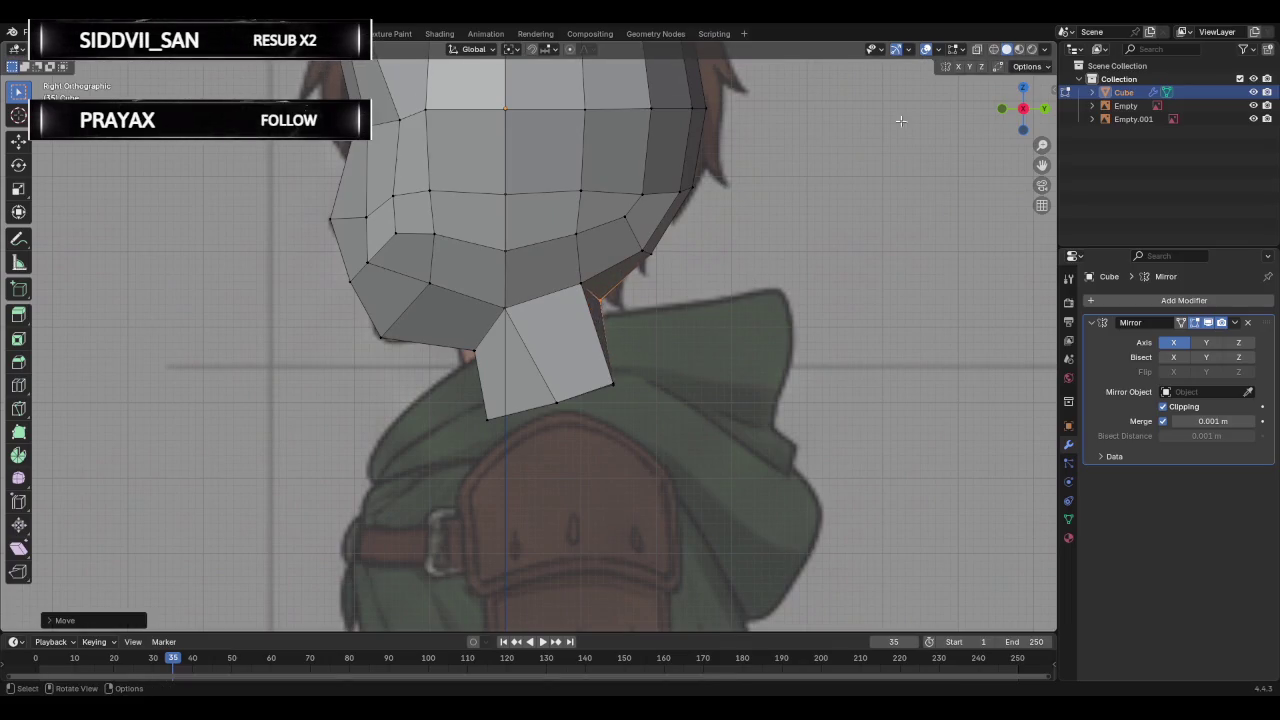
{"action": "key", "text": "shift+z"}
{"action": "key", "text": "g"}
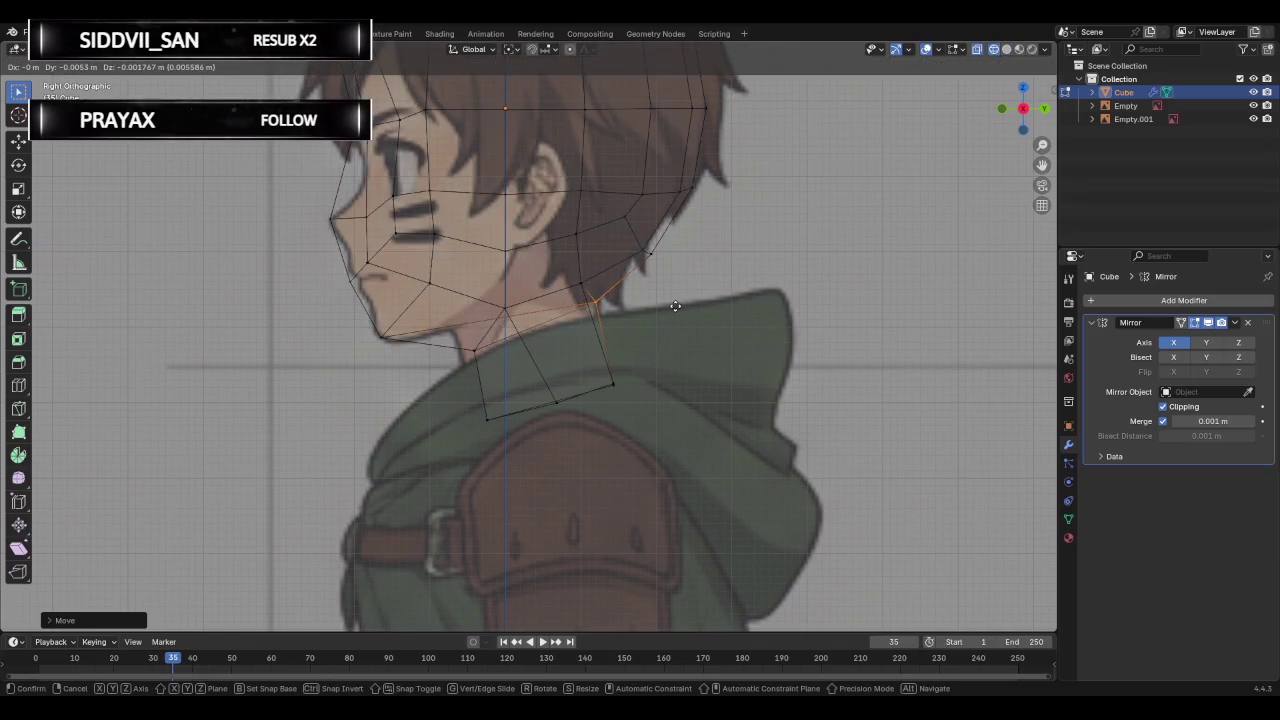
{"action": "key", "text": "Escape"}
{"action": "key", "text": "shift+z"}
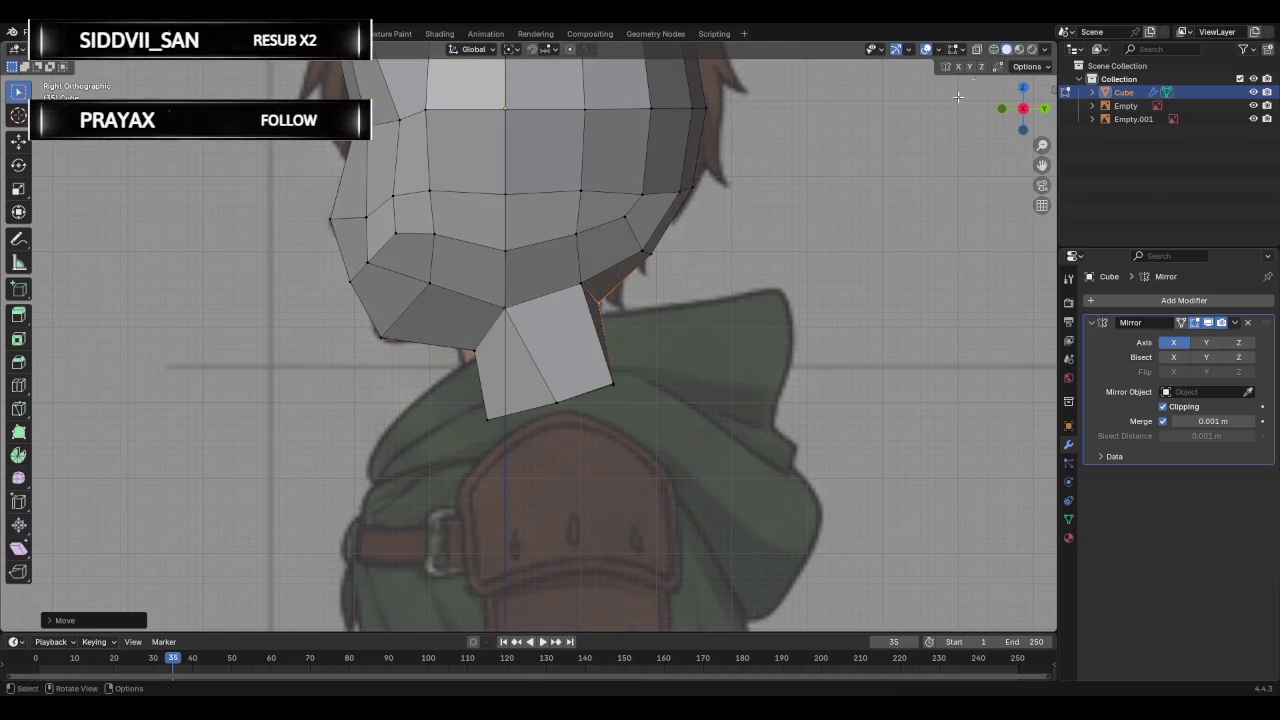
Slide the vertex where the neck meets the head along its edge.
{"action": "mouse_move", "coordinate": [680, 331]}
{"action": "middle_mouse_down"}
{"action": "mouse_move", "coordinate": [585, 343]}
{"action": "mouse_move", "coordinate": [599, 317]}
{"action": "middle_mouse_up"}
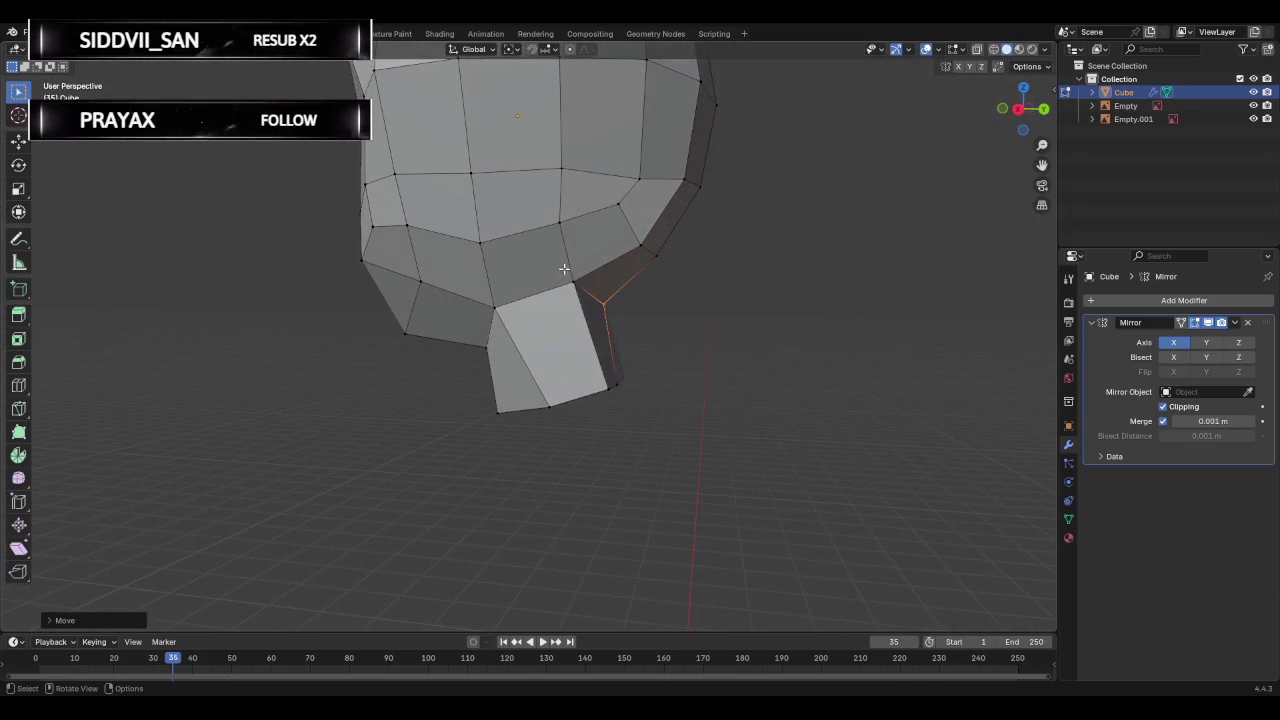
{"action": "left_click", "coordinate": [573, 284]}
{"action": "key", "text": "g"}
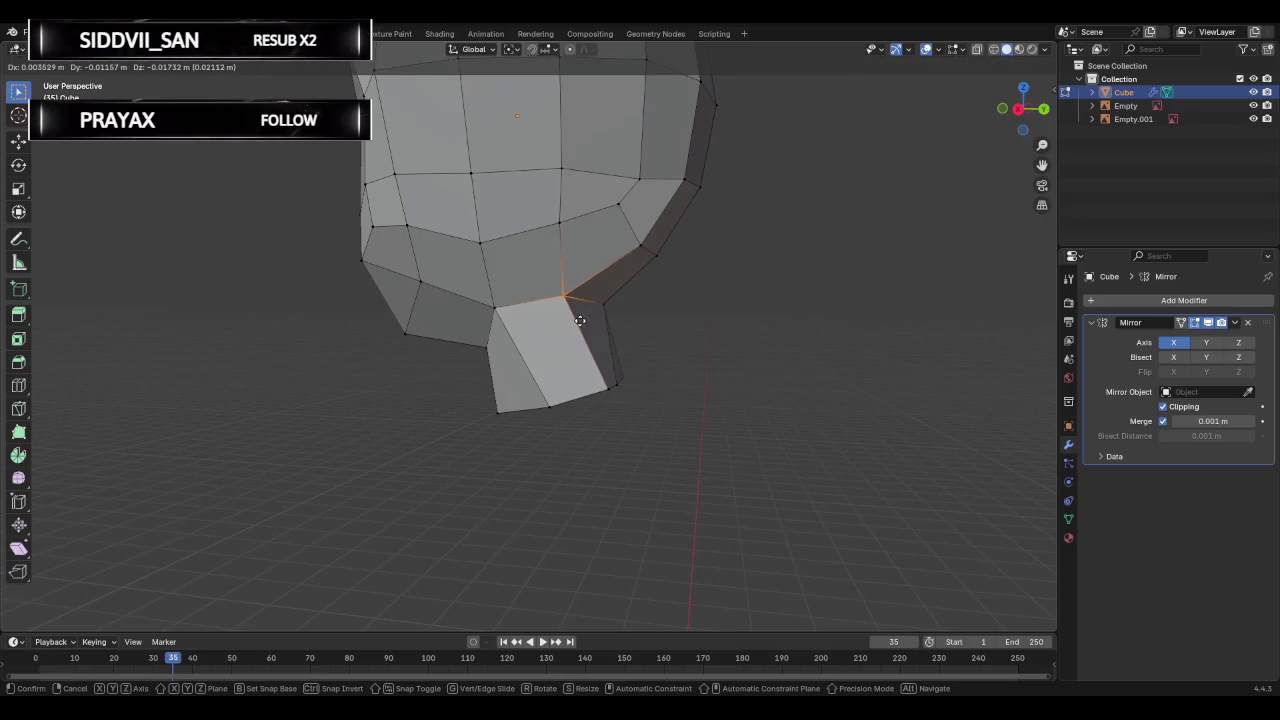
{"action": "right_click", "coordinate": [580, 320]}
{"action": "key", "text": "g"}
{"action": "key", "text": "g"}
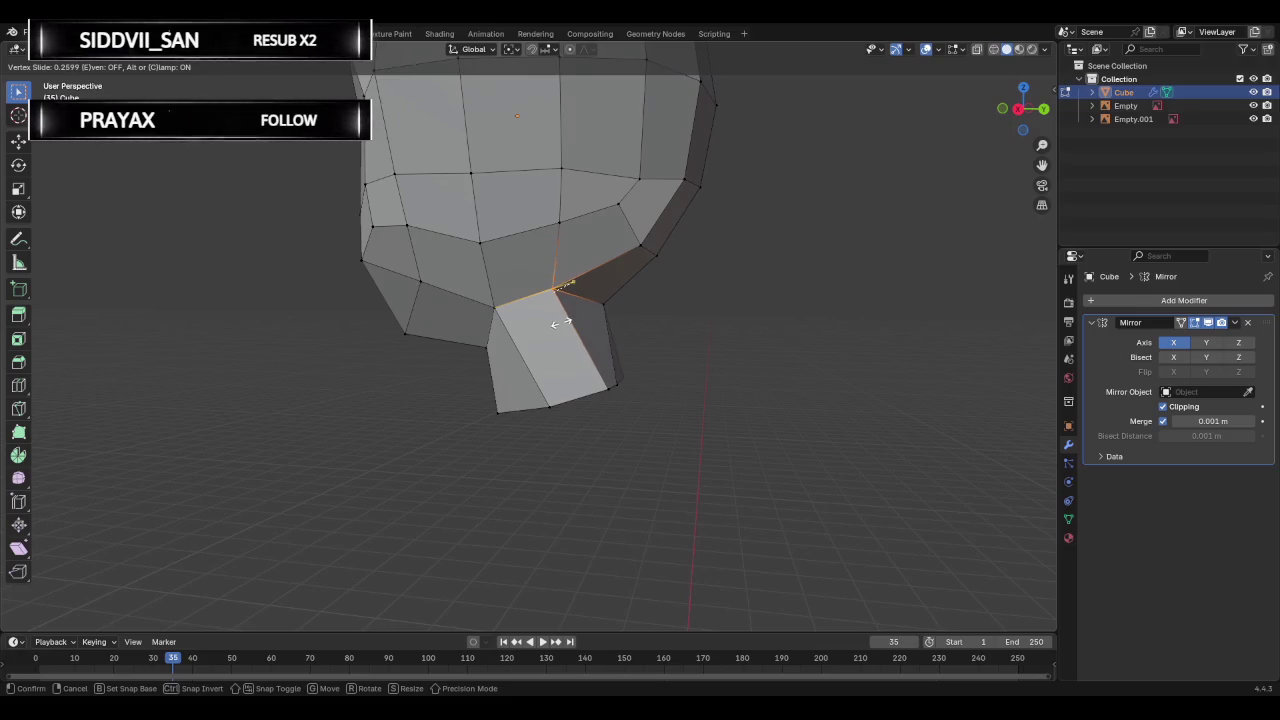
{"action": "left_click", "coordinate": [560, 322]}
Try moving and sliding the neck's side edge, cancelling to leave the mesh unchanged.
{"action": "mouse_move", "coordinate": [706, 314]}
{"action": "middle_mouse_down"}
{"action": "mouse_move", "coordinate": [194, 366]}
{"action": "mouse_move", "coordinate": [391, 373]}
{"action": "mouse_move", "coordinate": [677, 349]}
{"action": "middle_mouse_up"}
{"action": "left_click", "coordinate": [626, 395]}
{"action": "key", "text": "g"}
{"action": "key", "text": "g"}
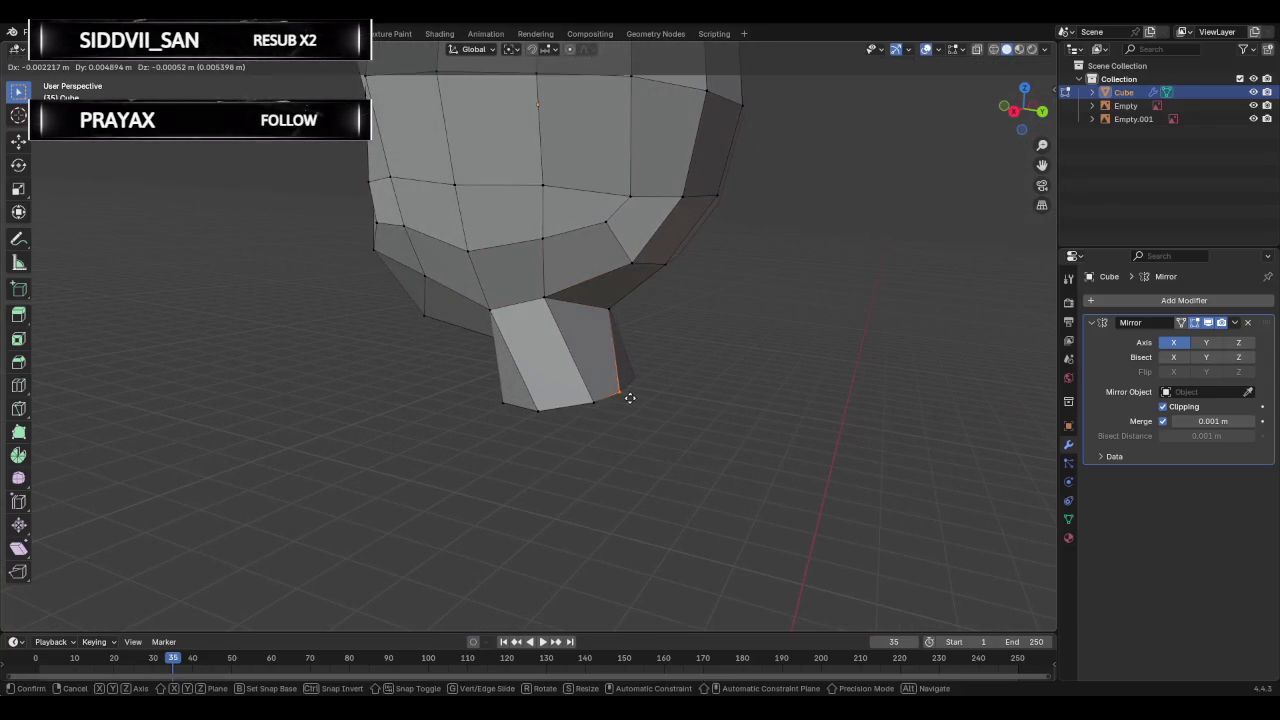
{"action": "right_click", "coordinate": [630, 396]}
{"action": "key", "text": "g"}
{"action": "key", "text": "g"}
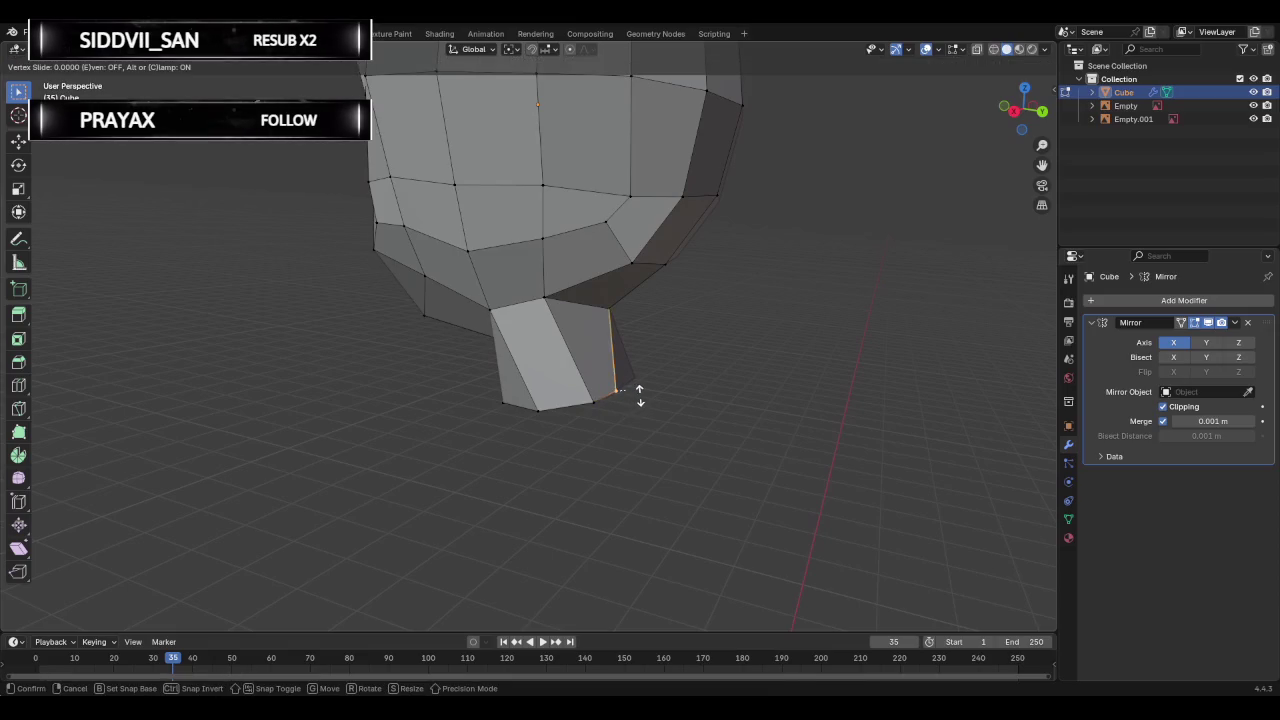
{"action": "right_click", "coordinate": [722, 403]}
{"action": "mouse_move", "coordinate": [714, 397]}
{"action": "middle_mouse_down"}
{"action": "mouse_move", "coordinate": [831, 351]}
{"action": "mouse_move", "coordinate": [657, 349]}
{"action": "mouse_move", "coordinate": [857, 346]}
{"action": "mouse_move", "coordinate": [737, 346]}
{"action": "mouse_move", "coordinate": [712, 330]}
{"action": "middle_mouse_up"}
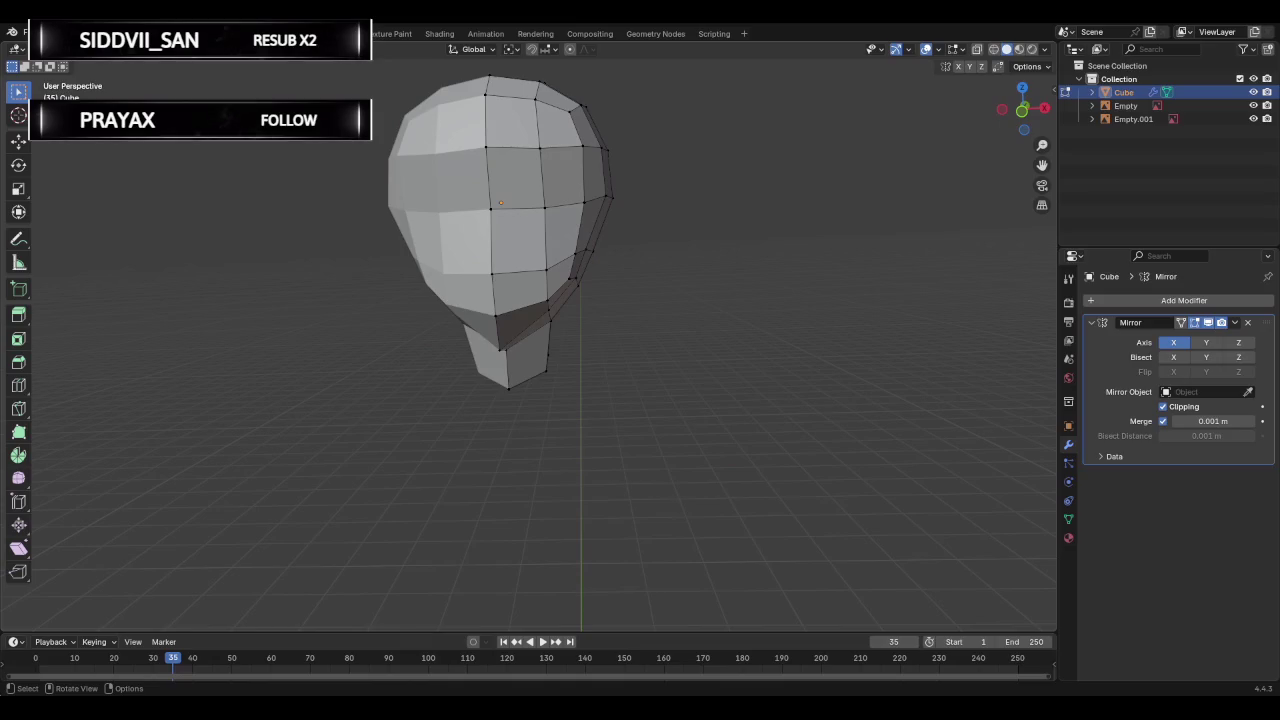
In Object Mode, deselect the head and add a new cube for the torso.
{"action": "scroll", "coordinate": [763, 271], "scroll_direction": "down", "scroll_amount": 4}
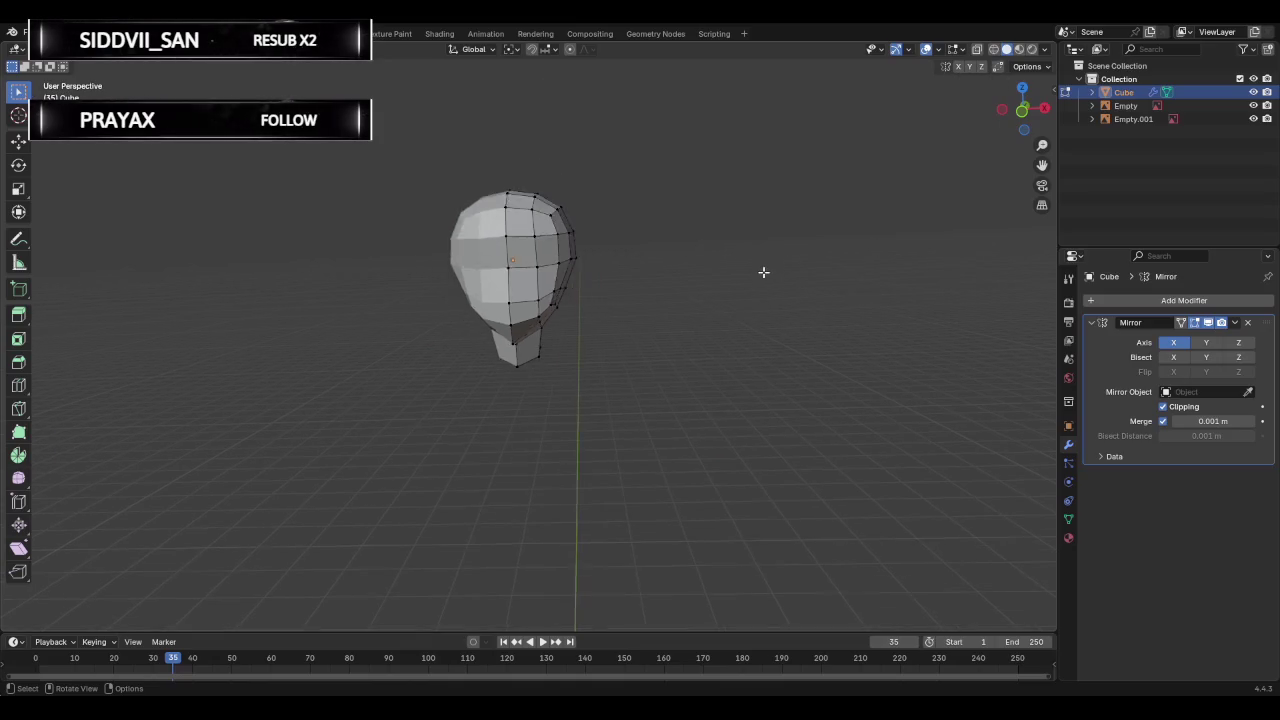
{"action": "scroll", "coordinate": [714, 297], "scroll_direction": "down", "scroll_amount": 2}
{"action": "key", "text": "Tab"}
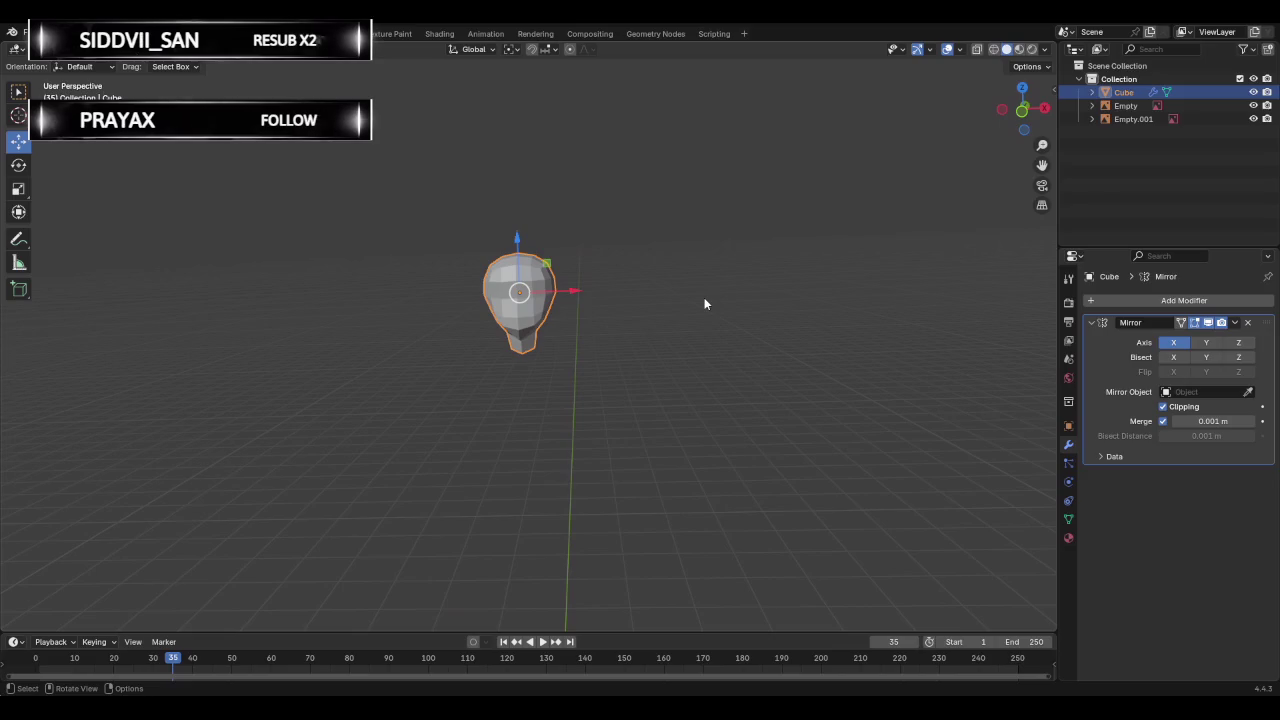
{"action": "left_click", "coordinate": [688, 309]}
{"action": "key", "text": "shift+a"}
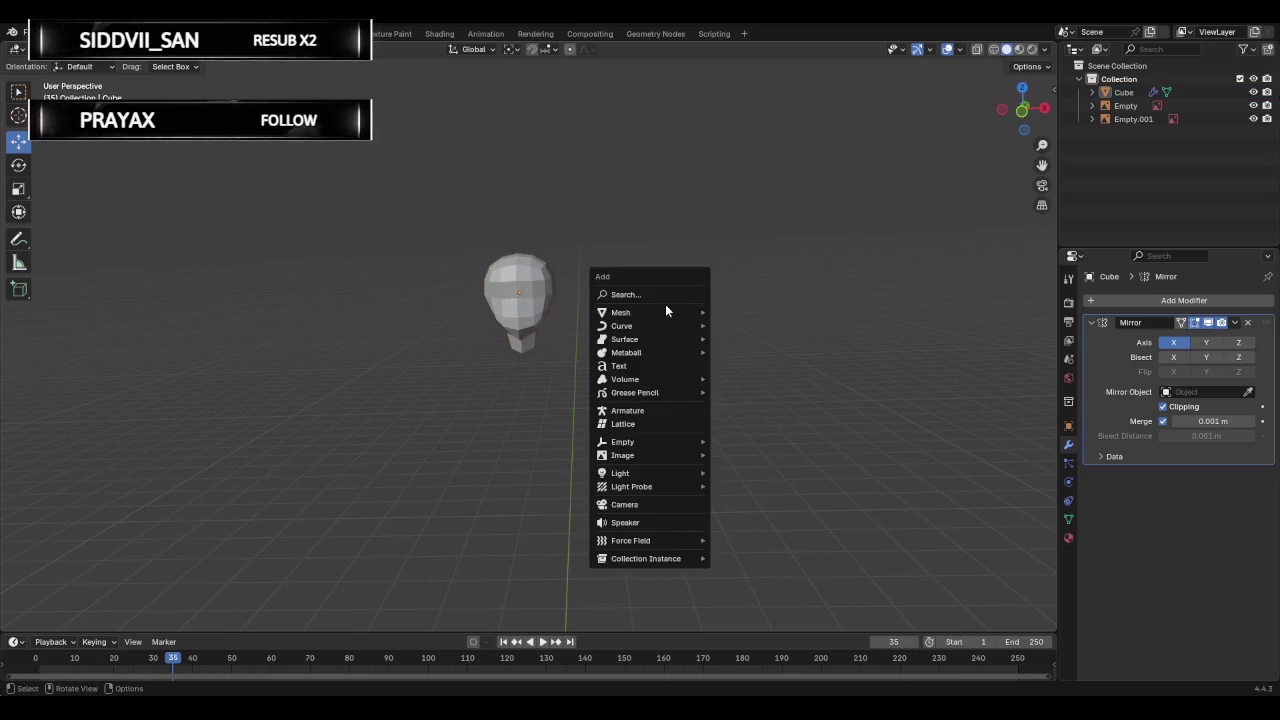
{"action": "mouse_move", "coordinate": [725, 331]}
{"action": "middle_mouse_down"}
{"action": "mouse_move", "coordinate": [706, 325]}
{"action": "mouse_move", "coordinate": [651, 386]}
{"action": "mouse_move", "coordinate": [655, 340]}
{"action": "mouse_move", "coordinate": [646, 350]}
{"action": "middle_mouse_up"}
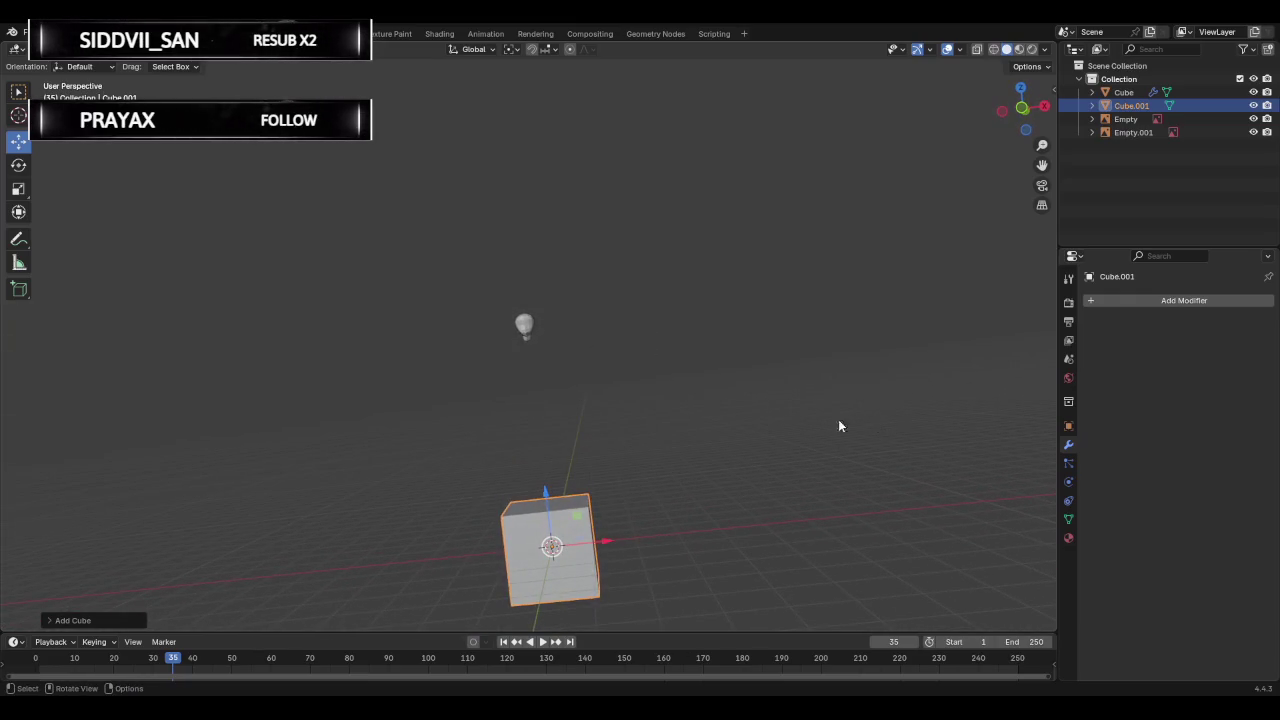
Give the cube a Subdivision Surface modifier at viewport level 2 and enter Edit Mode.
{"action": "left_click", "coordinate": [1151, 301]}
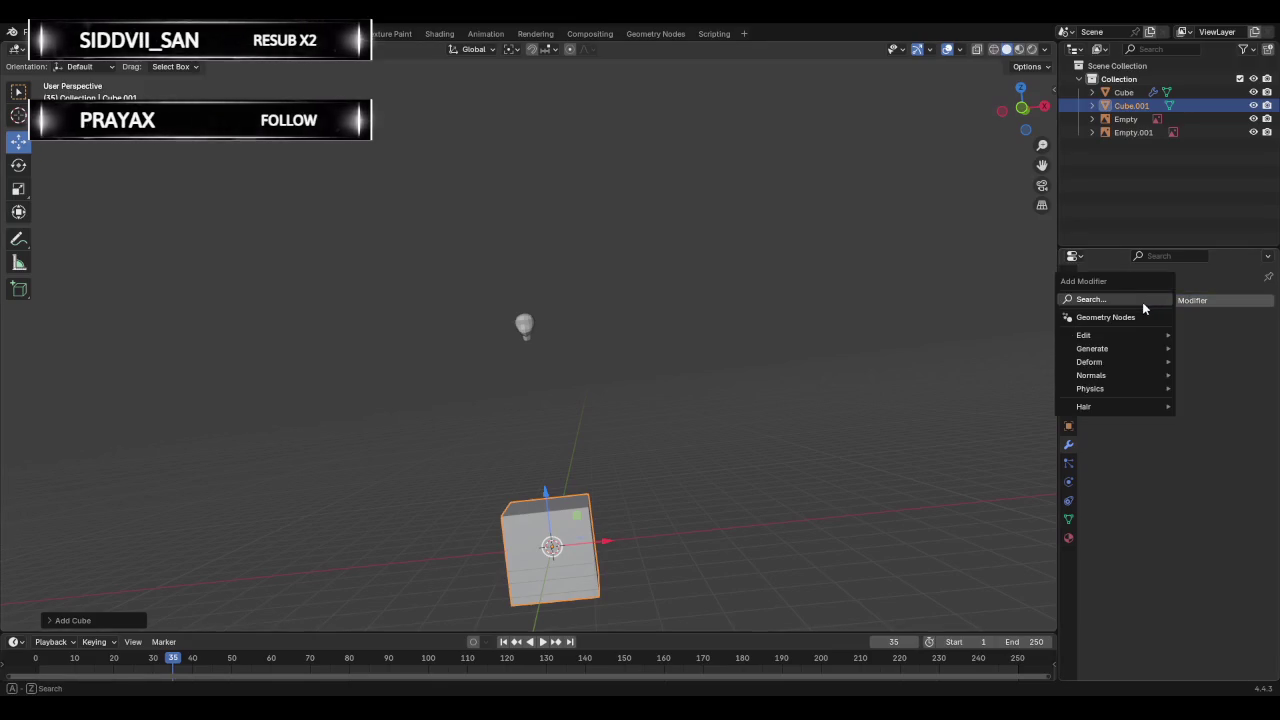
{"action": "left_click", "coordinate": [1142, 302]}
{"action": "type", "text": "sub"}
{"action": "key", "text": "Return"}
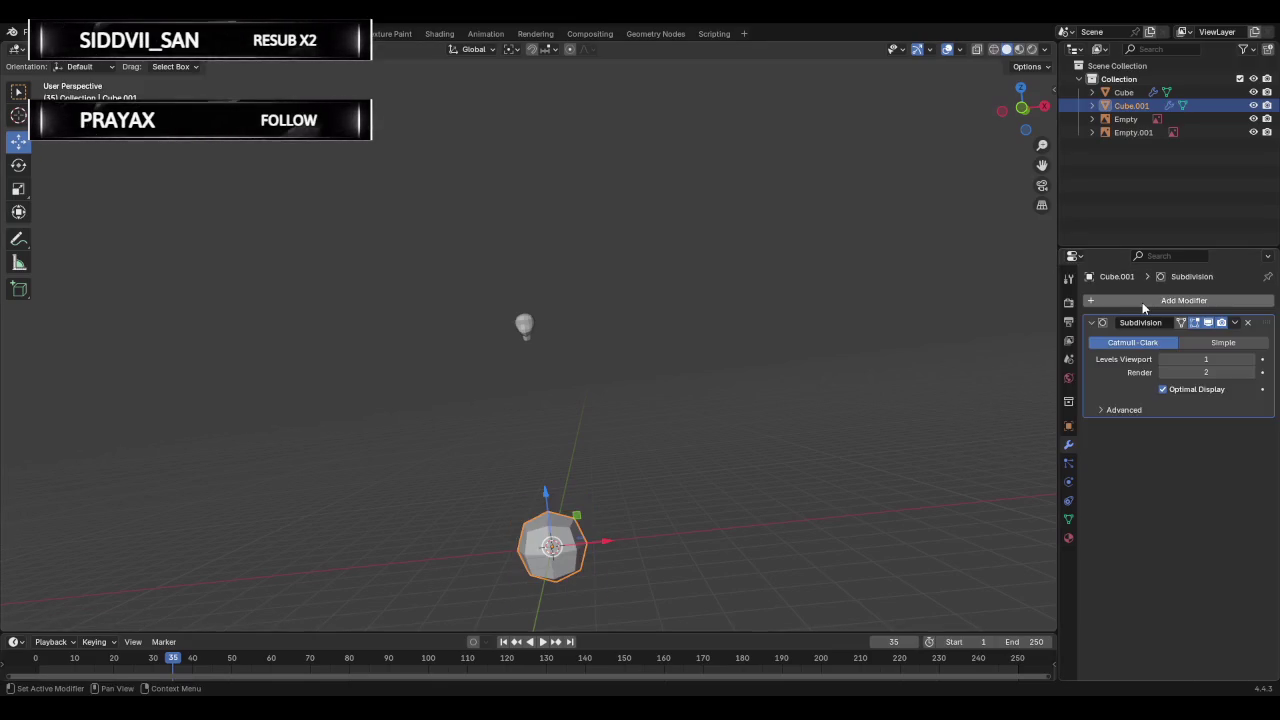
{"action": "left_click", "coordinate": [1250, 359]}
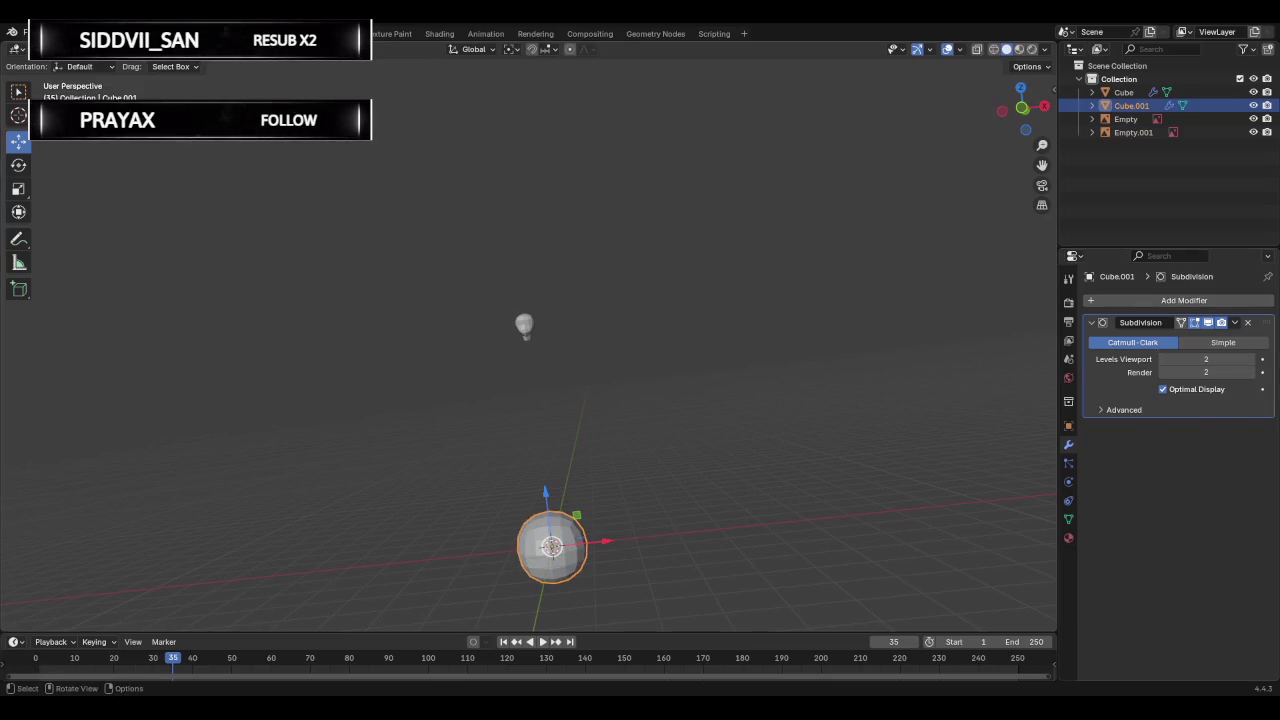
{"action": "key", "text": "Tab"}
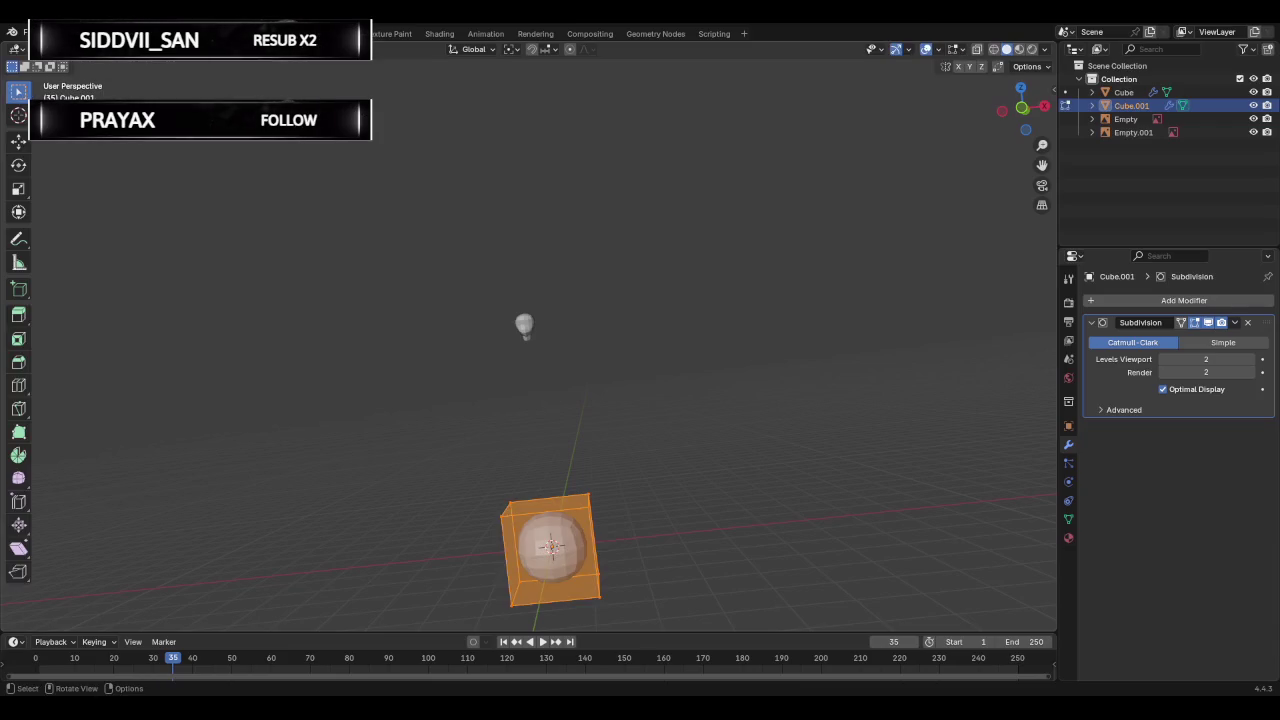
In wireframe front view, extrude the cube's top upward once.
{"action": "left_click", "coordinate": [993, 49]}
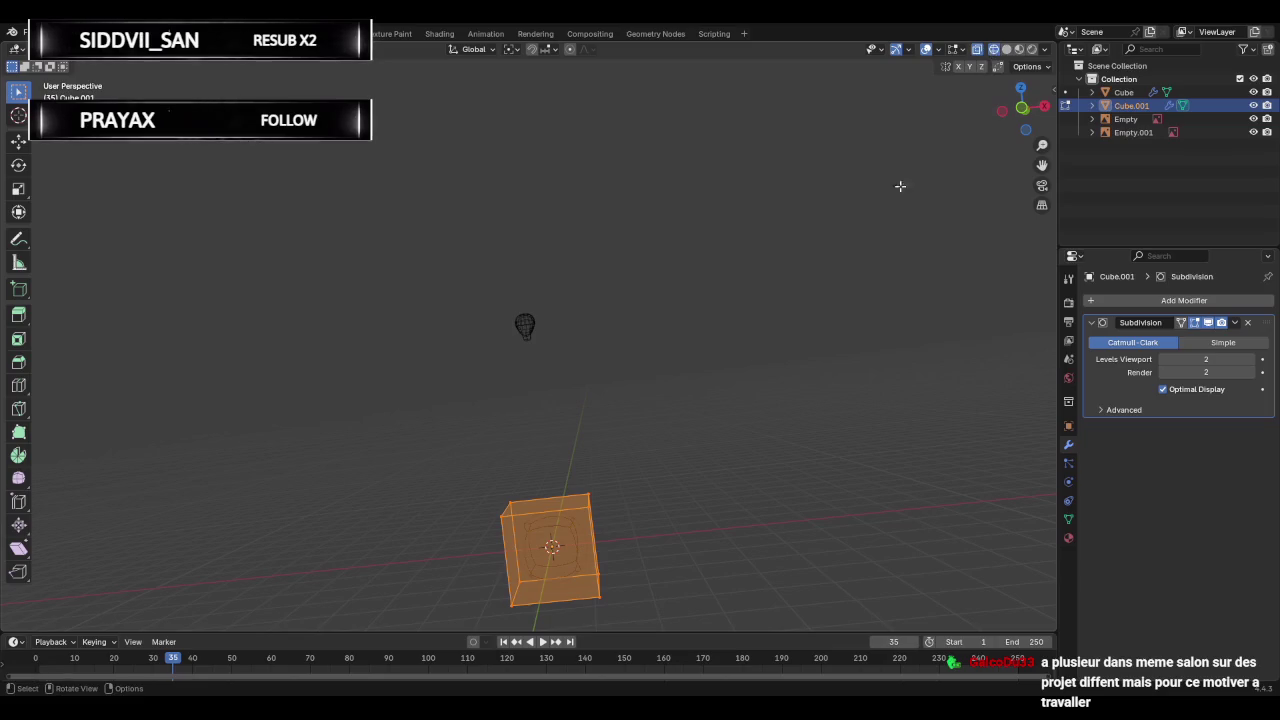
{"action": "left_click", "coordinate": [1022, 110]}
{"action": "scroll", "coordinate": [479, 504], "scroll_direction": "up", "scroll_amount": 2}
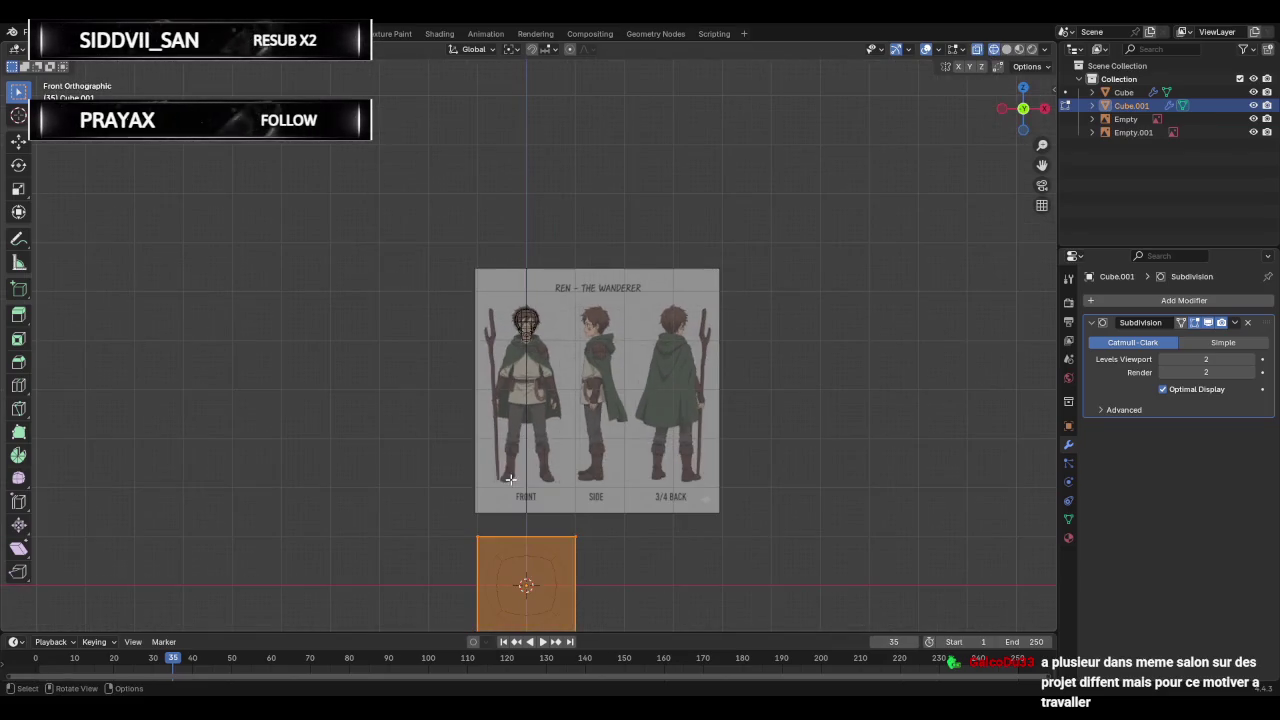
{"action": "left_click_drag", "start_coordinate": [458, 516], "coordinate": [646, 554]}
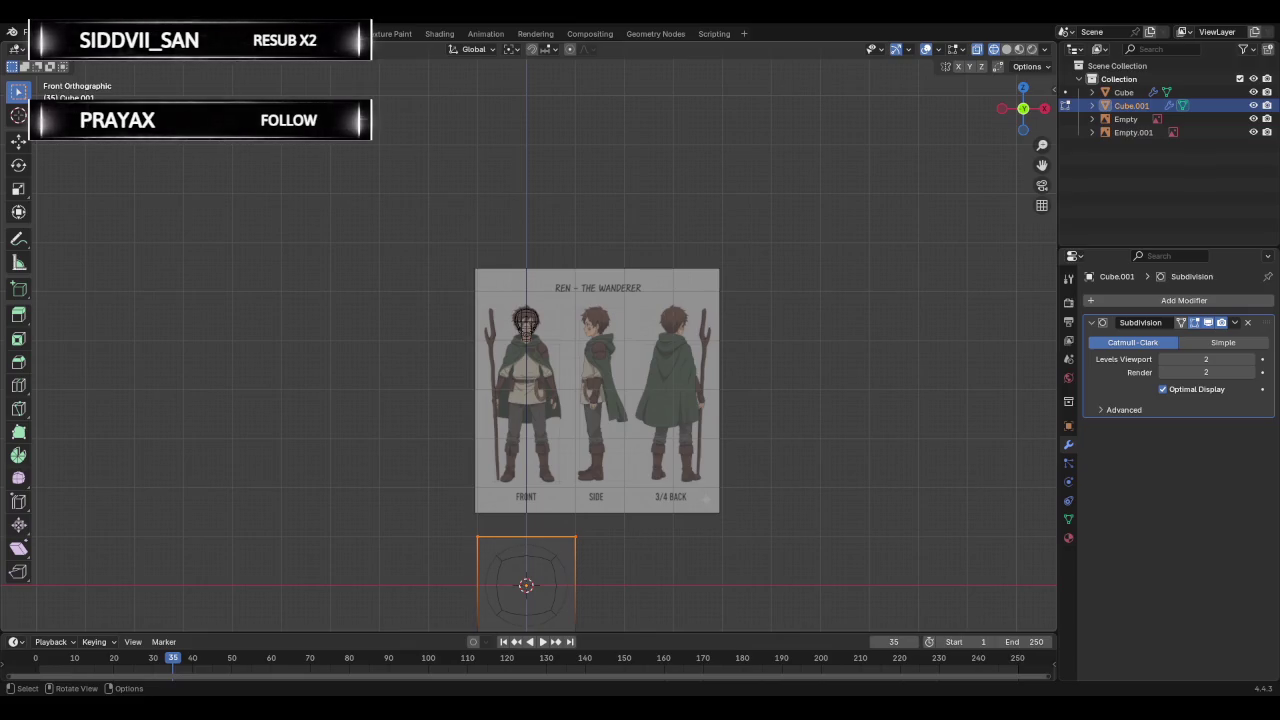
{"action": "key", "text": "e"}
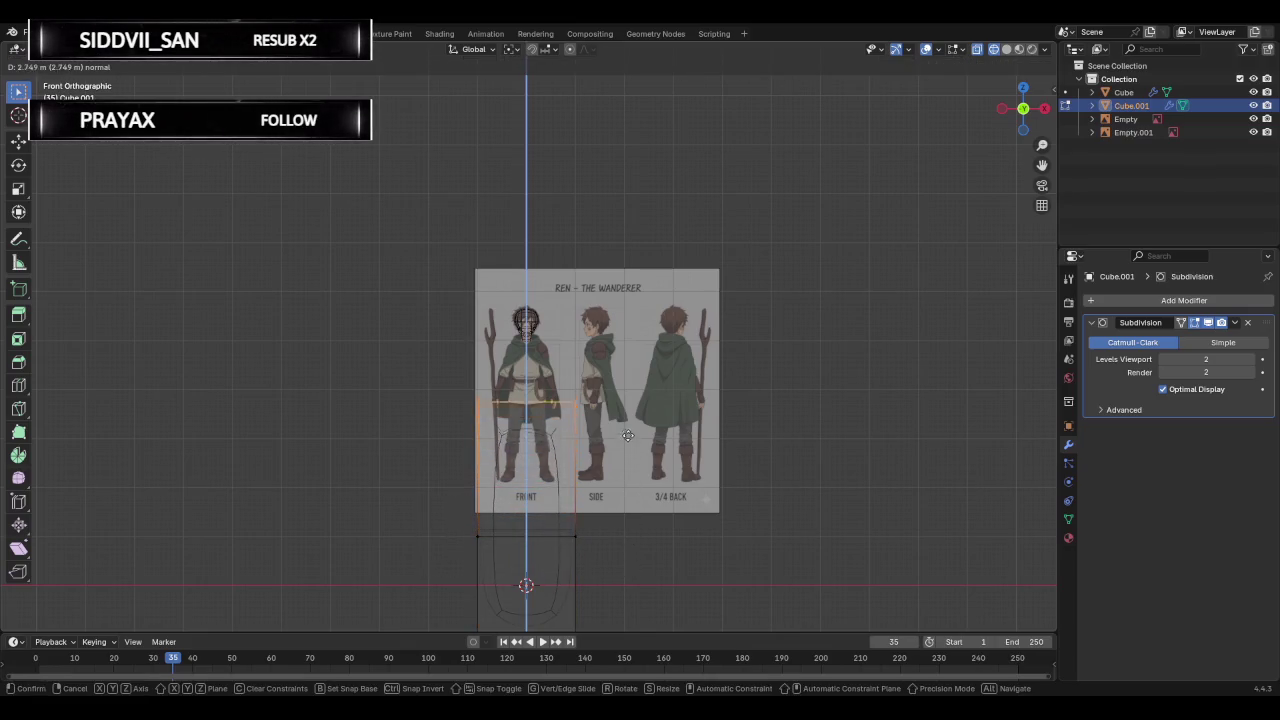
{"action": "left_click", "coordinate": [624, 374]}
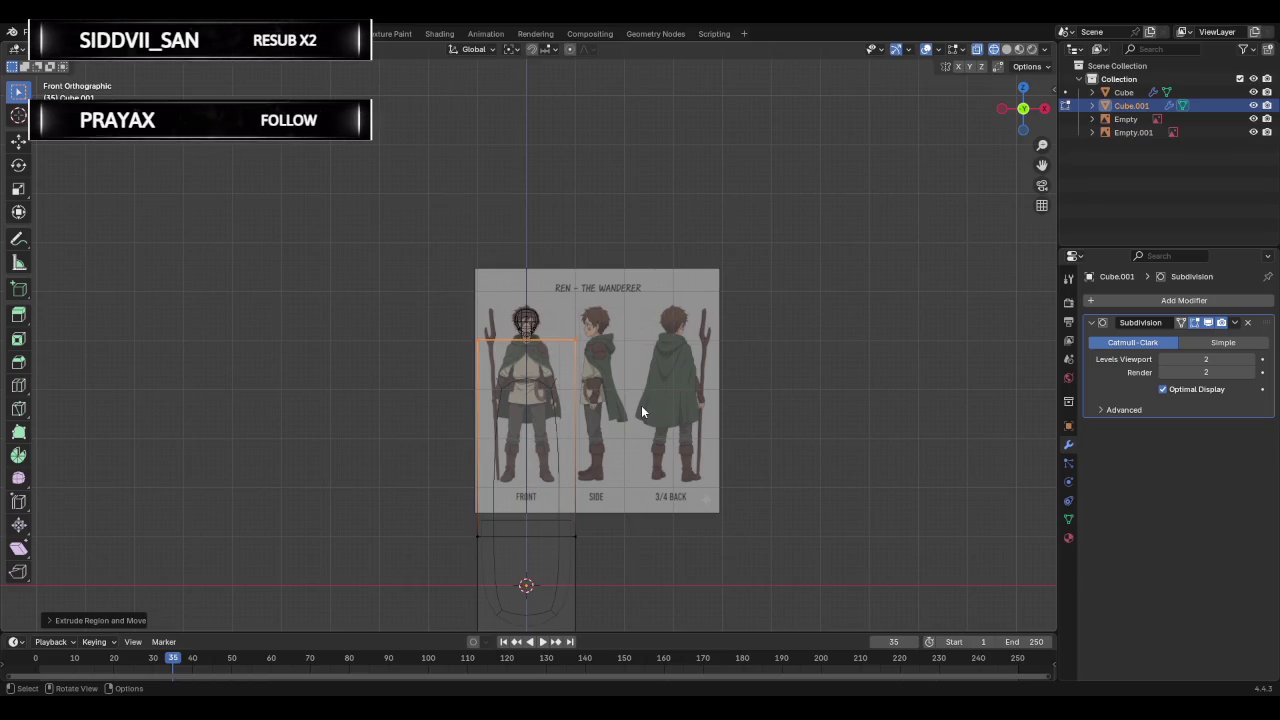
Extrude the block's top again straight up along Z to the shoulders.
{"action": "left_click", "coordinate": [520, 536], "text": "alt"}
{"action": "key", "text": "e"}
{"action": "key", "text": "z"}
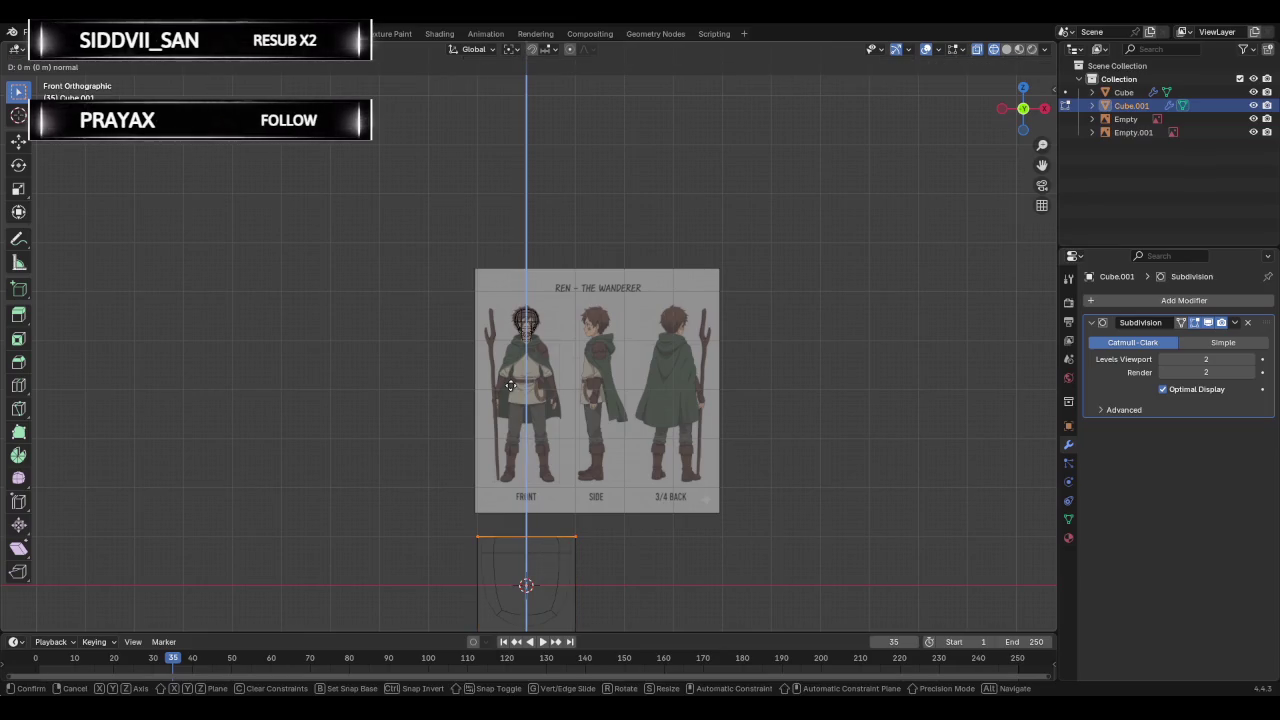
{"action": "left_click", "coordinate": [507, 191]}
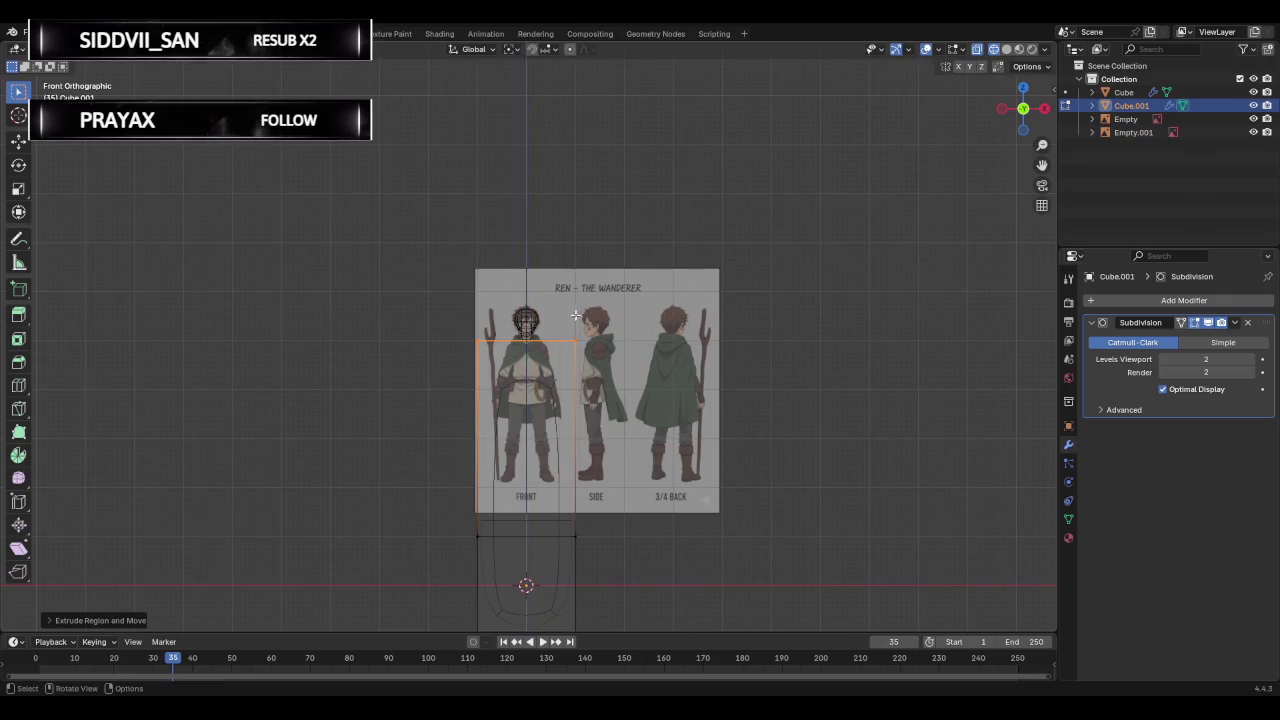
{"action": "scroll", "coordinate": [577, 323], "scroll_direction": "up", "scroll_amount": 3}
{"action": "scroll", "coordinate": [577, 323], "scroll_direction": "up", "scroll_amount": 1}
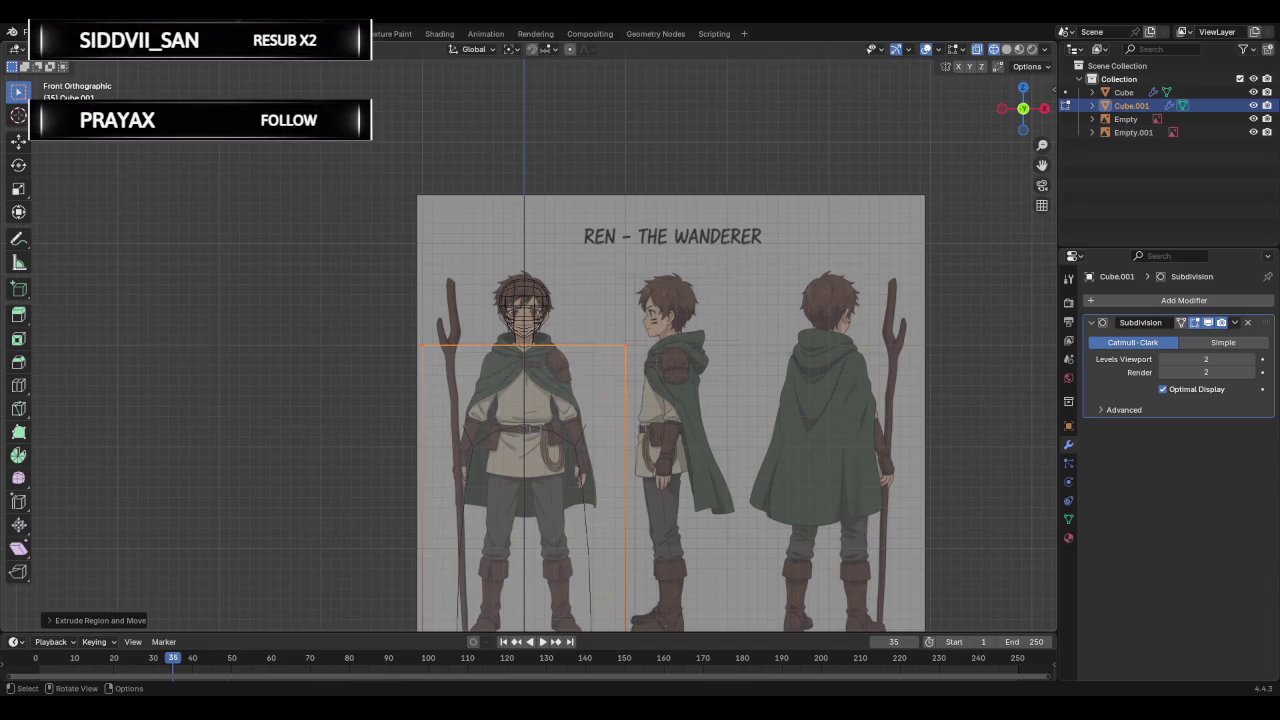
{"action": "mouse_move", "coordinate": [604, 287]}
{"action": "middle_mouse_down"}
{"action": "mouse_move", "coordinate": [683, 317]}
{"action": "mouse_move", "coordinate": [642, 324]}
{"action": "middle_mouse_up"}
Switch to solid shading and apply the Subdivision modifier to Cube.001, then enter Edit Mode.
{"action": "key", "text": "Tab"}
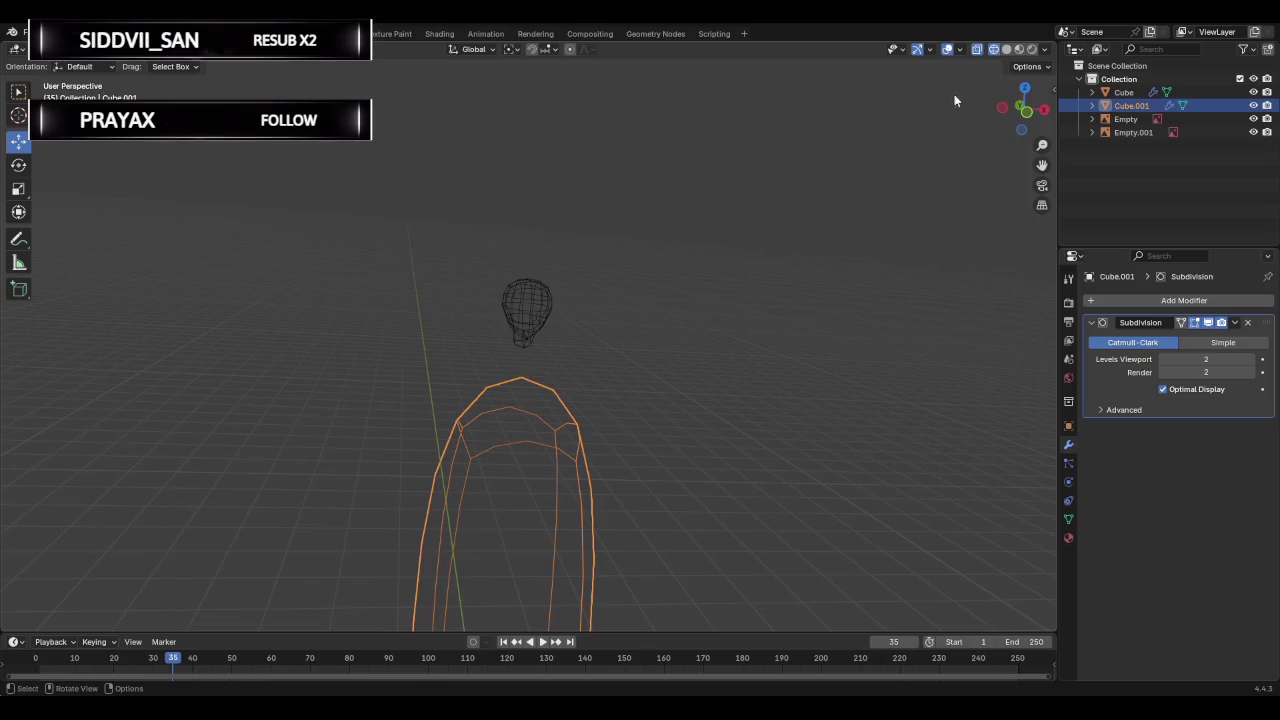
{"action": "left_click", "coordinate": [1006, 49]}
{"action": "mouse_move", "coordinate": [706, 337]}
{"action": "middle_mouse_down"}
{"action": "mouse_move", "coordinate": [710, 377]}
{"action": "mouse_move", "coordinate": [306, 406]}
{"action": "mouse_move", "coordinate": [646, 511]}
{"action": "mouse_move", "coordinate": [616, 411]}
{"action": "mouse_move", "coordinate": [371, 411]}
{"action": "mouse_move", "coordinate": [603, 443]}
{"action": "mouse_move", "coordinate": [711, 349]}
{"action": "mouse_move", "coordinate": [231, 417]}
{"action": "mouse_move", "coordinate": [690, 398]}
{"action": "middle_mouse_up"}
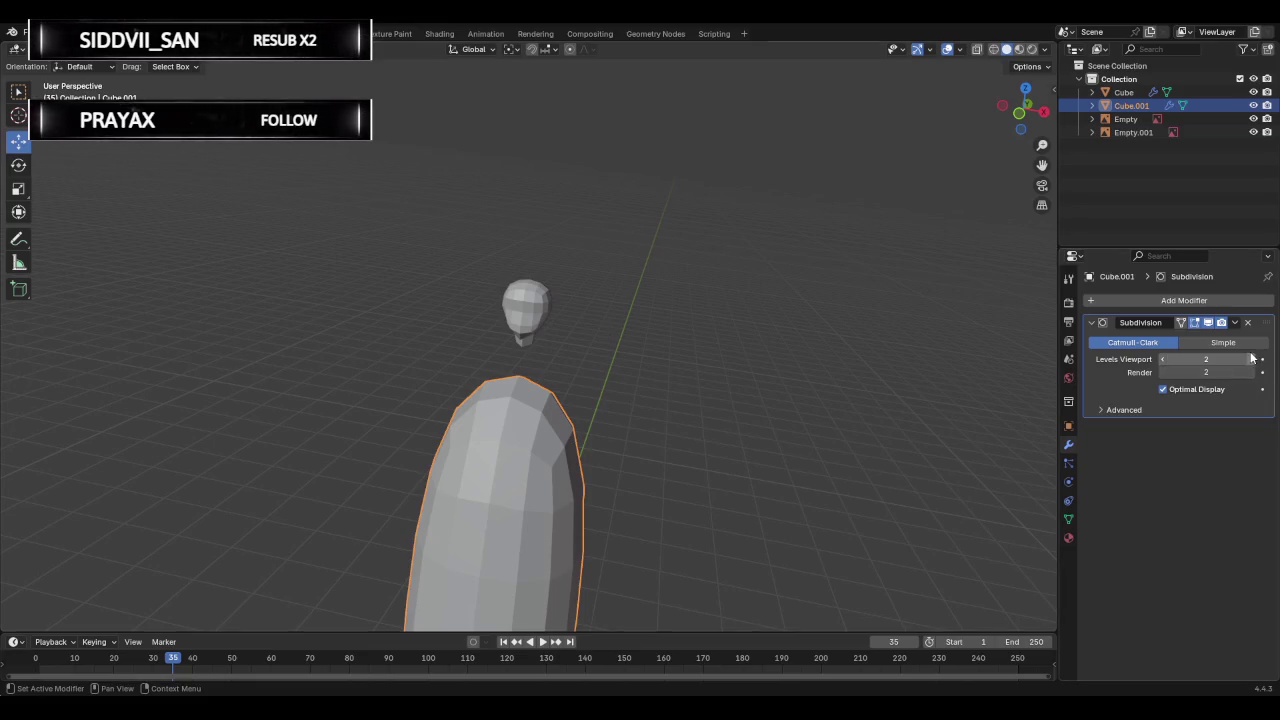
{"action": "left_click", "coordinate": [1234, 323]}
{"action": "left_click", "coordinate": [1176, 338]}
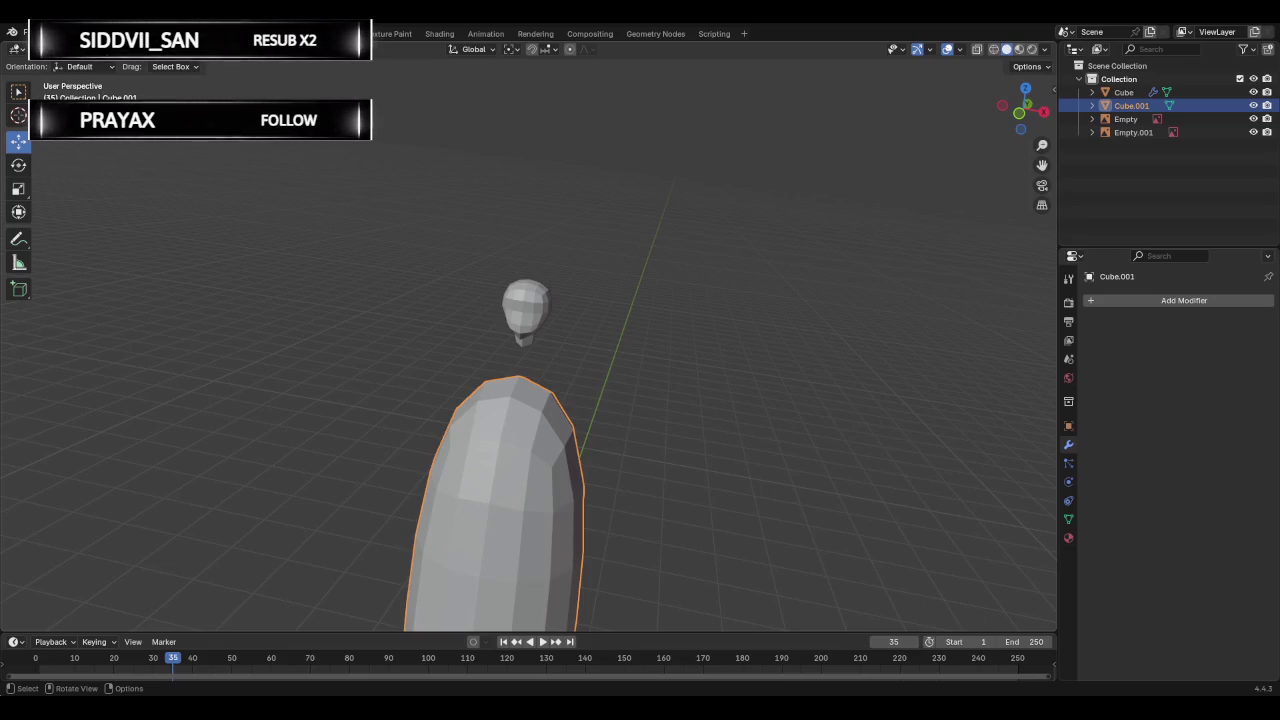
{"action": "key", "text": "Tab"}
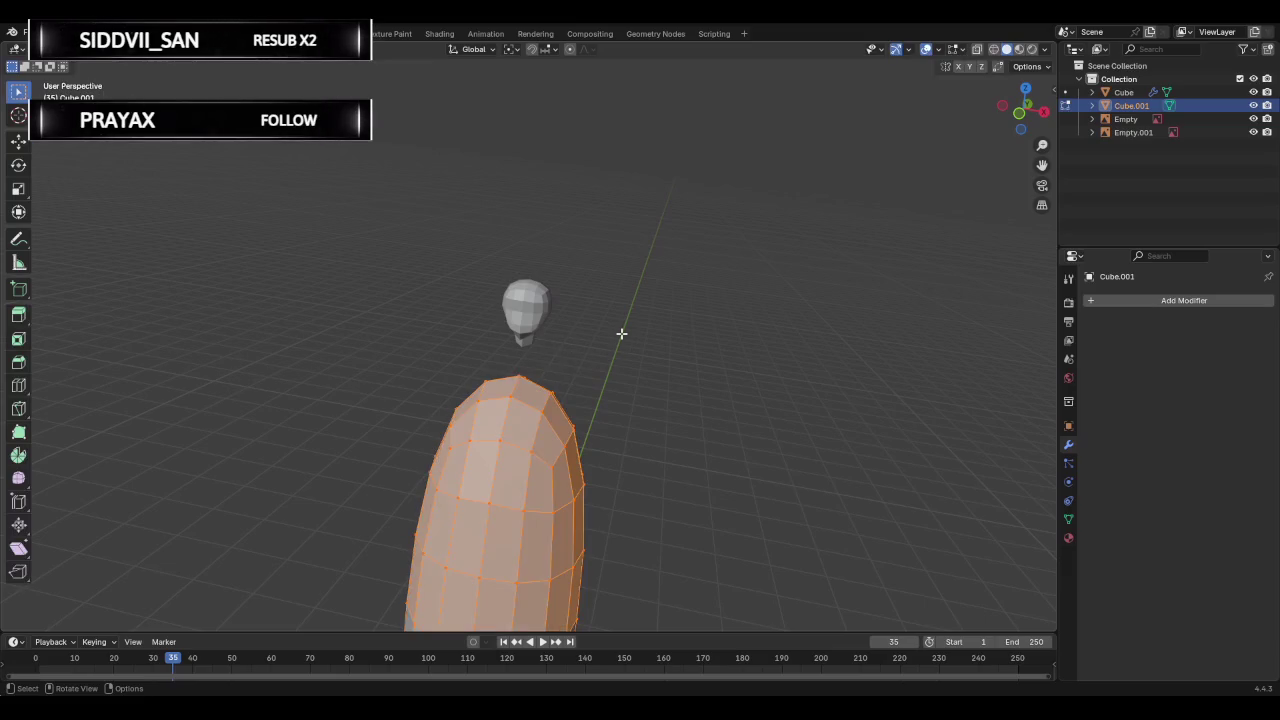
In see-through front view, select the whole capsule, shrink it and place it on the chest.
{"action": "left_click", "coordinate": [977, 49]}
{"action": "mouse_move", "coordinate": [680, 343]}
{"action": "middle_mouse_down"}
{"action": "mouse_move", "coordinate": [700, 309]}
{"action": "mouse_move", "coordinate": [760, 266]}
{"action": "middle_mouse_up"}
{"action": "scroll", "coordinate": [740, 300], "scroll_direction": "down", "scroll_amount": 4}
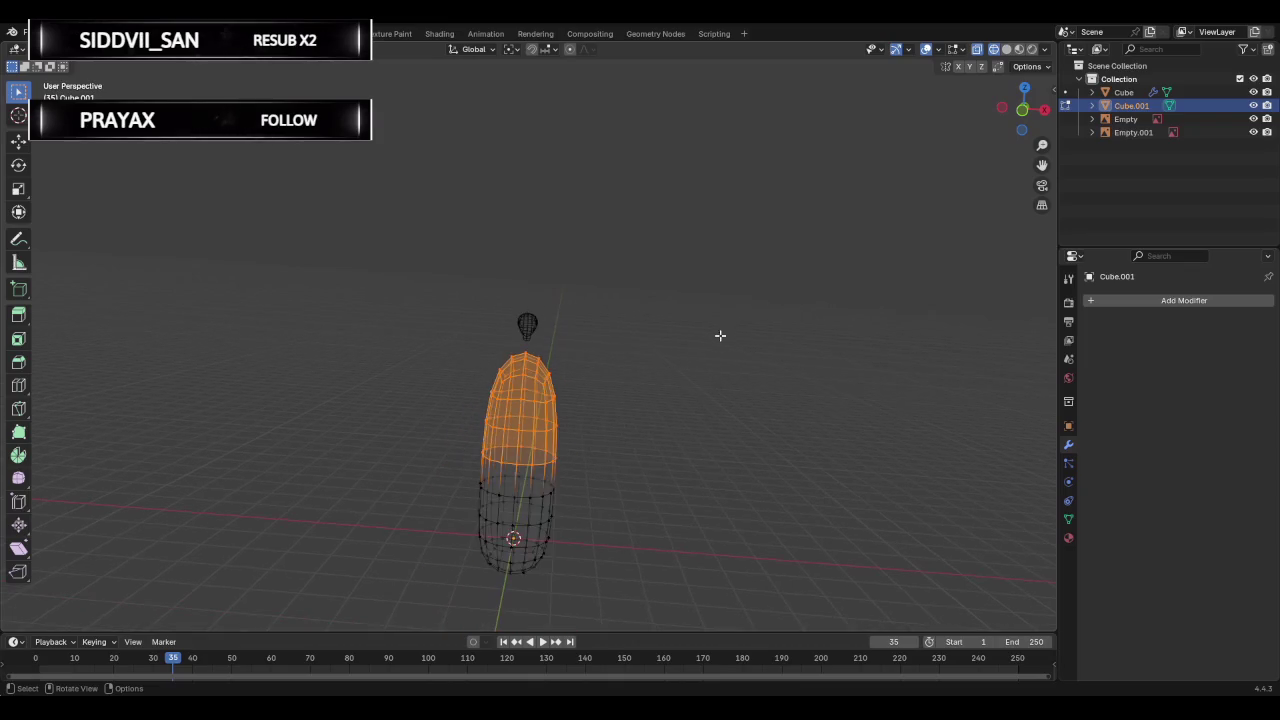
{"action": "left_click", "coordinate": [1021, 114]}
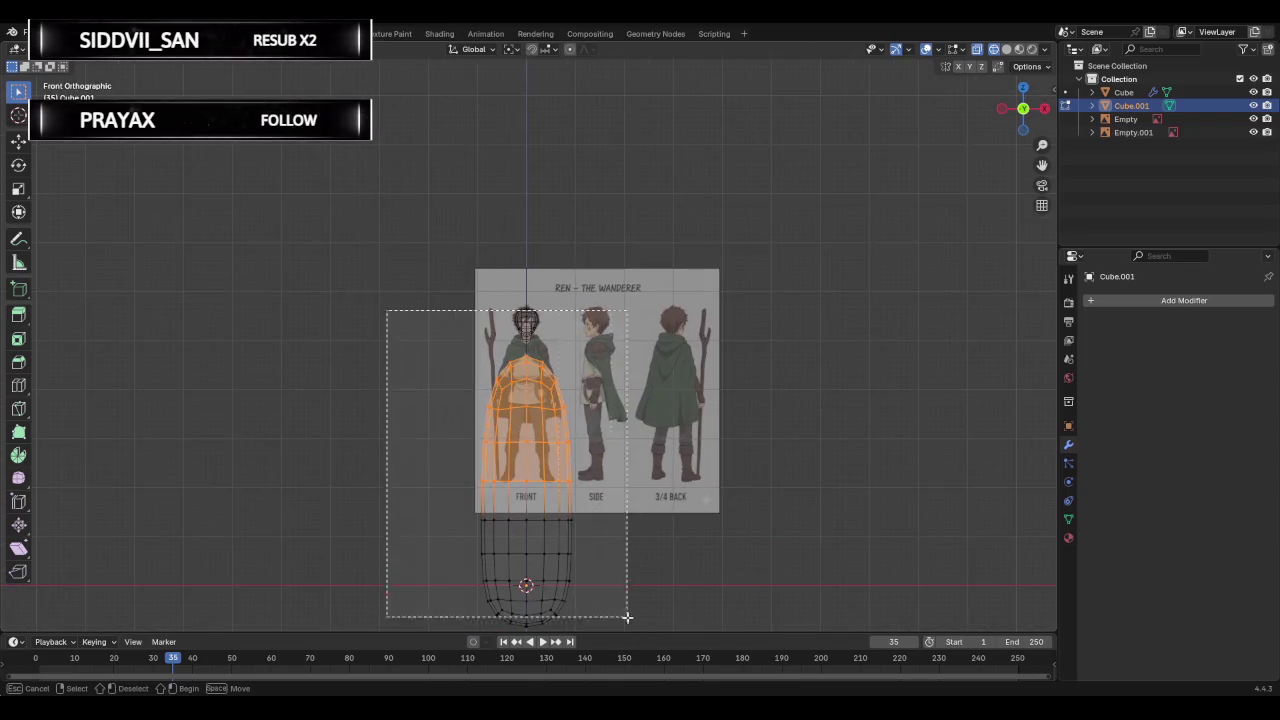
{"action": "left_click_drag", "start_coordinate": [386, 310], "coordinate": [632, 626]}
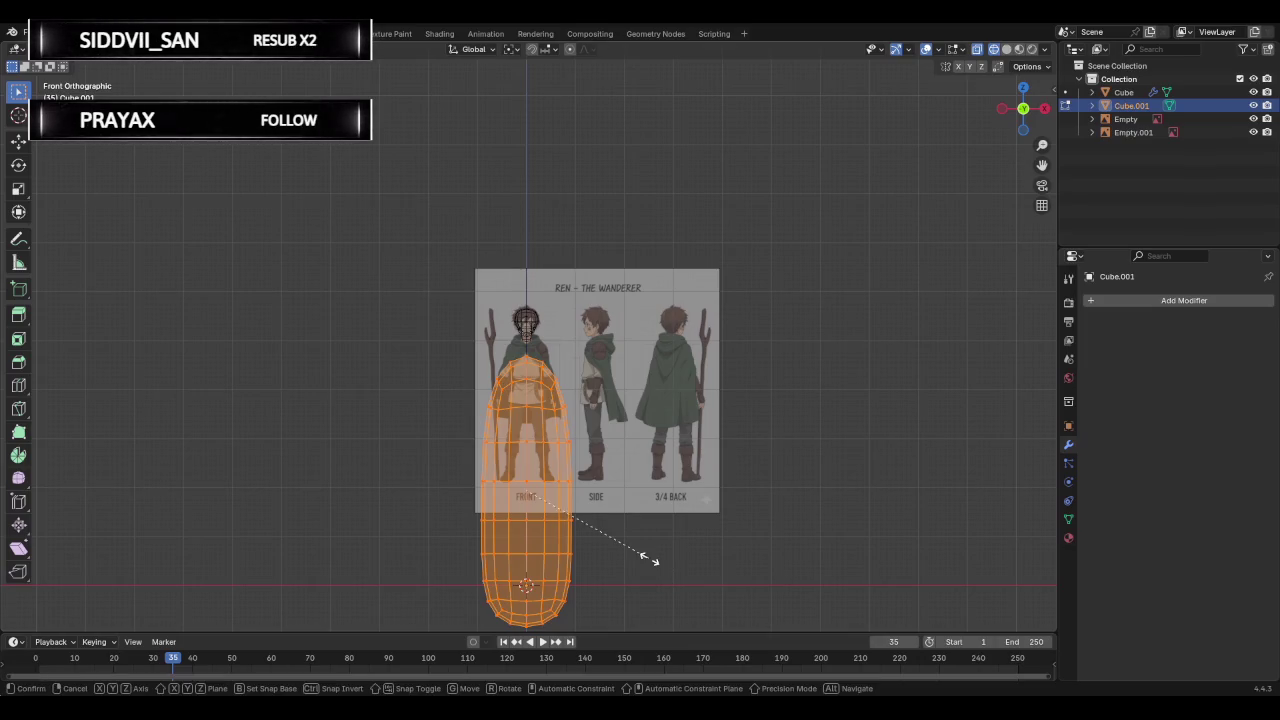
{"action": "key", "text": "s"}
{"action": "left_click", "coordinate": [549, 531]}
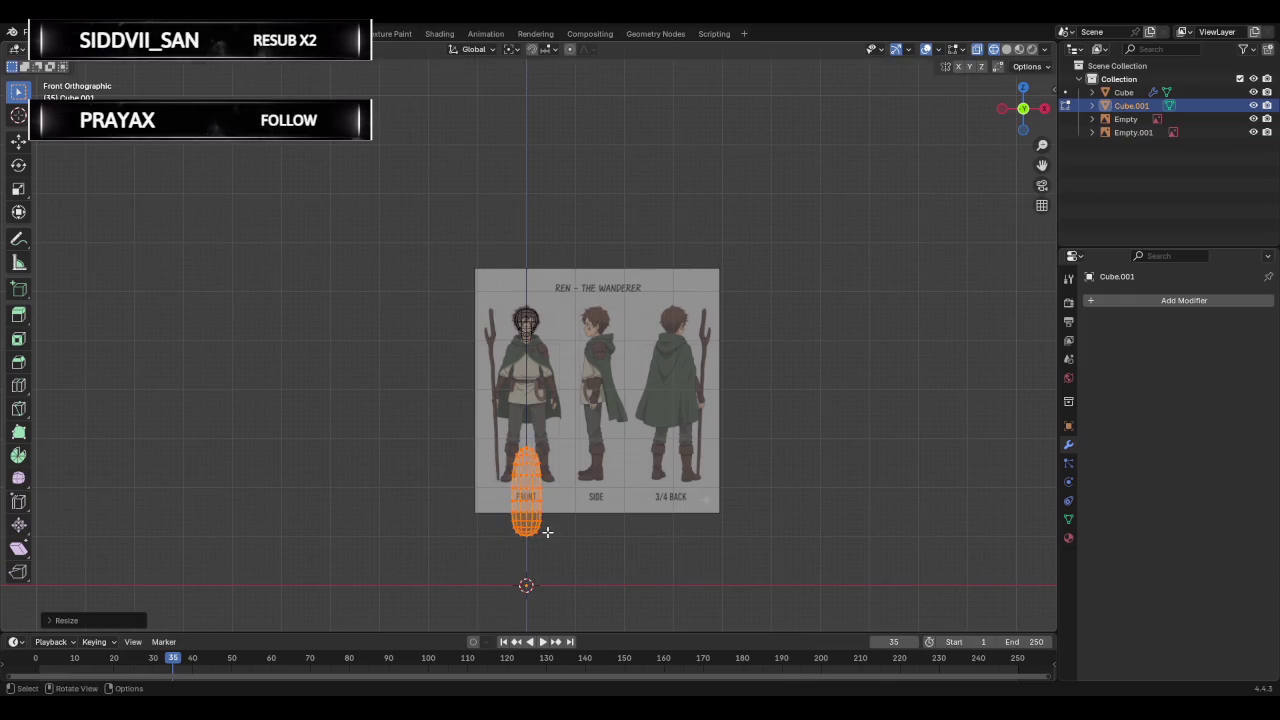
{"action": "key", "text": "g"}
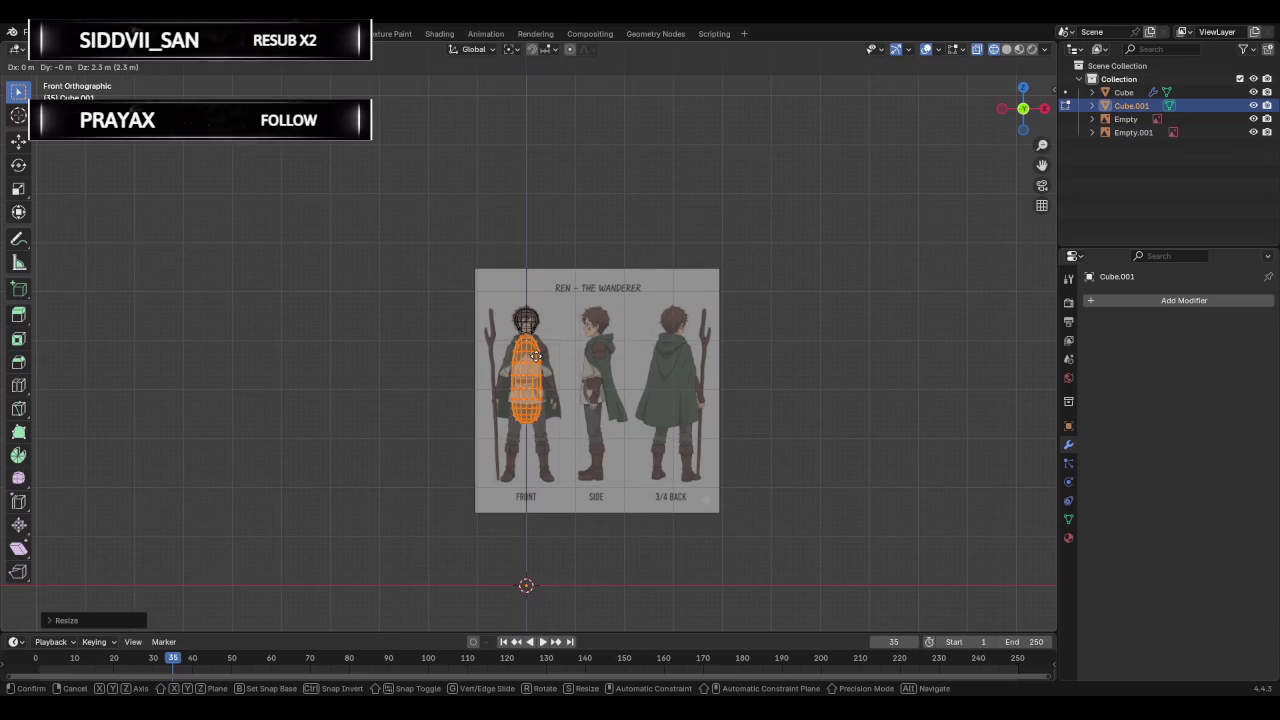
{"action": "left_click", "coordinate": [536, 363]}
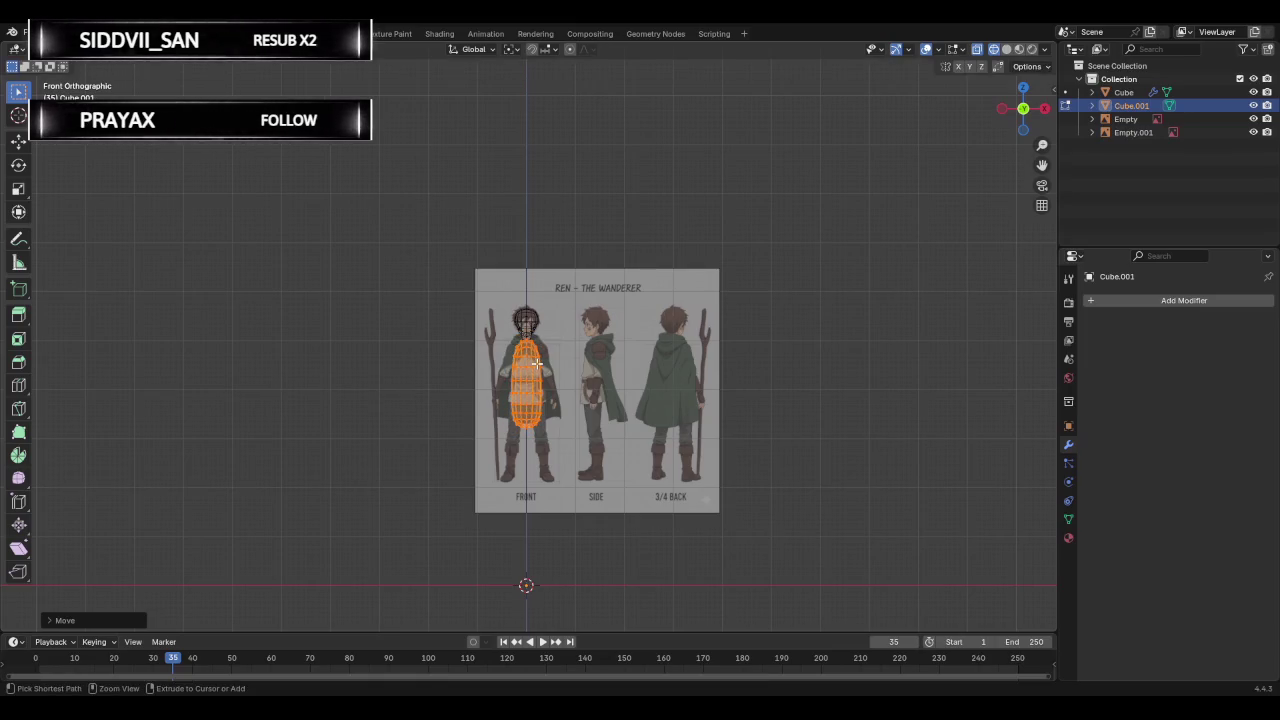
Rescale the capsule smaller, then larger, to fit the reference's chest width.
{"action": "scroll", "coordinate": [540, 364], "scroll_direction": "up", "scroll_amount": 2}
{"action": "scroll", "coordinate": [571, 369], "scroll_direction": "up", "scroll_amount": 3}
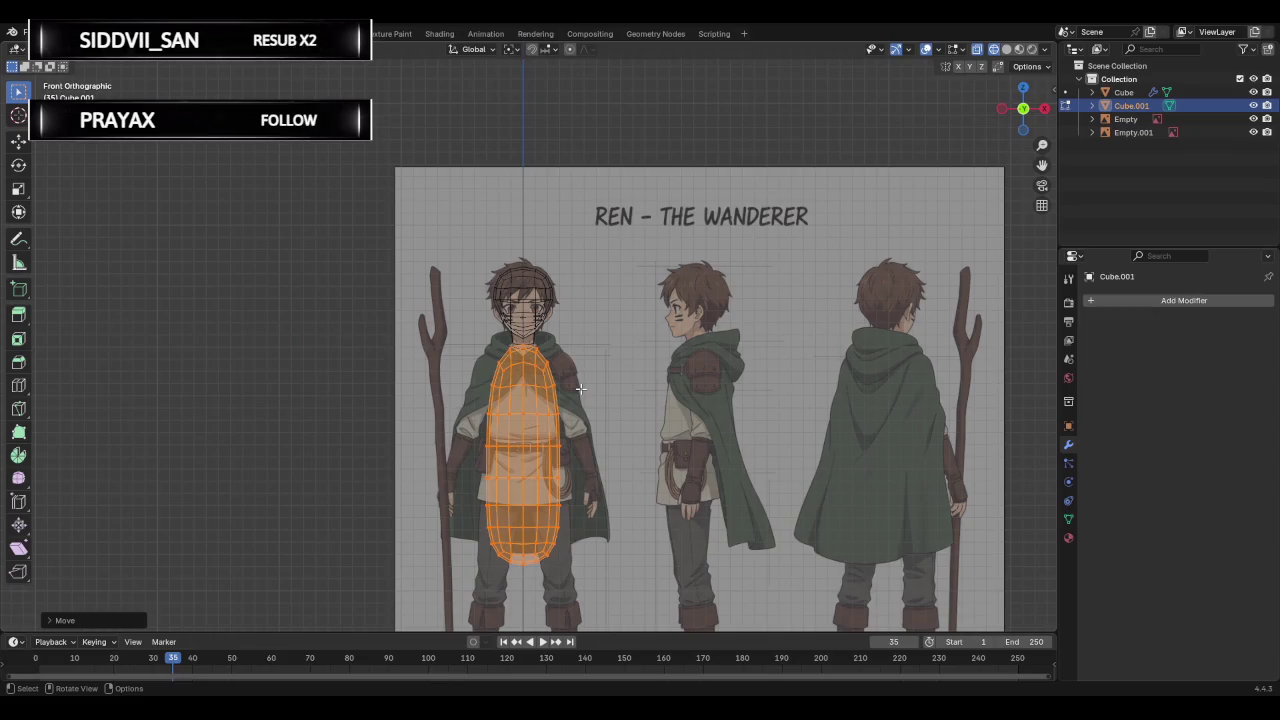
{"action": "key", "text": "s"}
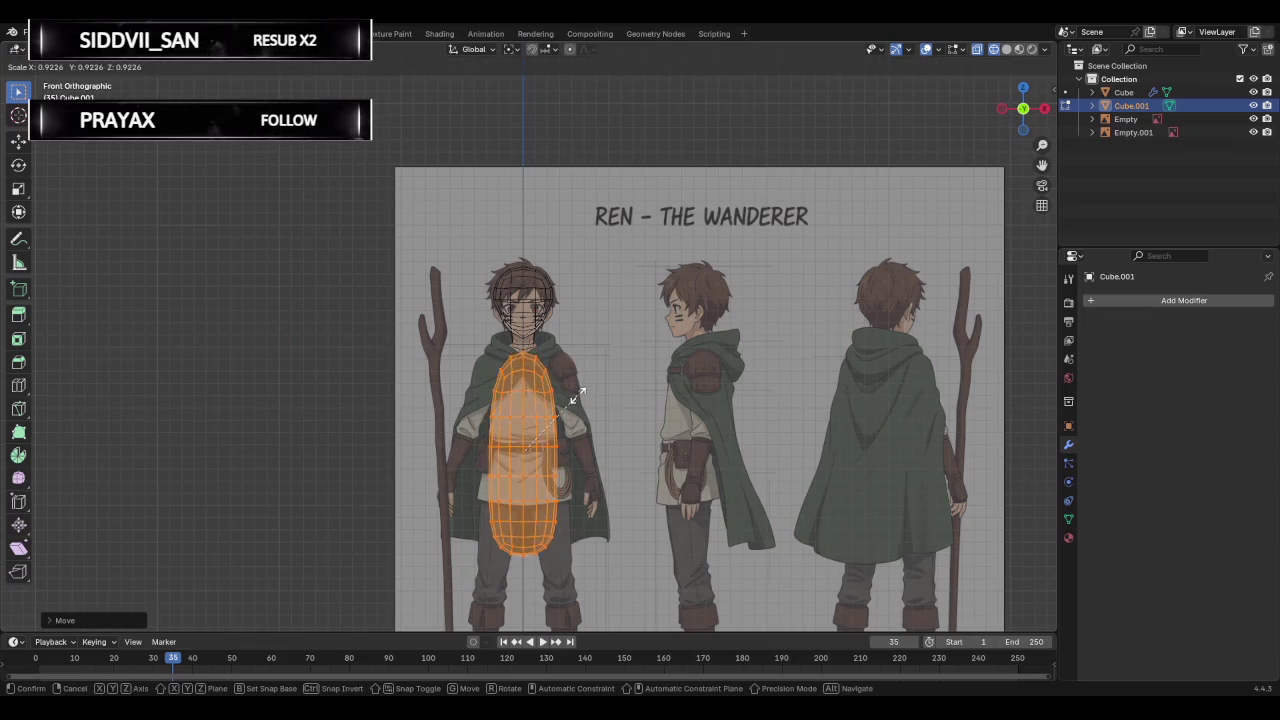
{"action": "left_click", "coordinate": [560, 443]}
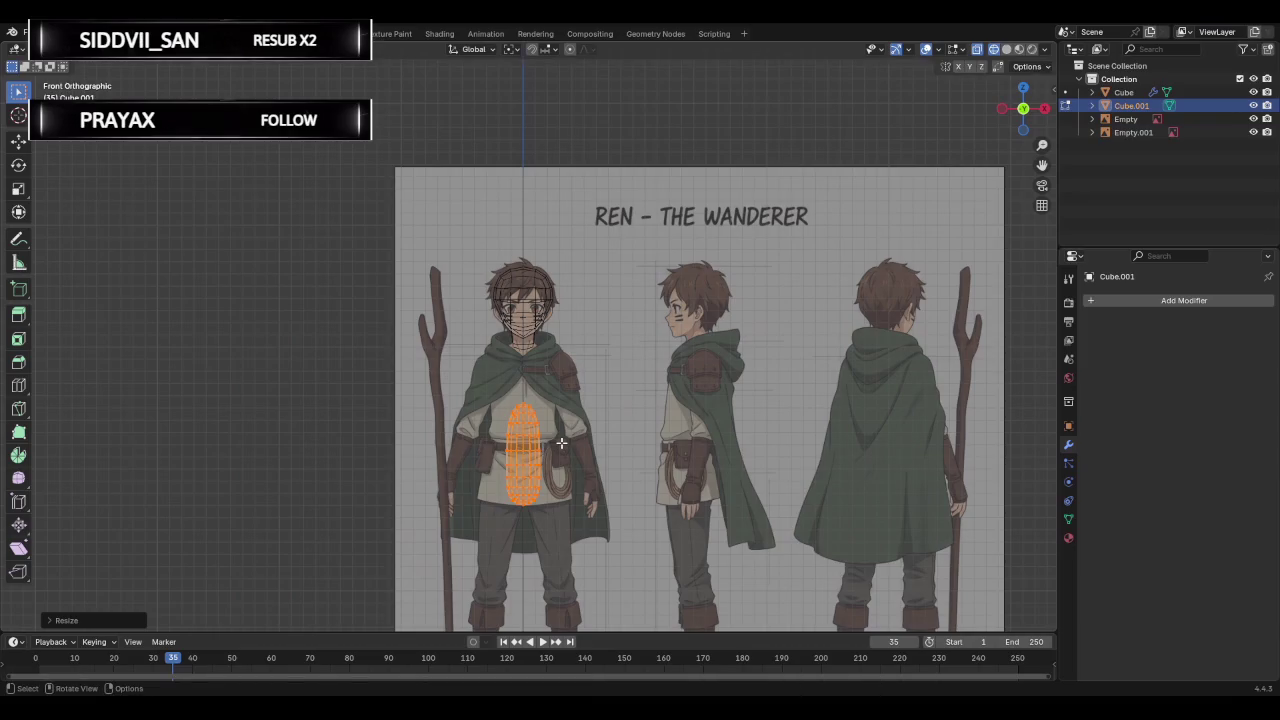
{"action": "key", "text": "g"}
{"action": "key", "text": "s"}
{"action": "left_click", "coordinate": [591, 394]}
{"action": "key", "text": "g"}
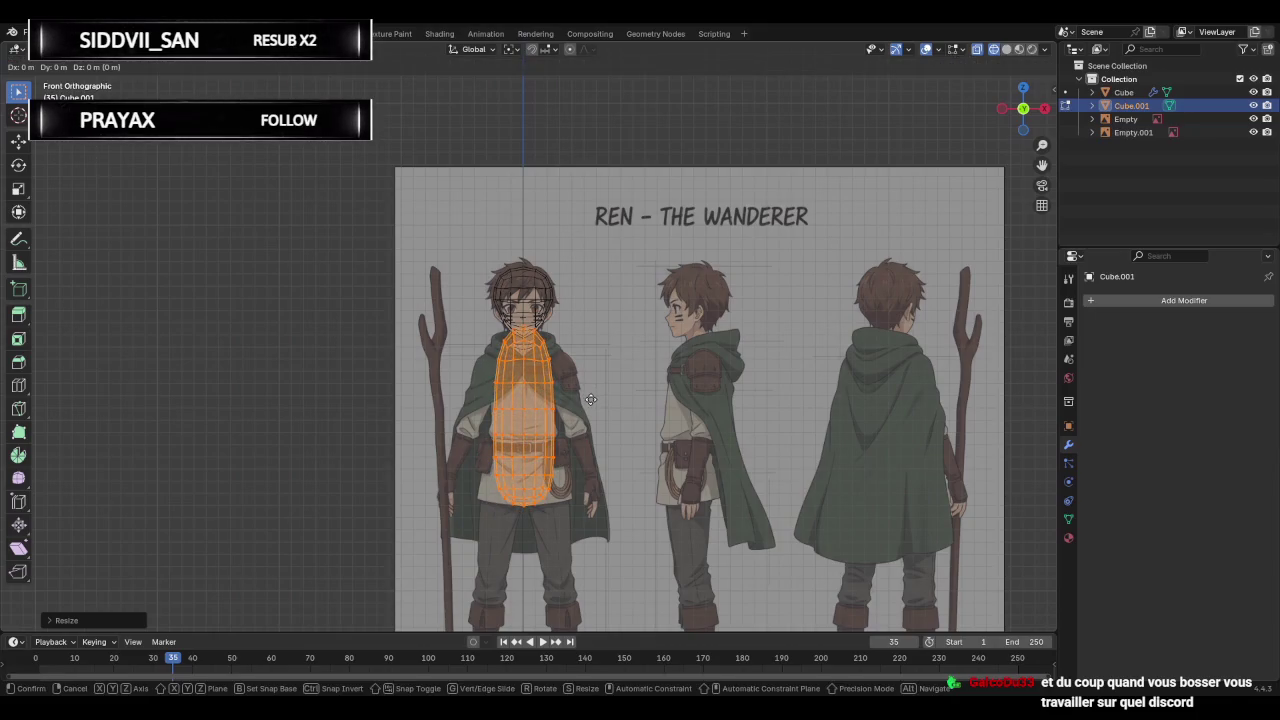
{"action": "key", "text": "Escape"}
Fine-tune the capsule's size slightly and move it down beneath the head.
{"action": "key", "text": "s"}
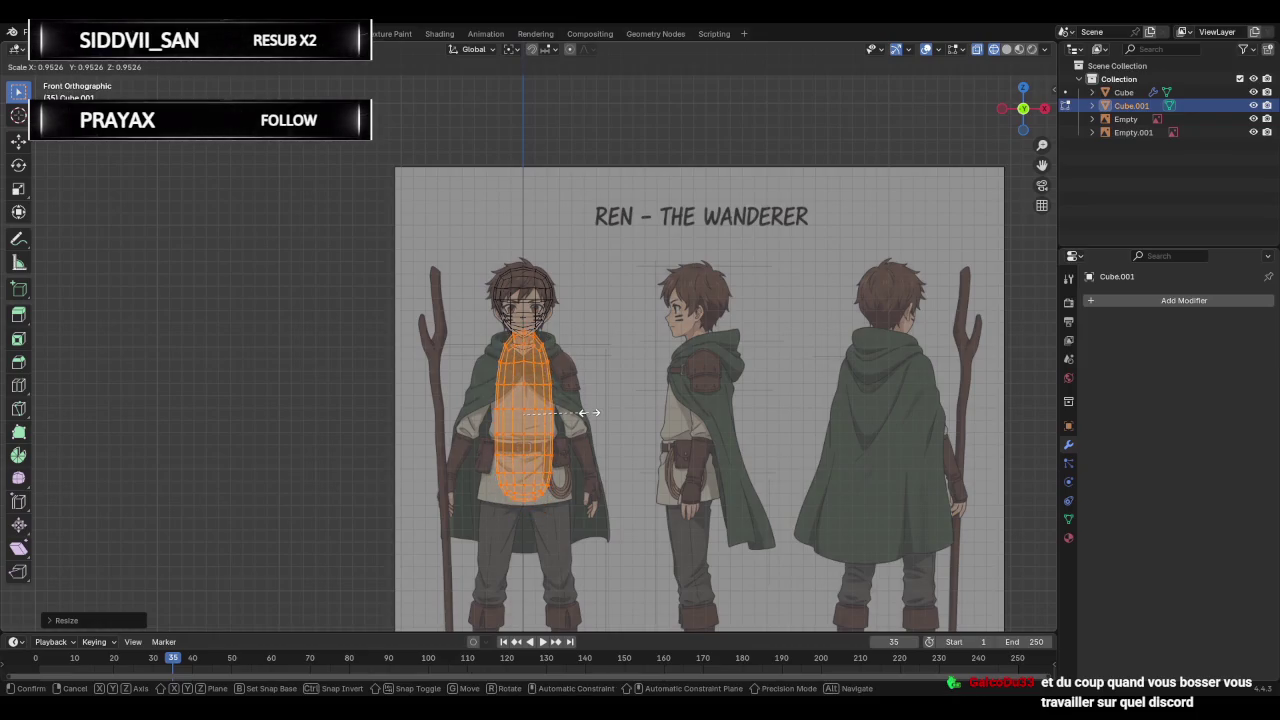
{"action": "left_click", "coordinate": [590, 412]}
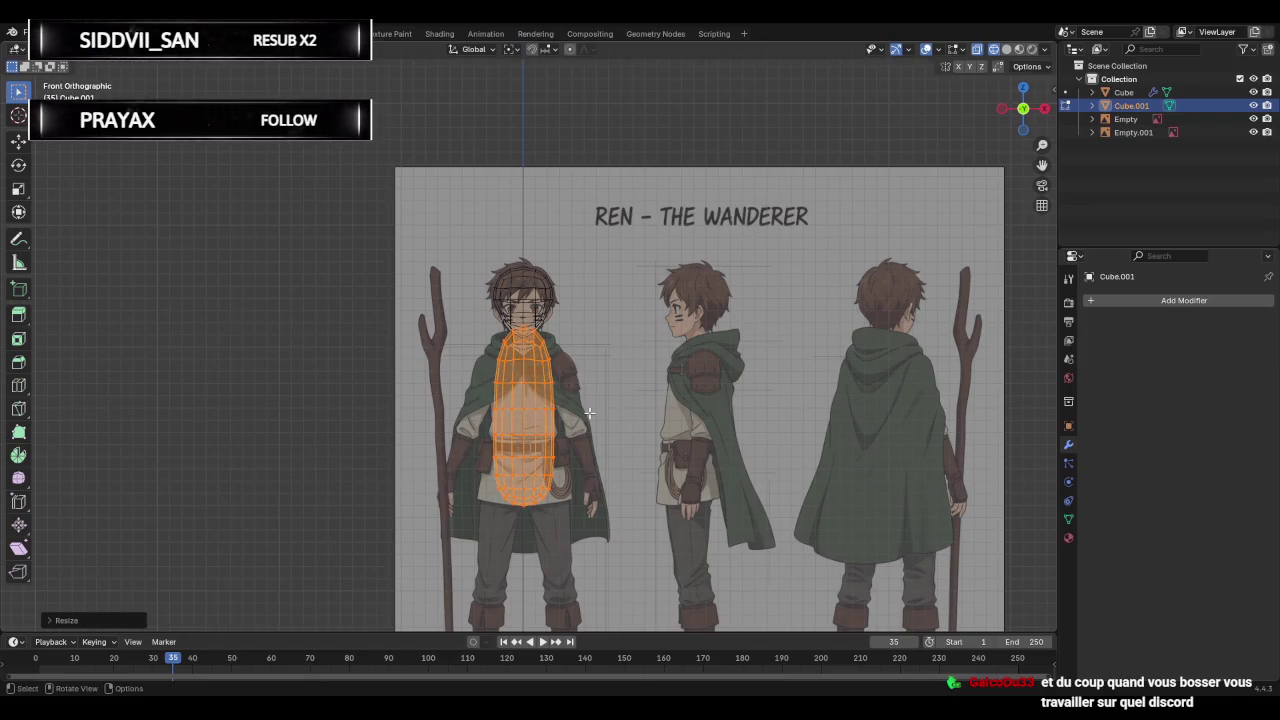
{"action": "key", "text": "s"}
{"action": "left_click", "coordinate": [583, 415]}
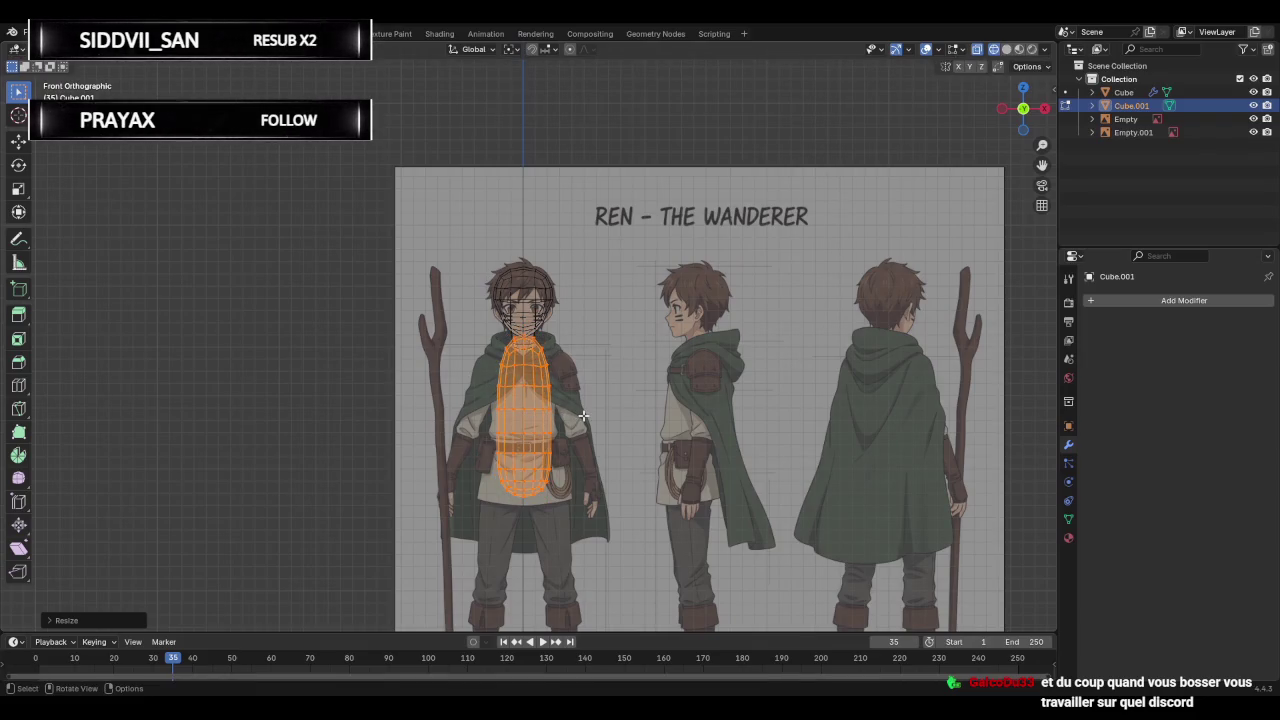
{"action": "scroll", "coordinate": [578, 408], "scroll_direction": "up", "scroll_amount": 4}
{"action": "key", "text": "g"}
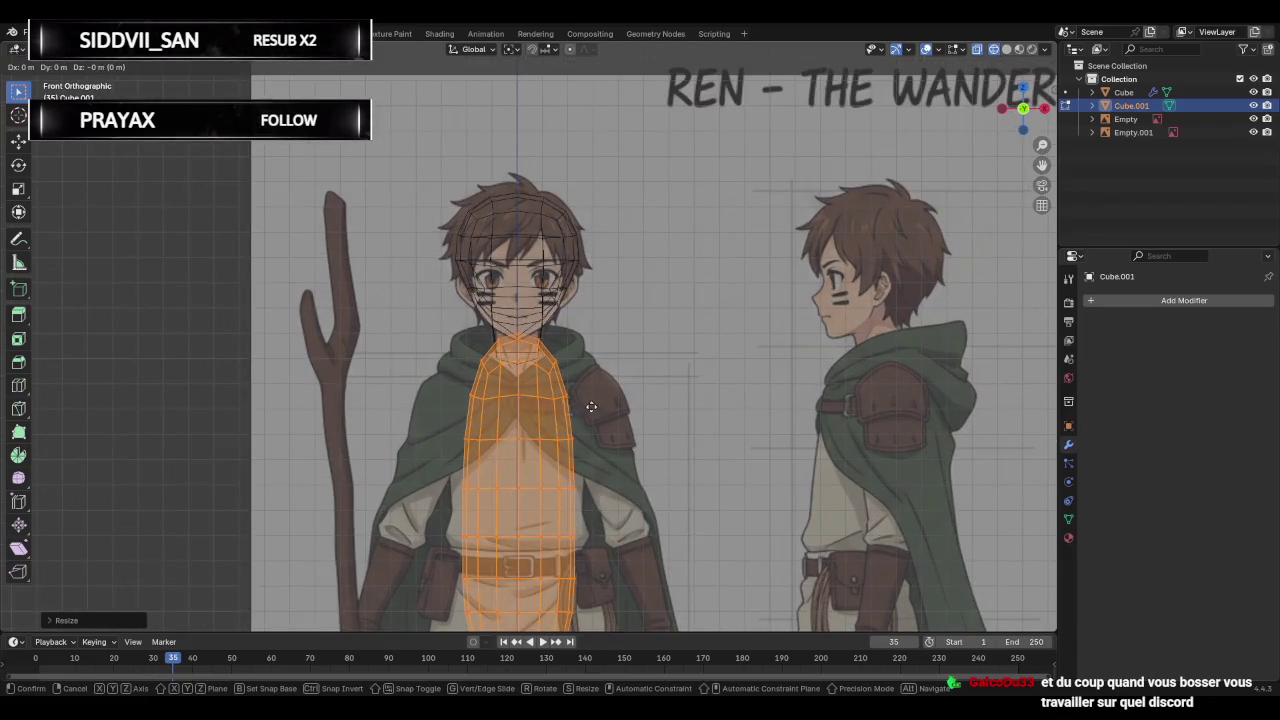
{"action": "left_click", "coordinate": [591, 414]}
Scale the torso up and lower it in front view to cover the chest past the belt.
{"action": "mouse_move", "coordinate": [591, 414]}
{"action": "middle_mouse_down"}
{"action": "mouse_move", "coordinate": [329, 397]}
{"action": "mouse_move", "coordinate": [863, 397]}
{"action": "mouse_move", "coordinate": [391, 394]}
{"action": "mouse_move", "coordinate": [625, 396]}
{"action": "mouse_move", "coordinate": [612, 395]}
{"action": "middle_mouse_up"}
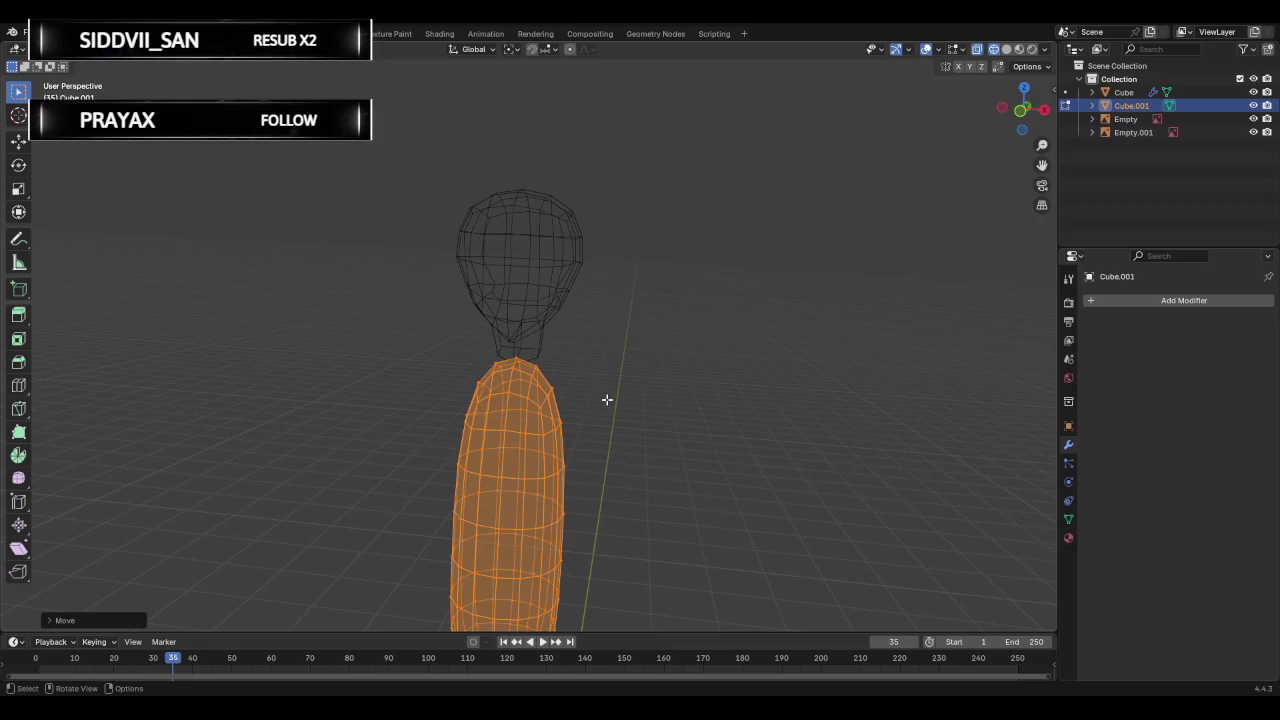
{"action": "left_click", "coordinate": [1020, 110]}
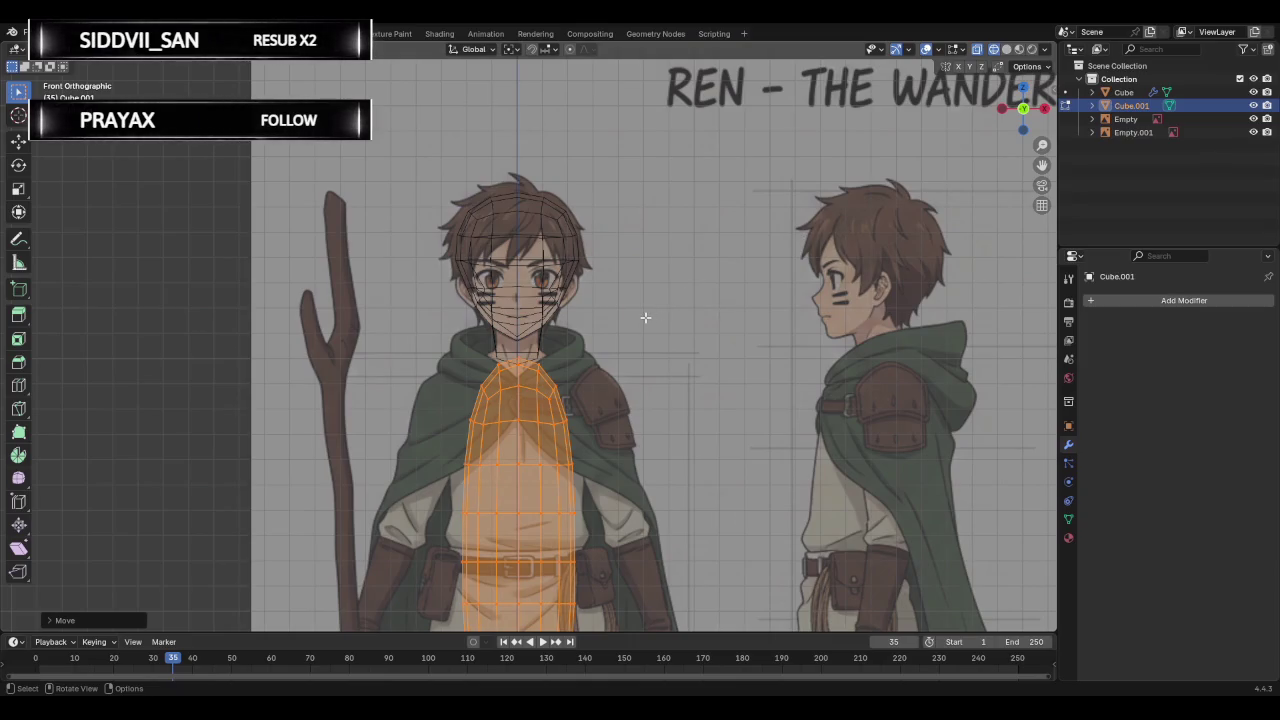
{"action": "key", "text": "s"}
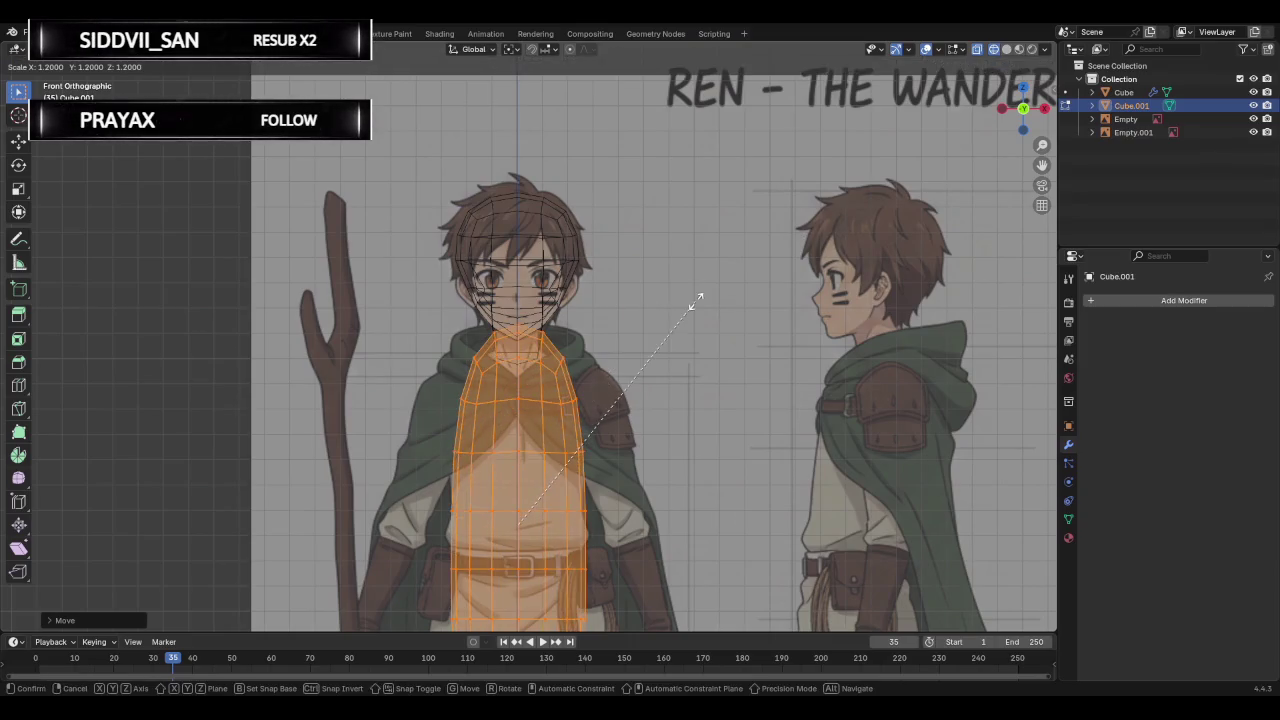
{"action": "left_click", "coordinate": [681, 310]}
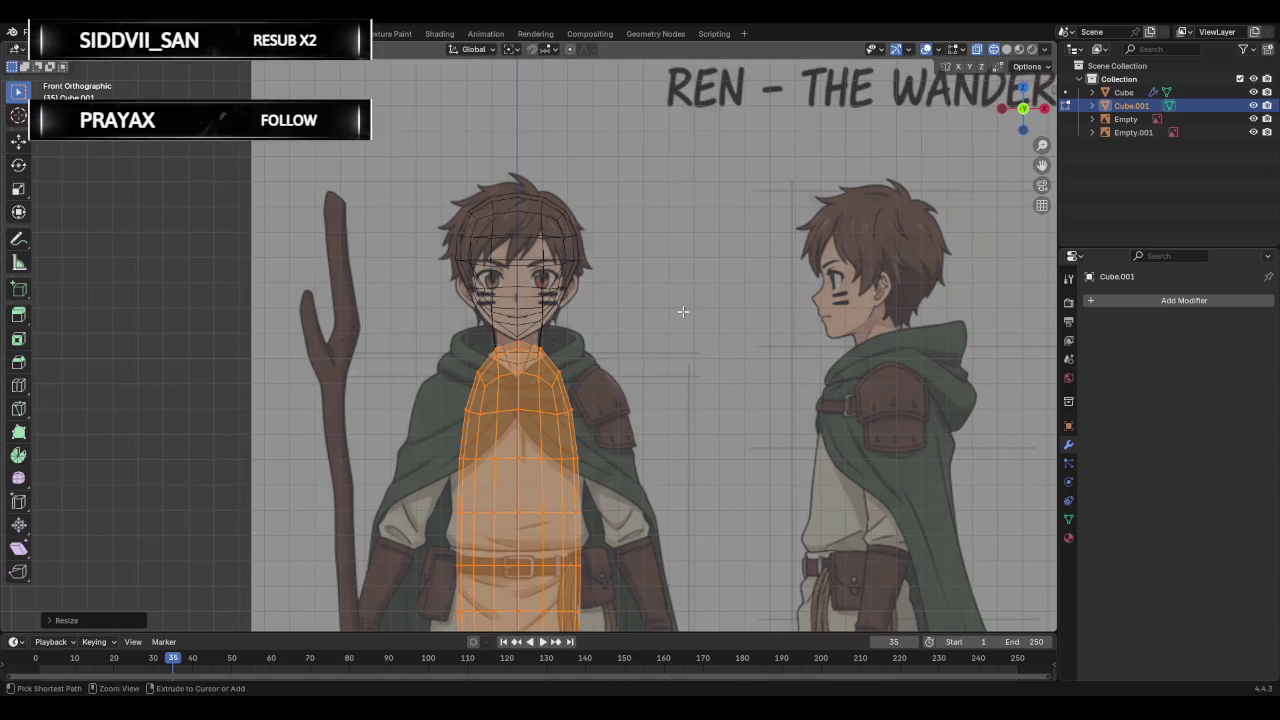
{"action": "mouse_move", "coordinate": [684, 334]}
{"action": "middle_mouse_down"}
{"action": "mouse_move", "coordinate": [693, 340]}
{"action": "mouse_move", "coordinate": [471, 362]}
{"action": "mouse_move", "coordinate": [634, 346]}
{"action": "middle_mouse_up"}
{"action": "left_click", "coordinate": [1021, 109]}
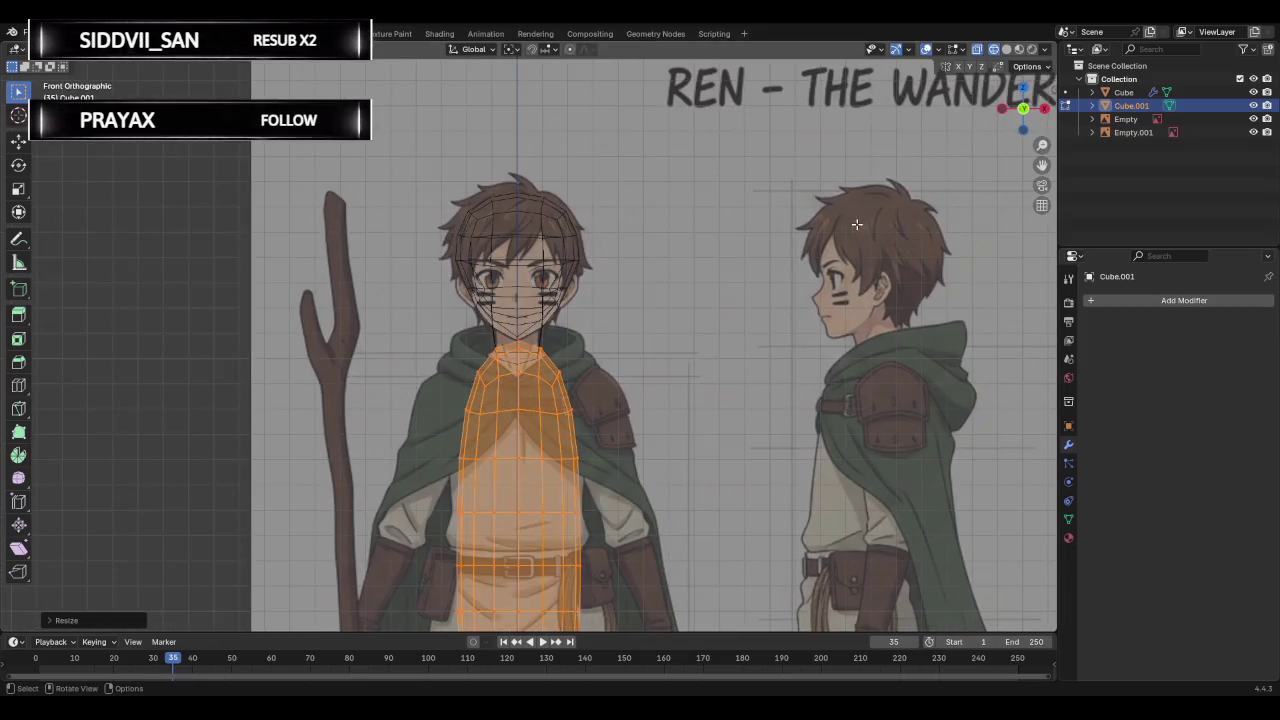
{"action": "key", "text": "g"}
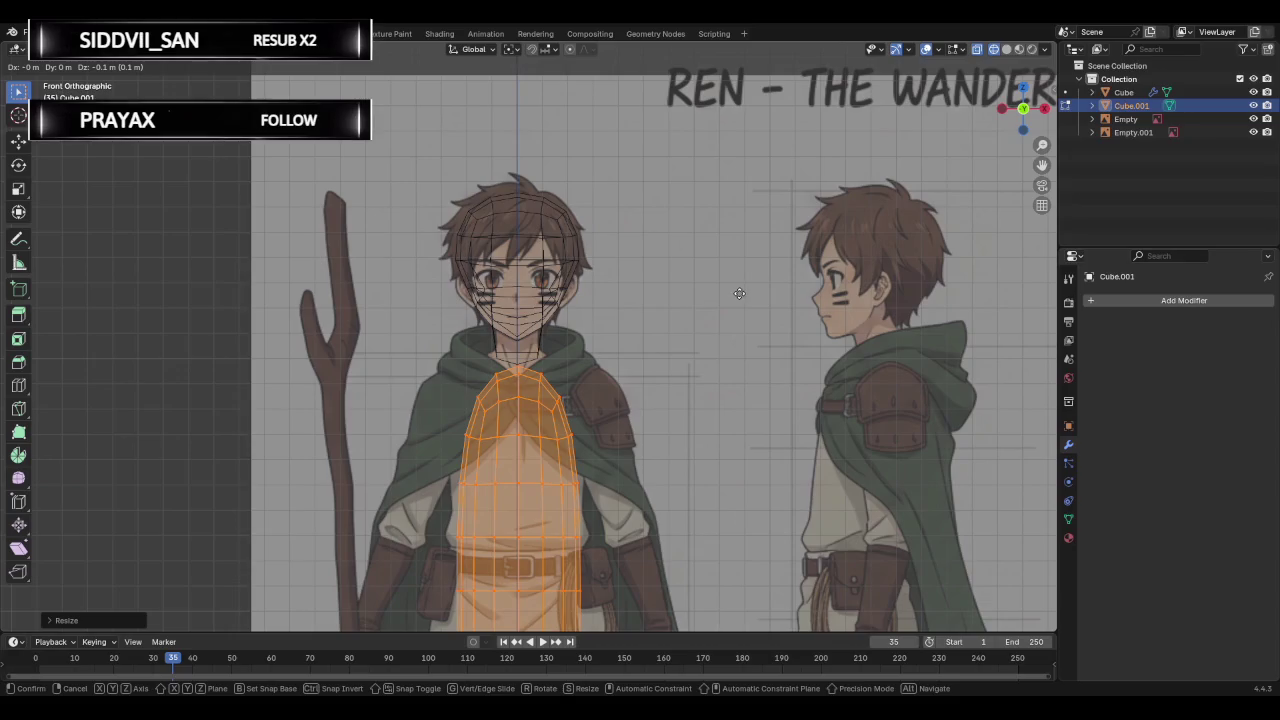
{"action": "left_click", "coordinate": [738, 293]}
Toggle see-through display and deselect the torso mesh while zooming to inspect it.
{"action": "scroll", "coordinate": [624, 347], "scroll_direction": "up", "scroll_amount": 3}
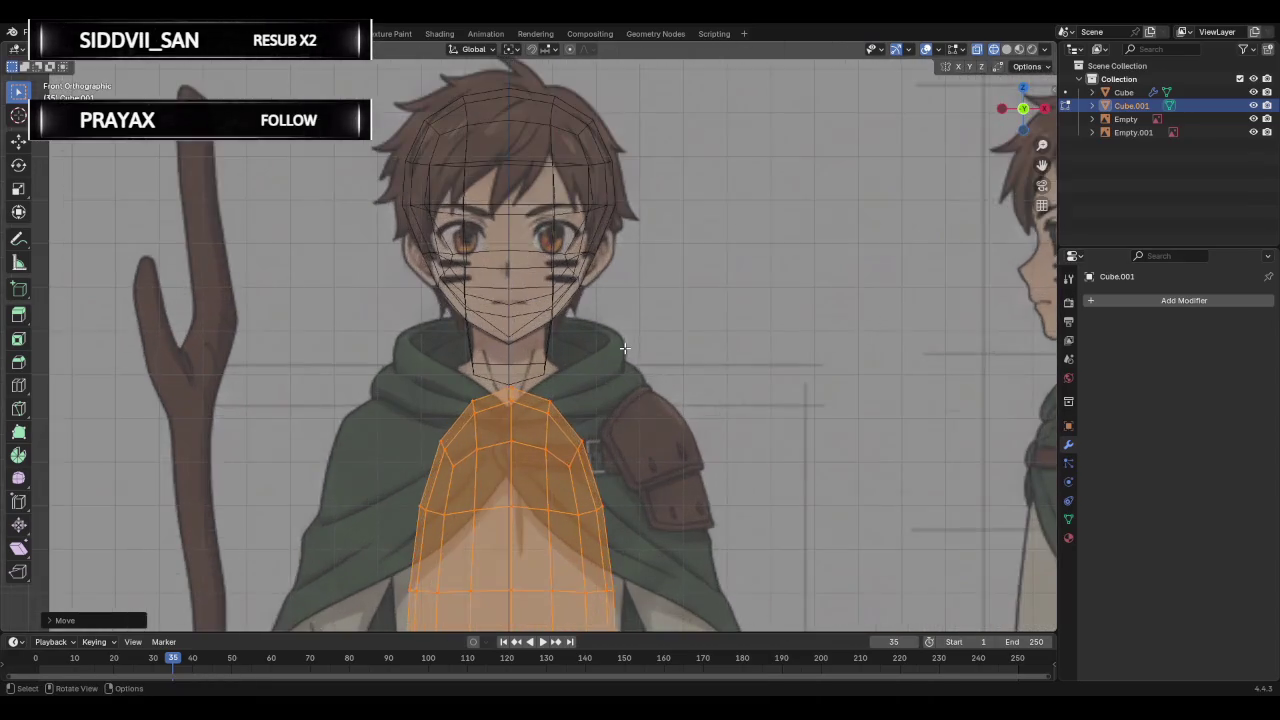
{"action": "scroll", "coordinate": [624, 347], "scroll_direction": "up", "scroll_amount": 2}
{"action": "scroll", "coordinate": [624, 347], "scroll_direction": "up", "scroll_amount": 1}
{"action": "scroll", "coordinate": [624, 347], "scroll_direction": "up", "scroll_amount": 1}
{"action": "scroll", "coordinate": [624, 347], "scroll_direction": "up", "scroll_amount": 1}
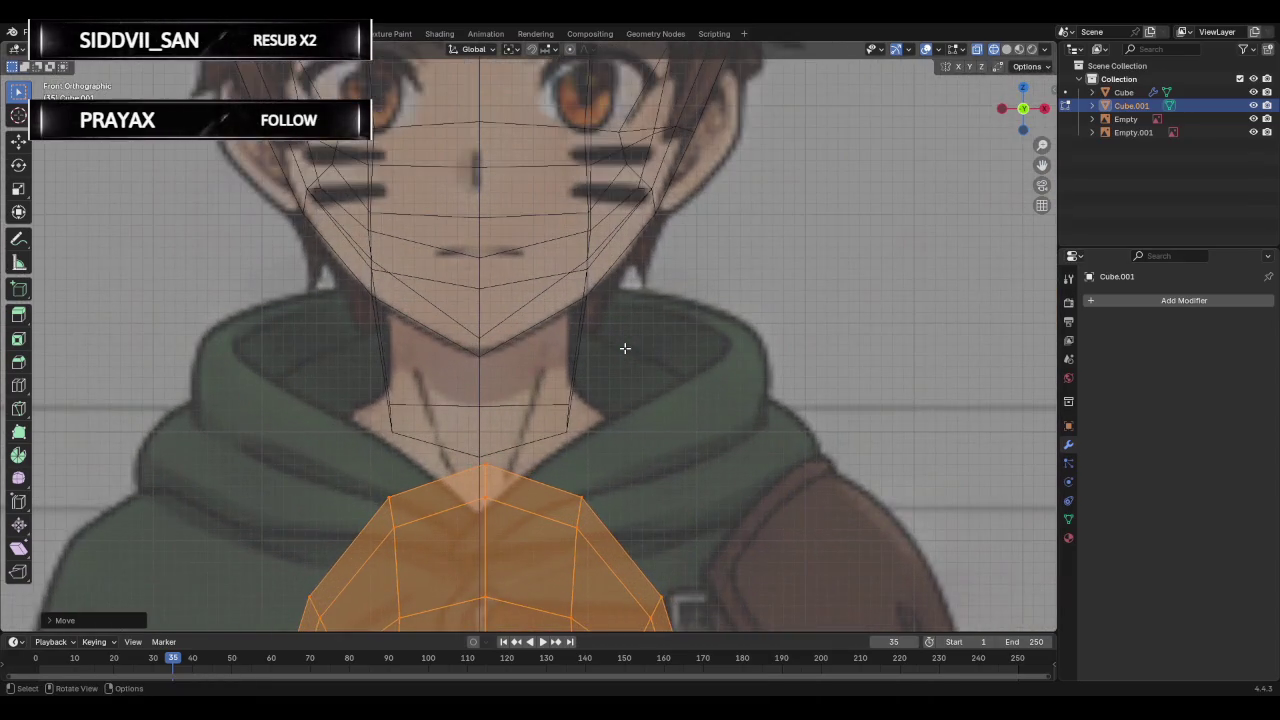
{"action": "key", "text": "Tab"}
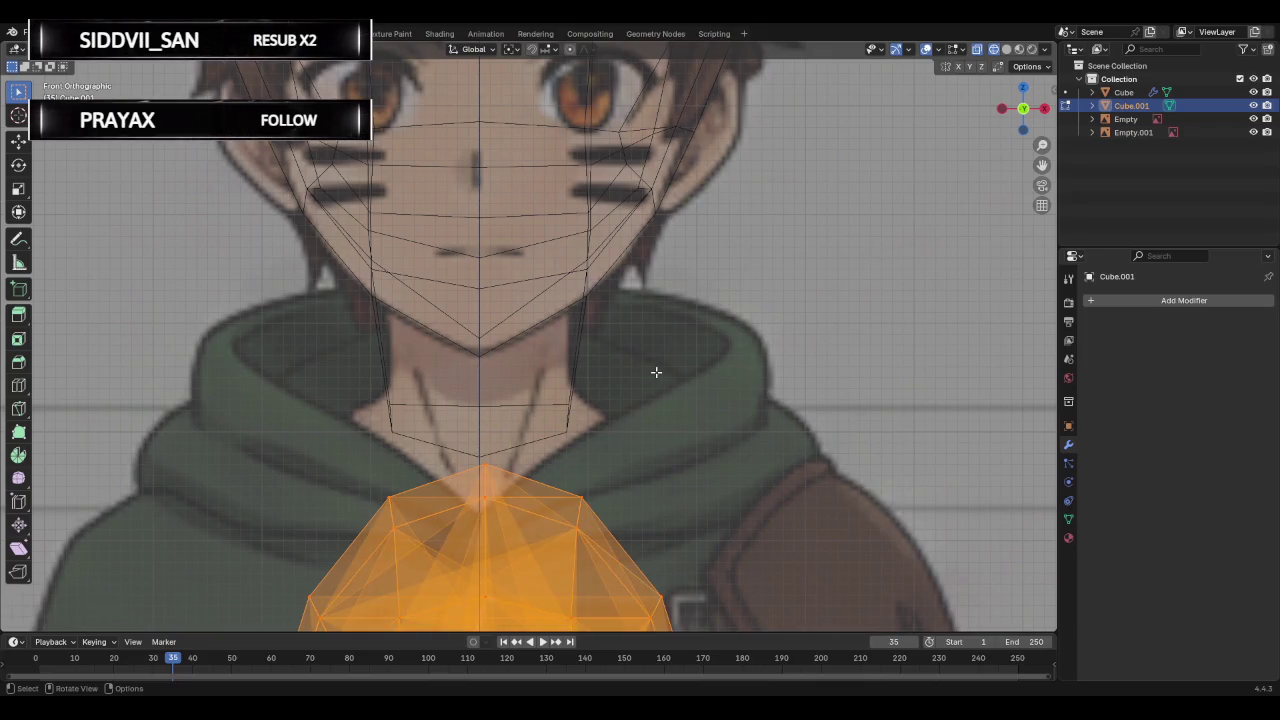
{"action": "right_click", "coordinate": [537, 375]}
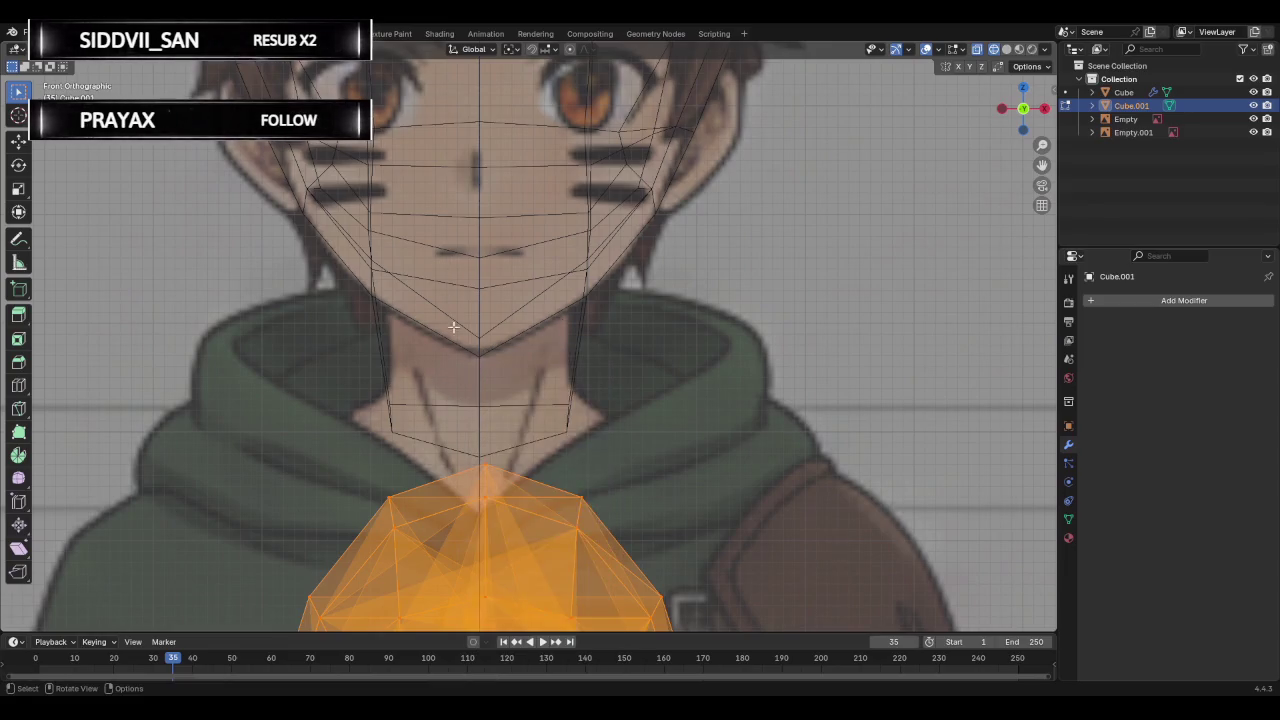
{"action": "scroll", "coordinate": [480, 335], "scroll_direction": "down", "scroll_amount": 5}
{"action": "scroll", "coordinate": [600, 345], "scroll_direction": "down", "scroll_amount": 3}
{"action": "left_click", "coordinate": [661, 352]}
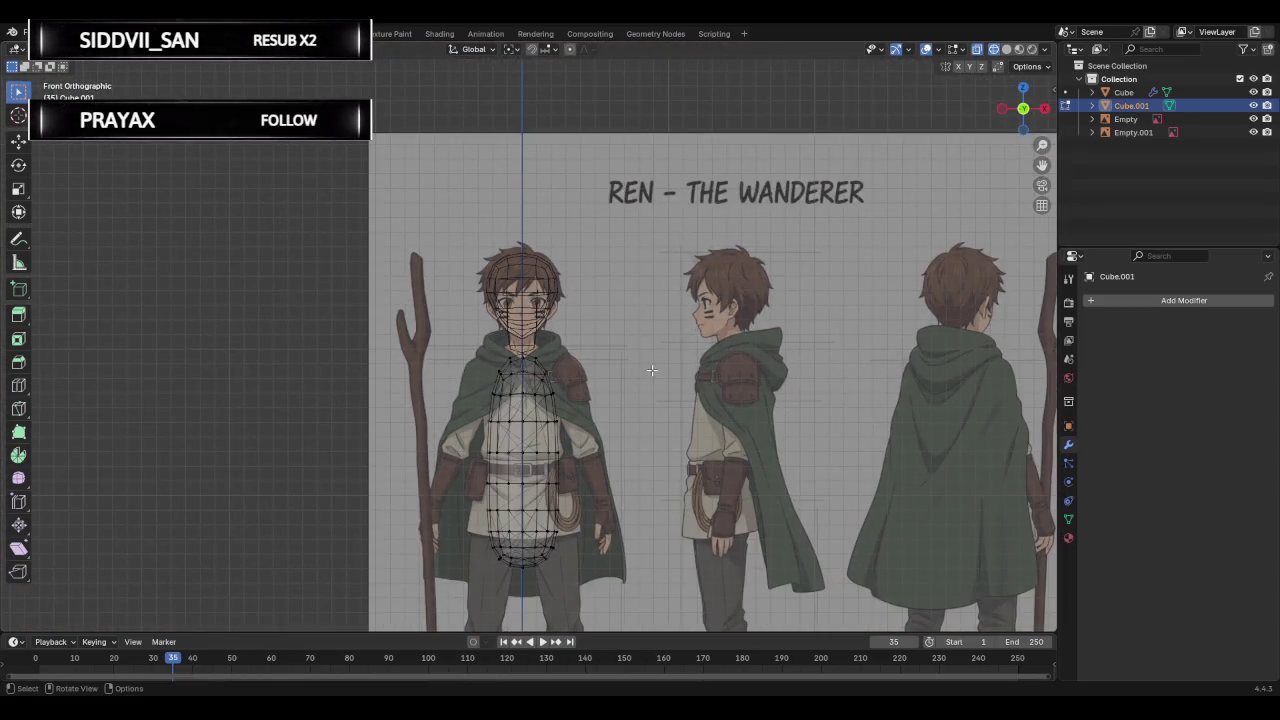
{"action": "scroll", "coordinate": [651, 370], "scroll_direction": "up", "scroll_amount": 4}
{"action": "scroll", "coordinate": [645, 382], "scroll_direction": "up", "scroll_amount": 4}
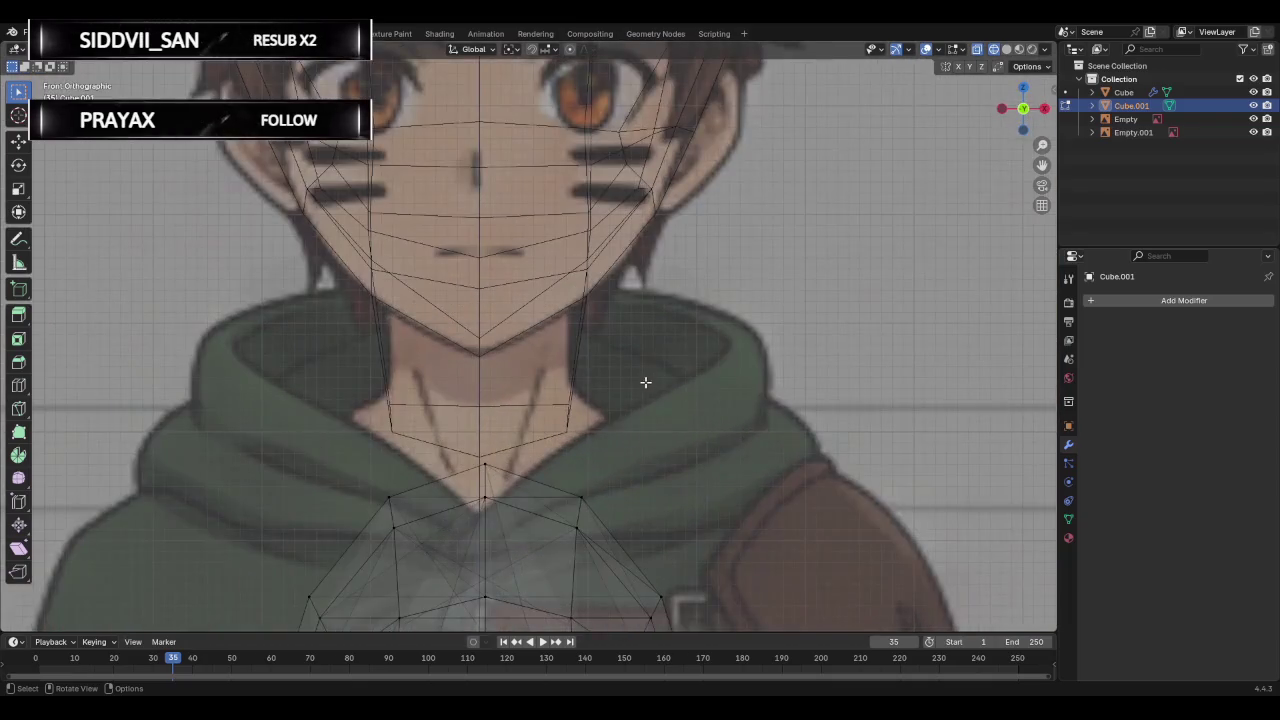
{"action": "scroll", "coordinate": [565, 400], "scroll_direction": "down", "scroll_amount": 5}
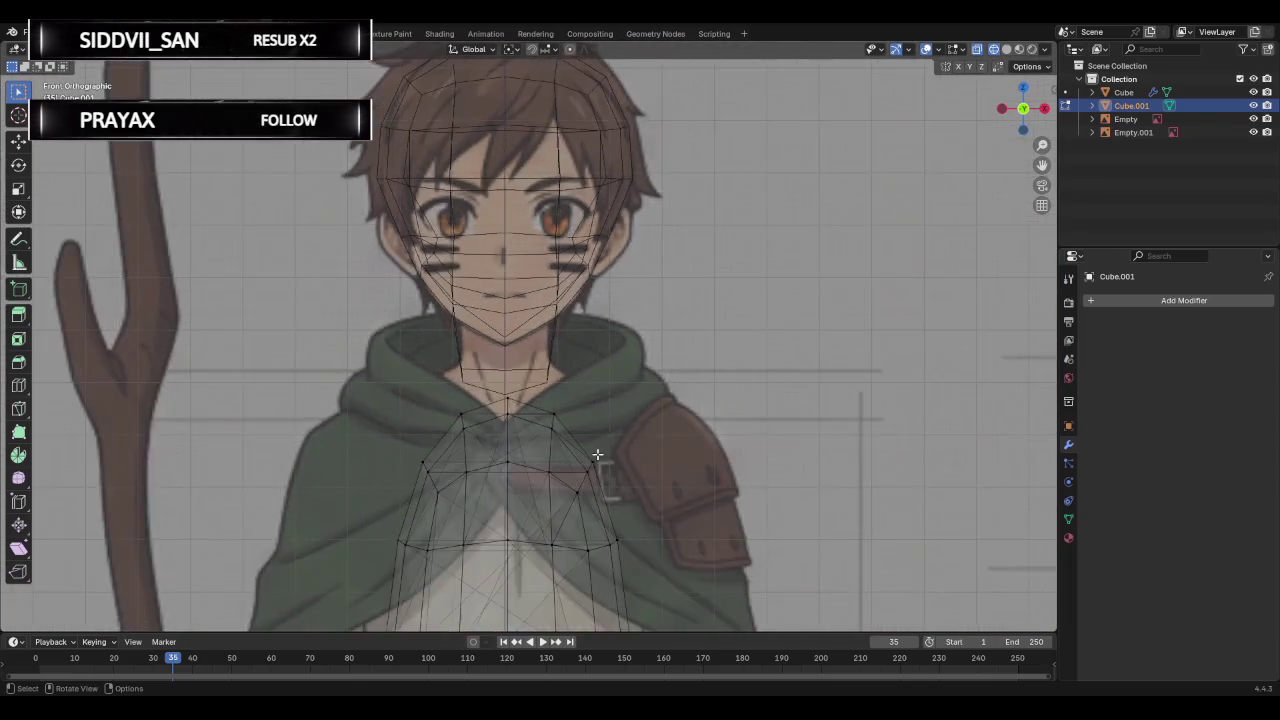
{"action": "scroll", "coordinate": [562, 458], "scroll_direction": "down", "scroll_amount": 3}
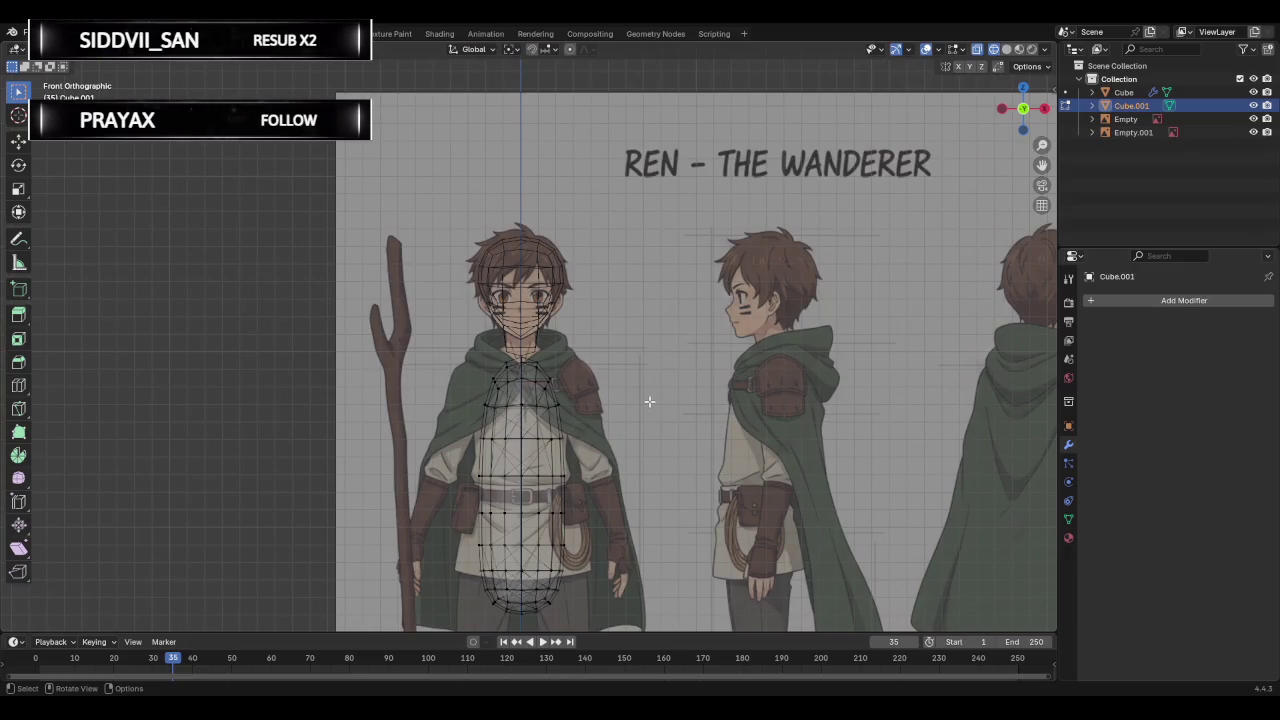
In Object Mode, nudge the torso object slightly so its top sits beneath the neck.
{"action": "key", "text": "Tab"}
{"action": "scroll", "coordinate": [637, 388], "scroll_direction": "up", "scroll_amount": 4}
{"action": "scroll", "coordinate": [636, 386], "scroll_direction": "up", "scroll_amount": 3}
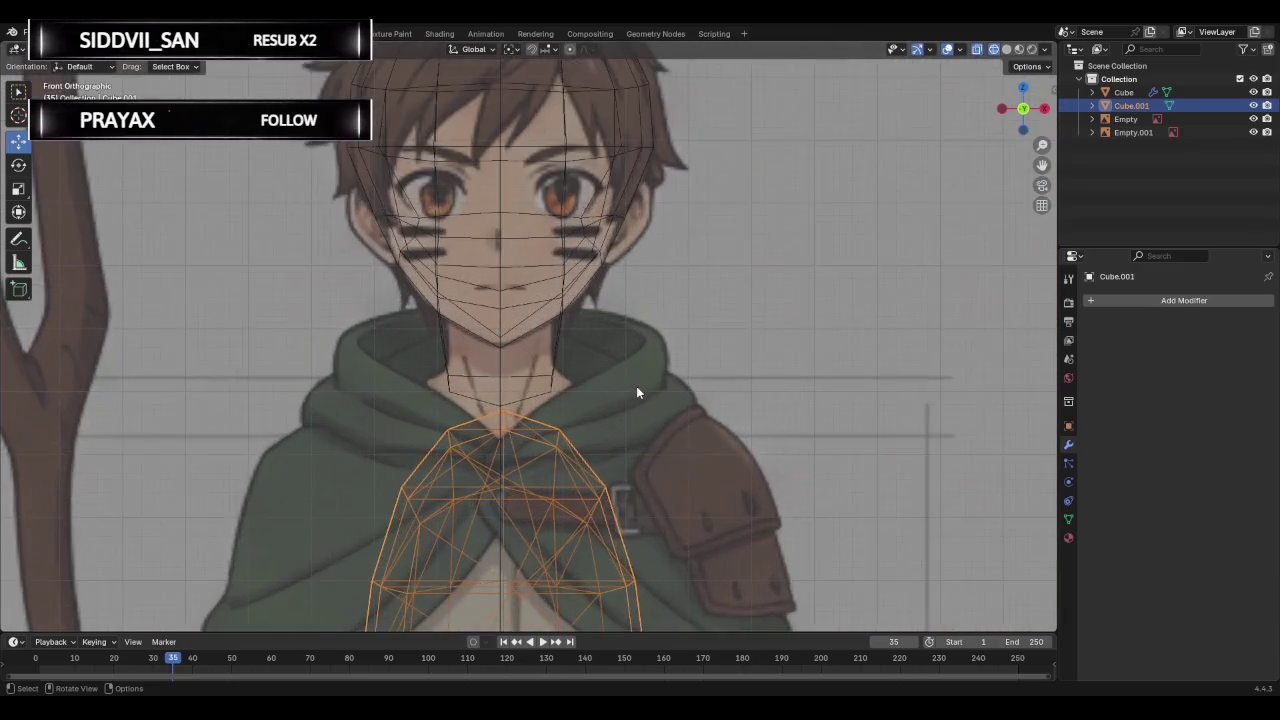
{"action": "scroll", "coordinate": [636, 386], "scroll_direction": "up", "scroll_amount": 5}
{"action": "key", "text": "g"}
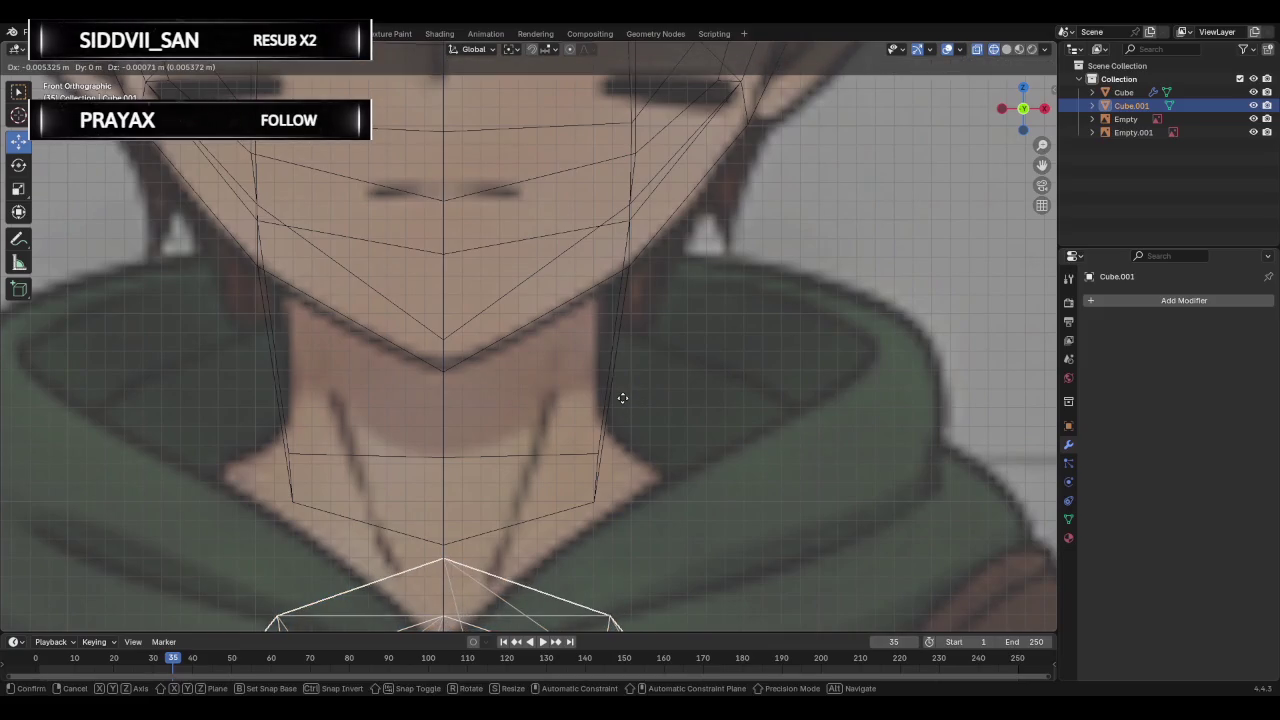
{"action": "left_click", "coordinate": [622, 398]}
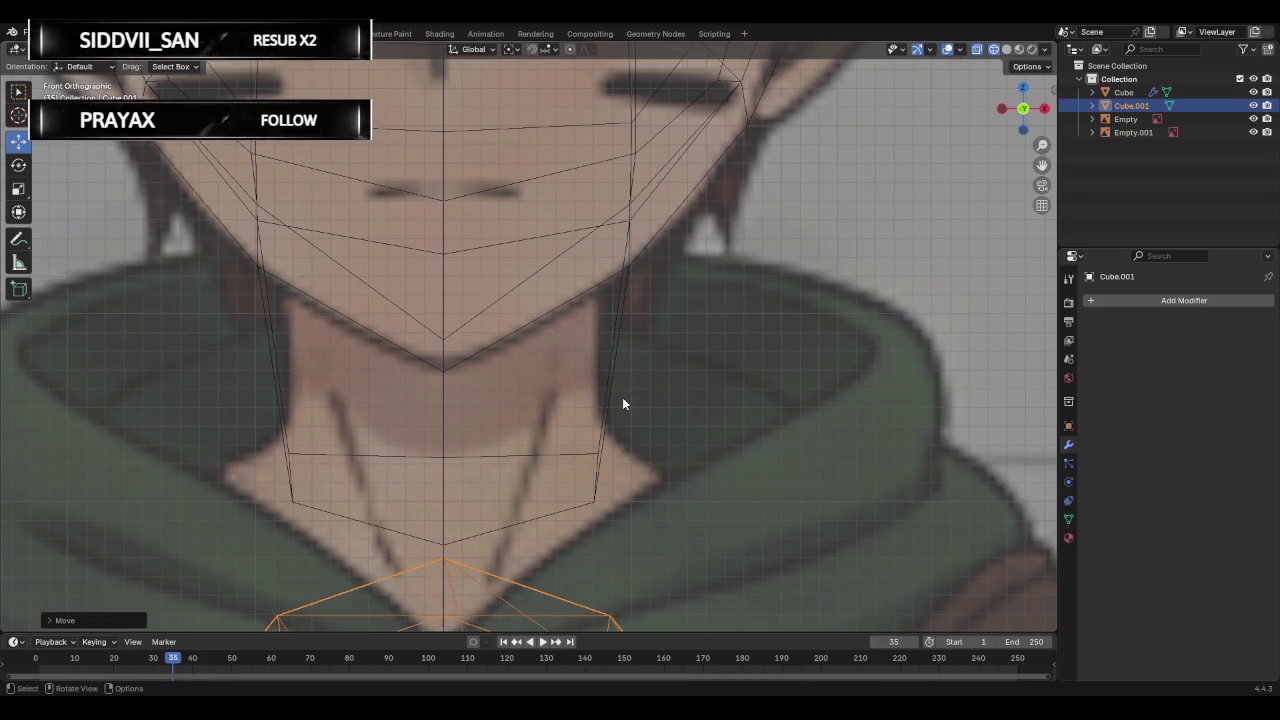
{"action": "scroll", "coordinate": [622, 397], "scroll_direction": "down", "scroll_amount": 2}
{"action": "scroll", "coordinate": [622, 397], "scroll_direction": "down", "scroll_amount": 2}
{"action": "scroll", "coordinate": [622, 397], "scroll_direction": "down", "scroll_amount": 1}
{"action": "scroll", "coordinate": [622, 397], "scroll_direction": "down", "scroll_amount": 2}
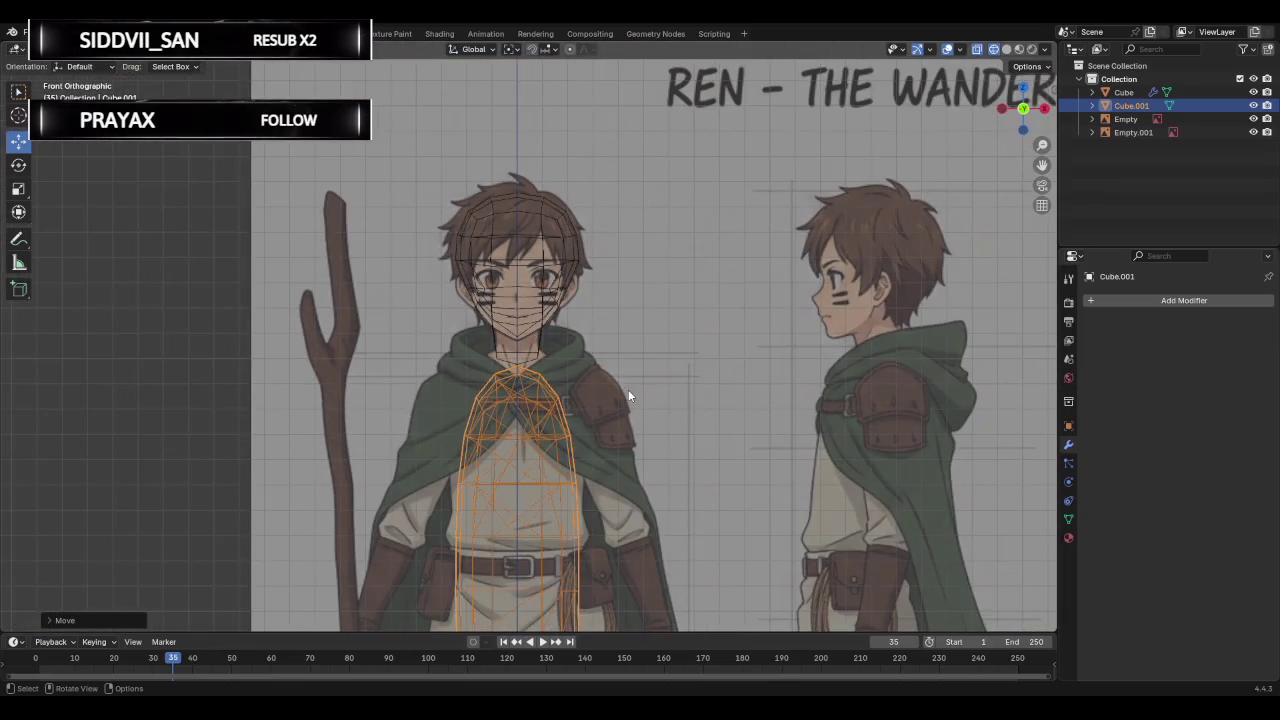
{"action": "scroll", "coordinate": [628, 392], "scroll_direction": "down", "scroll_amount": 2}
{"action": "scroll", "coordinate": [630, 394], "scroll_direction": "down", "scroll_amount": 1}
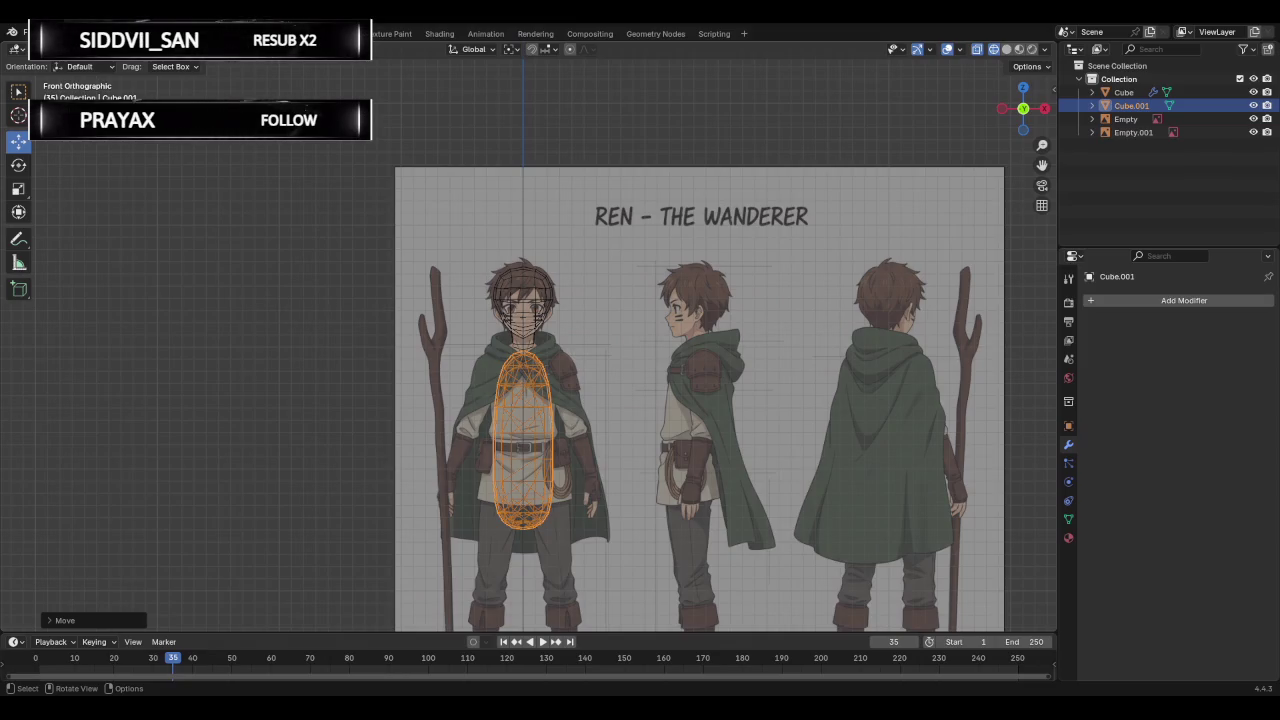
Enter Edit Mode on the Cube.001 torso.
{"action": "scroll", "coordinate": [521, 323], "scroll_direction": "up", "scroll_amount": 3}
{"action": "key", "text": "Tab"}
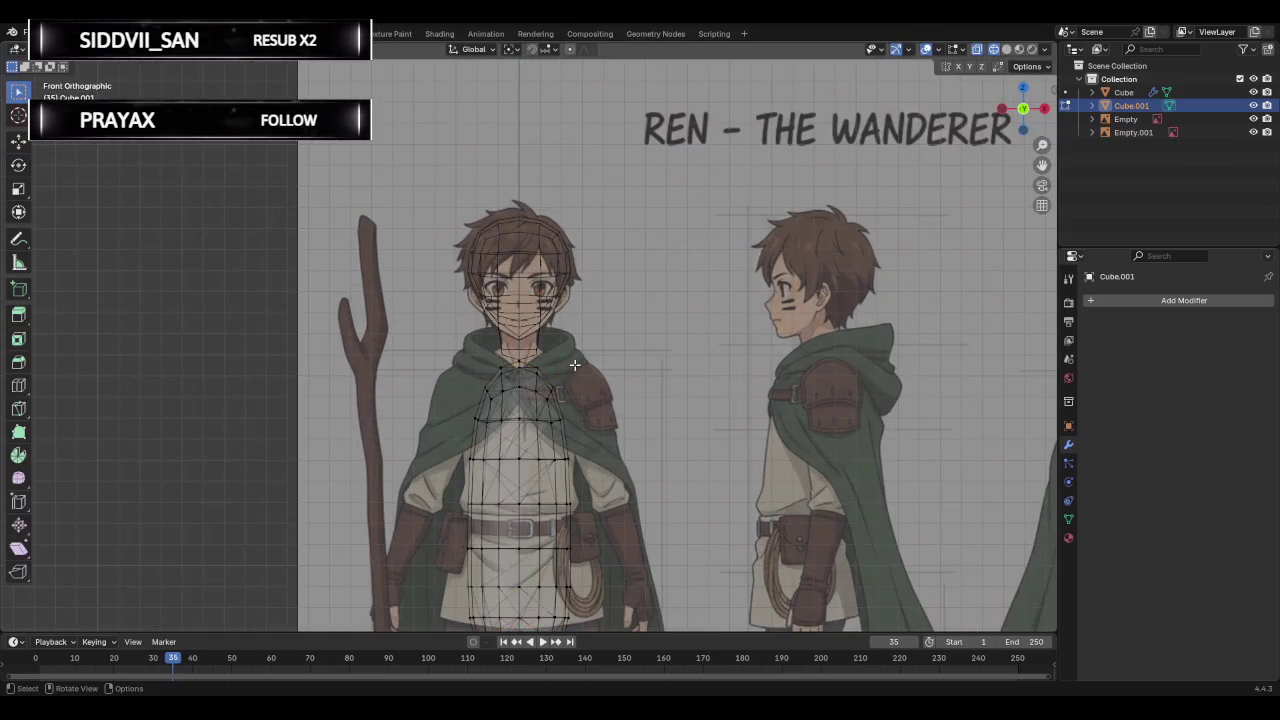
Box-select the torso's left-half vertices and delete them, redoing the deletion after an undo.
{"action": "left_click_drag", "start_coordinate": [460, 365], "coordinate": [511, 690]}
{"action": "key", "text": "x"}
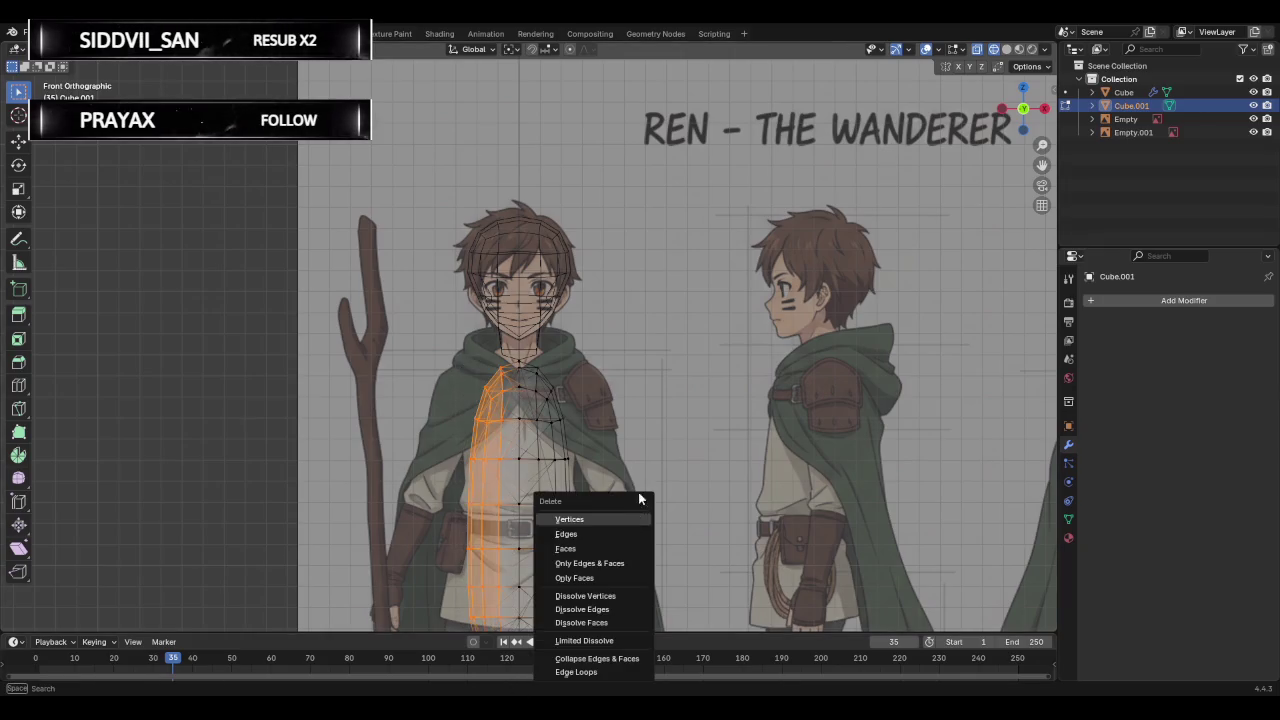
{"action": "left_click", "coordinate": [640, 514]}
{"action": "scroll", "coordinate": [636, 480], "scroll_direction": "down", "scroll_amount": 2}
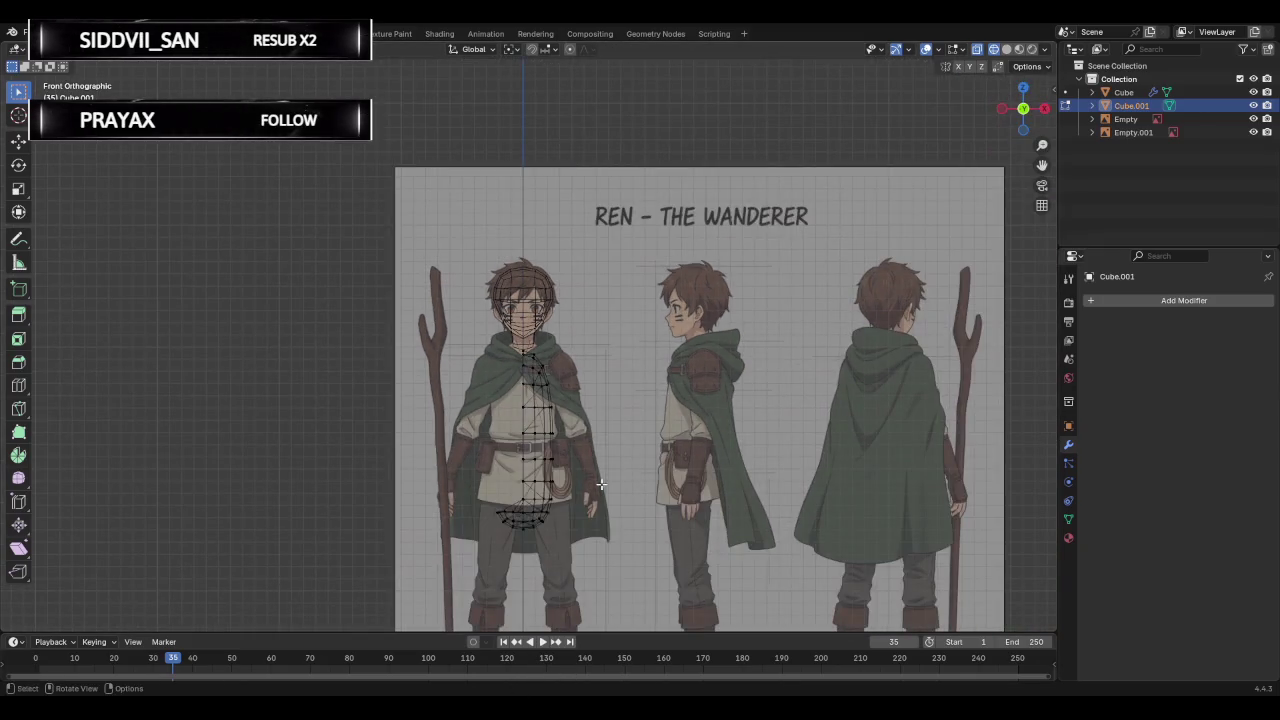
{"action": "key", "text": "ctrl+z"}
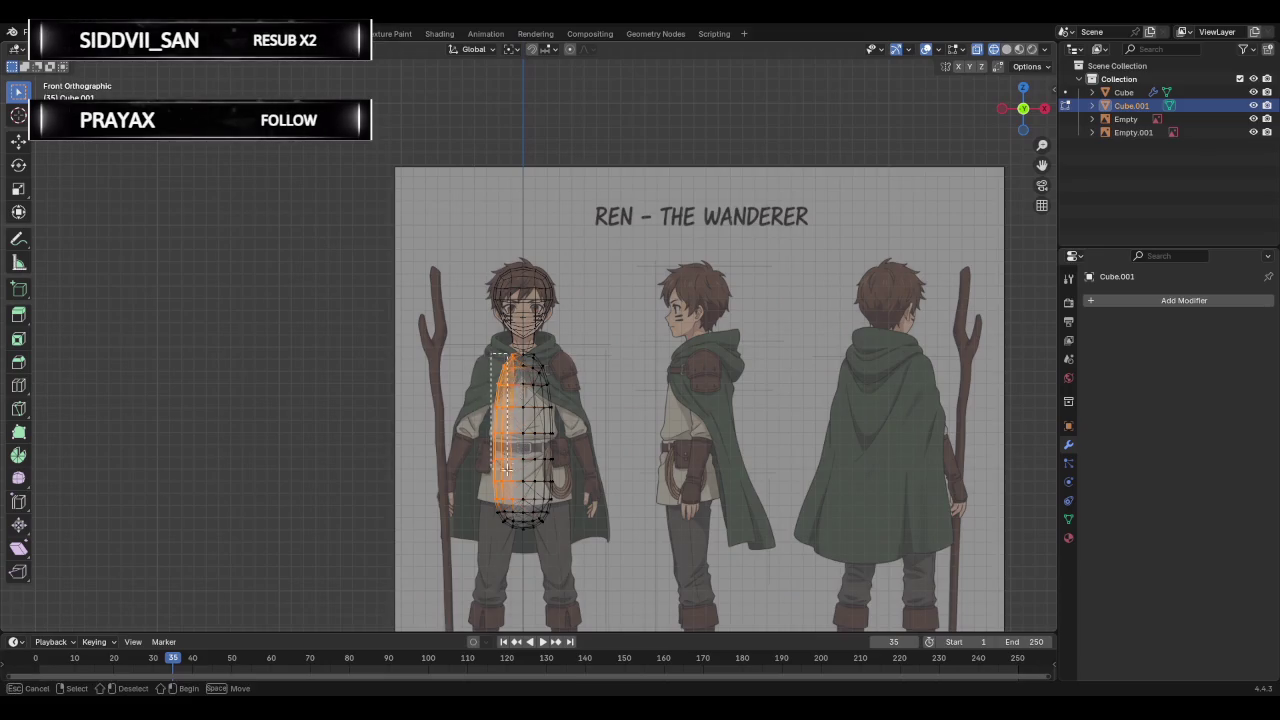
{"action": "key", "text": "x"}
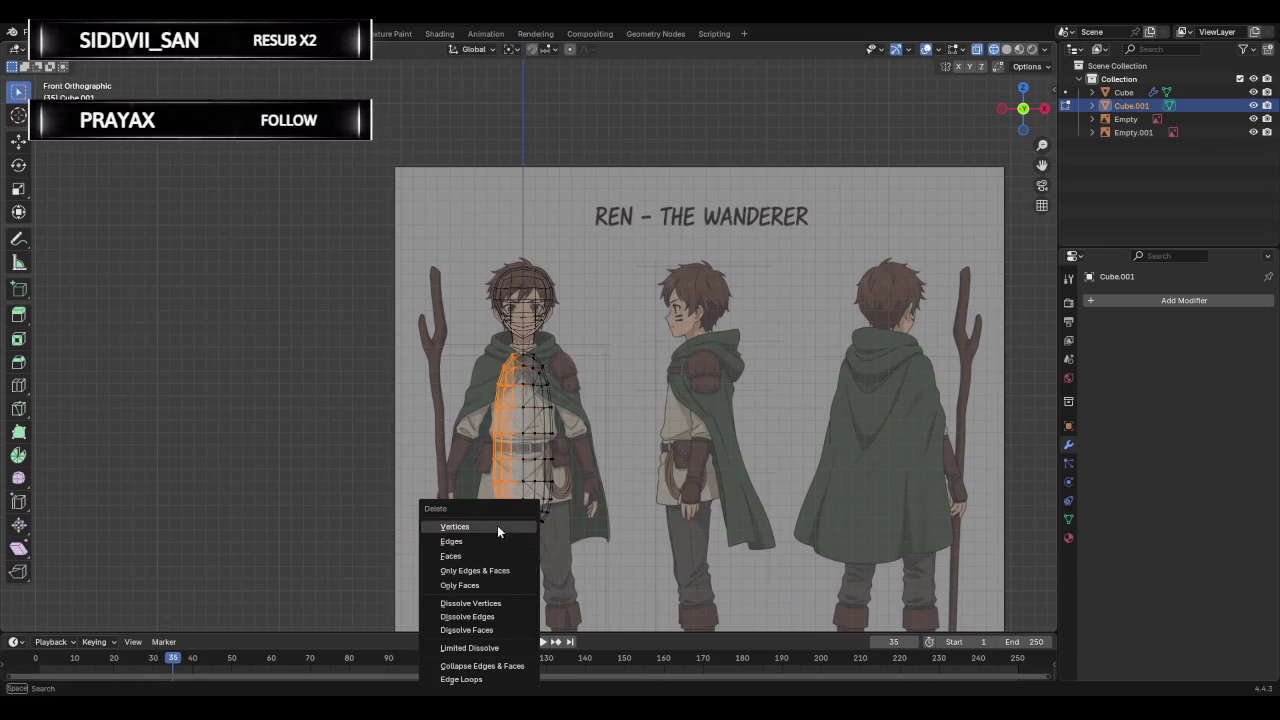
{"action": "left_click", "coordinate": [454, 526]}
{"action": "scroll", "coordinate": [667, 409], "scroll_direction": "up", "scroll_amount": 3}
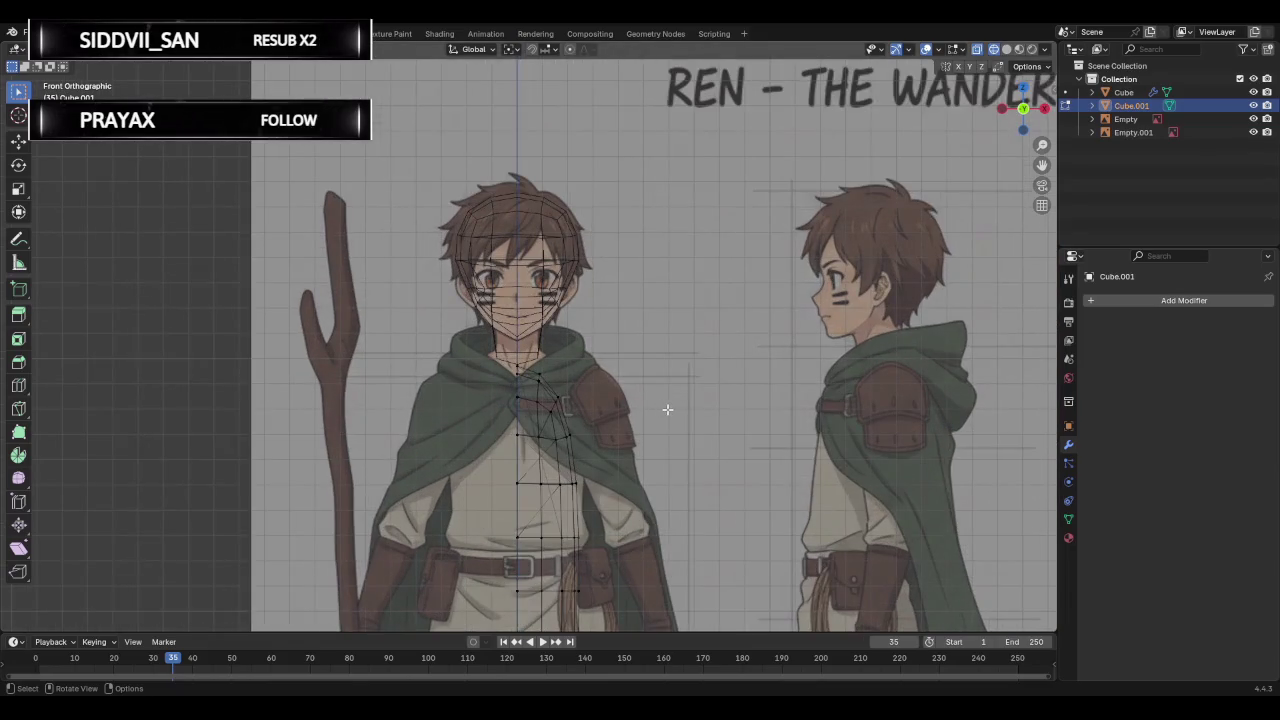